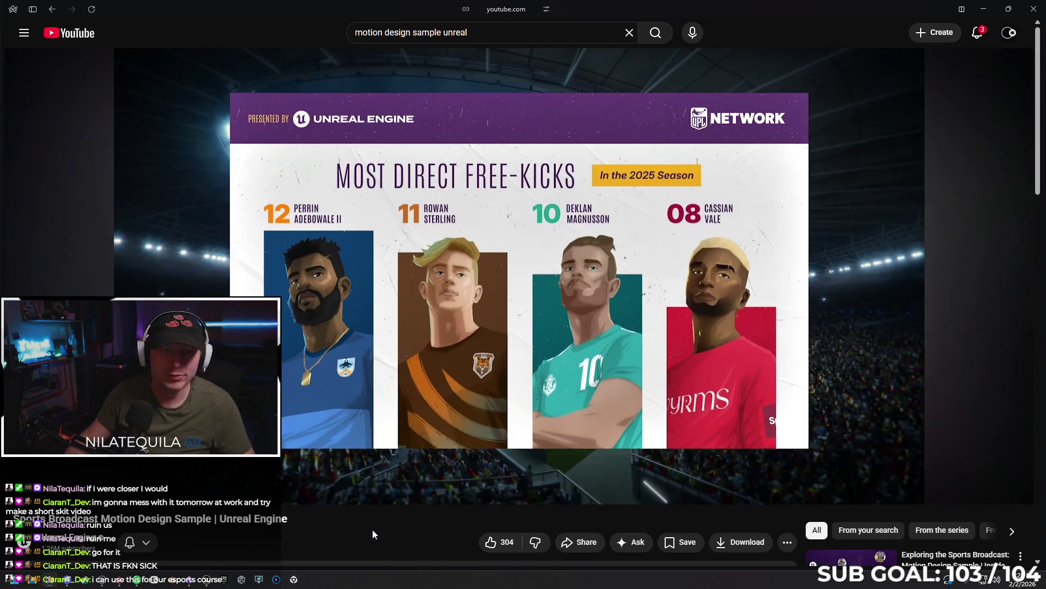
- View the Sports Broadcast: Motion Design Sample listing in Fab, then minimize the browser
mouse_move(71, 138)
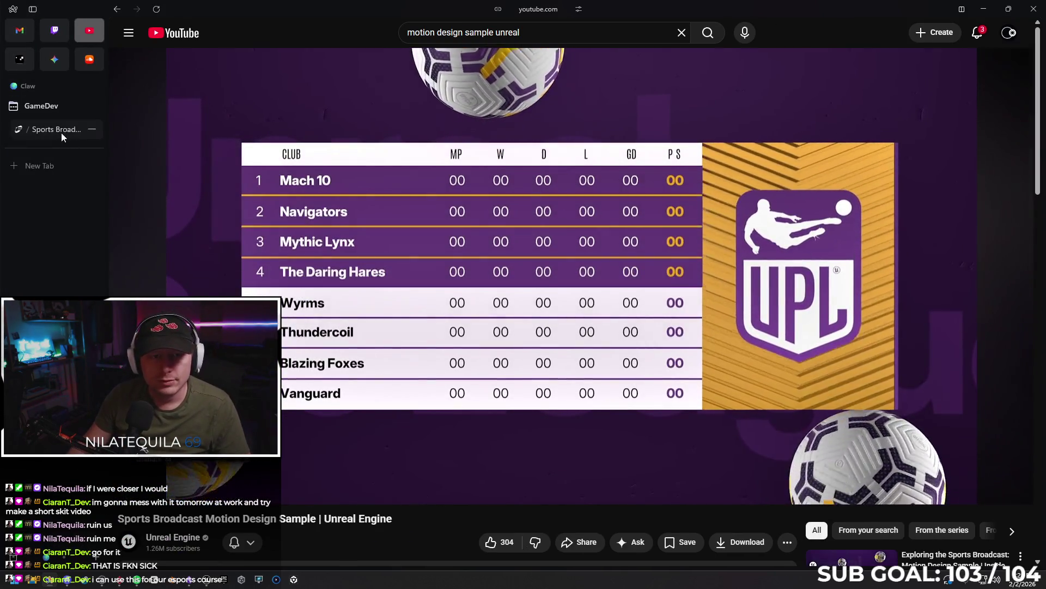
click(55, 131)
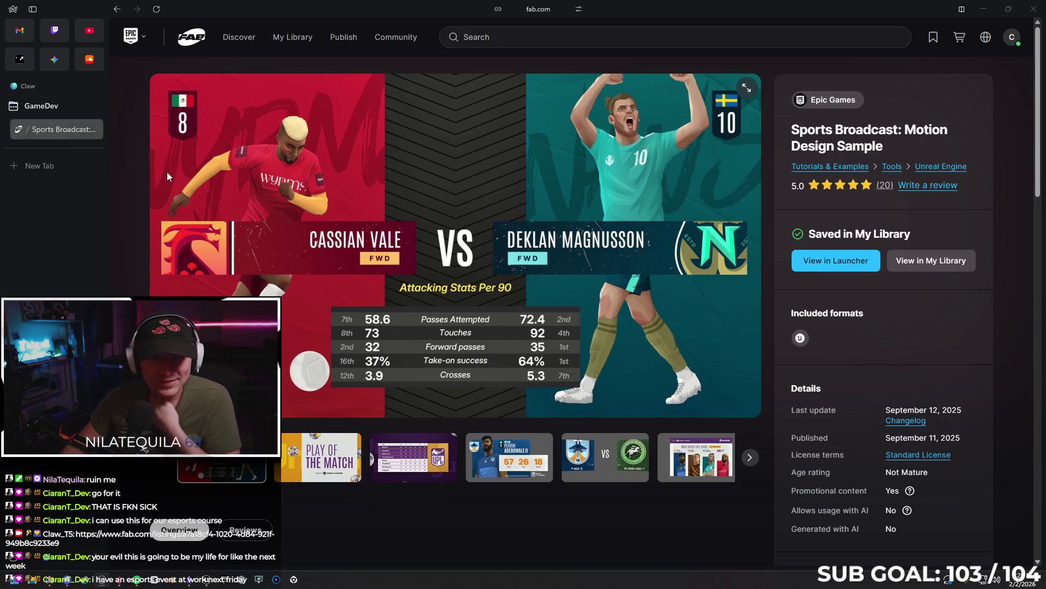
click(984, 10)
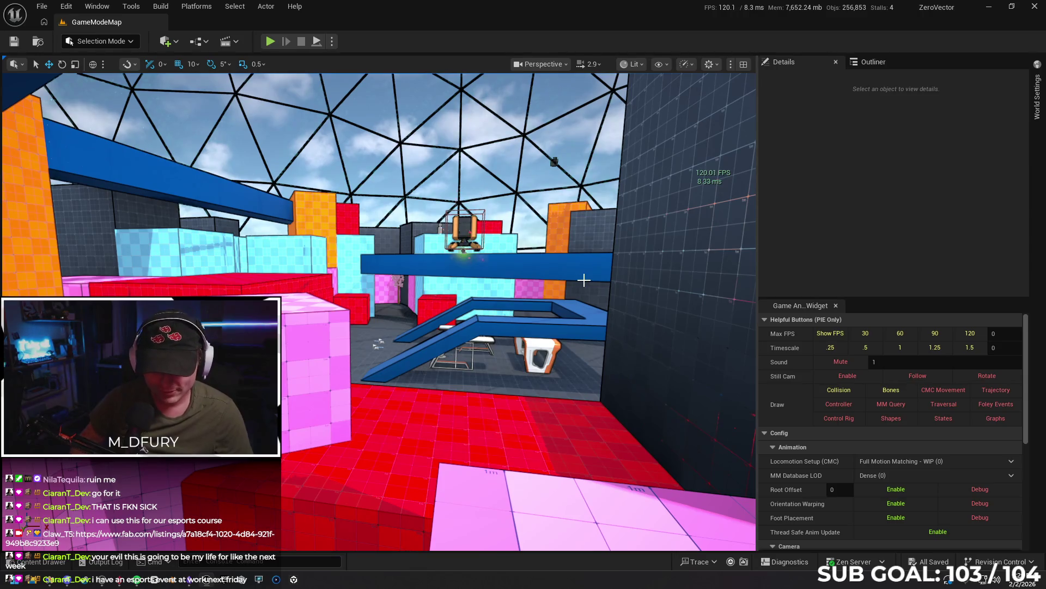
- Play the level full-screen, carrying the orb up the red wall and along the blue path
key(F11)
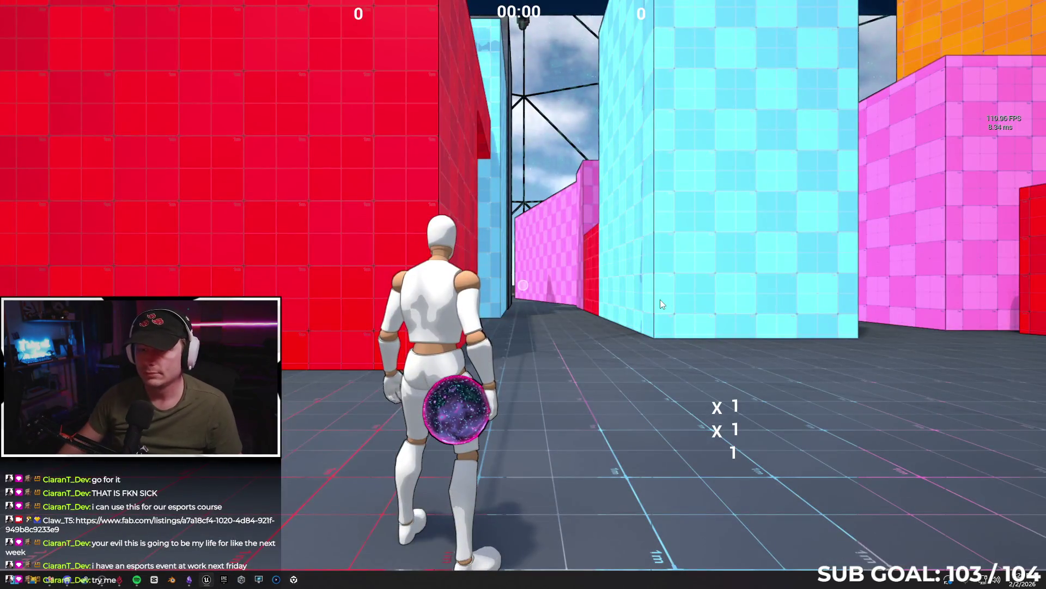
key(w)
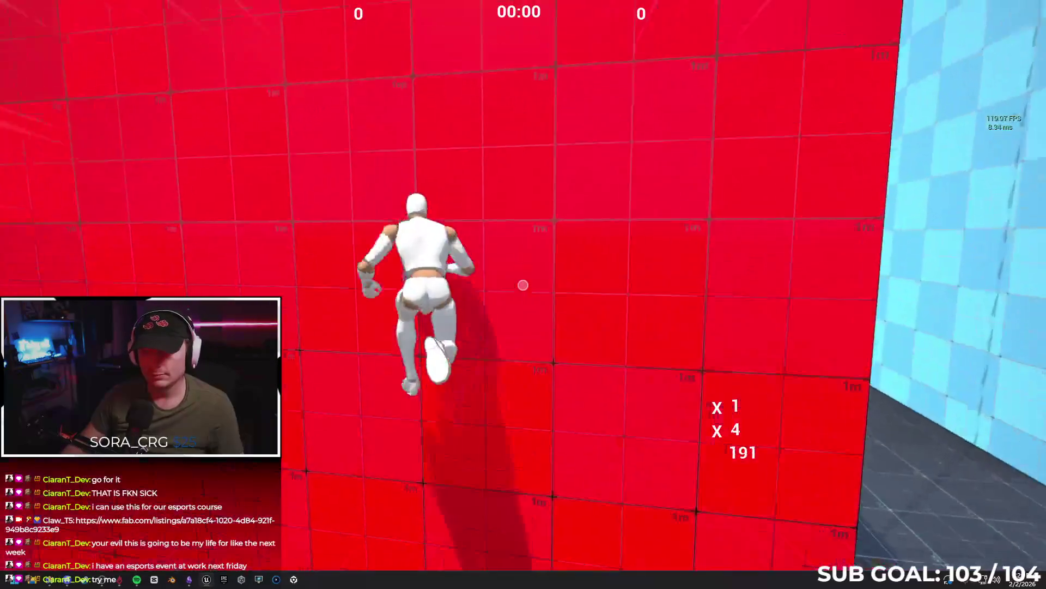
key(w)
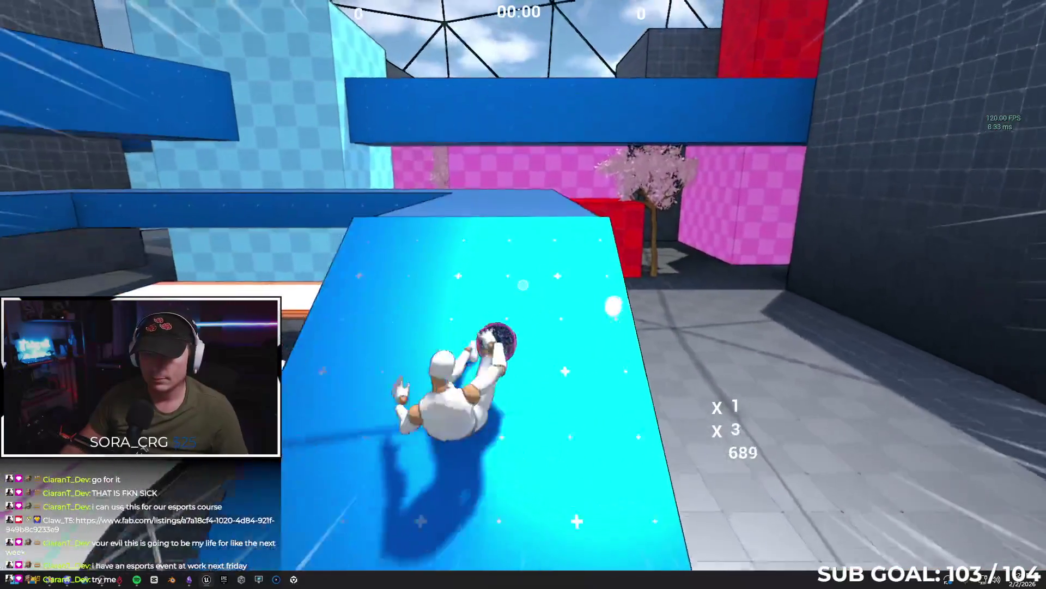
key(w)
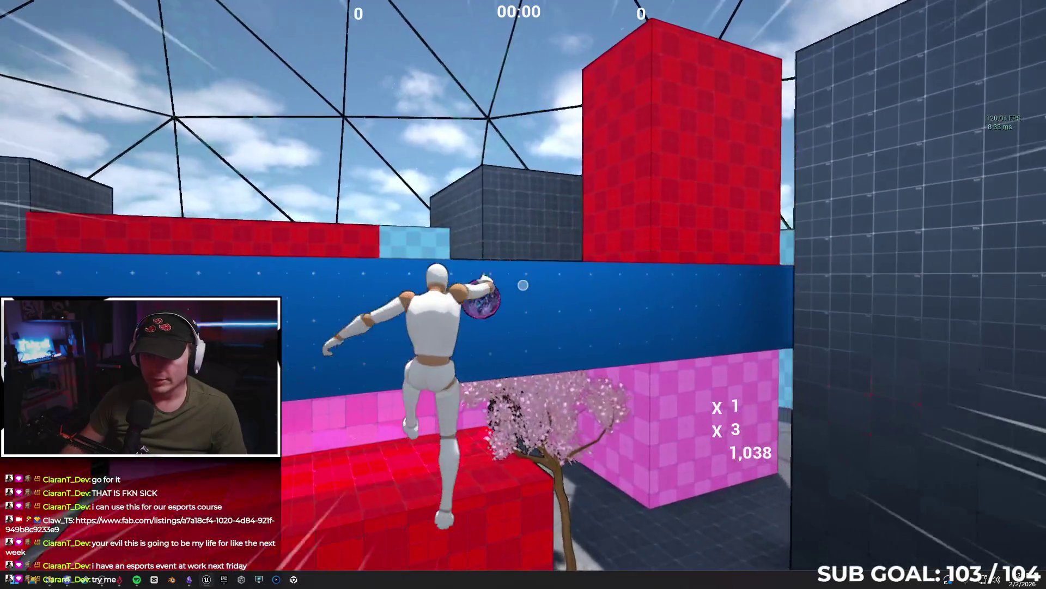
key(w)
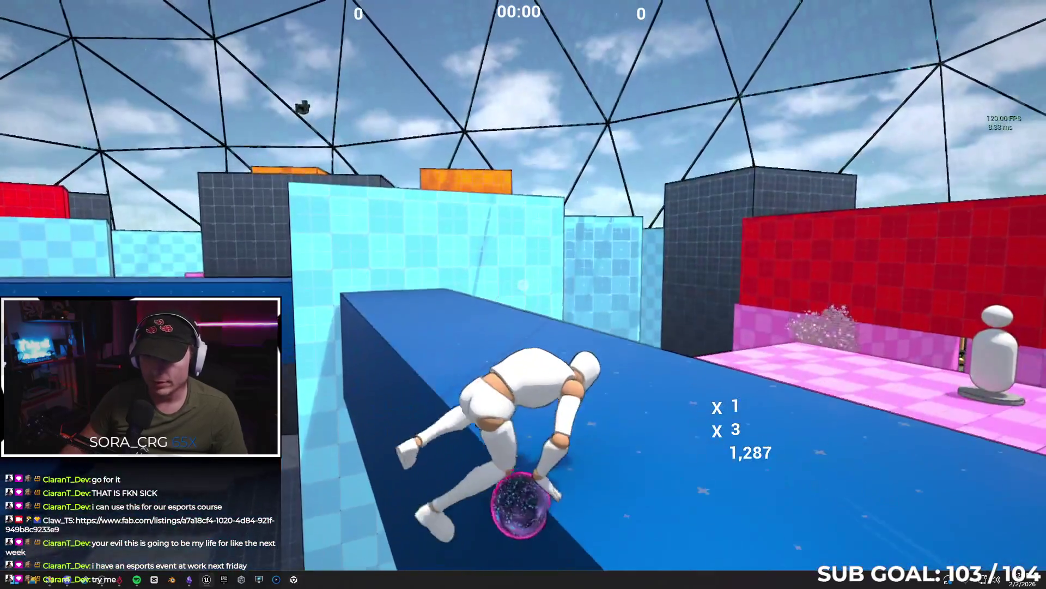
key(w)
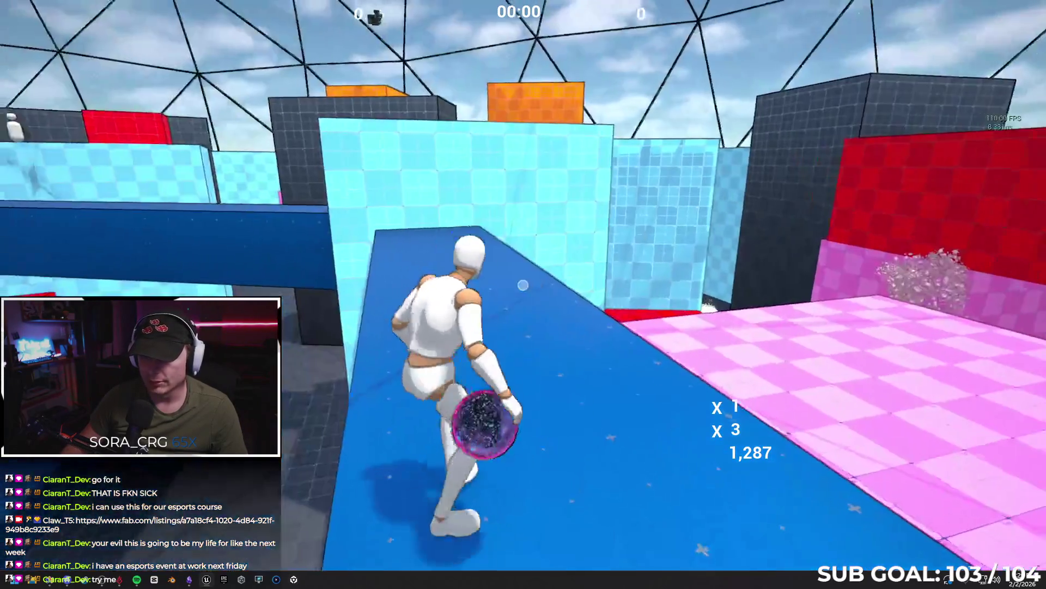
key(w)
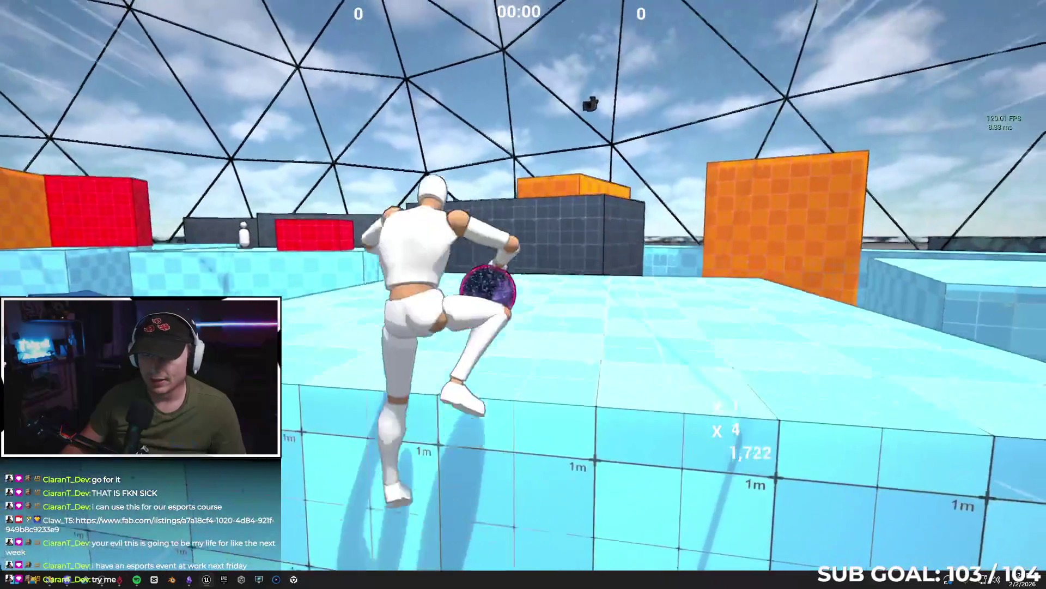
key(w)
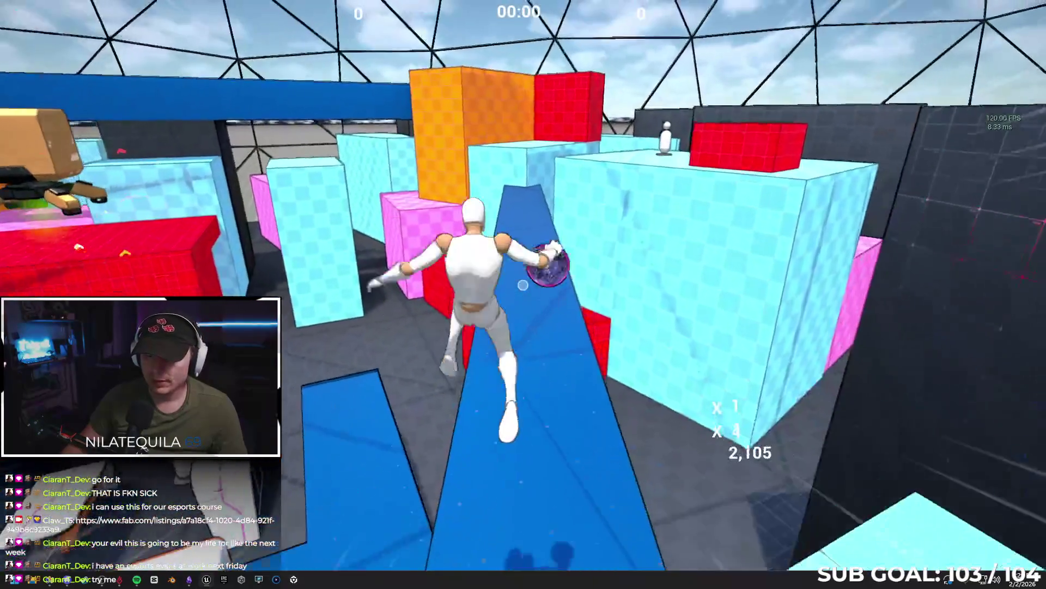
key(w)
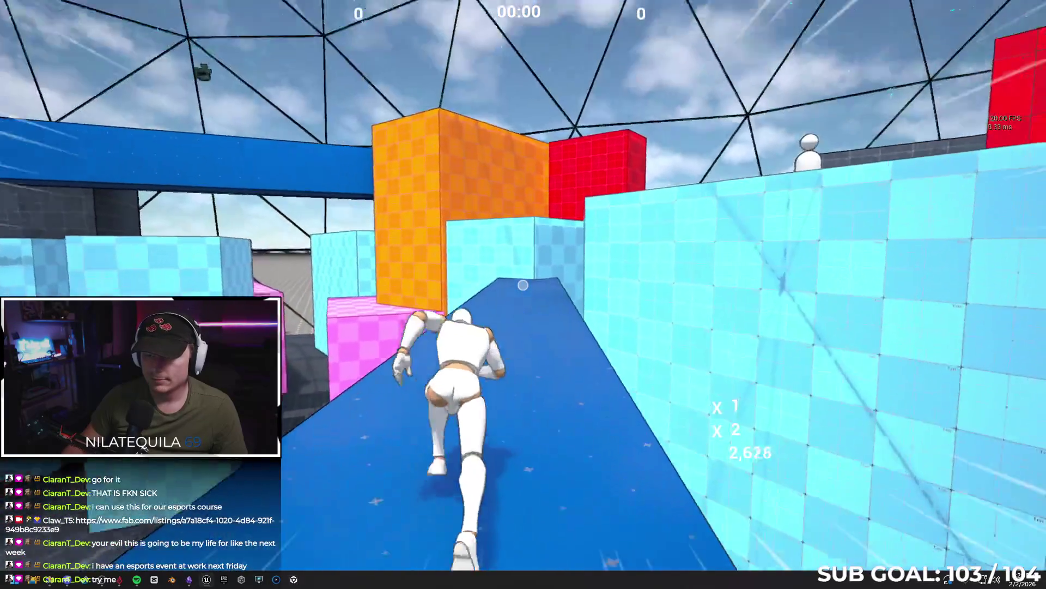
key(w)
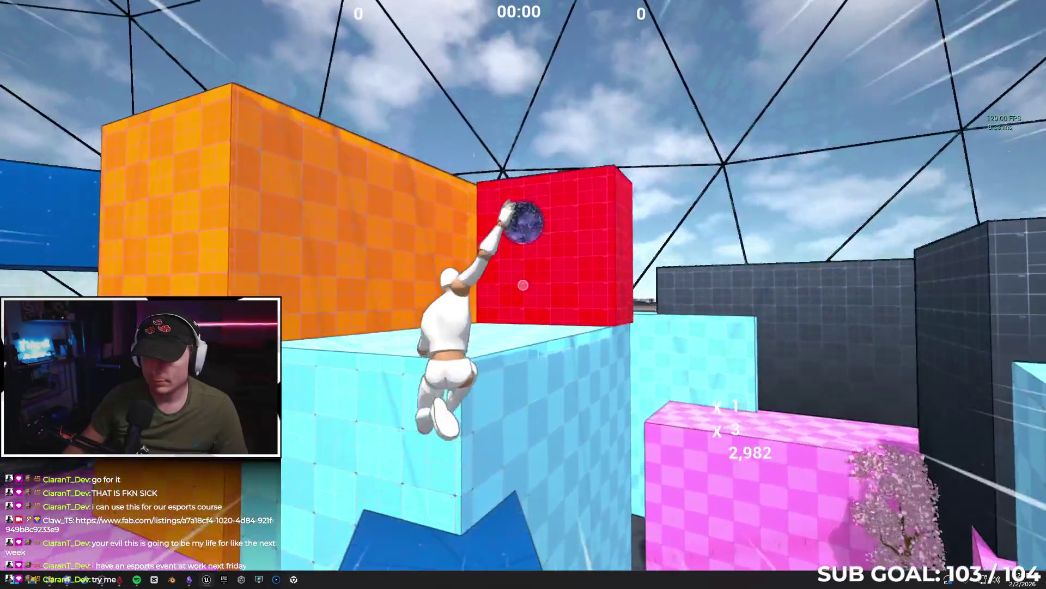
key(w)
- Leap onto the blue ledge, pink block and cyan wall, then drop to the floor
key(space)
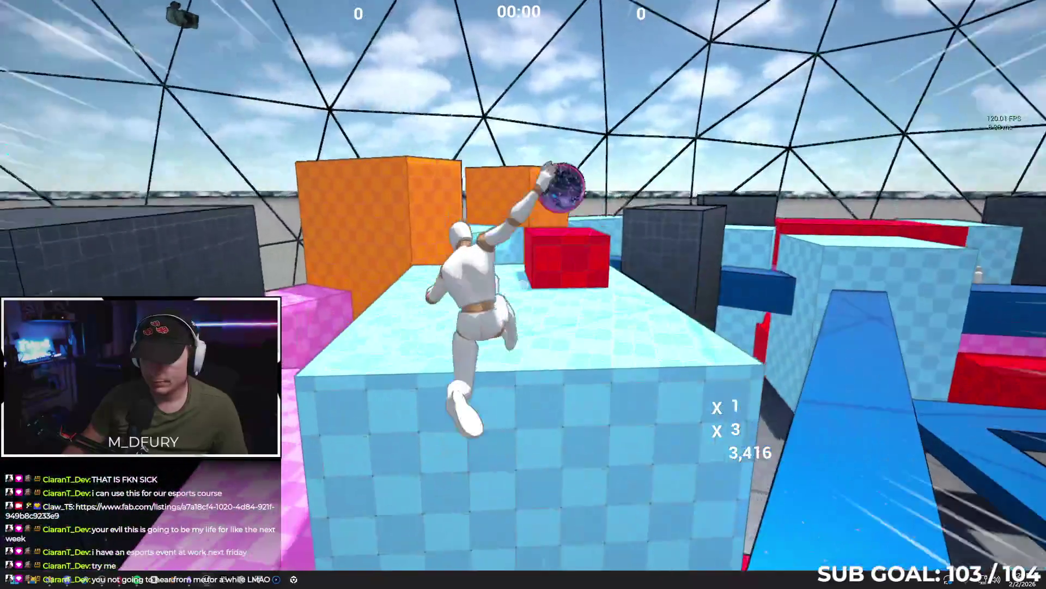
key(w)
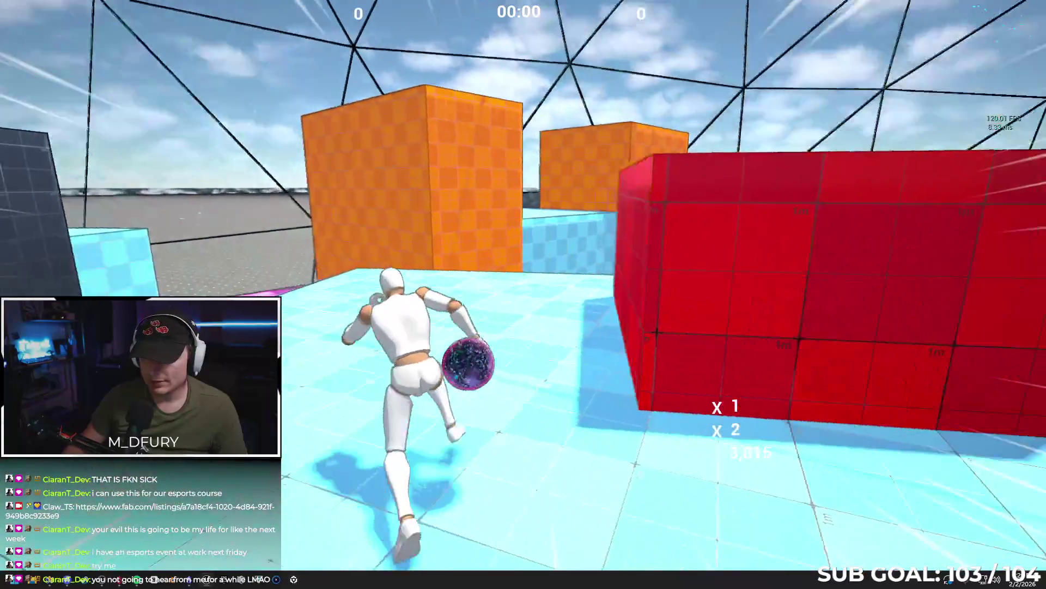
key(space)
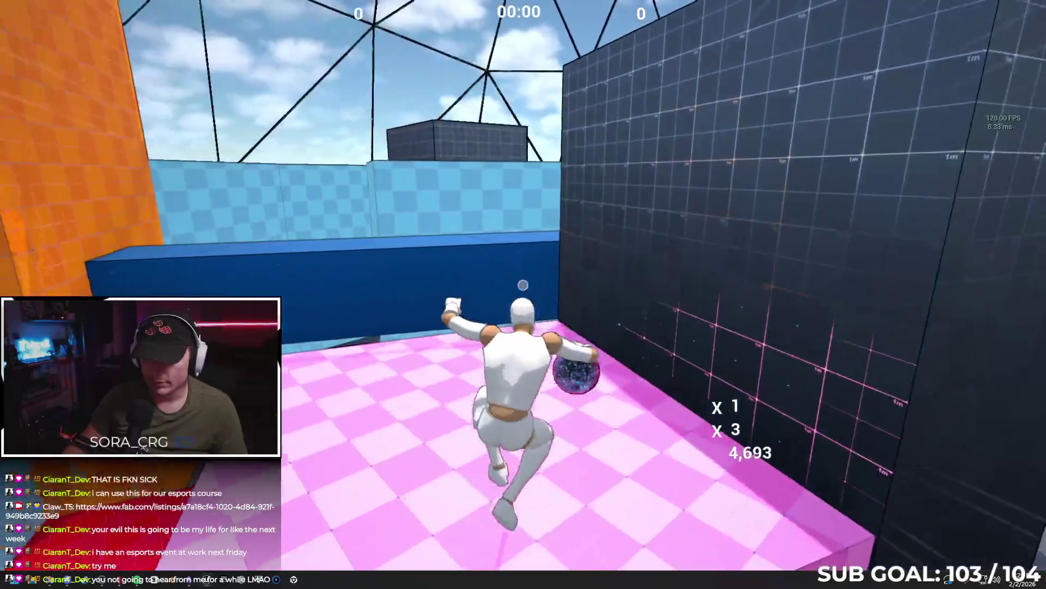
key(space)
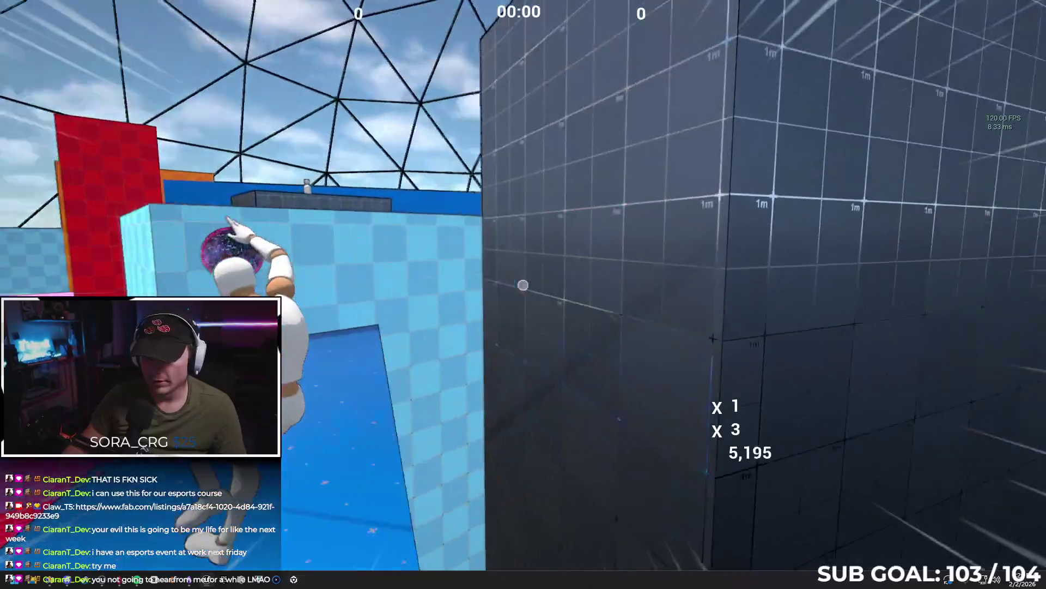
key(w)
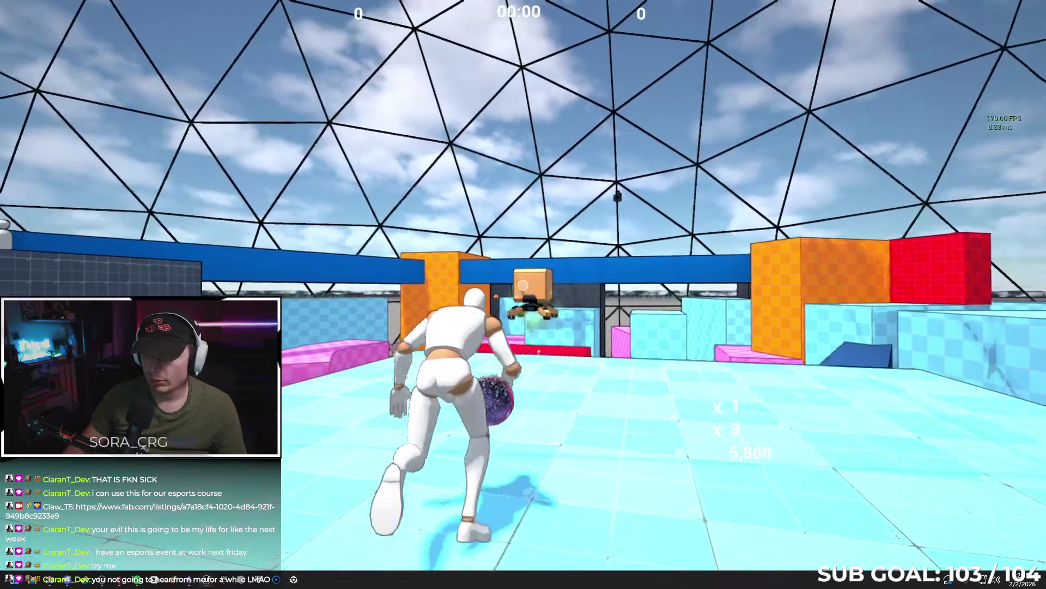
key(space)
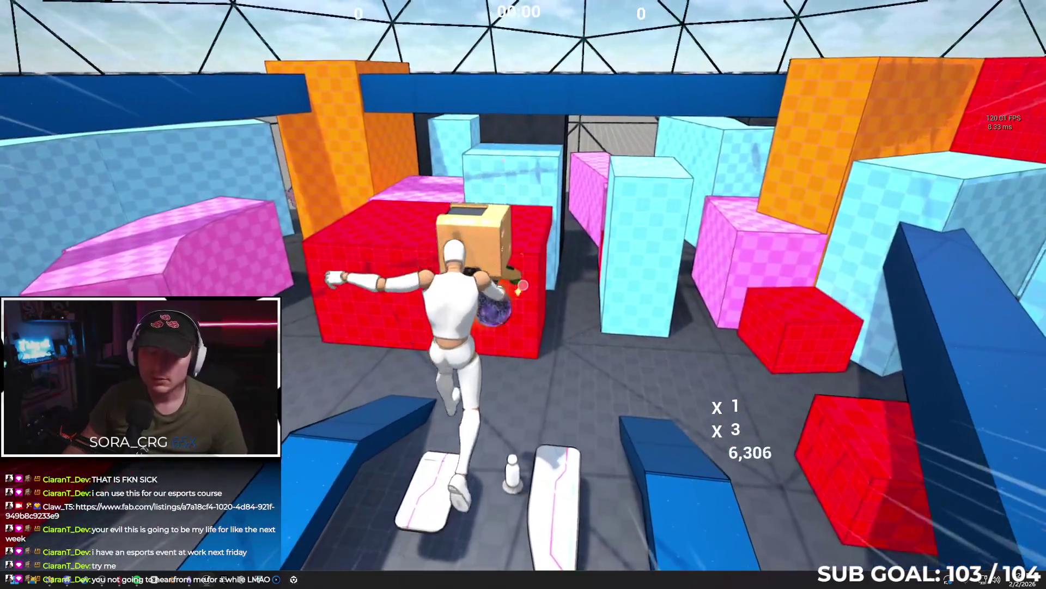
key(w)
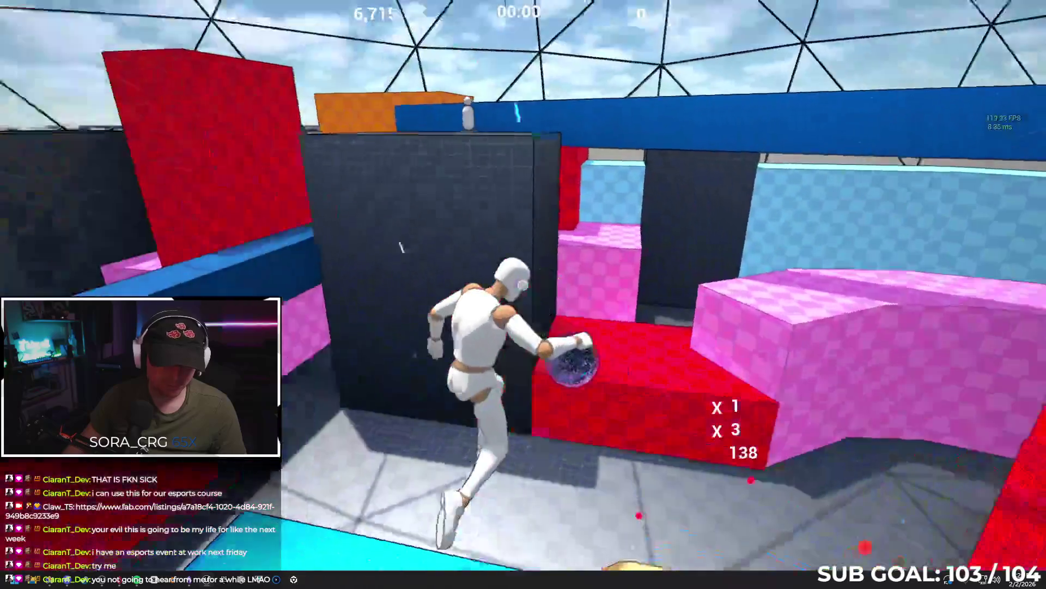
key(w)
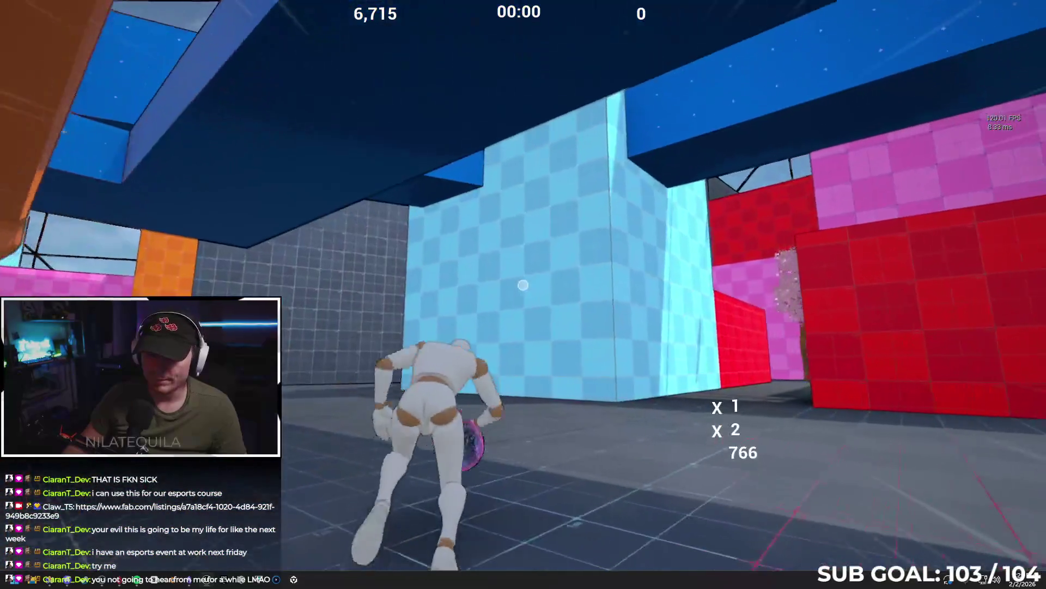
- Vault the red box, dive along the pink walkway and leap toward the purple orb
key(space)
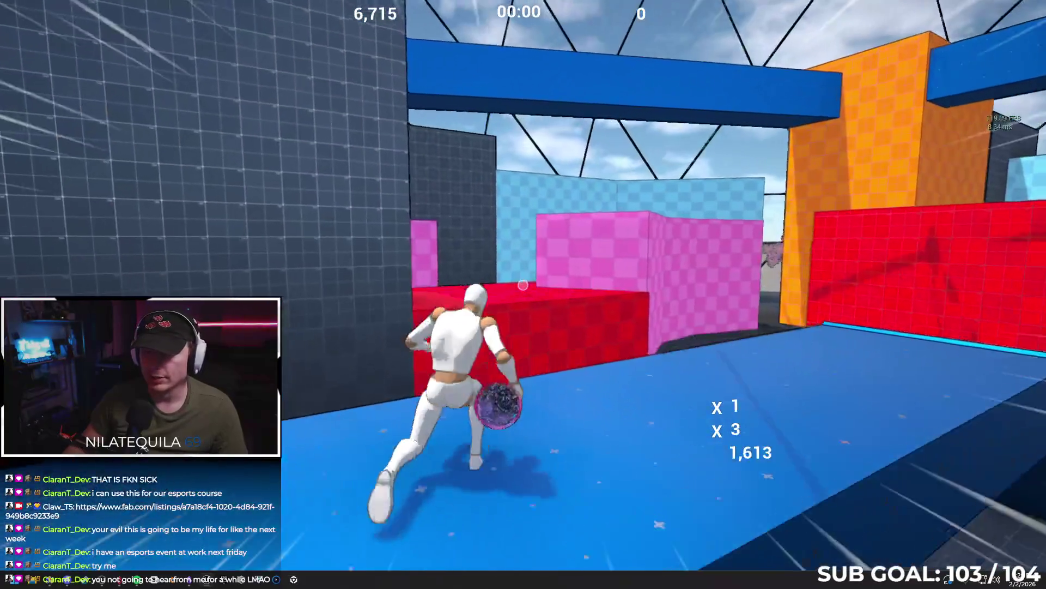
key(space)
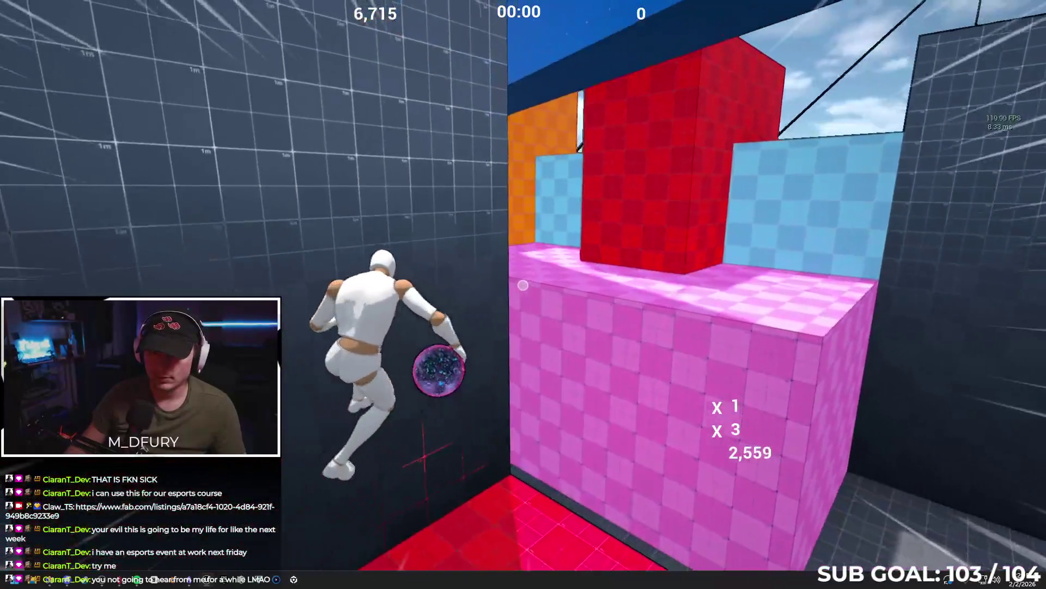
key(space)
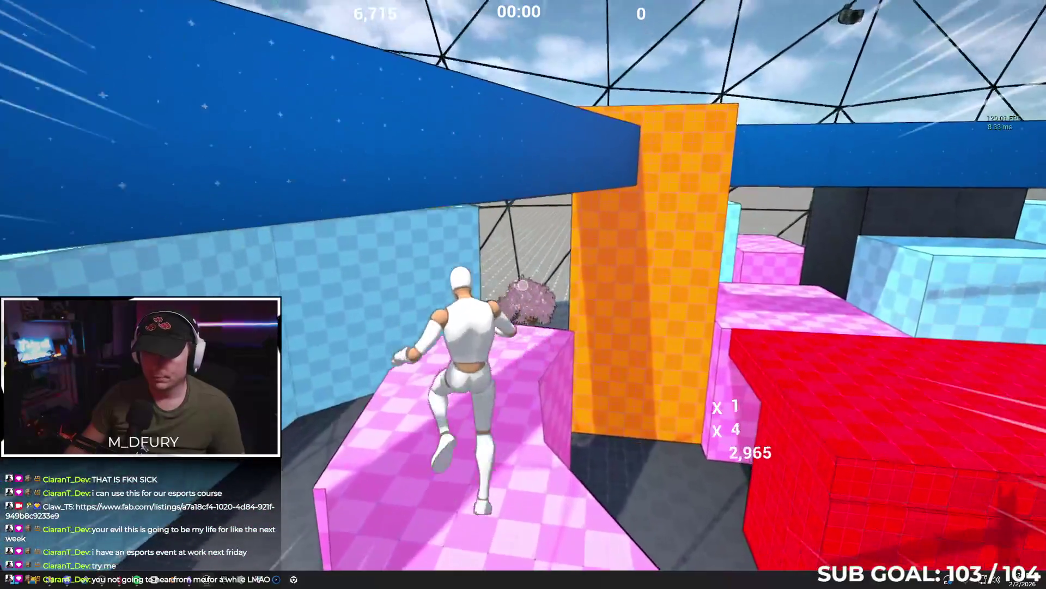
key(space)
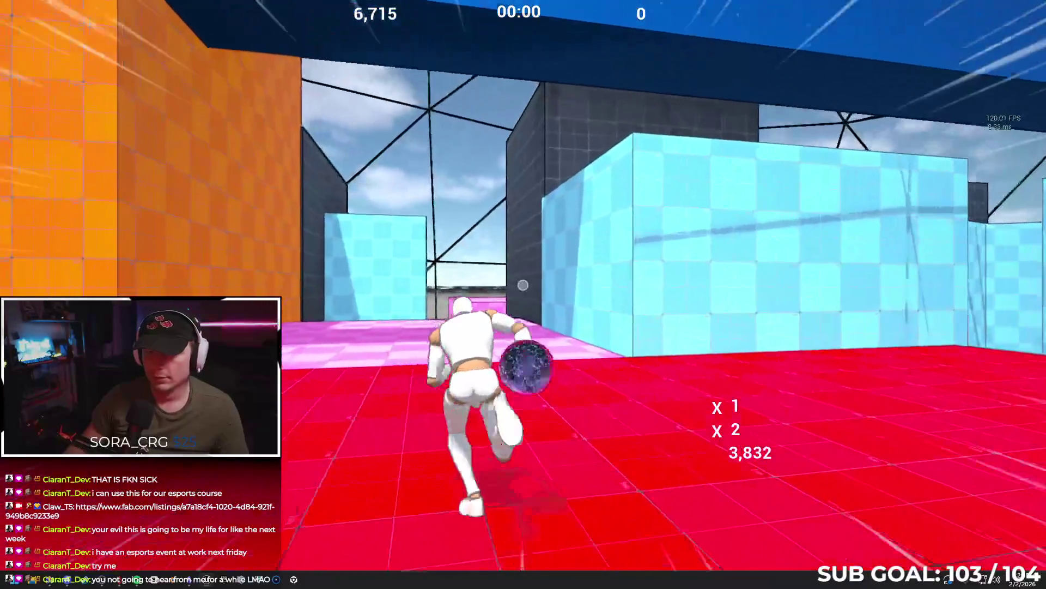
key(space)
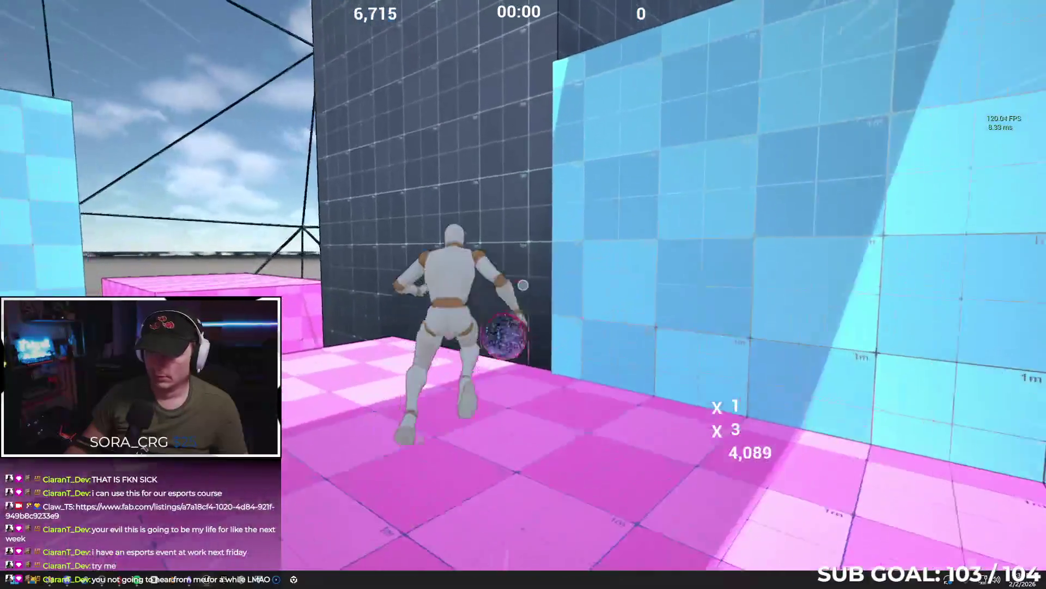
key(space)
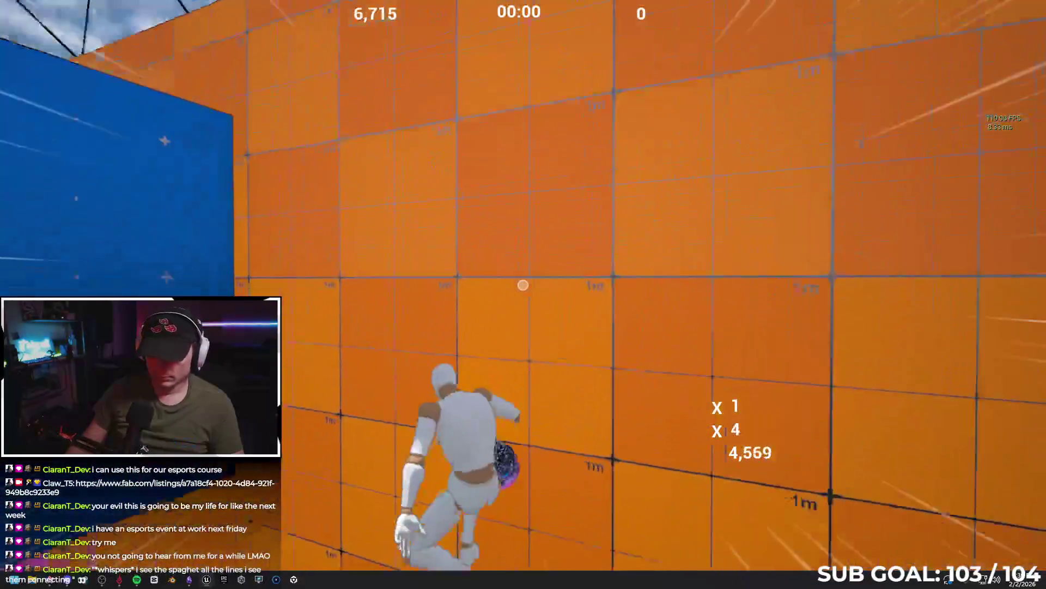
key(space)
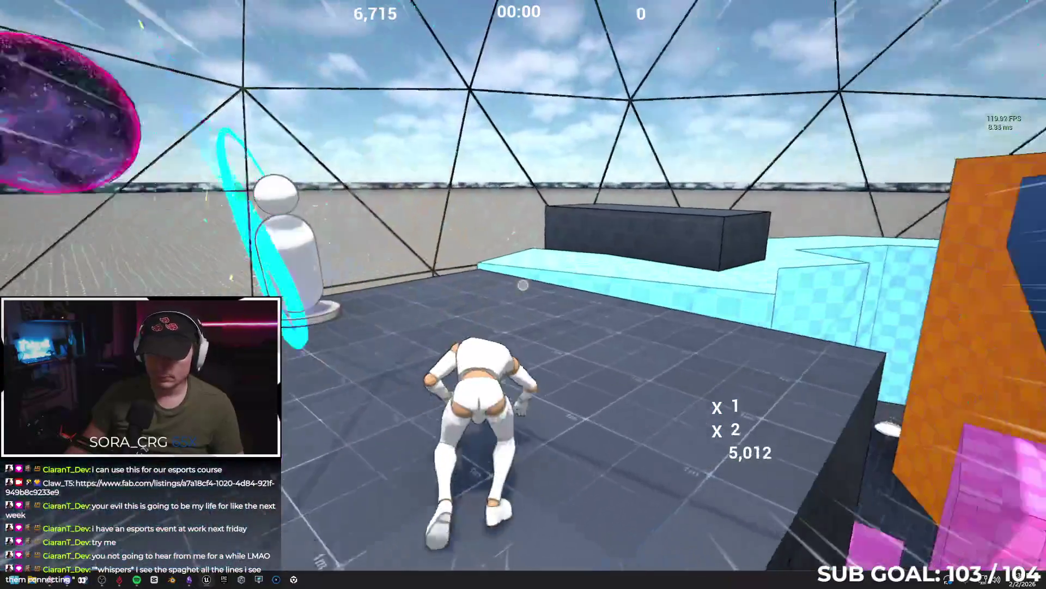
key(space)
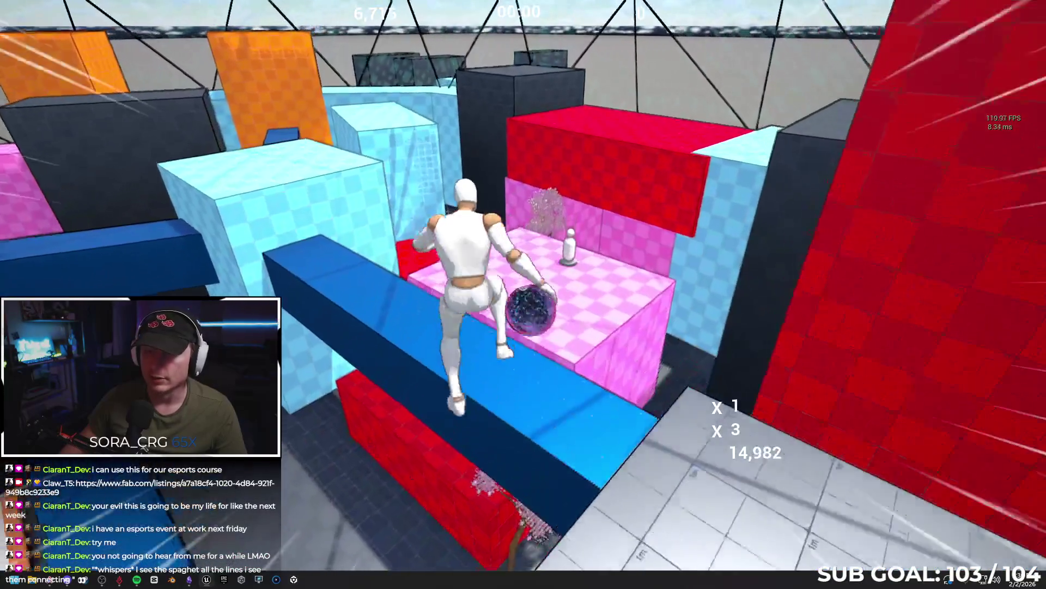
- End the play session, returning to the editor view of the domed block course
key(Escape)
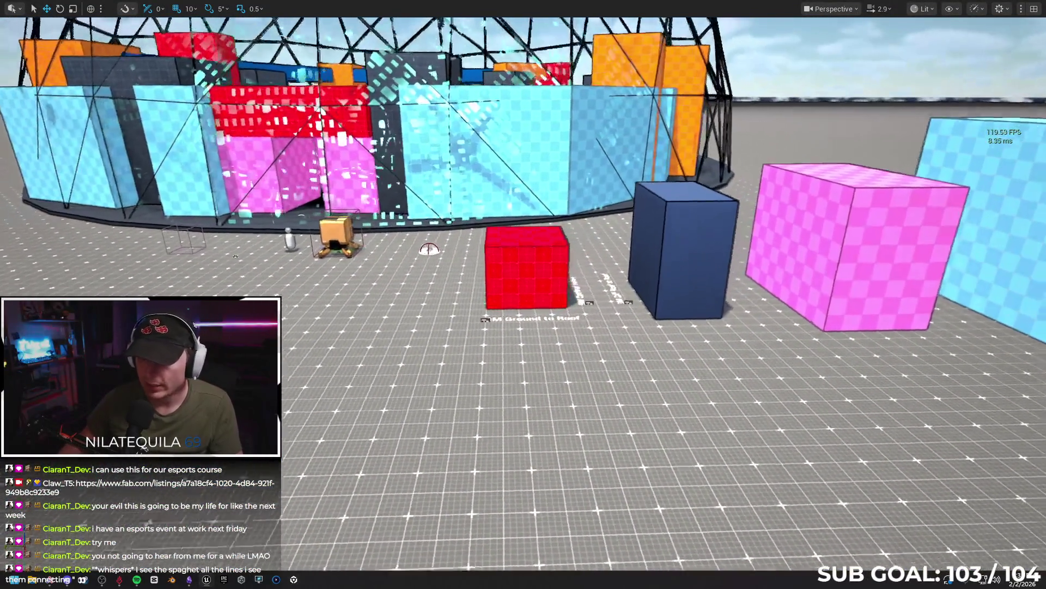
- Start a Play In Editor session with Alt+P and run the character to the red wall
right_click(504, 421)
key(Escape)
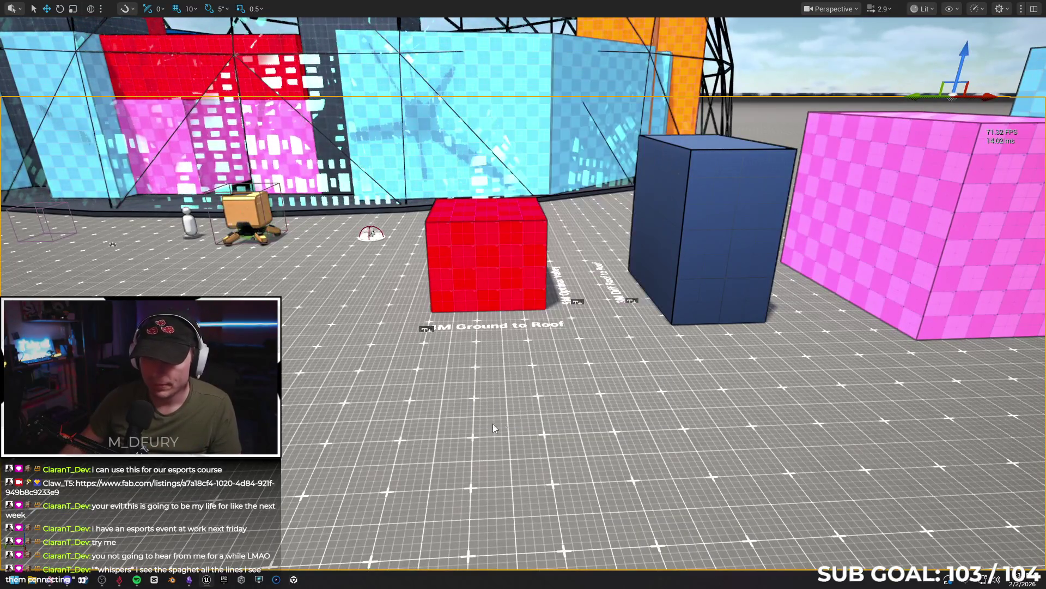
key(alt+p)
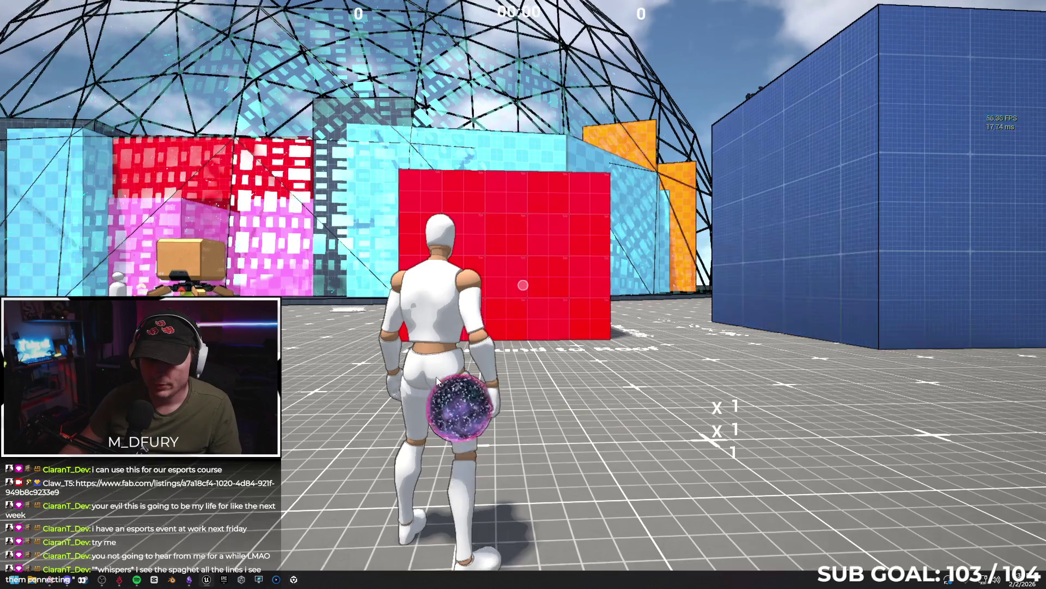
click(436, 377)
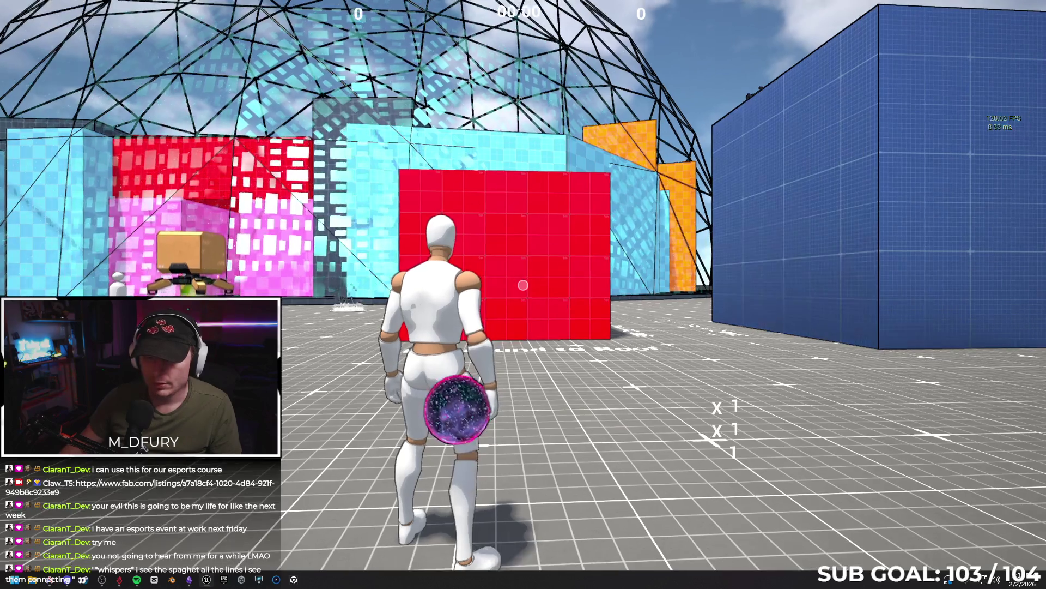
key(w)
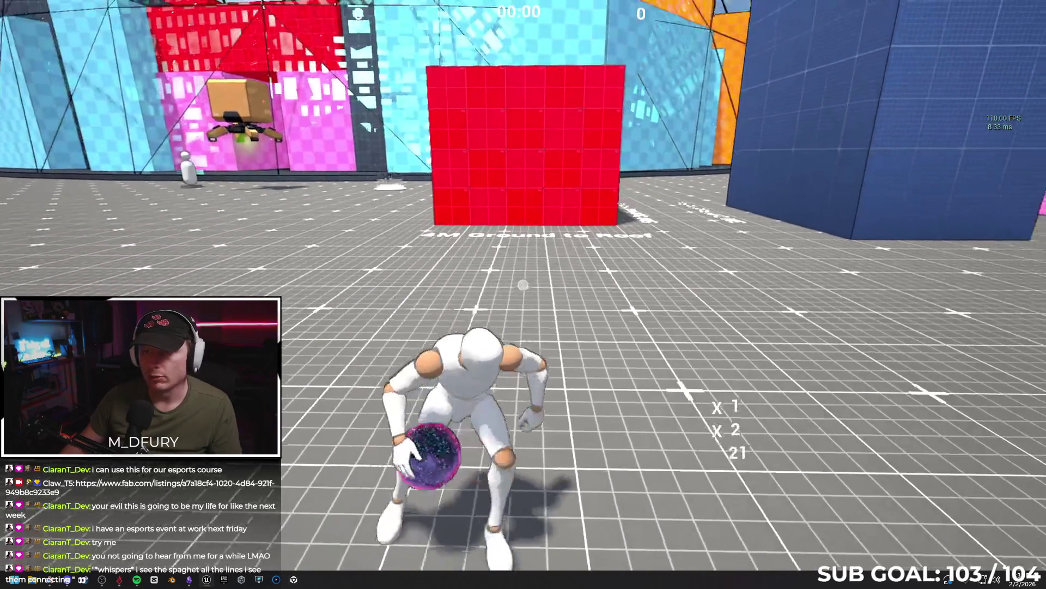
click(523, 285)
- Climb onto the red cube, step off, climb back up and walk across the floor
key(space)
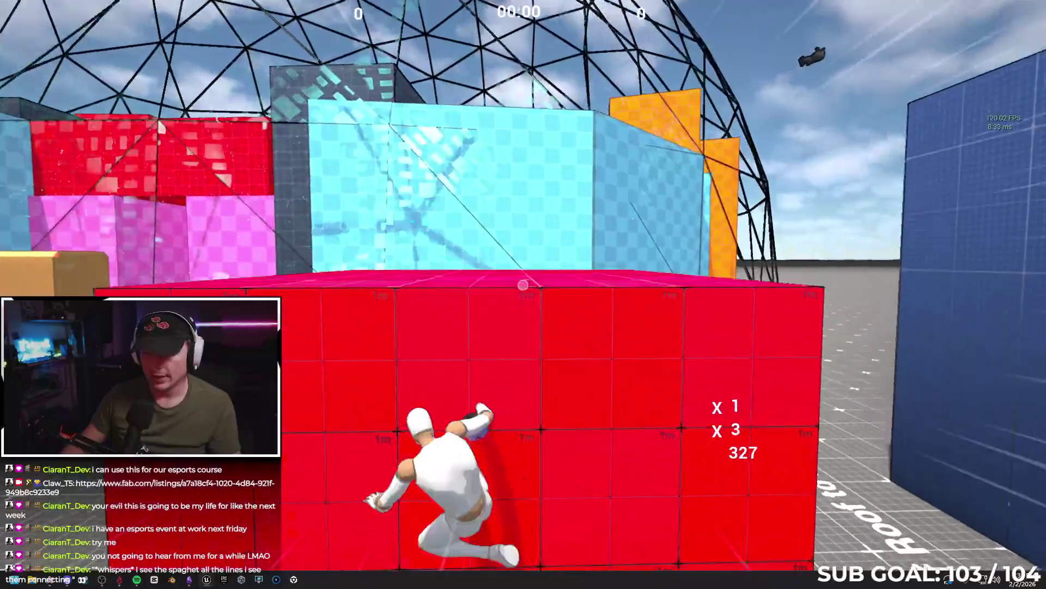
key(s)
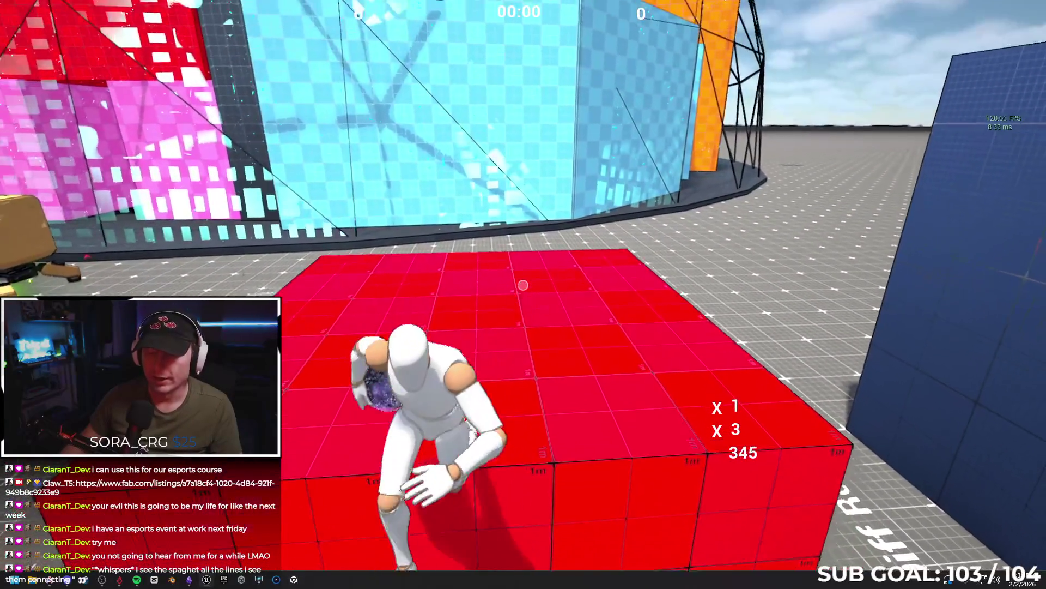
key(w)
key(space)
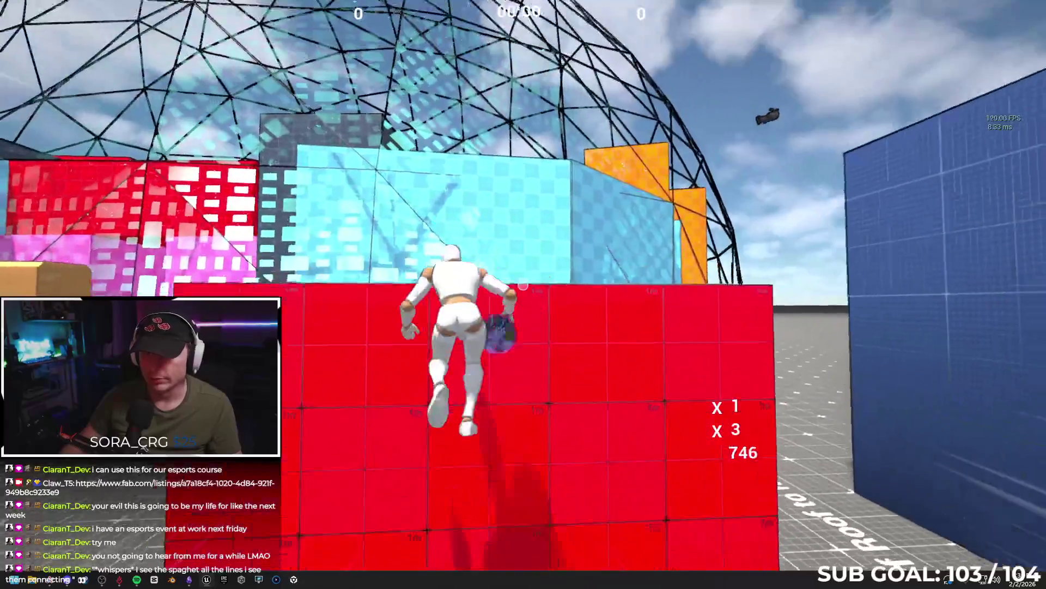
key(s)
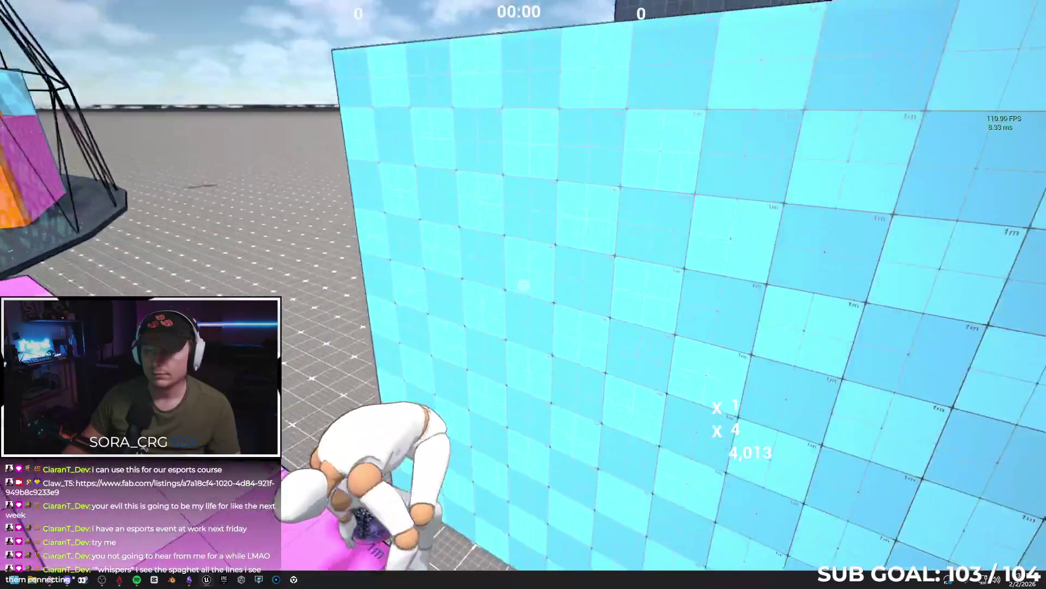
key(w)
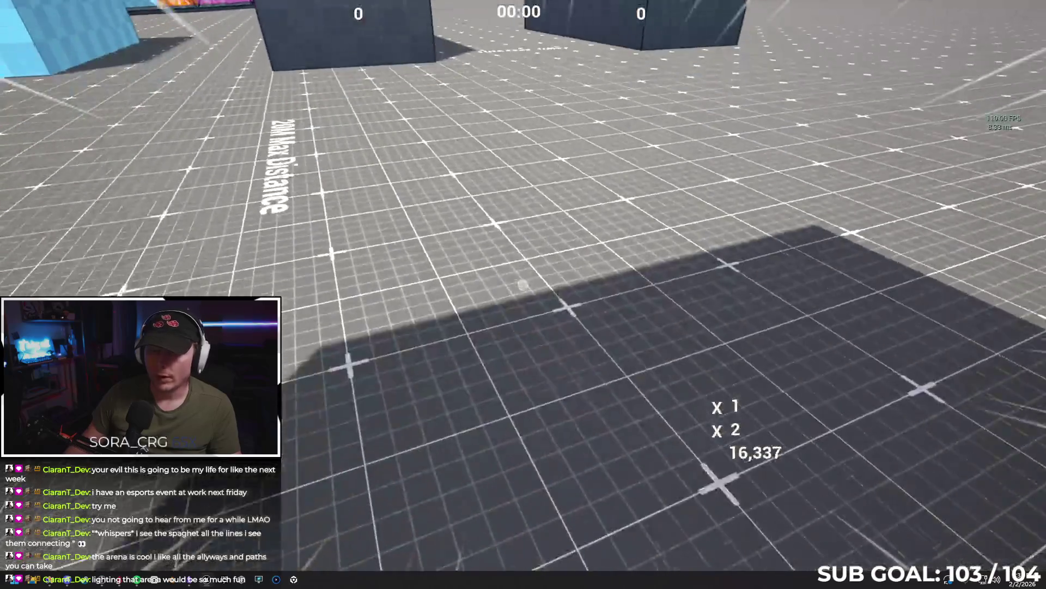
key(Escape)
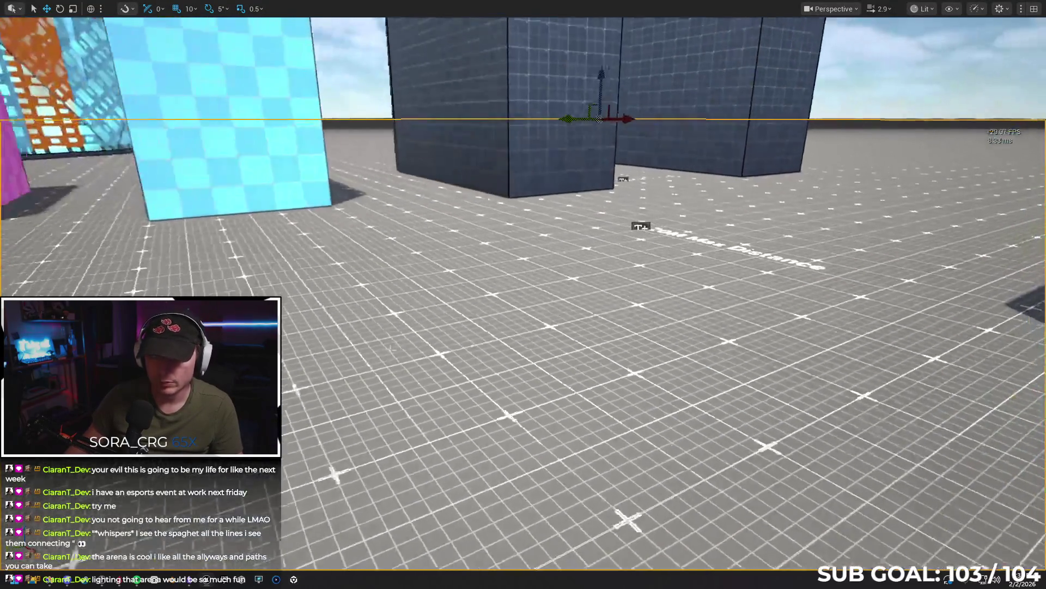
- Exit fullscreen, switch the Play options to a different net mode, and briefly test-play
key(F11)
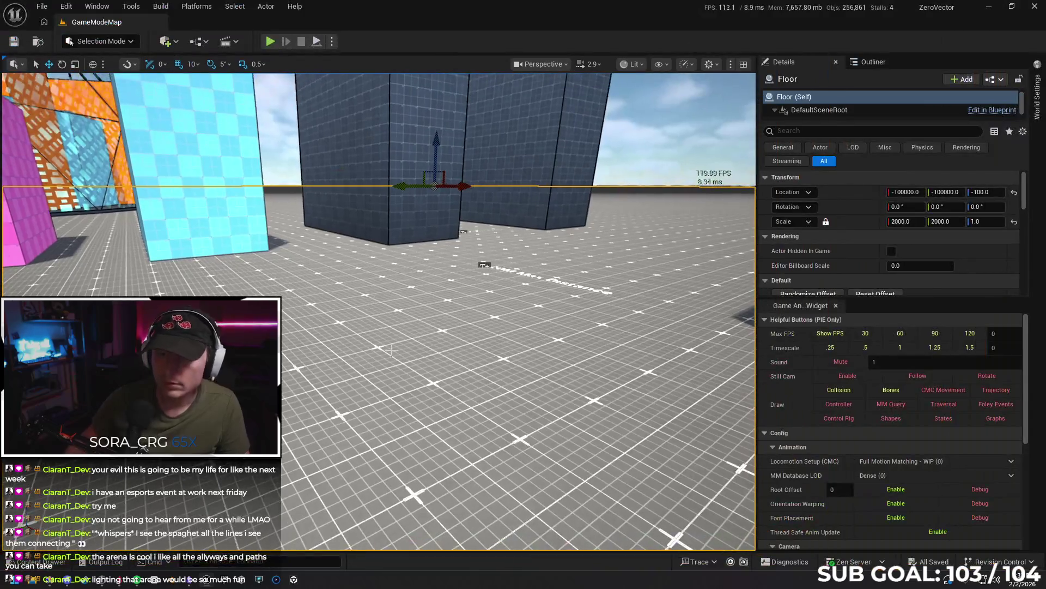
click(331, 41)
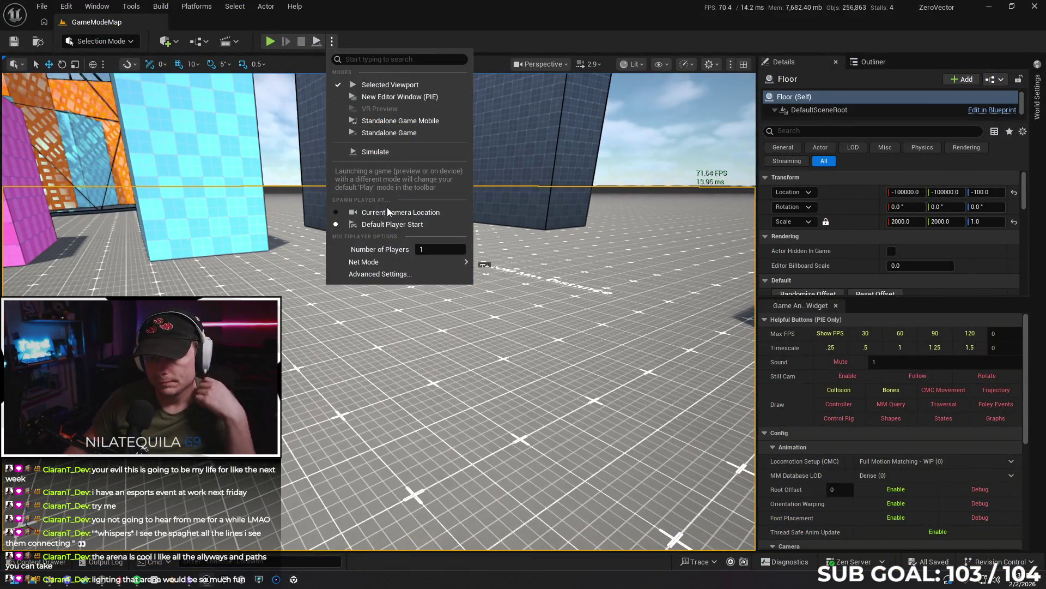
mouse_move(420, 263)
click(526, 269)
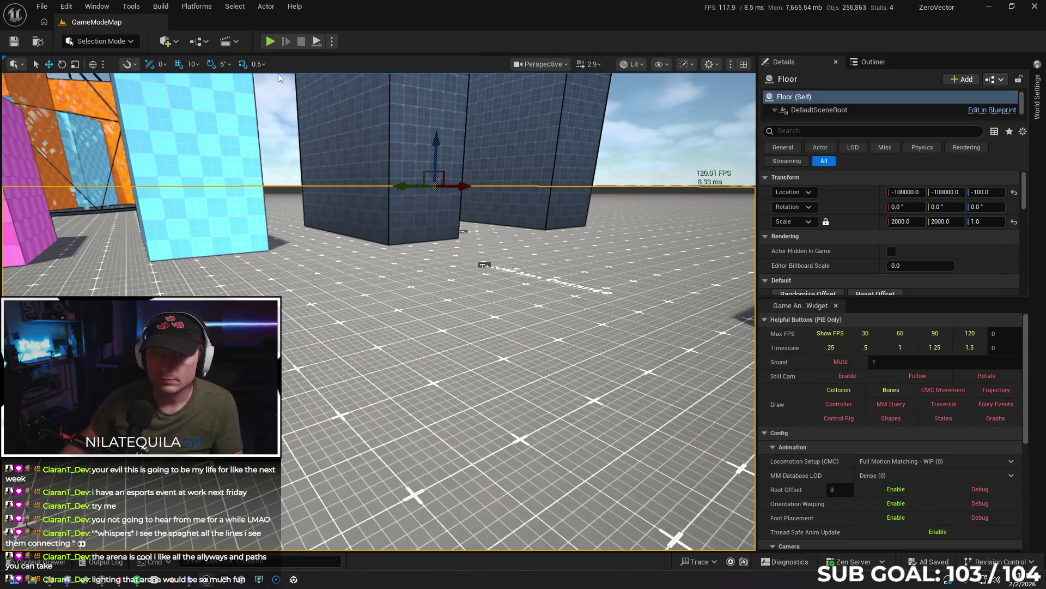
click(269, 47)
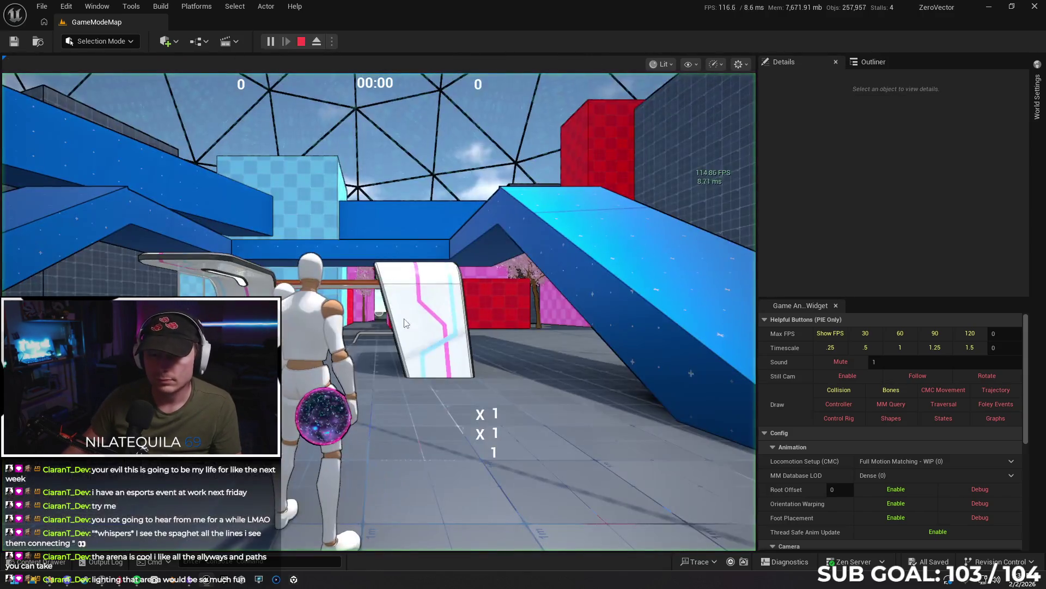
key(Escape)
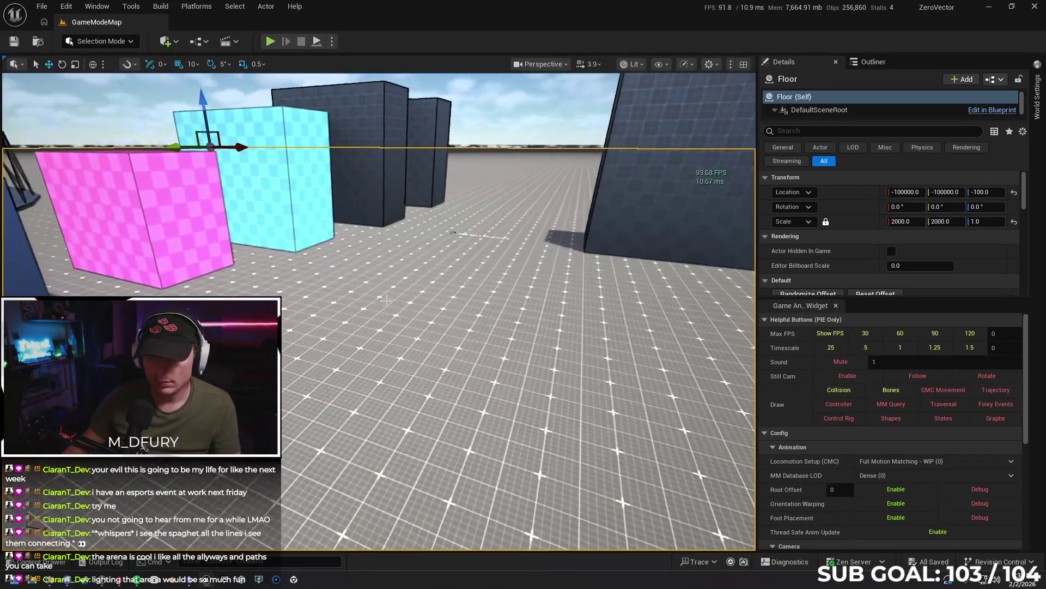
- Play From Here at a spot among the boxes, wall-running along the blue wall
right_click(389, 198)
click(457, 559)
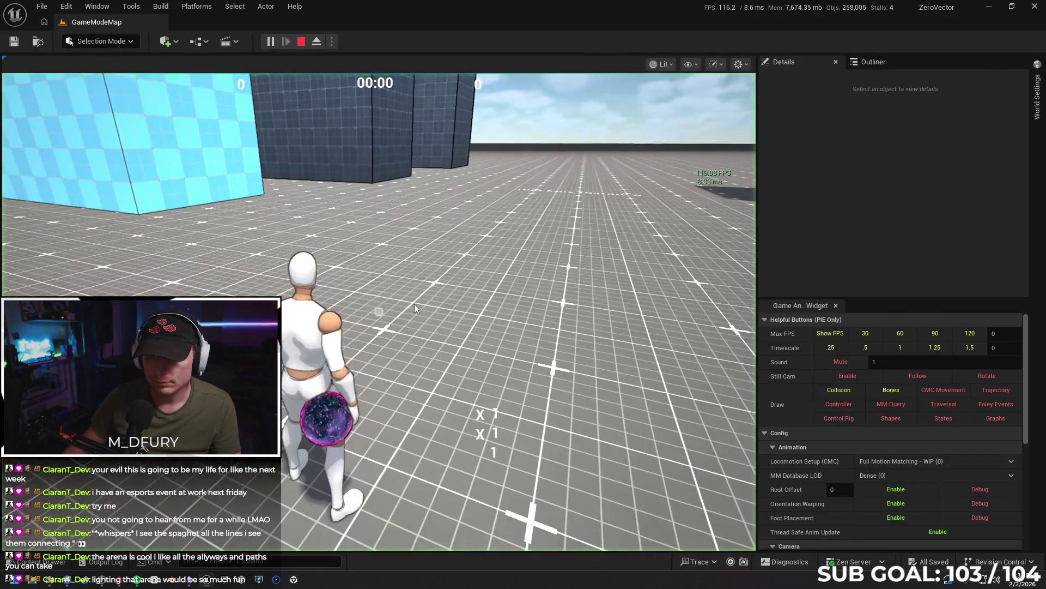
key(w)
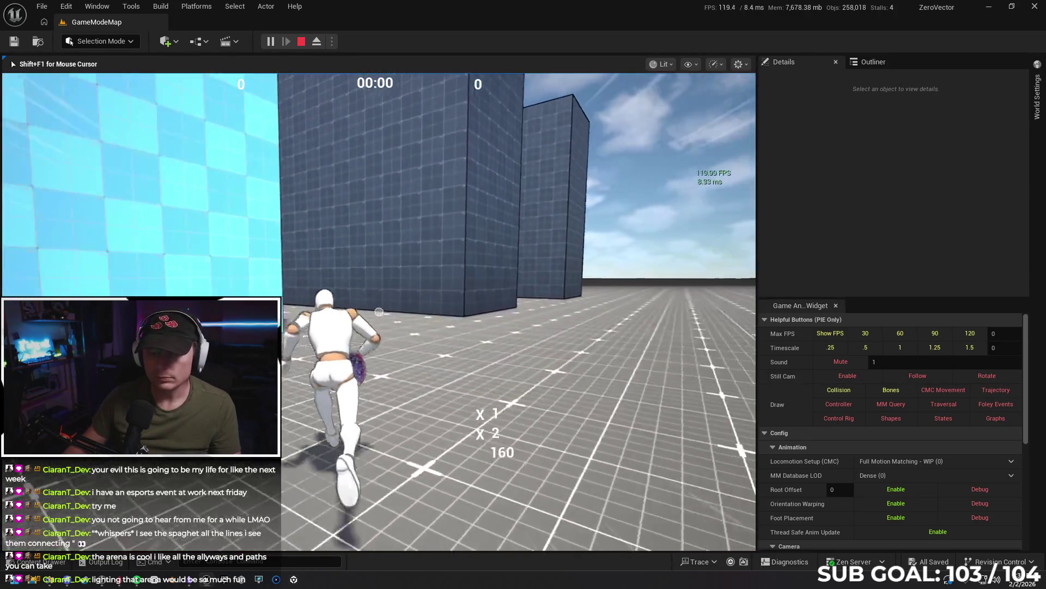
key(space)
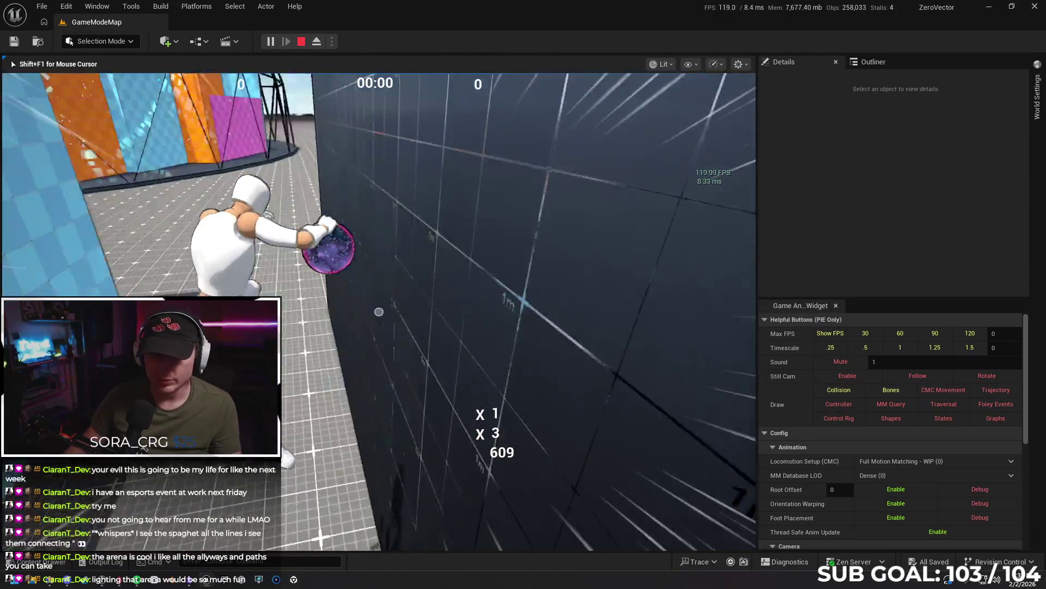
key(space)
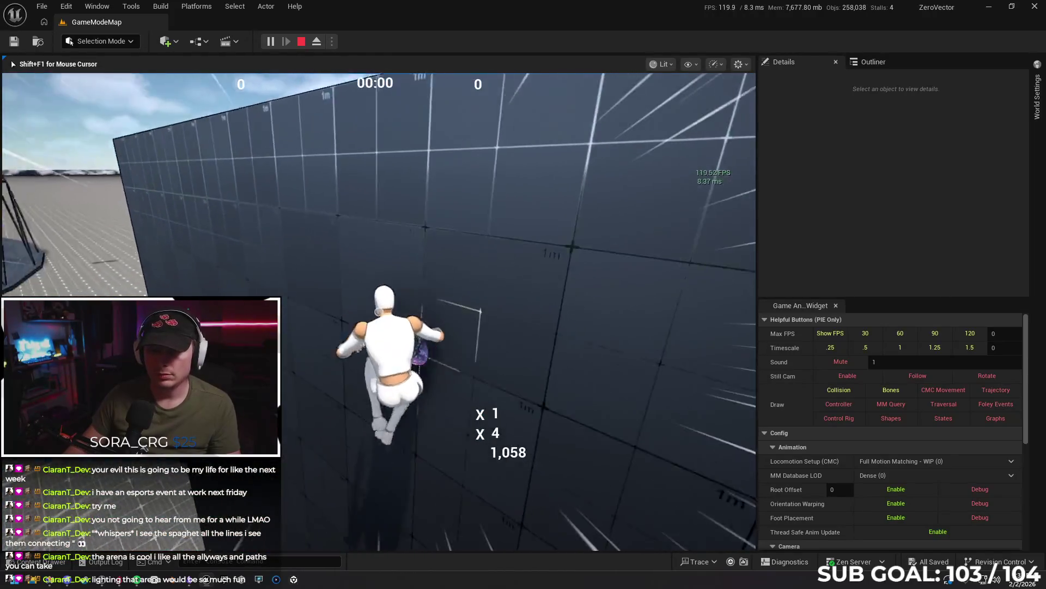
key(w)
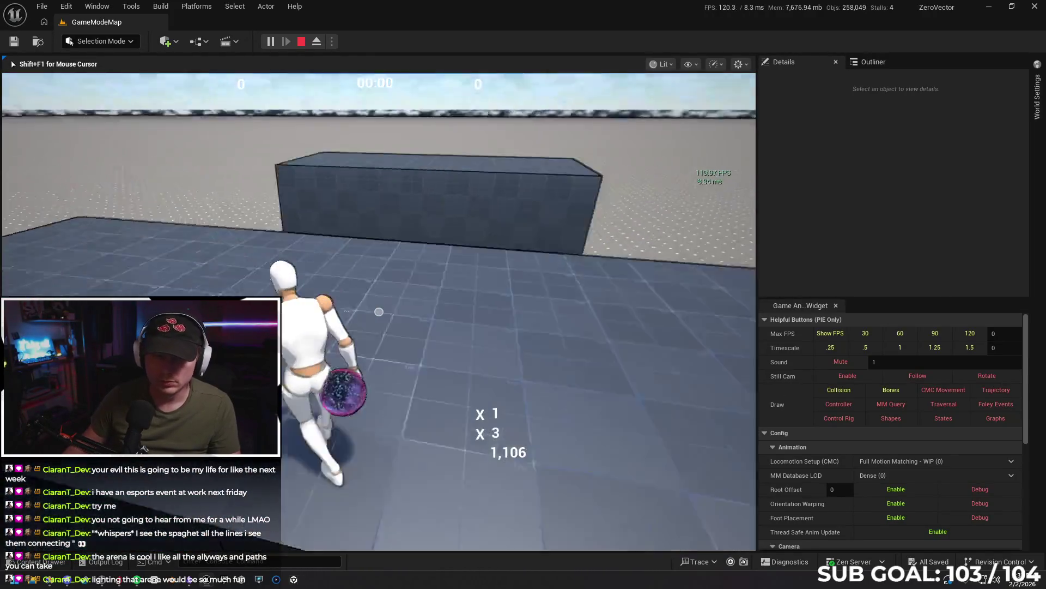
key(w)
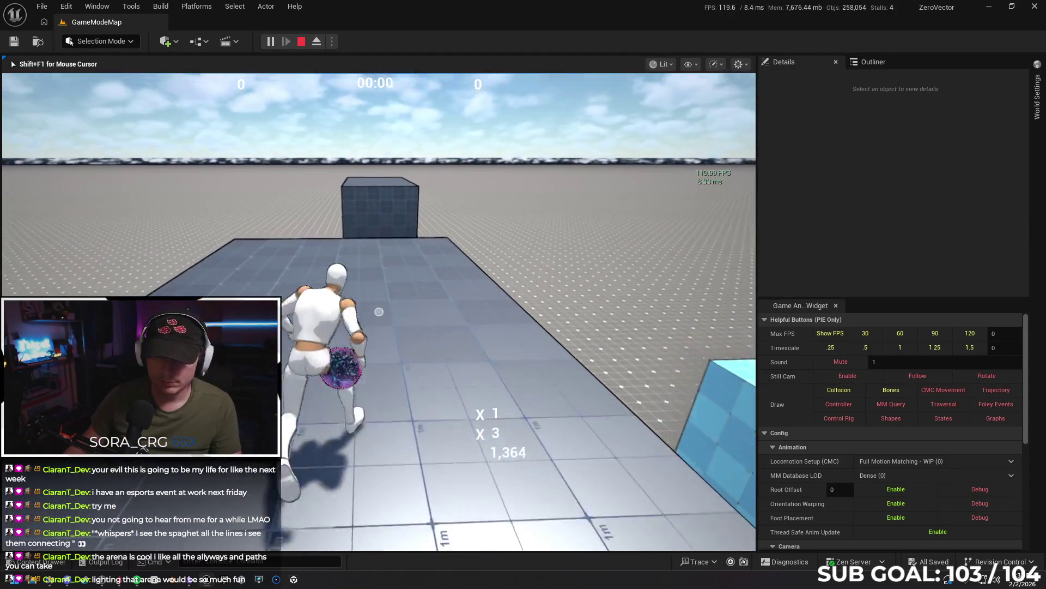
- Climb over the grey cube, end the session and fly the view toward the dark blocks
key(space)
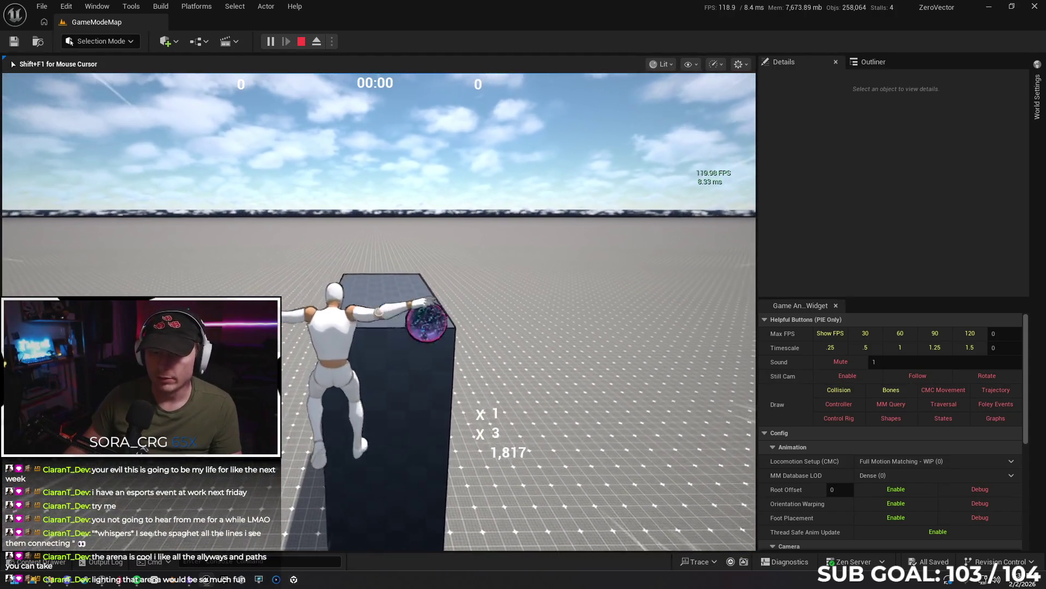
key(w)
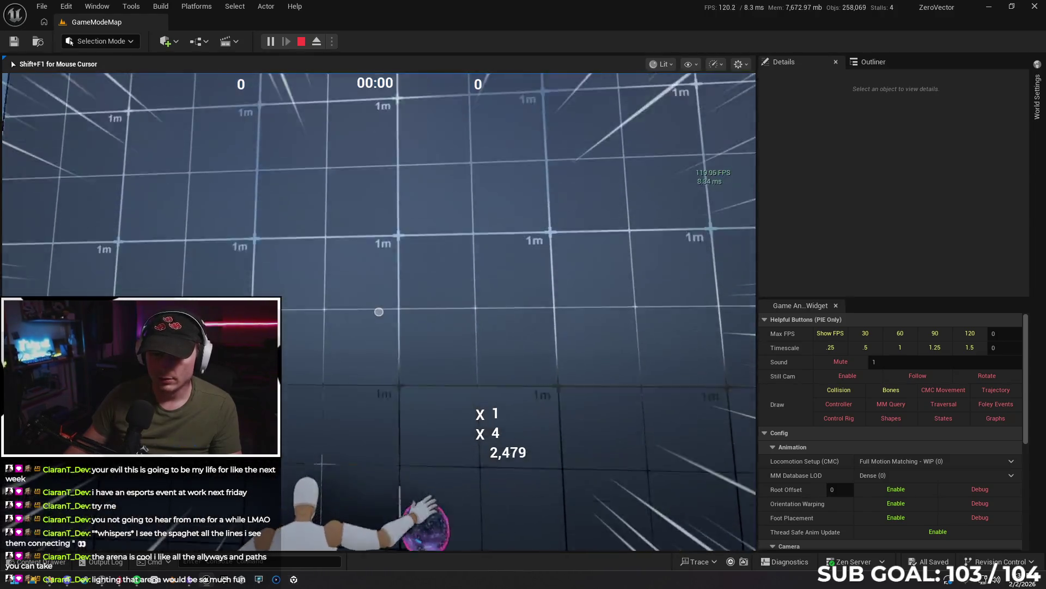
key(w)
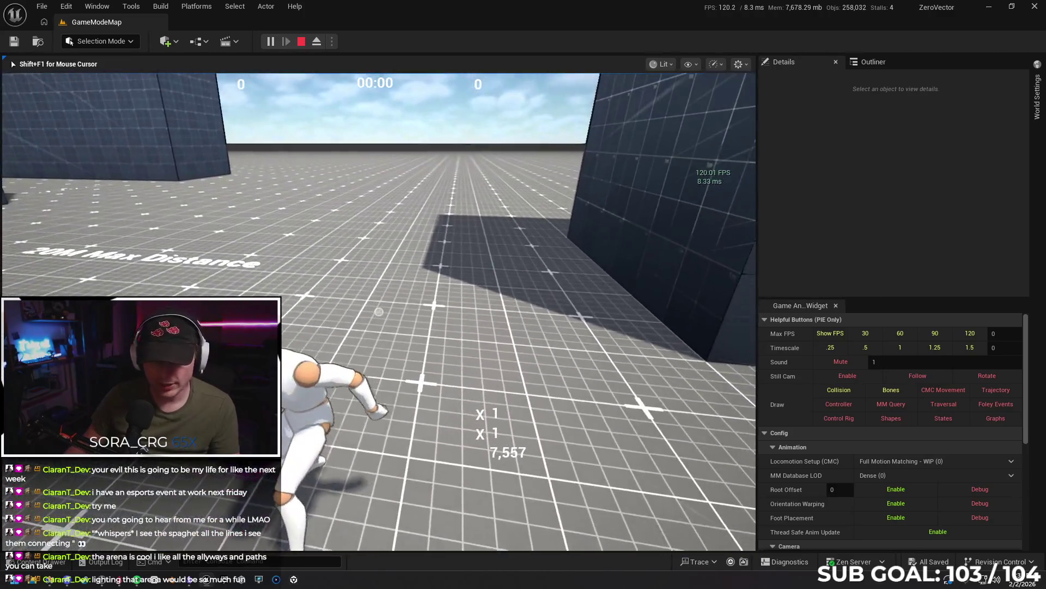
key(Escape)
mouse_move(180, 286)
mouse_down()
mouse_move(494, 260)
mouse_move(482, 286)
mouse_move(453, 289)
mouse_up()
- Select LevelBlock12 and Play From Here beside it, wall-running along the walls
click(481, 288)
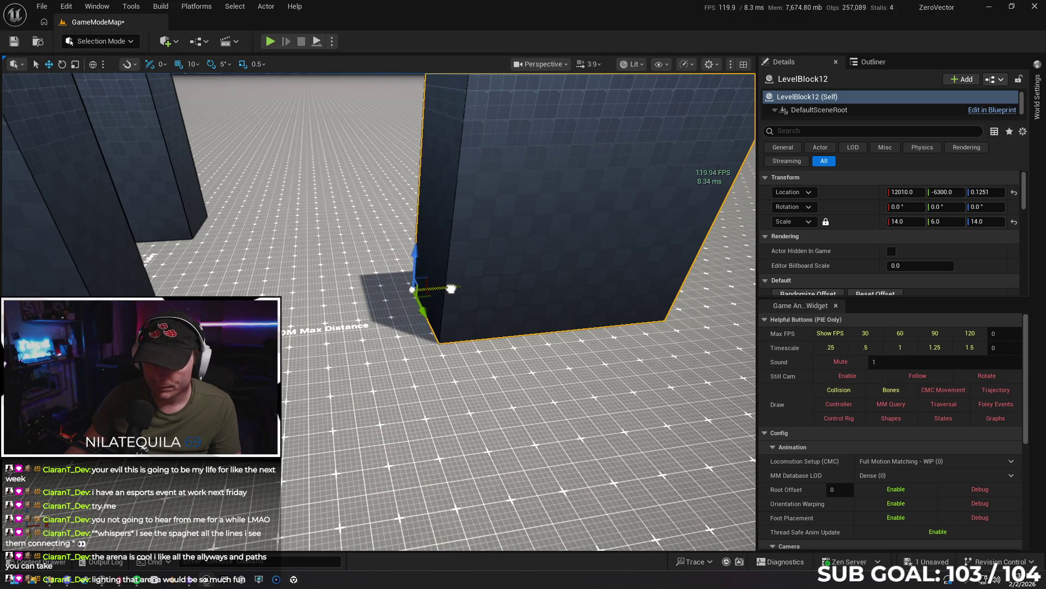
right_click(327, 398)
click(370, 388)
key(w)
key(space)
key(w)
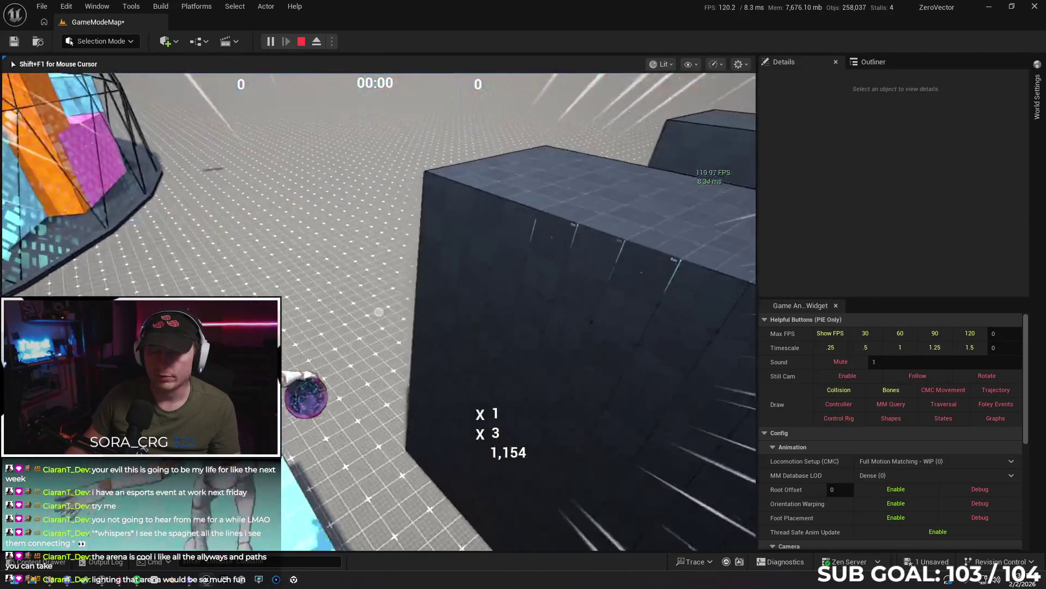
- Run along the platform, vault the block toward the tall blocks, and end the session
key(w)
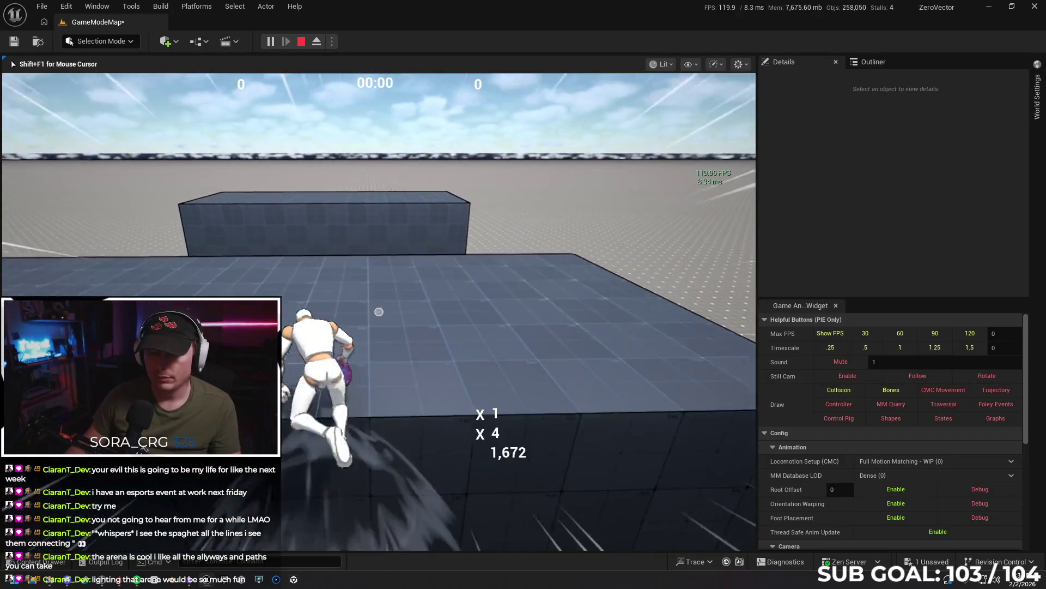
key(w)
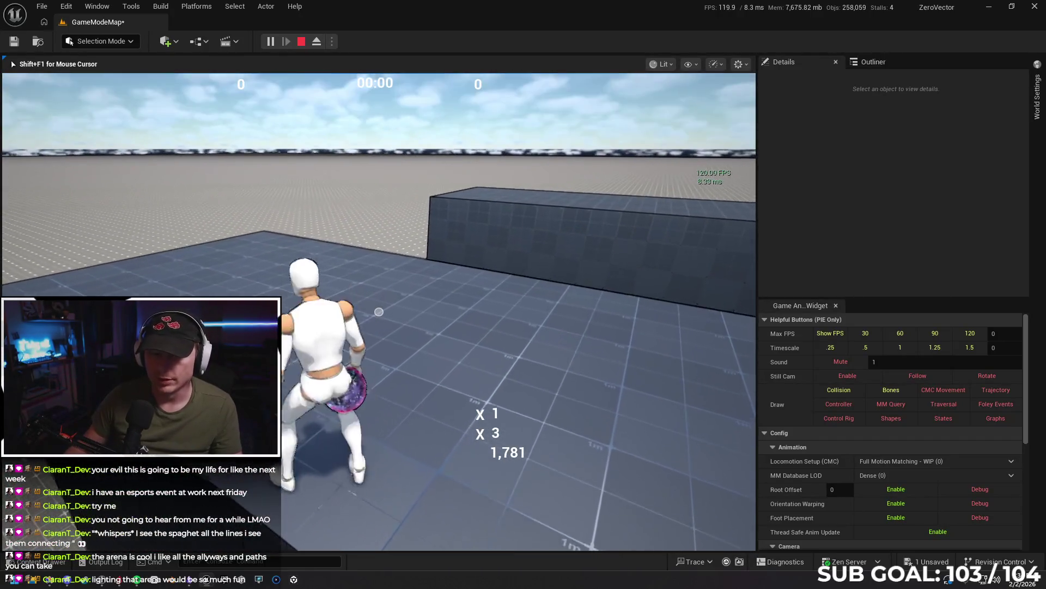
key(w)
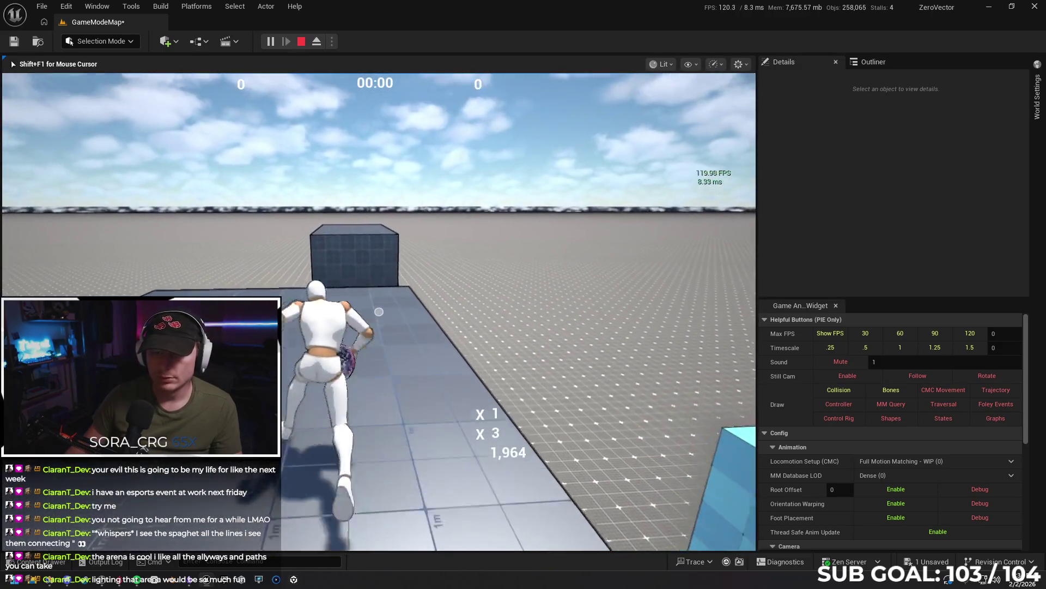
key(w)
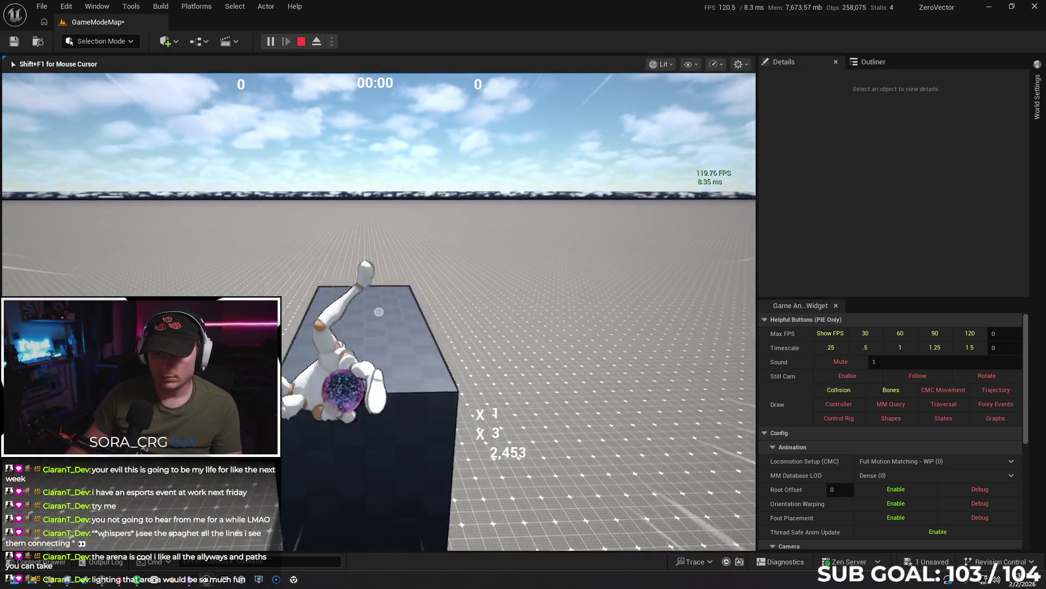
key(w)
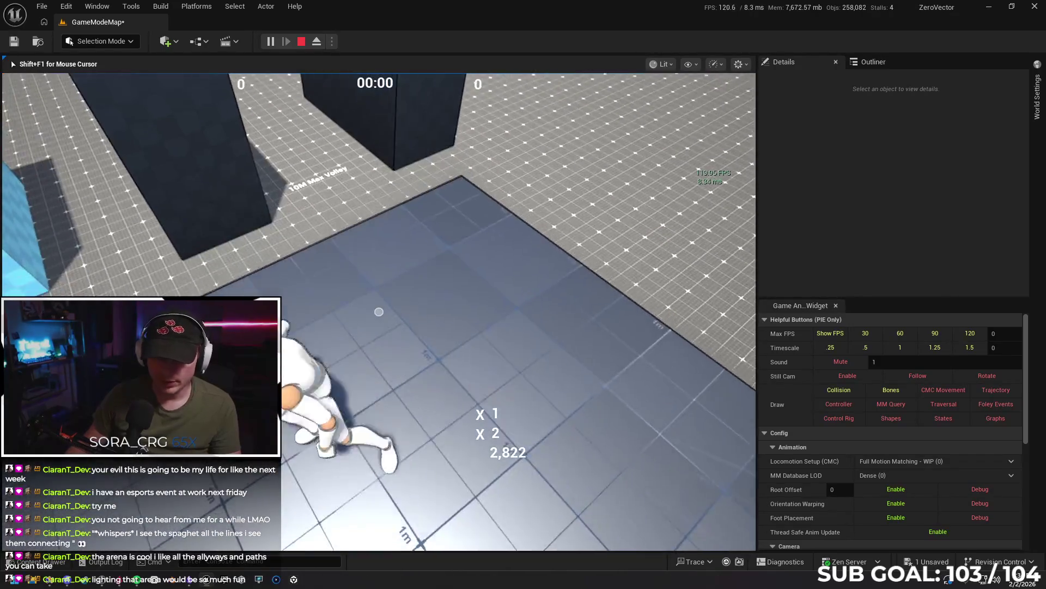
key(Escape)
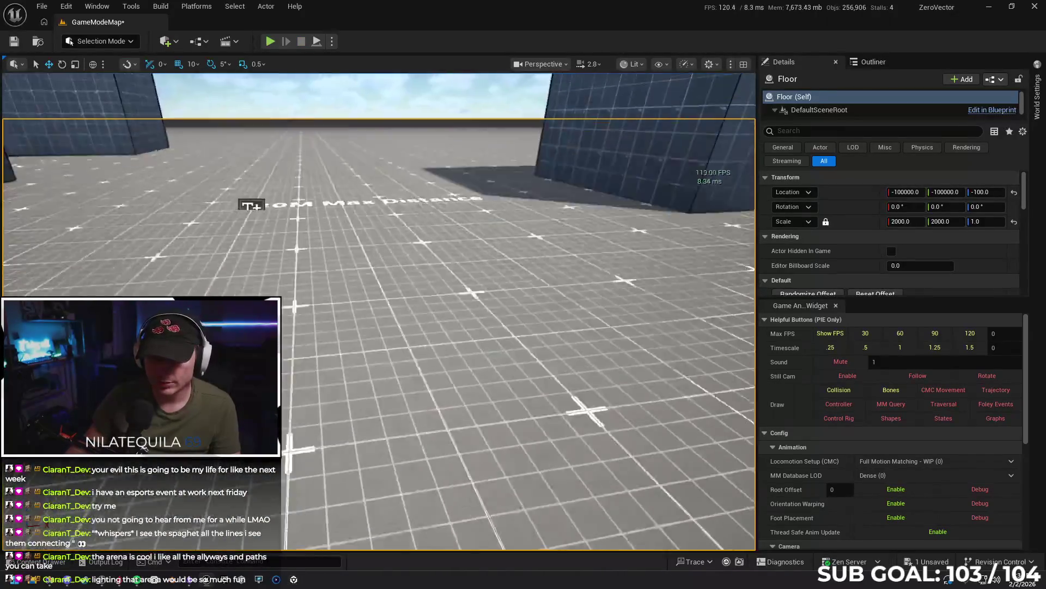
- Change the distance marker text from 20M to 17M Max Distance
key(w)
click(125, 148)
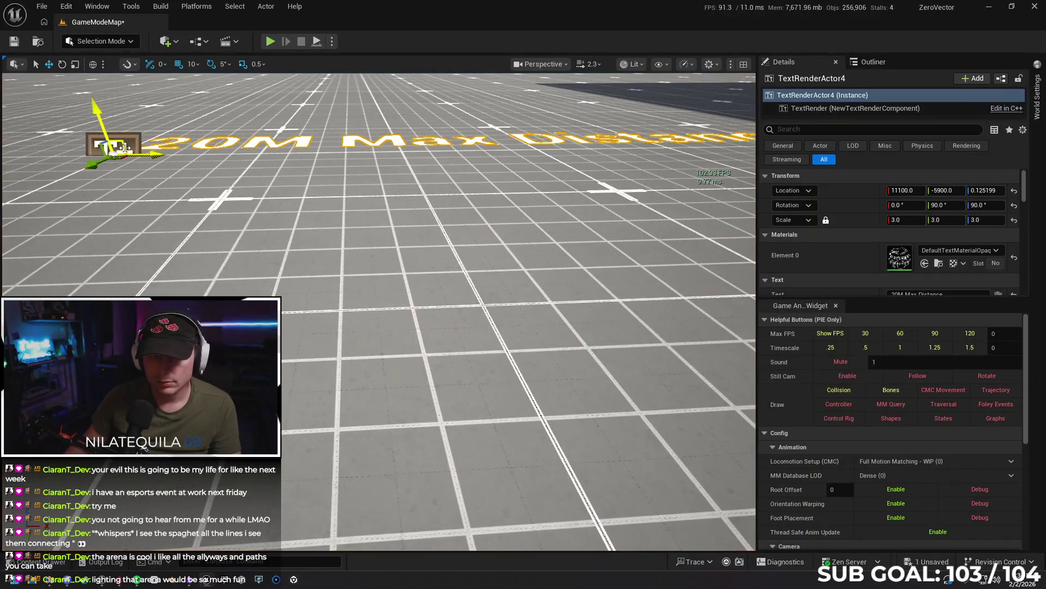
key(f)
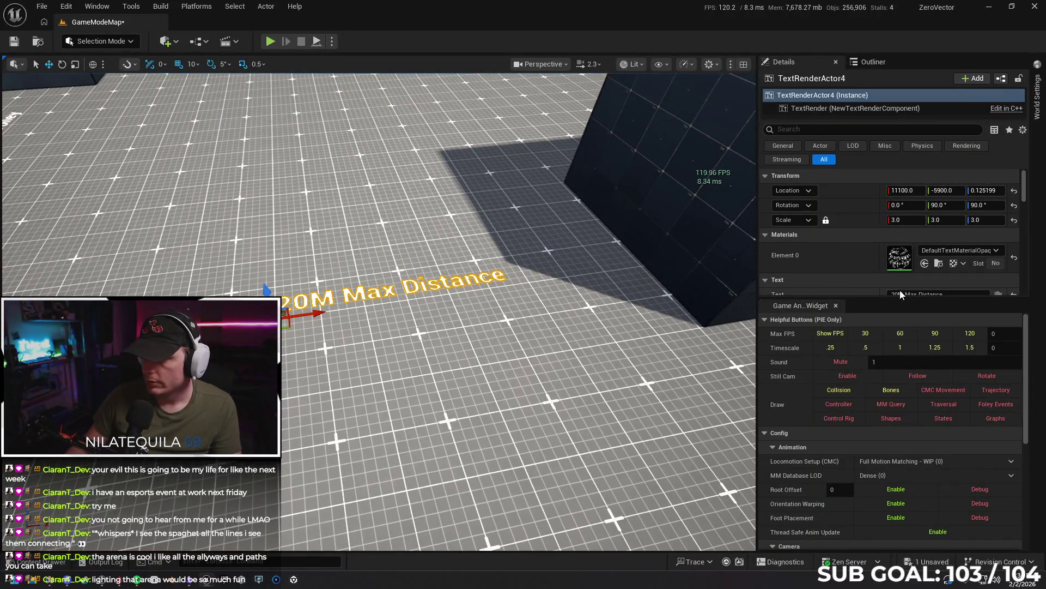
drag(899, 295, 890, 295)
text(17)
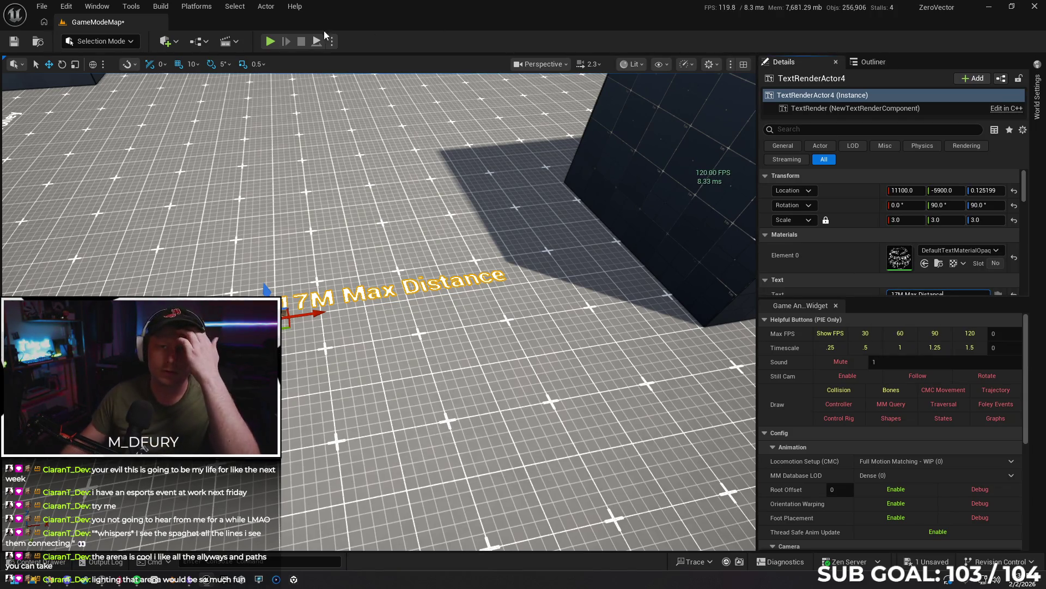
- Set Net Mode to Play As Client and take control of the character in the new session
click(330, 42)
mouse_move(393, 262)
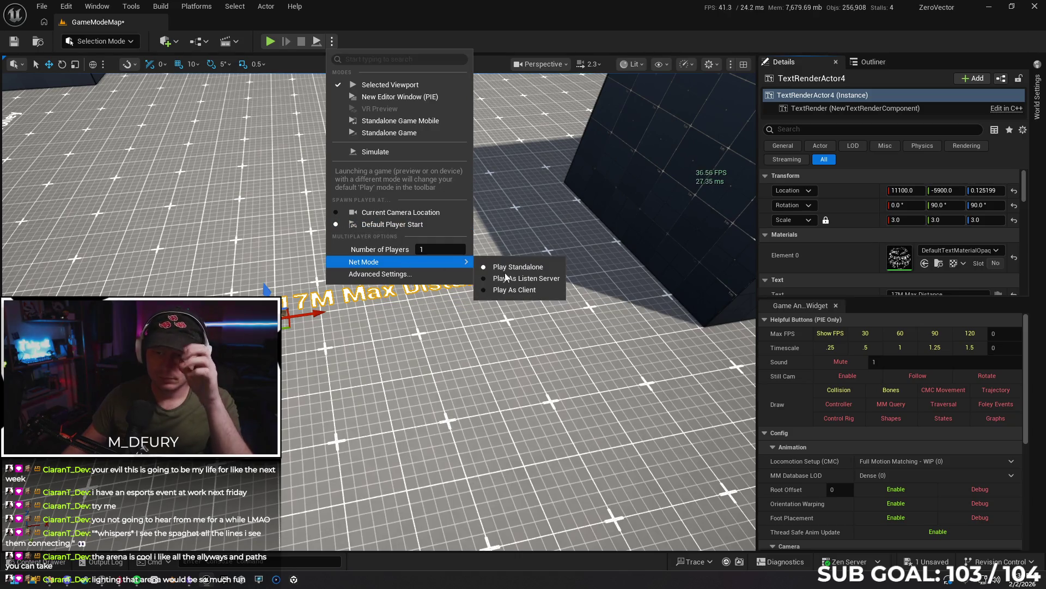
click(521, 290)
right_click(434, 349)
click(460, 390)
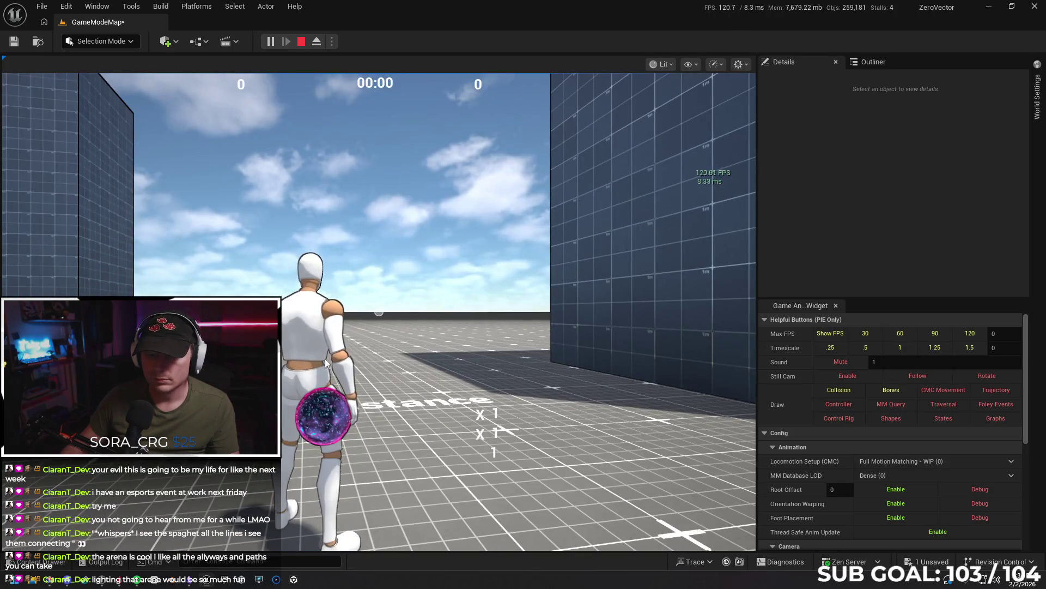
click(308, 367)
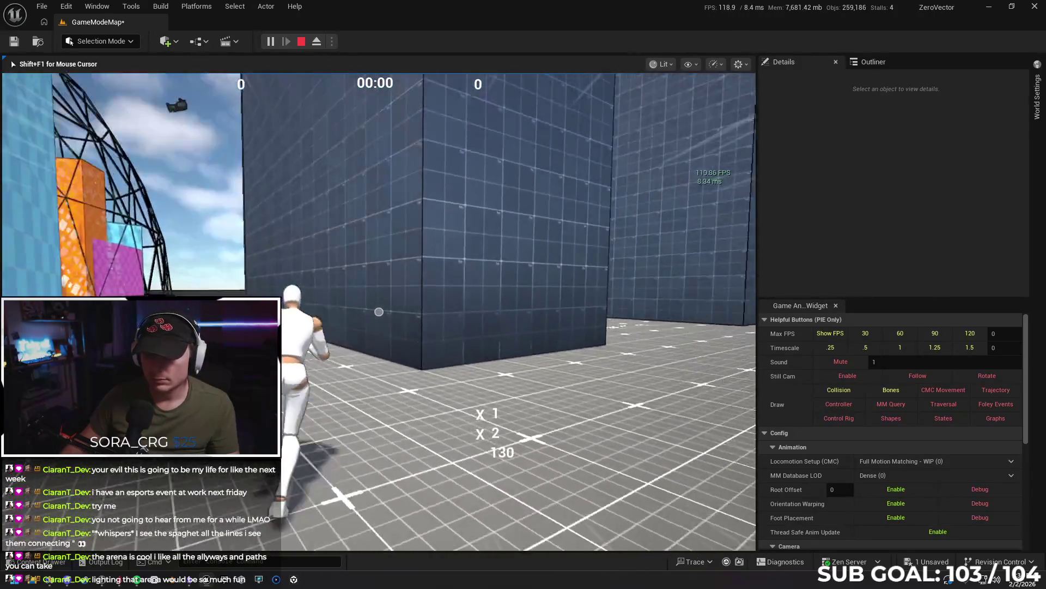
- As the client, wall-jump, climb the tall block, vault the dark block, then stop playing
key(space)
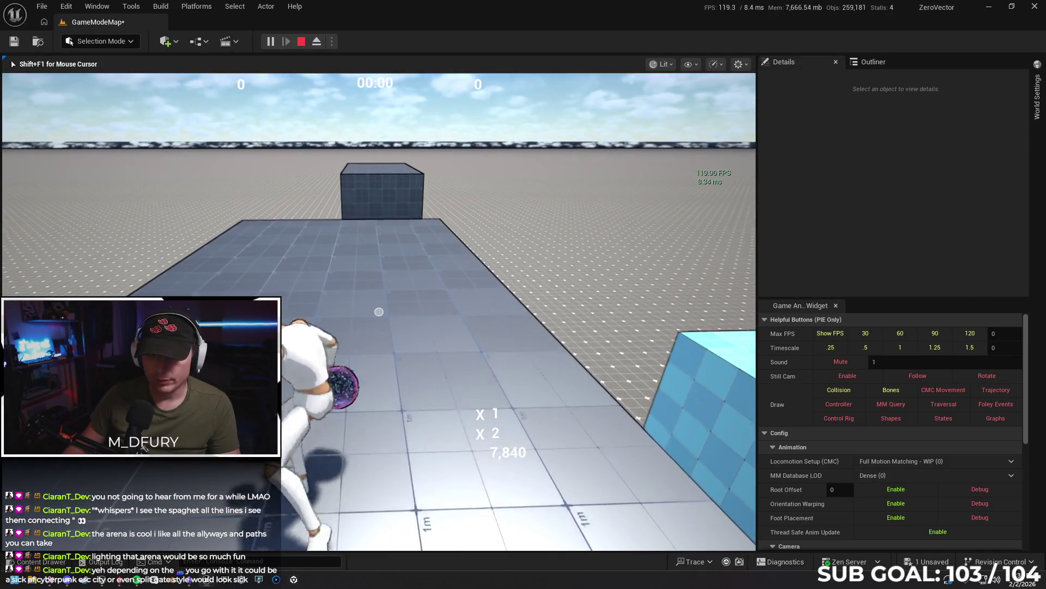
key(w)
key(space)
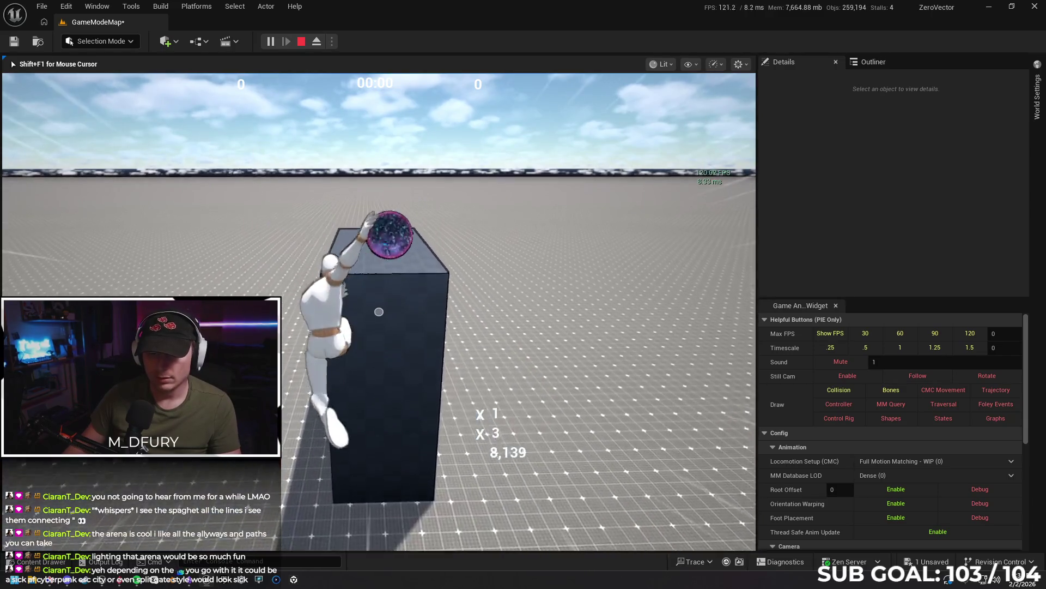
key(w)
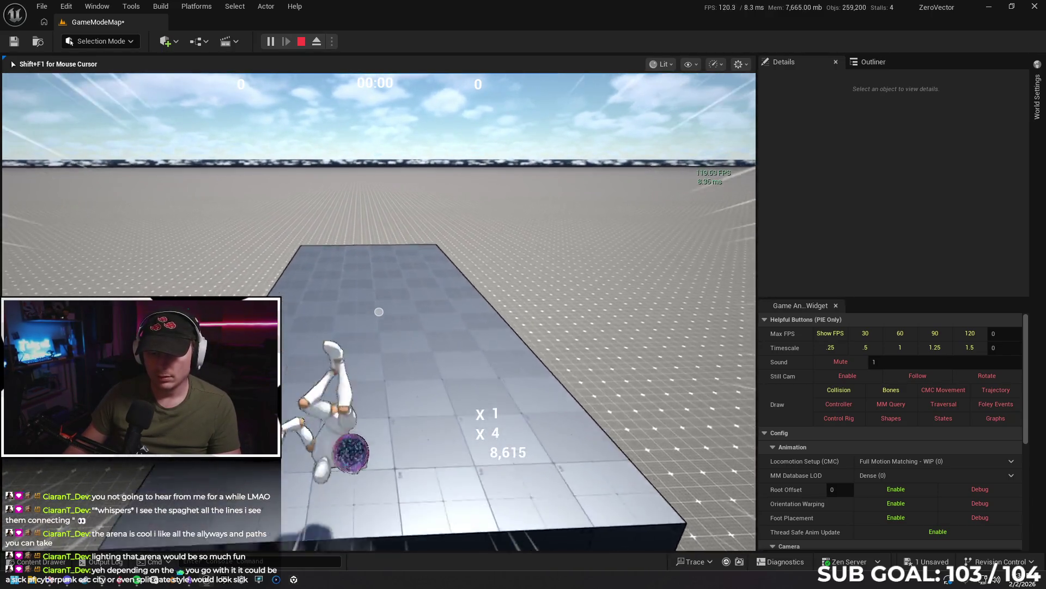
key(w)
key(w)
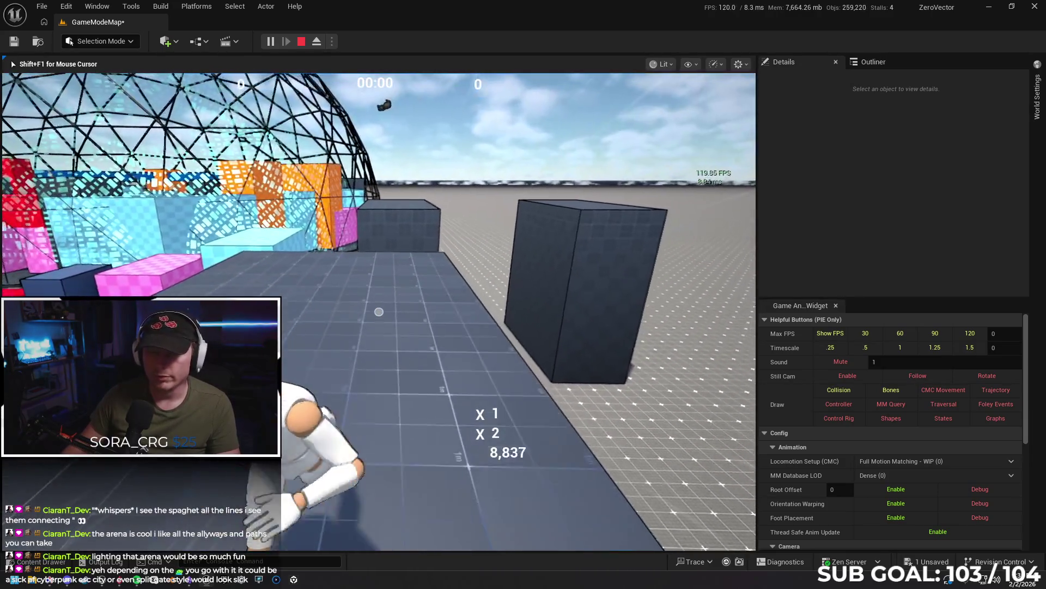
key(w)
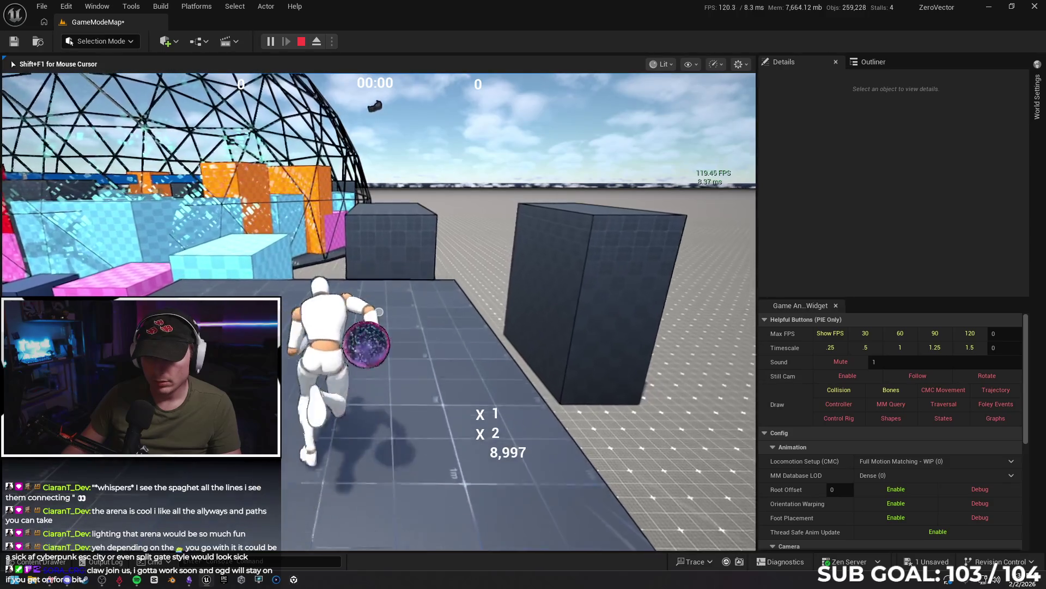
key(w)
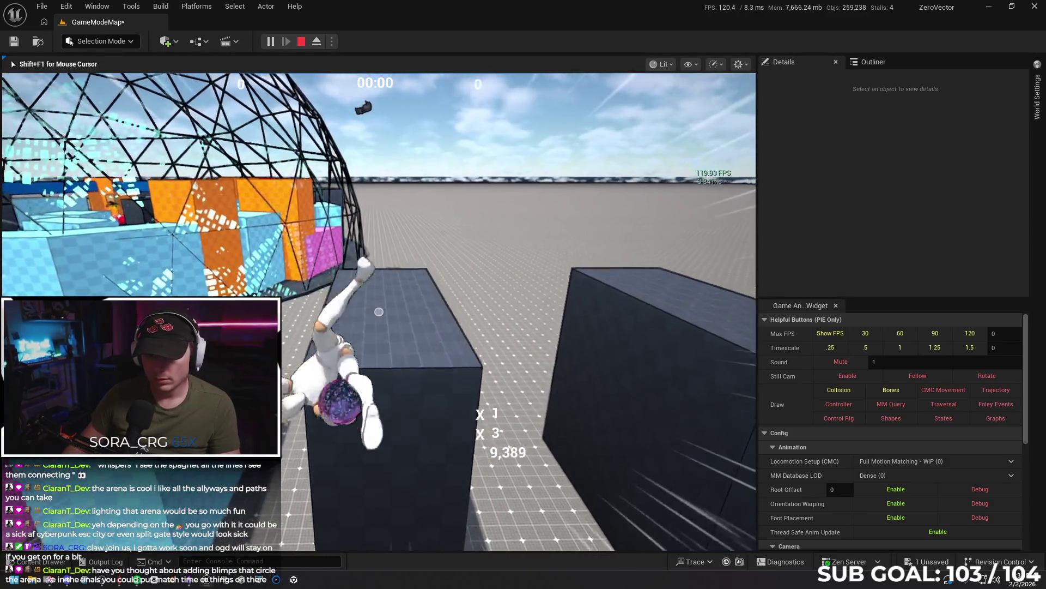
key(w)
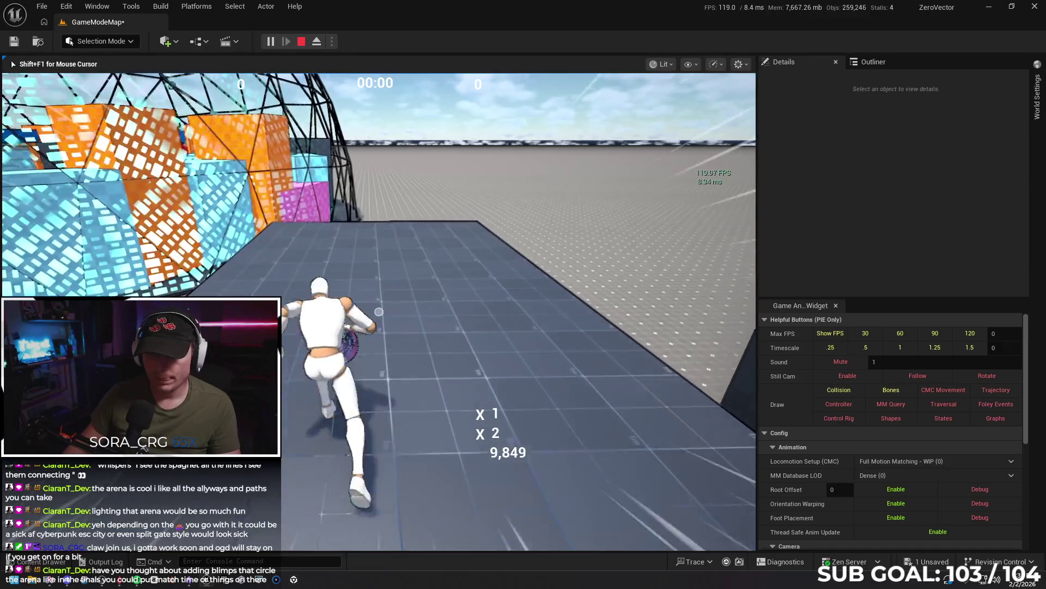
key(Escape)
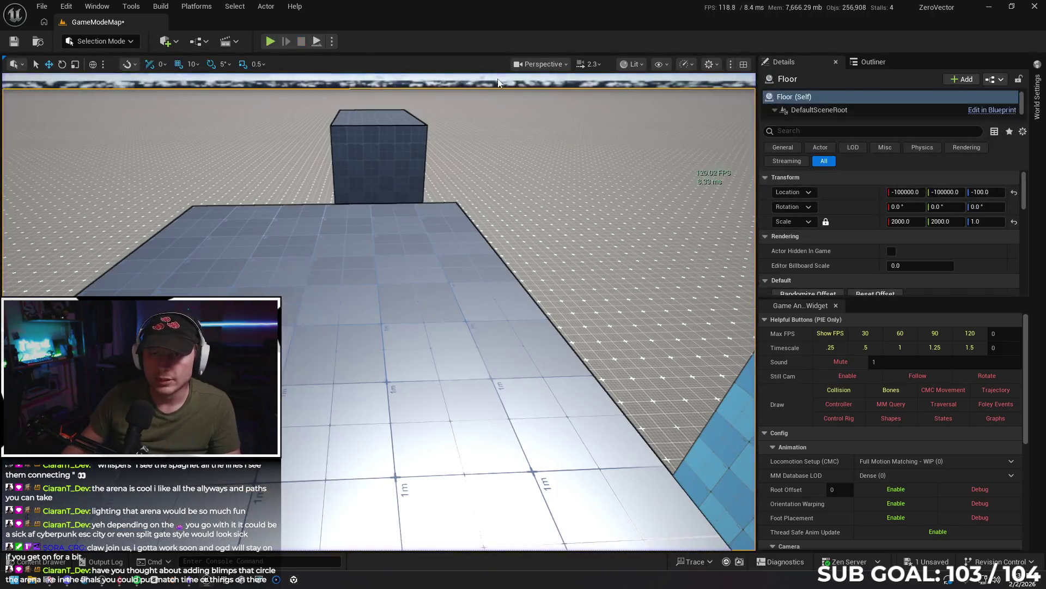
- Test-run again, vaulting onto the tall box and running back toward the arena
click(330, 42)
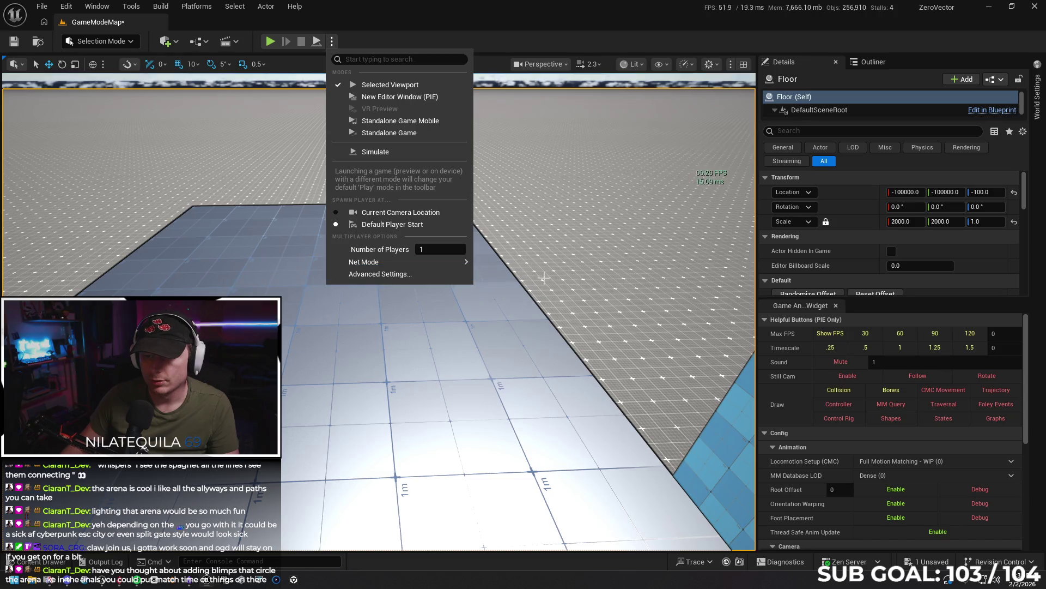
key(Escape)
right_click(383, 427)
click(399, 460)
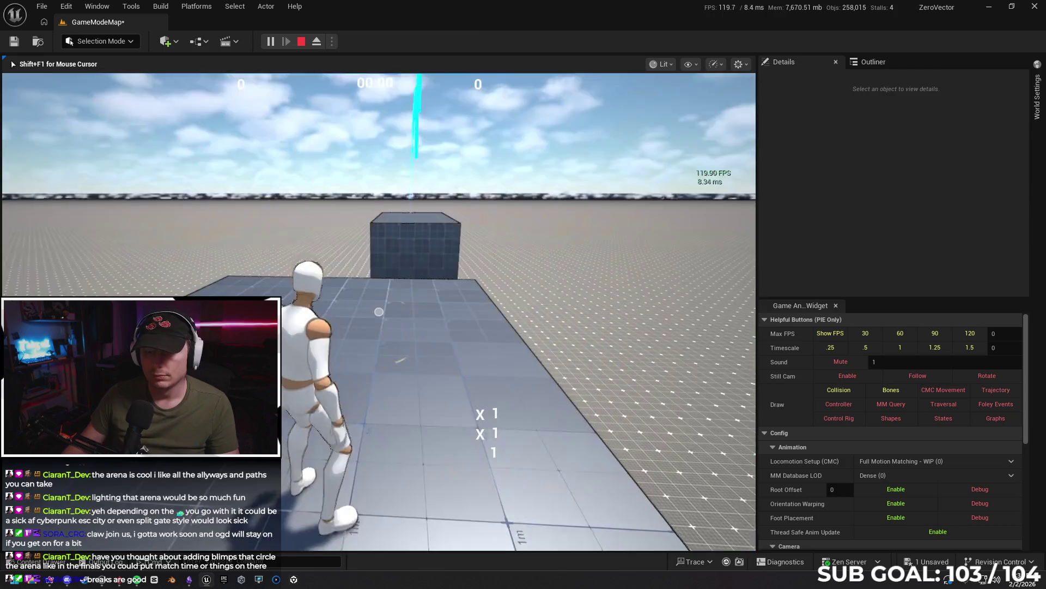
key(w)
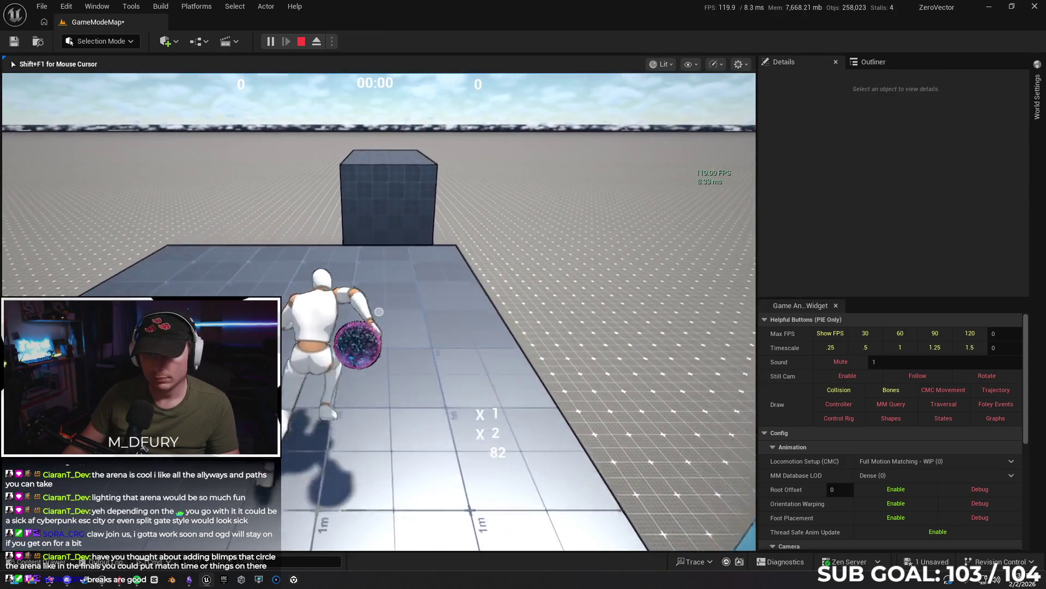
key(space)
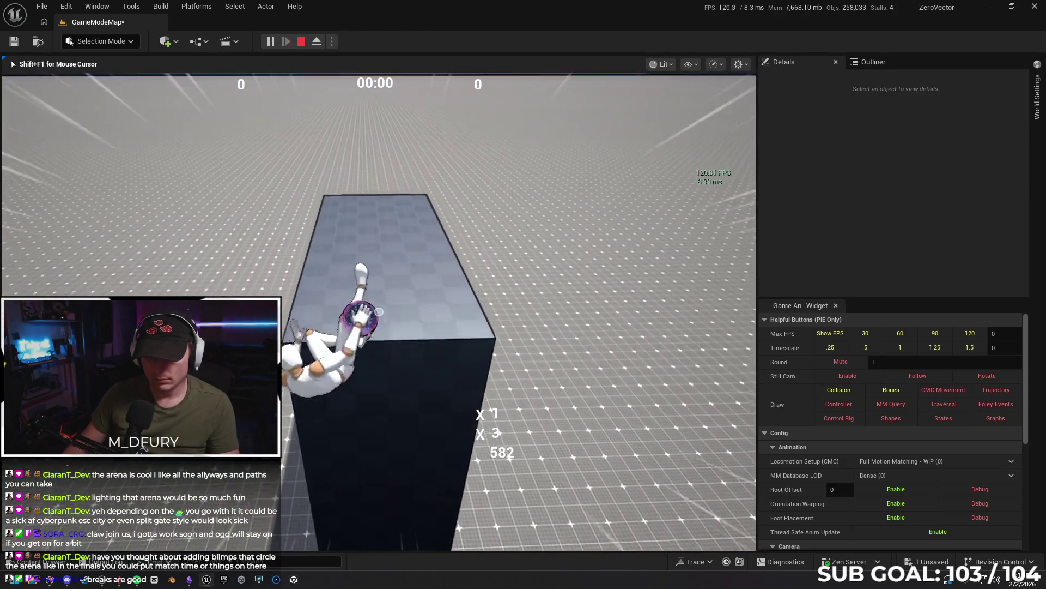
key(w)
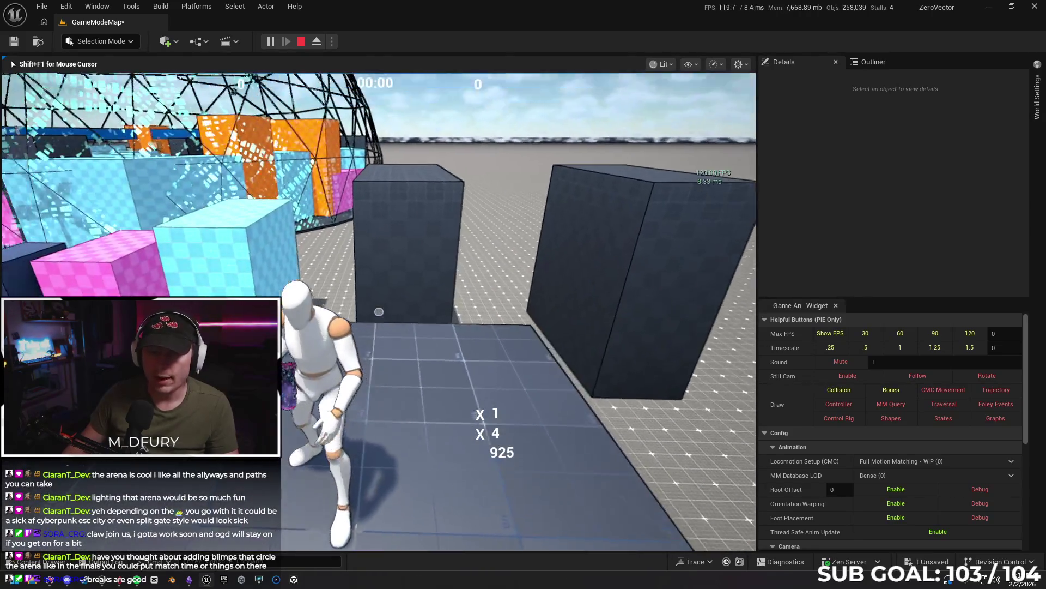
key(w)
- Stop the session, save GameModeMap with Ctrl+S and open the Content Drawer
key(Escape)
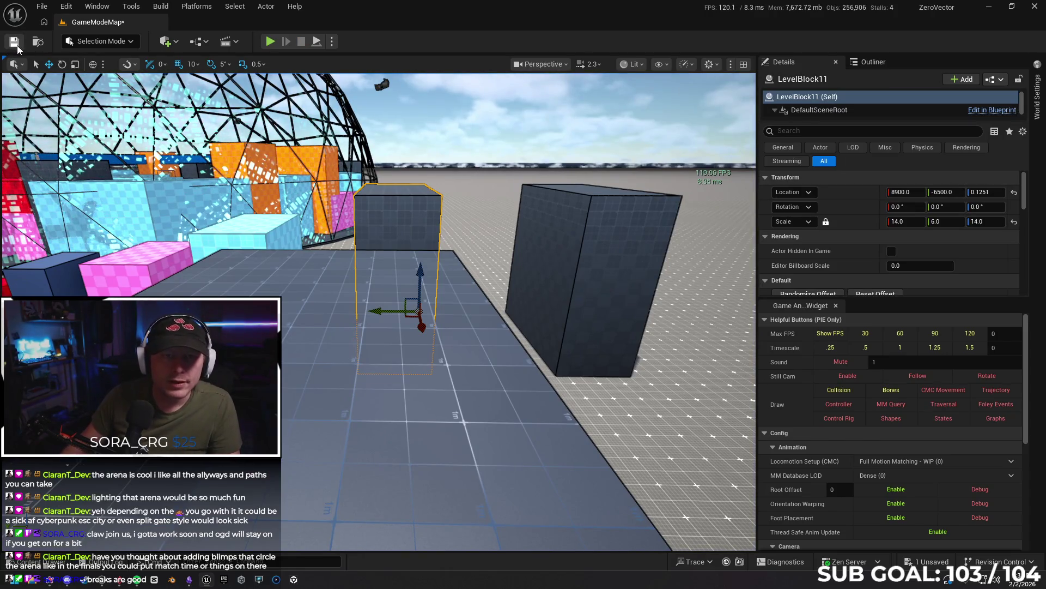
key(ctrl+s)
key(ctrl+space)
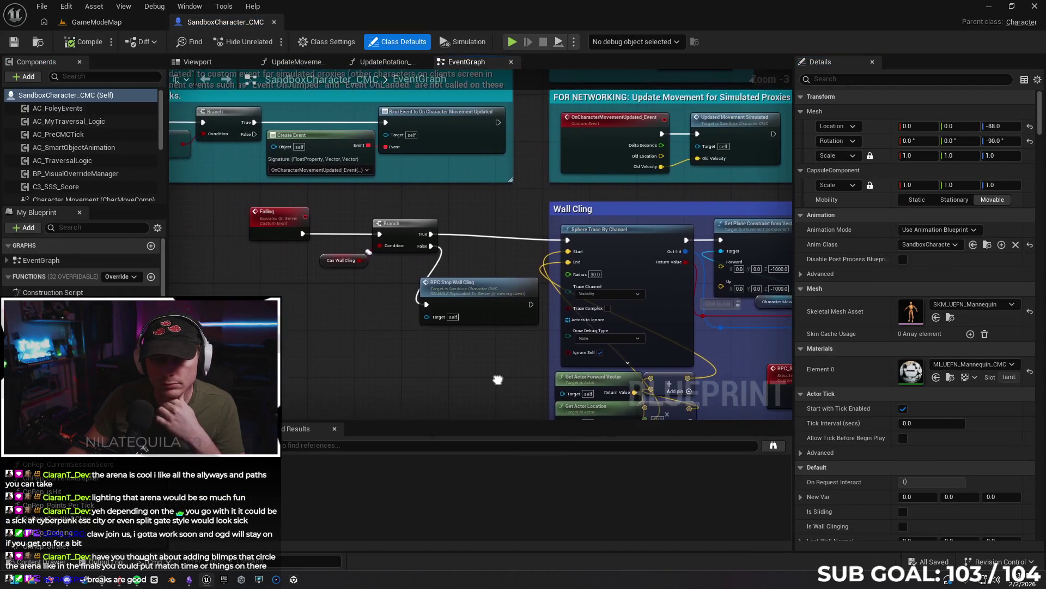
- In SandboxCharacter_CMC, select Character Movement, filter Details for speed and view the Event On Land graph
scroll(108, 128, down, 3)
click(76, 149)
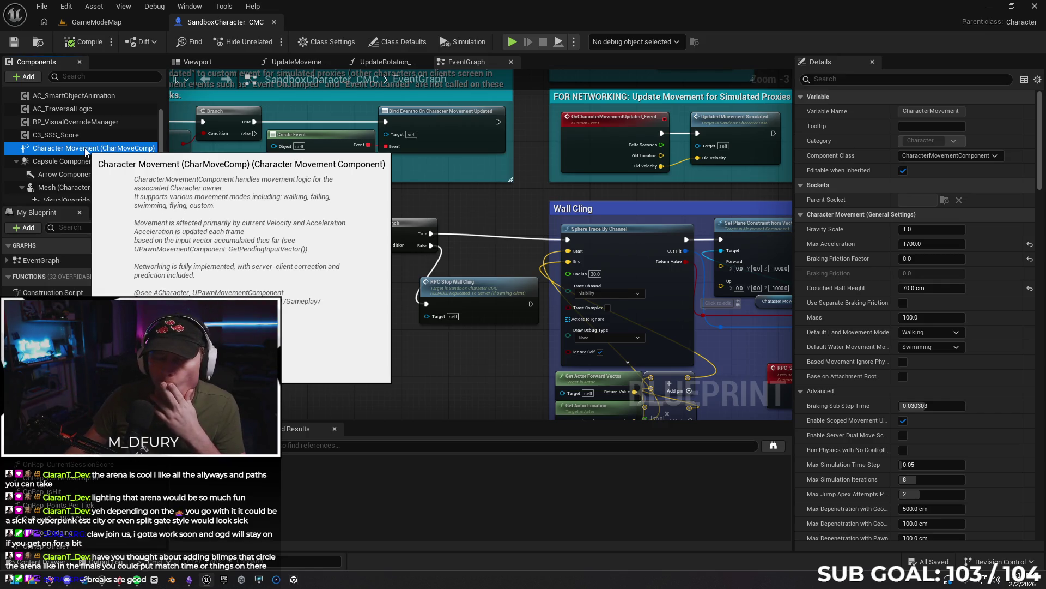
click(833, 78)
text(speed)
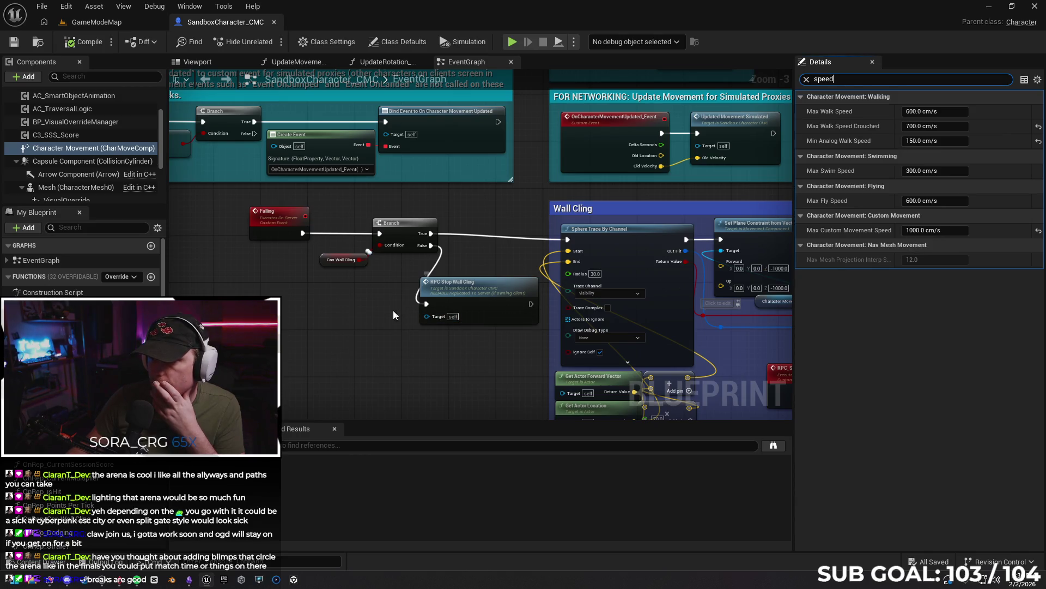
scroll(368, 310, down, 3)
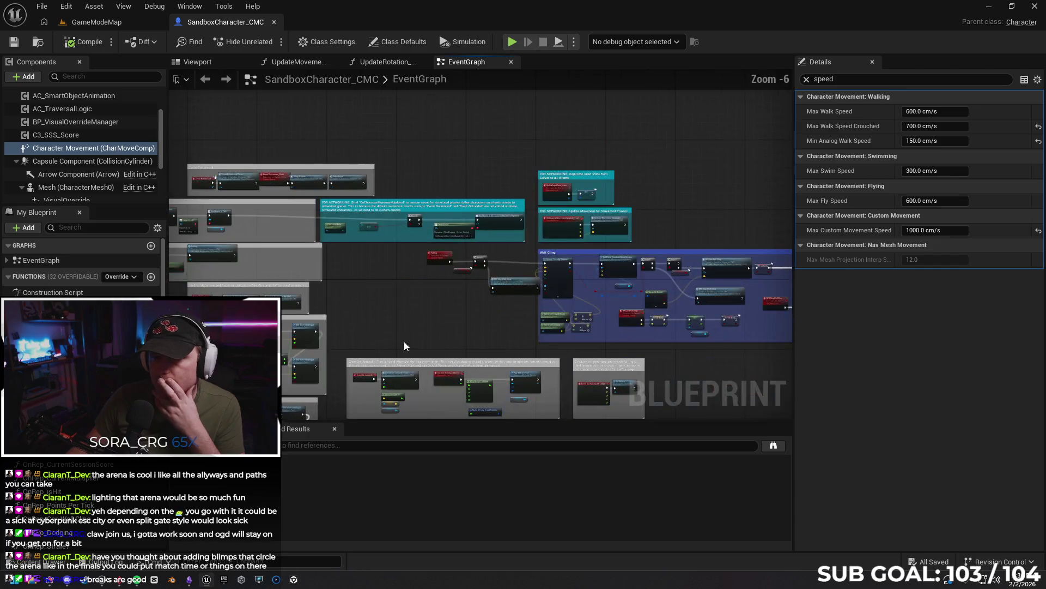
scroll(411, 195, up, 4)
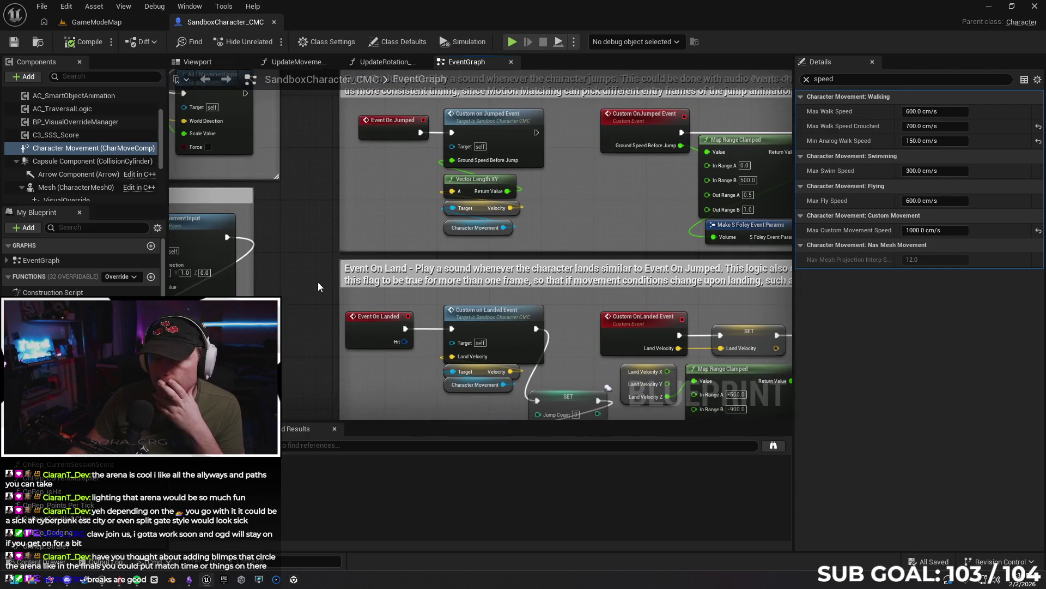
drag(283, 220, 476, 325)
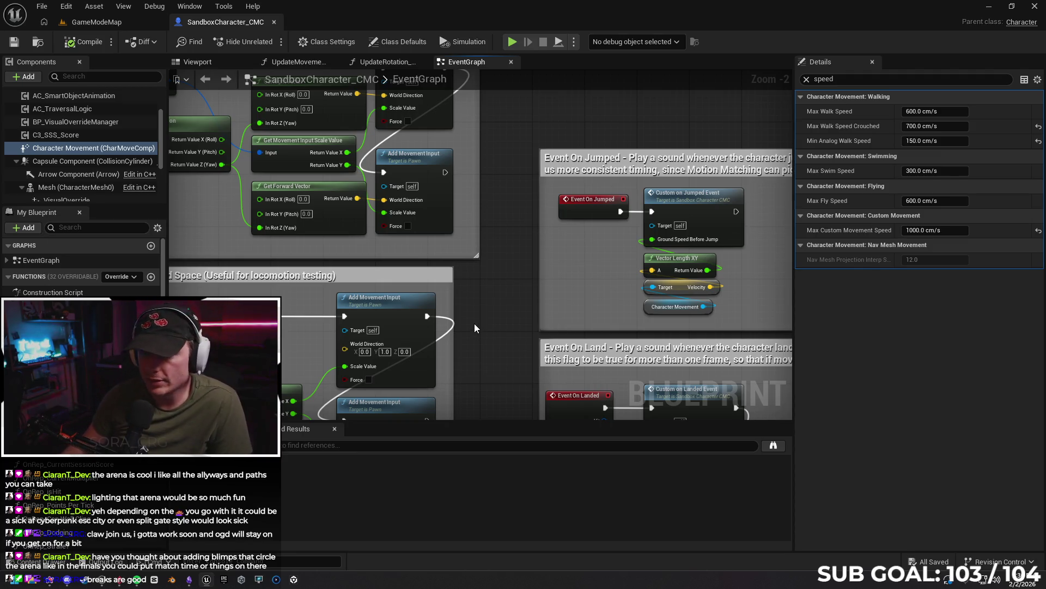
drag(489, 325, 500, 278)
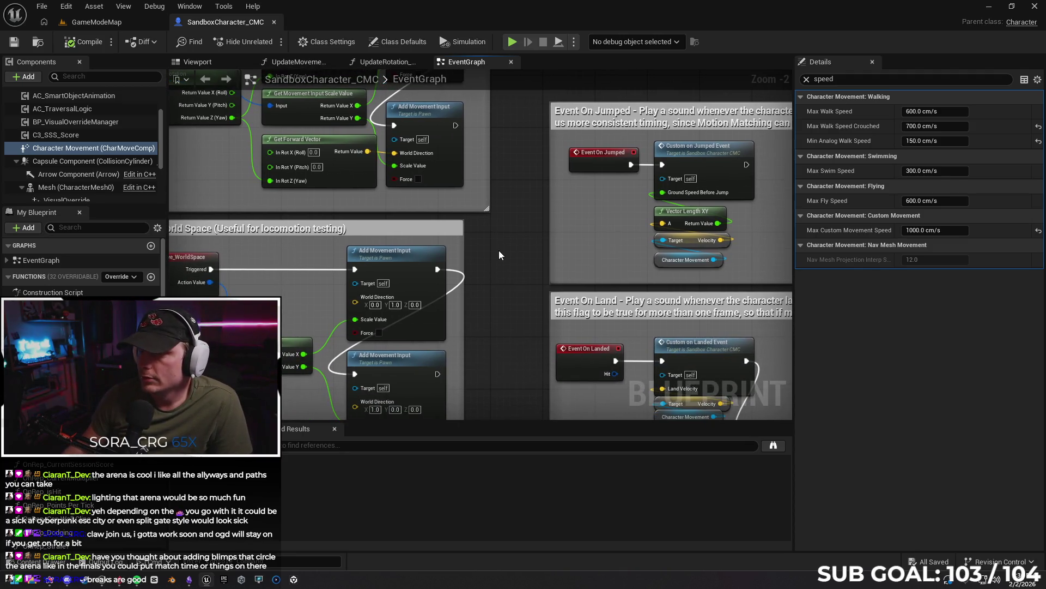
scroll(499, 253, down, 2)
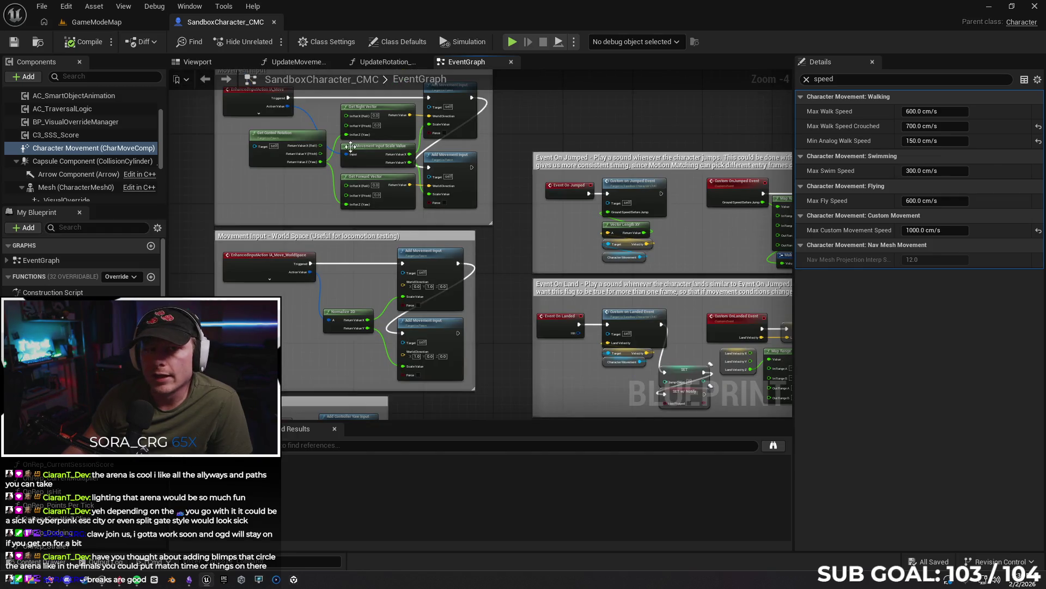
- Back in the GameModeMap level, enable the CMC Movement debug drawing
click(109, 21)
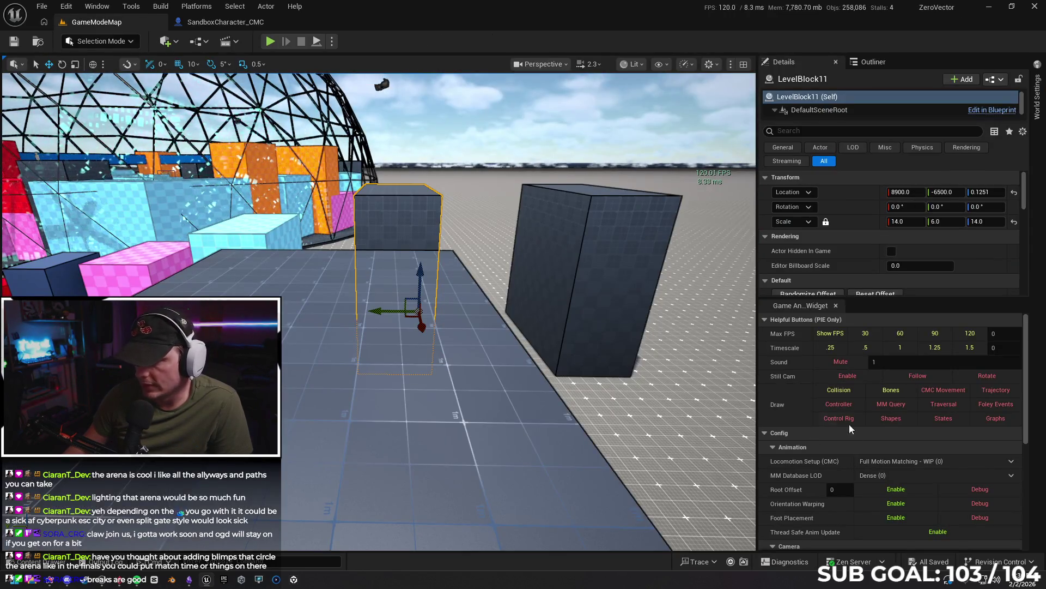
scroll(823, 428, down, 2)
scroll(822, 425, down, 1)
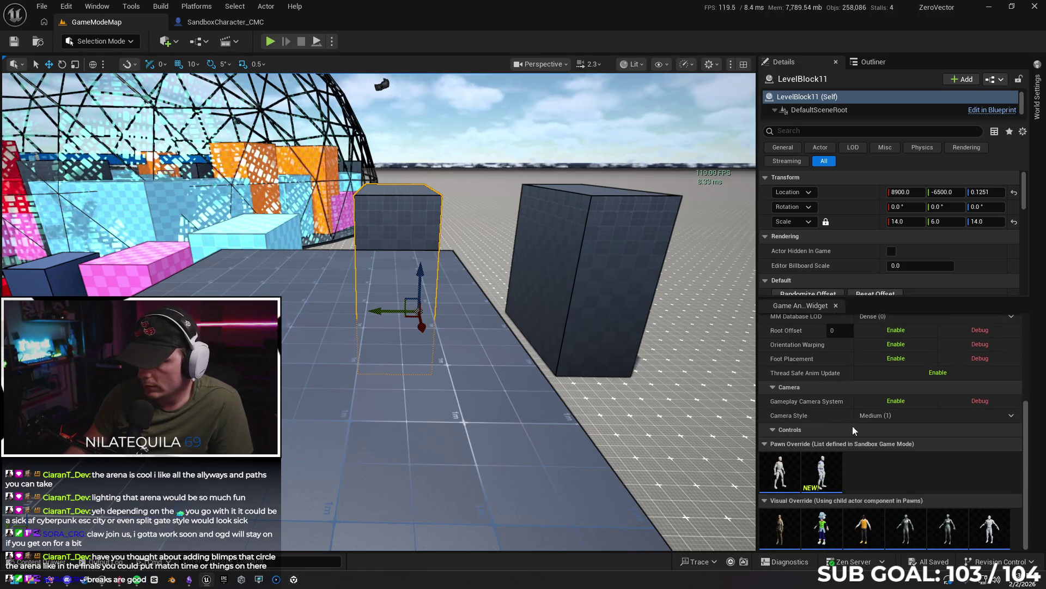
scroll(848, 426, up, 4)
click(943, 388)
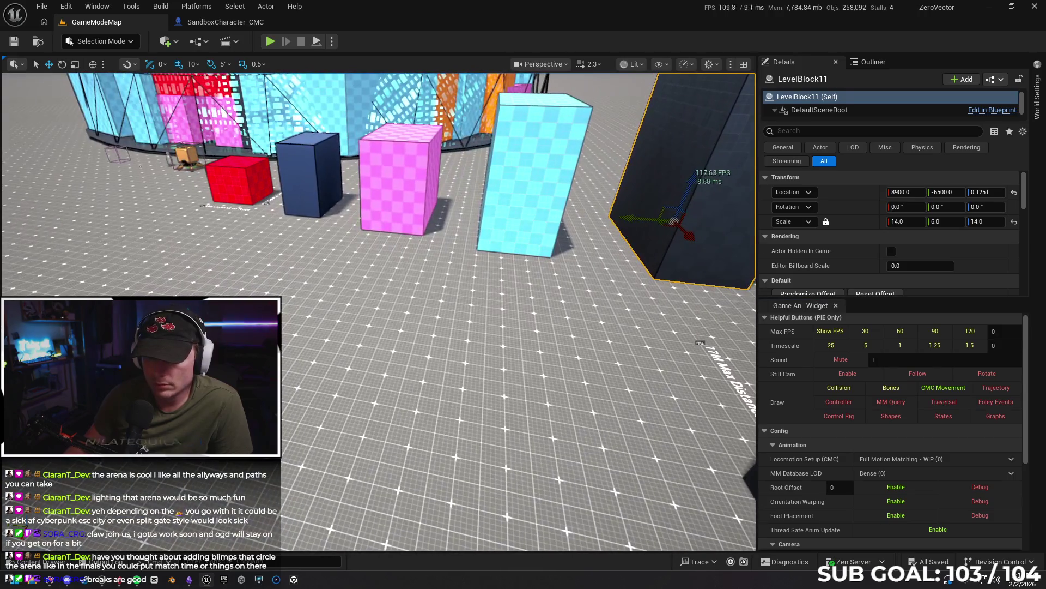
right_click(329, 375)
- Play the level and sprint to watch the CMC movement readouts
key(Escape)
key(alt+p)
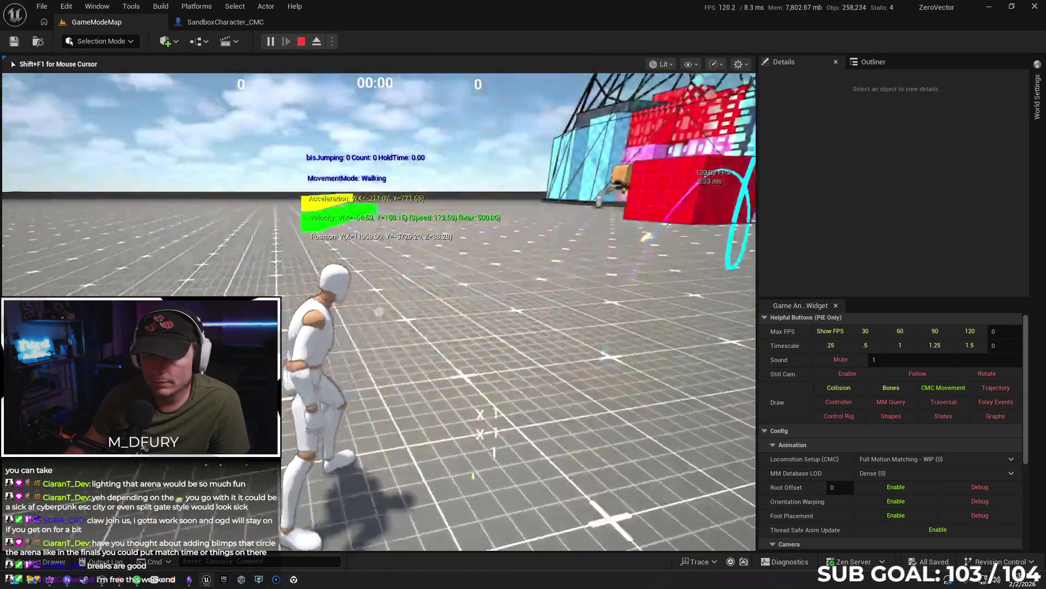
key(w)
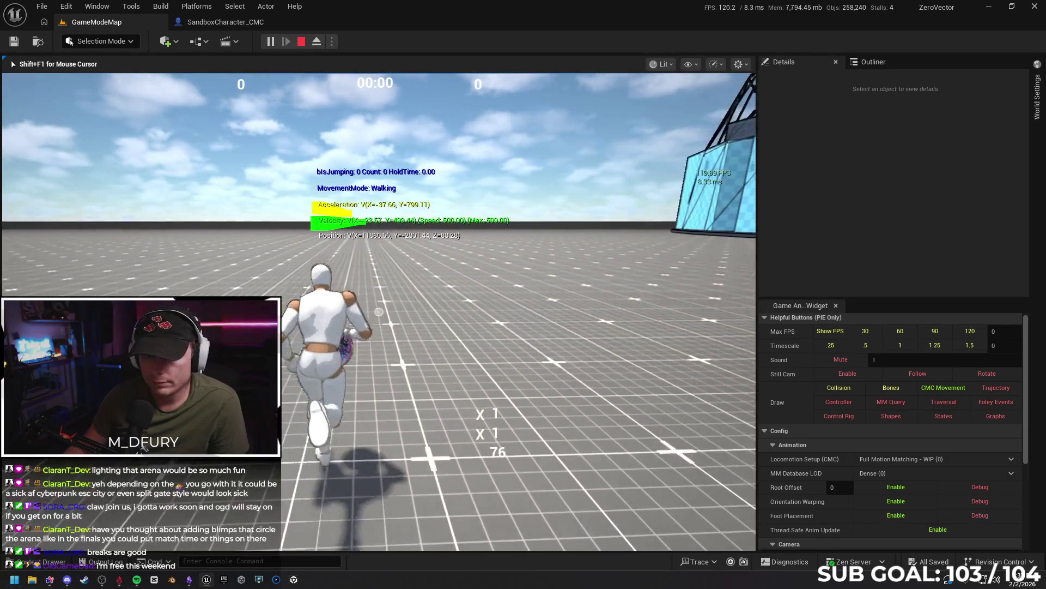
key(shift)
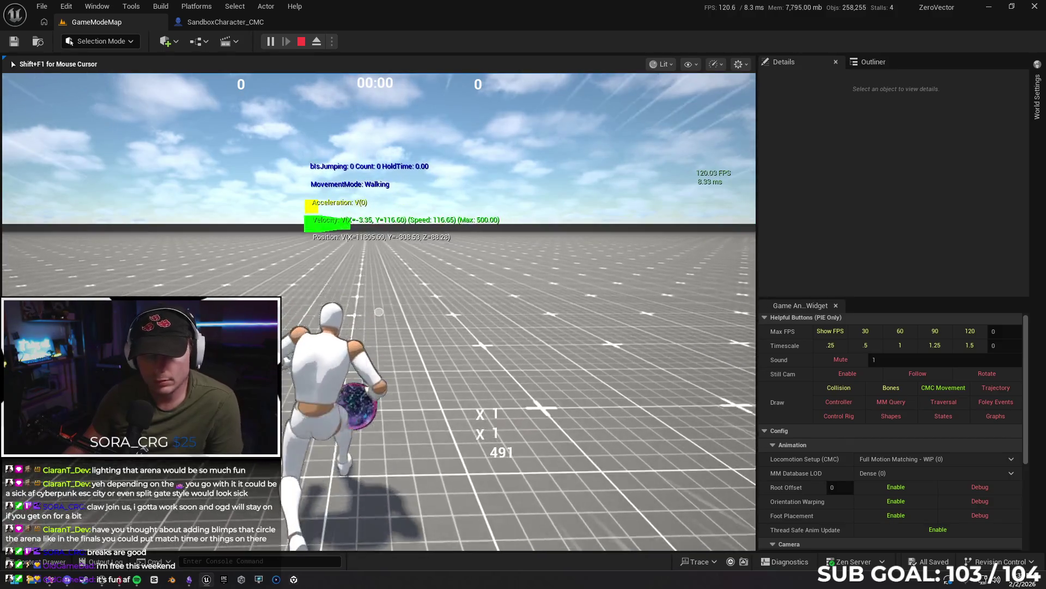
key(Escape)
- Set Net Mode to Play As Listen Server, Play From Here on the floor, and test sprinting
click(332, 41)
mouse_move(416, 266)
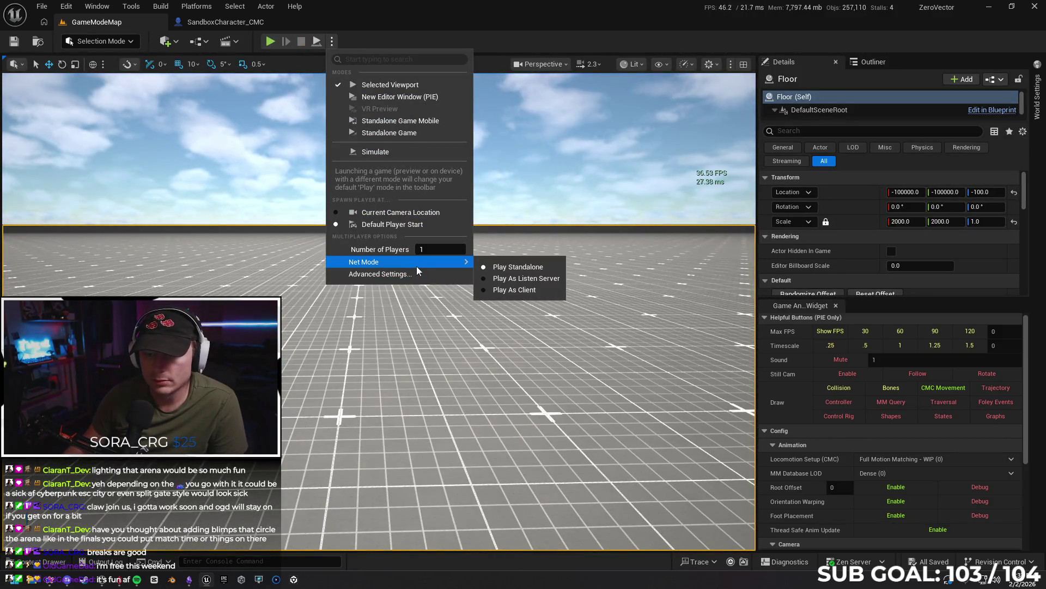
click(501, 287)
right_click(388, 366)
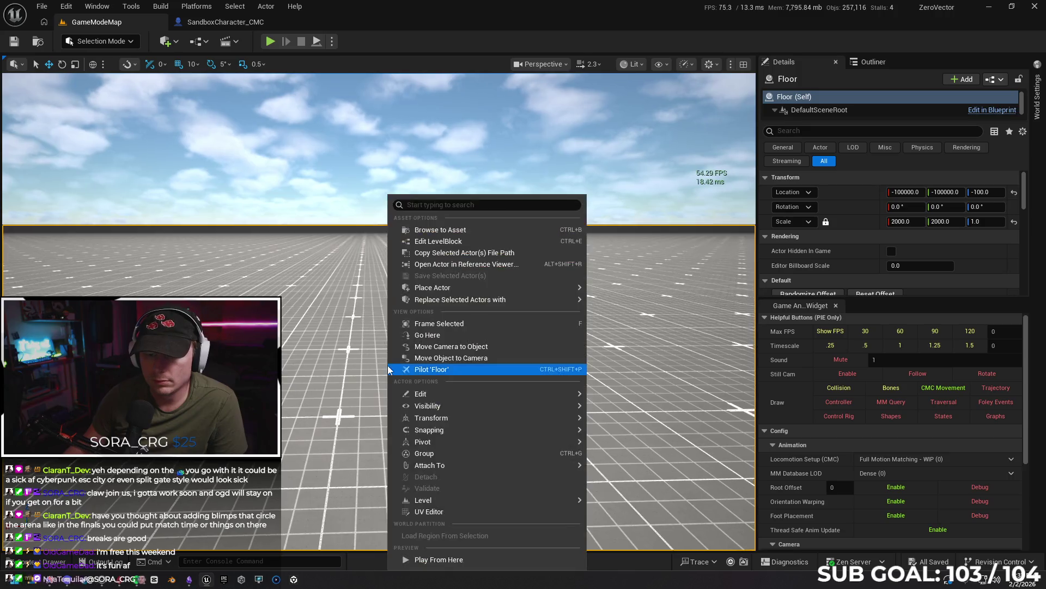
click(461, 559)
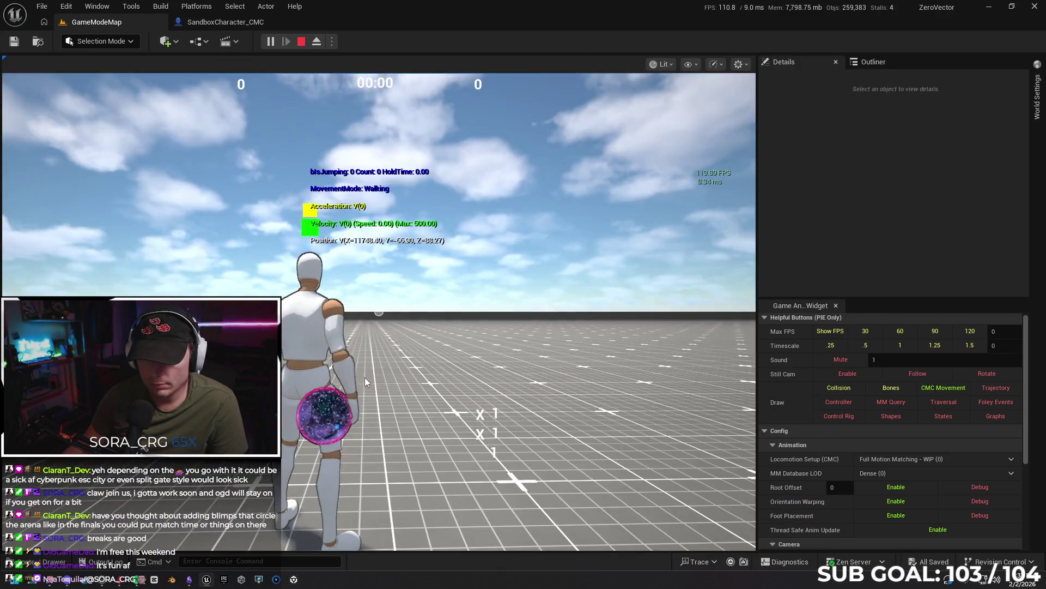
click(364, 377)
key(w)
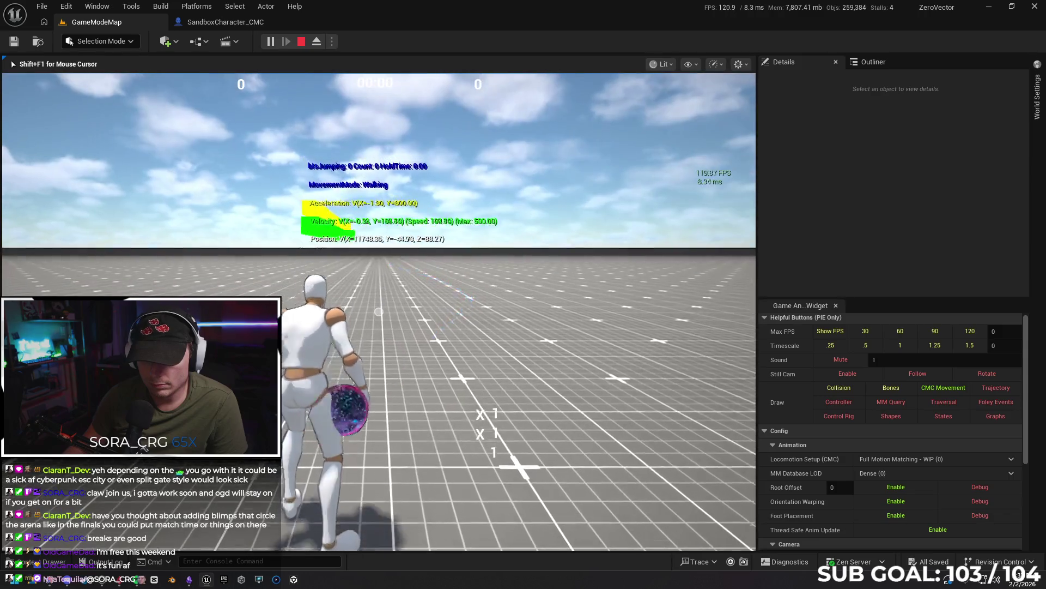
key(shift)
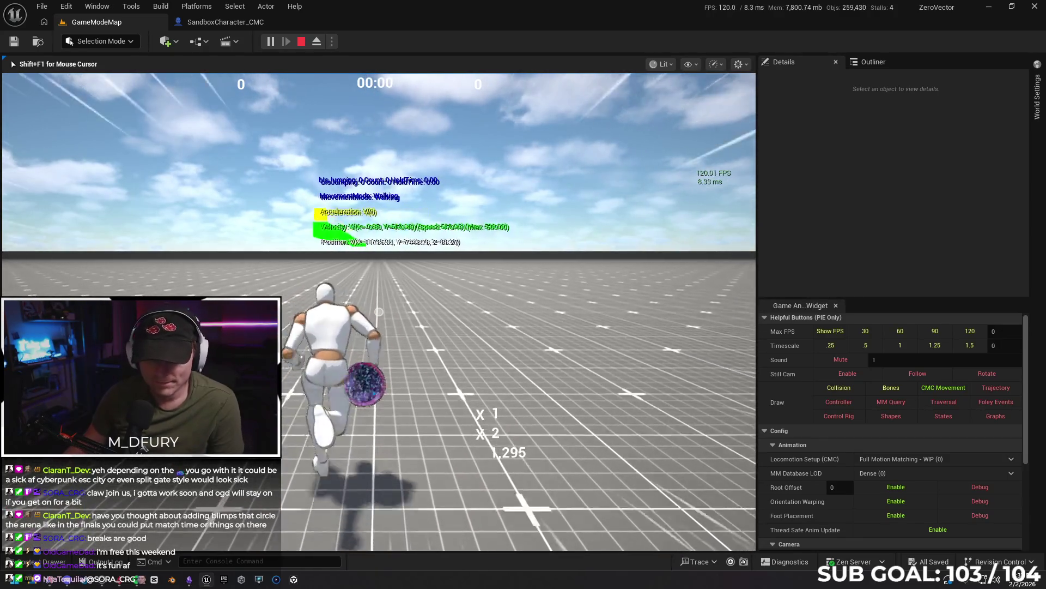
key(Escape)
click(221, 22)
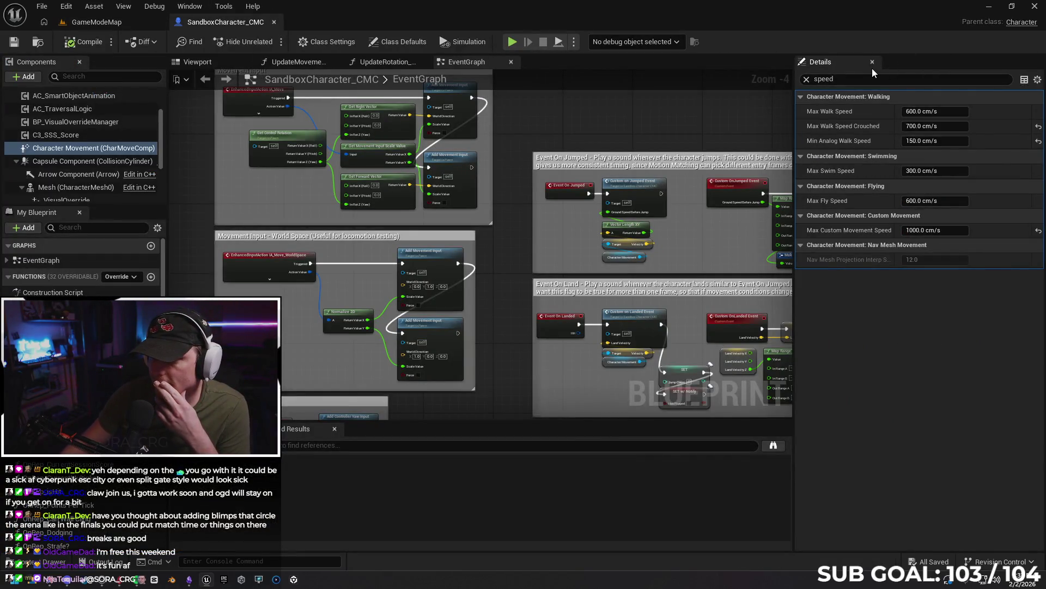
- Set the character's Max Walk Speed to 700 cm/s
click(926, 112)
text(700)
key(Return)
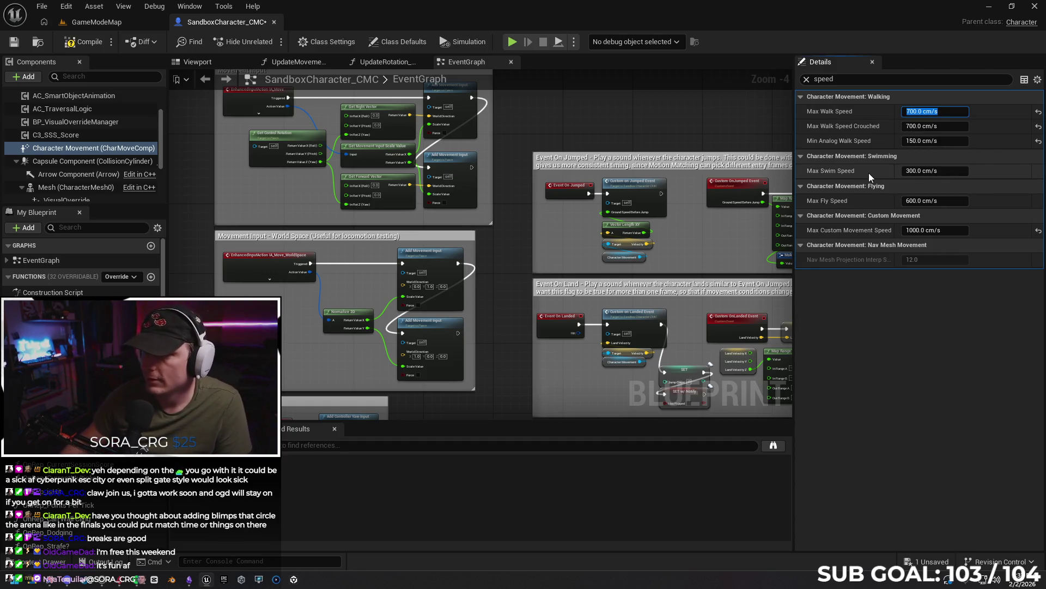
- Play from a floor spot in GameModeMap and run the character forward to test
click(95, 23)
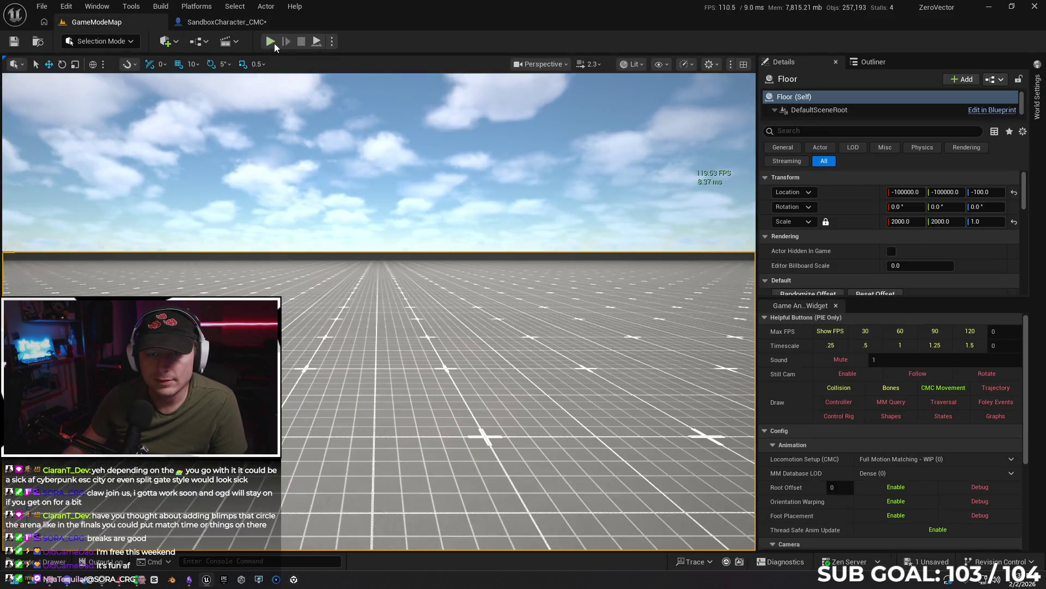
click(226, 22)
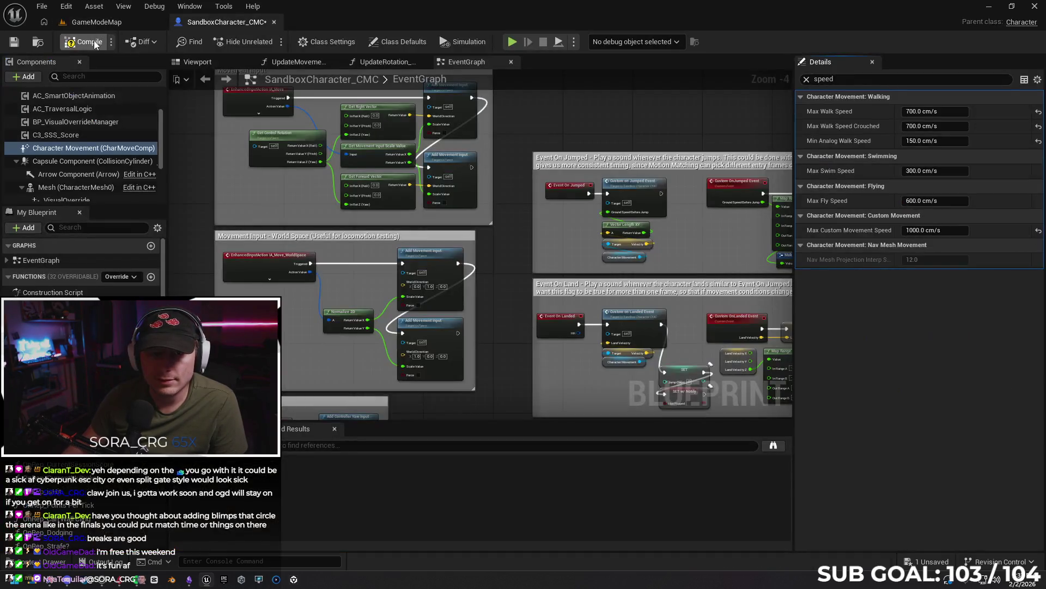
click(119, 22)
right_click(334, 442)
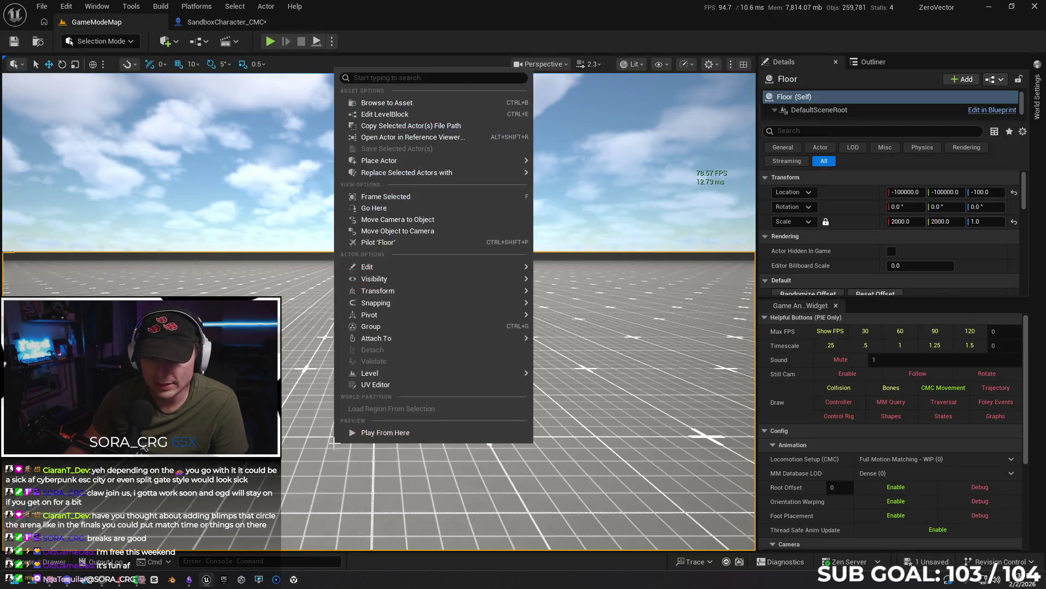
click(354, 433)
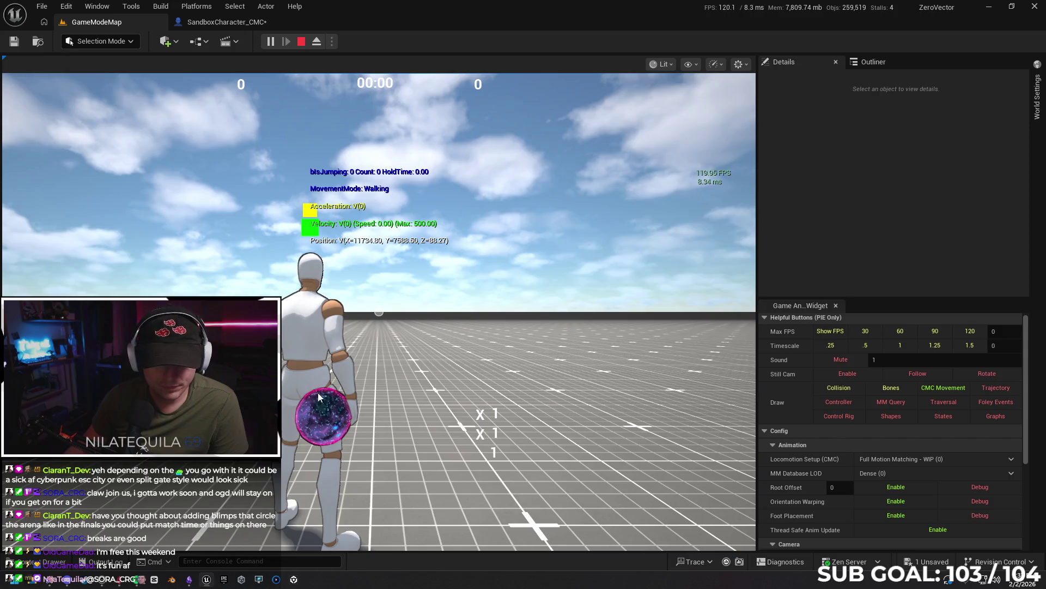
click(333, 390)
key(w)
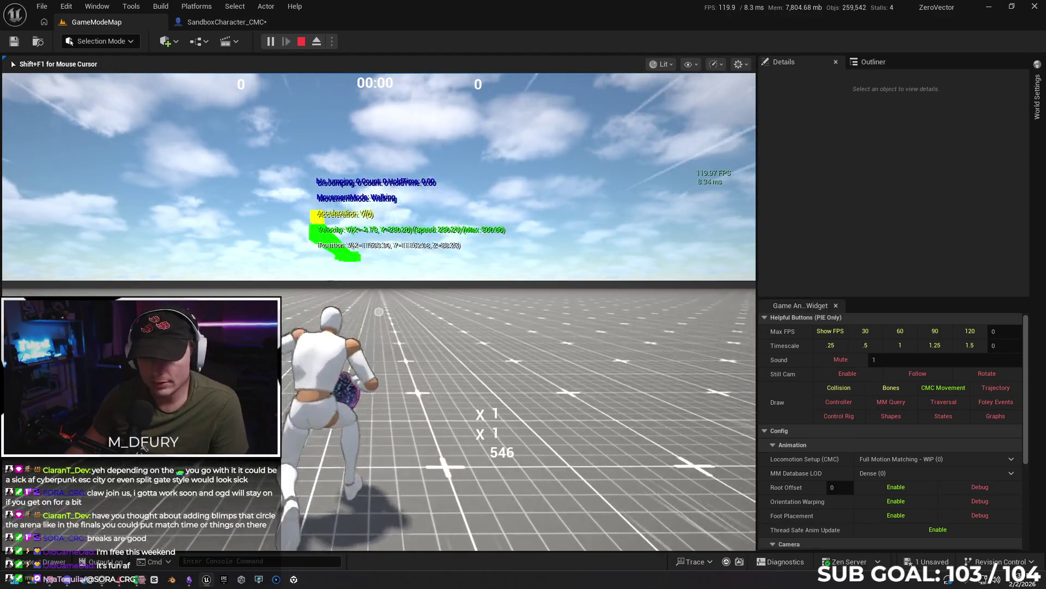
key(Escape)
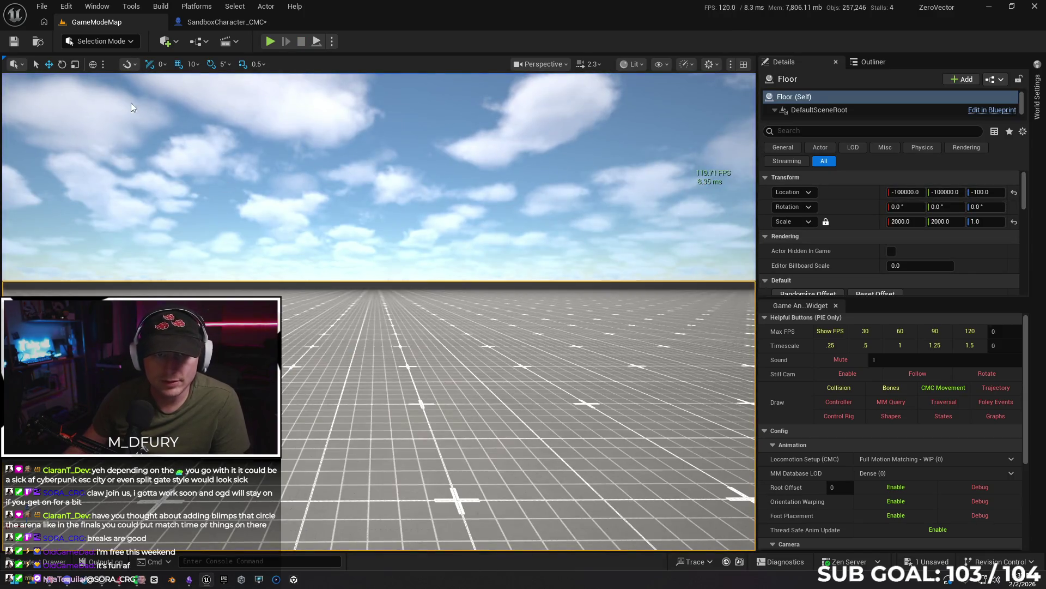
- Filter the character's properties by 'rep', then play again and sprint down the corridor
click(218, 22)
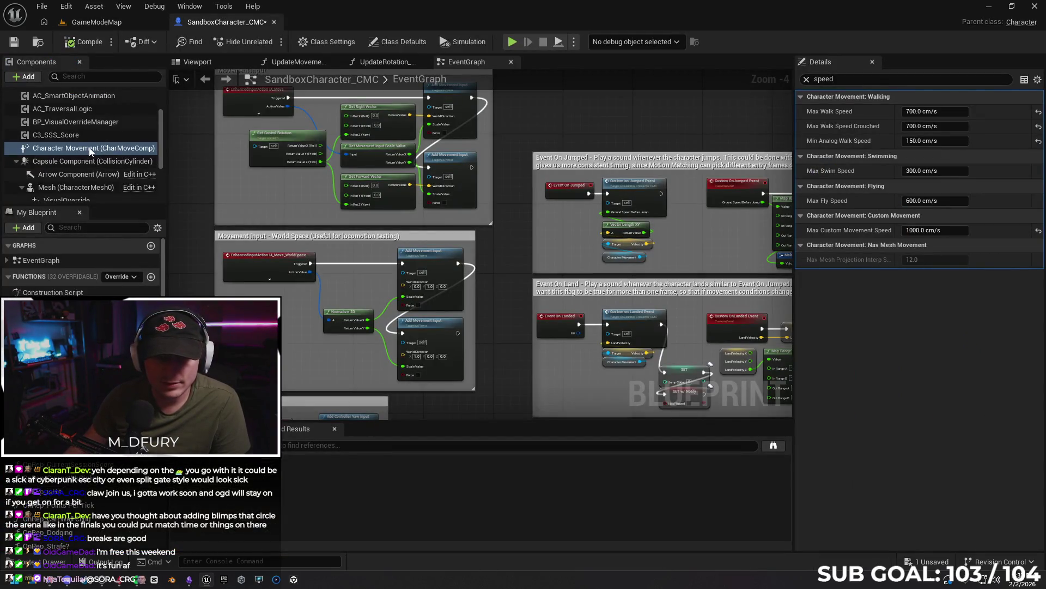
text(rep)
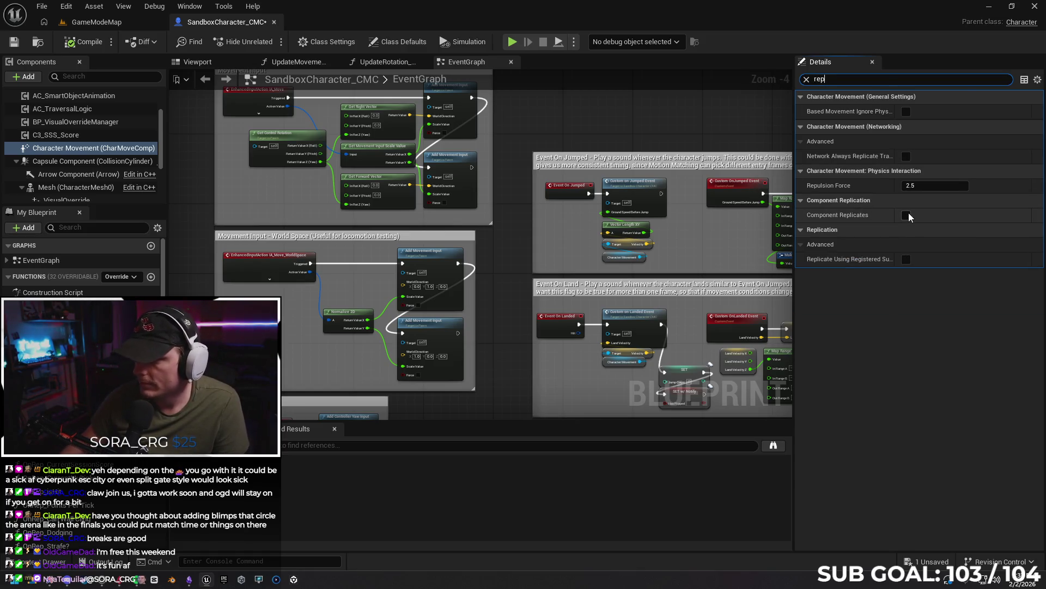
click(88, 21)
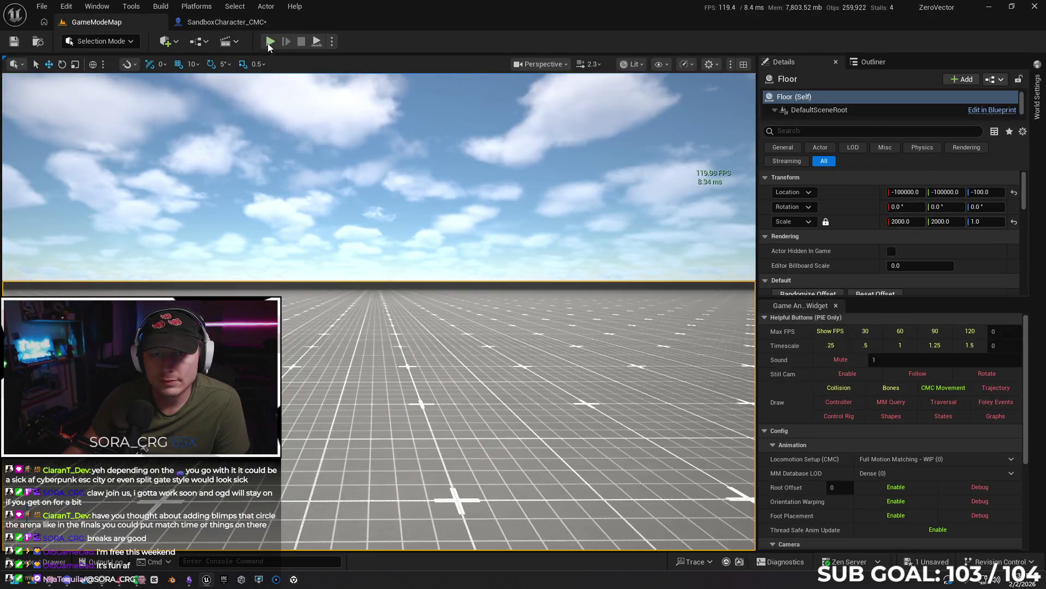
key(alt+p)
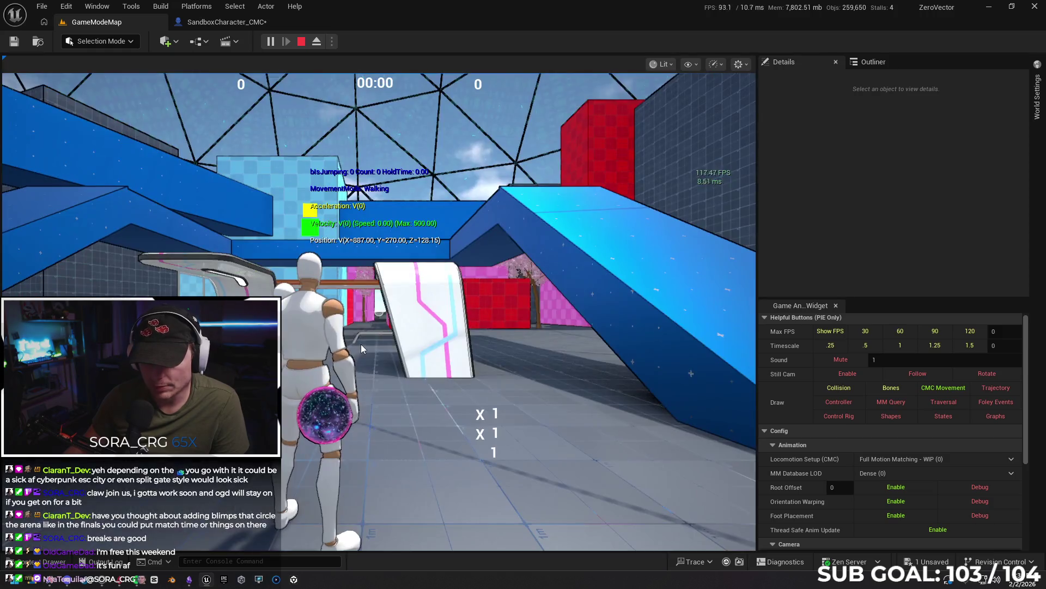
click(361, 345)
key(w)
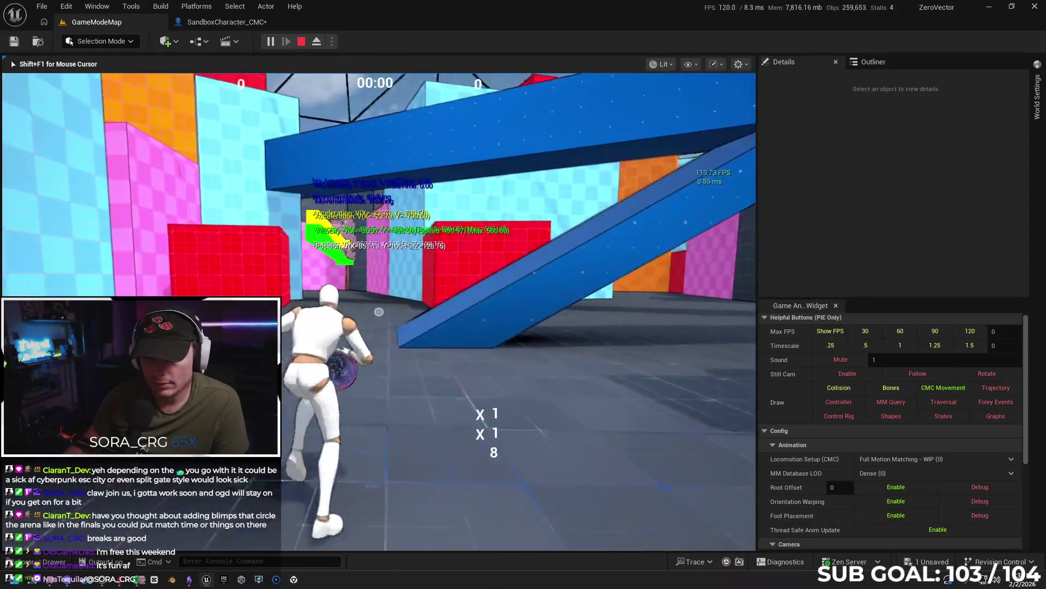
key(shift)
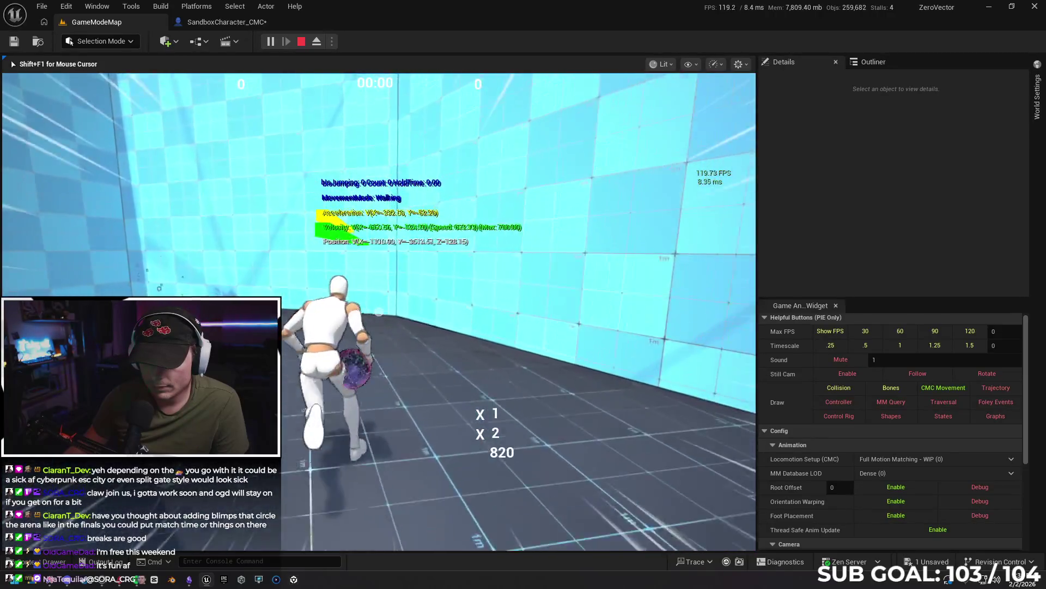
key(Escape)
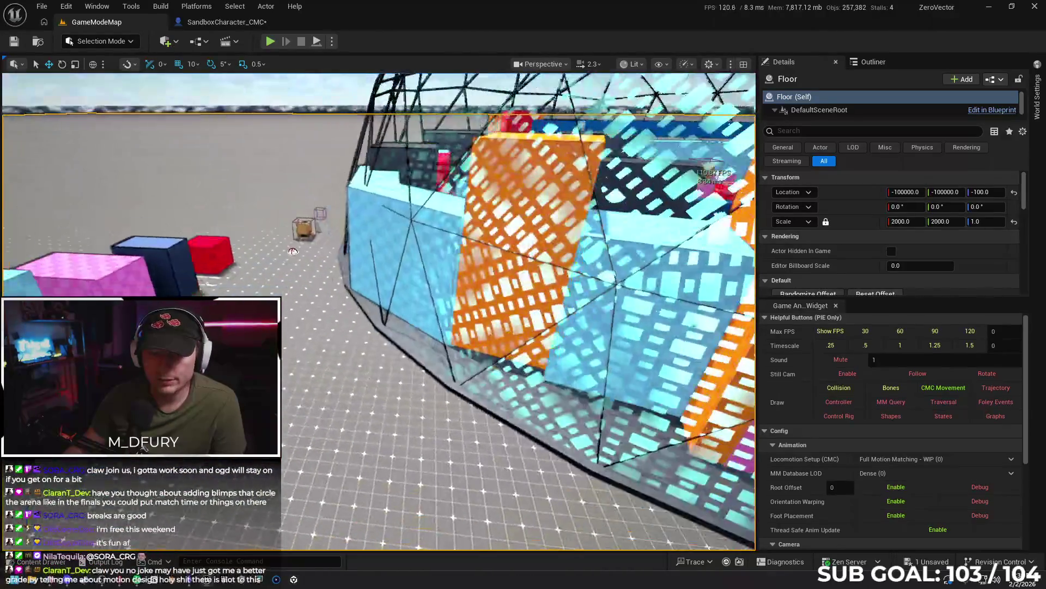
- Add a Print String node to the character's EventGraph
click(227, 22)
scroll(229, 104, down, 2)
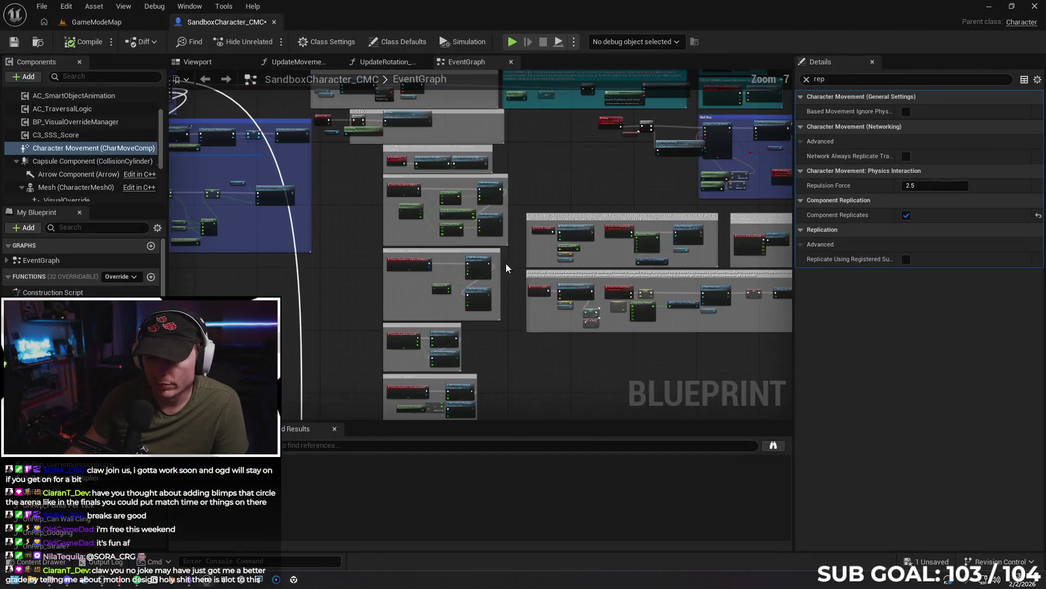
scroll(514, 286, up, 3)
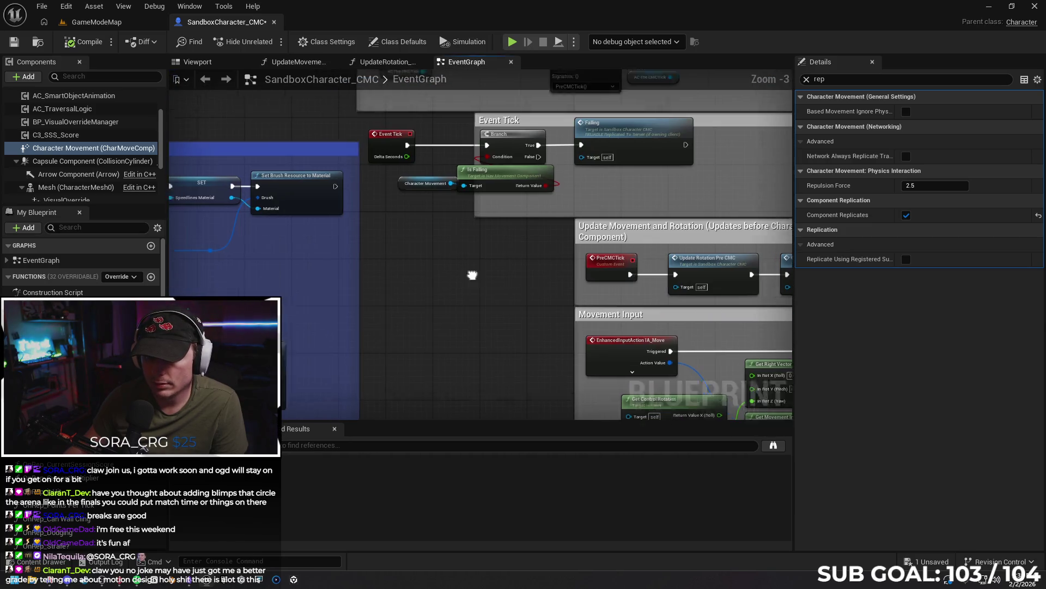
right_click(484, 329)
text(print)
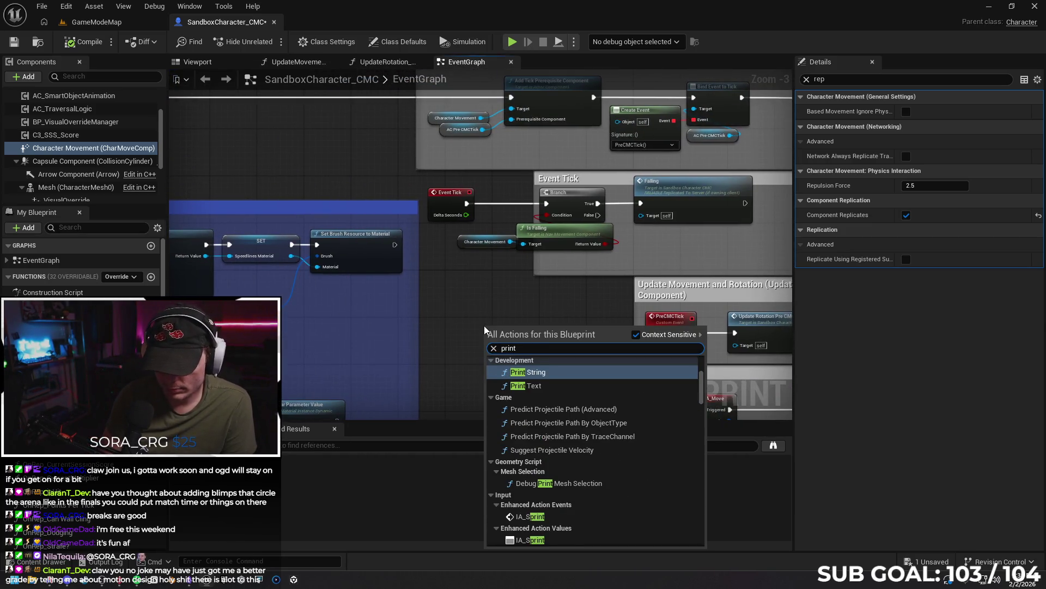
key(Return)
drag(516, 326, 541, 320)
- Add a Get Velocity node beside Print String and wire Event Tick's exec into Print String
right_click(459, 349)
text(get speed)
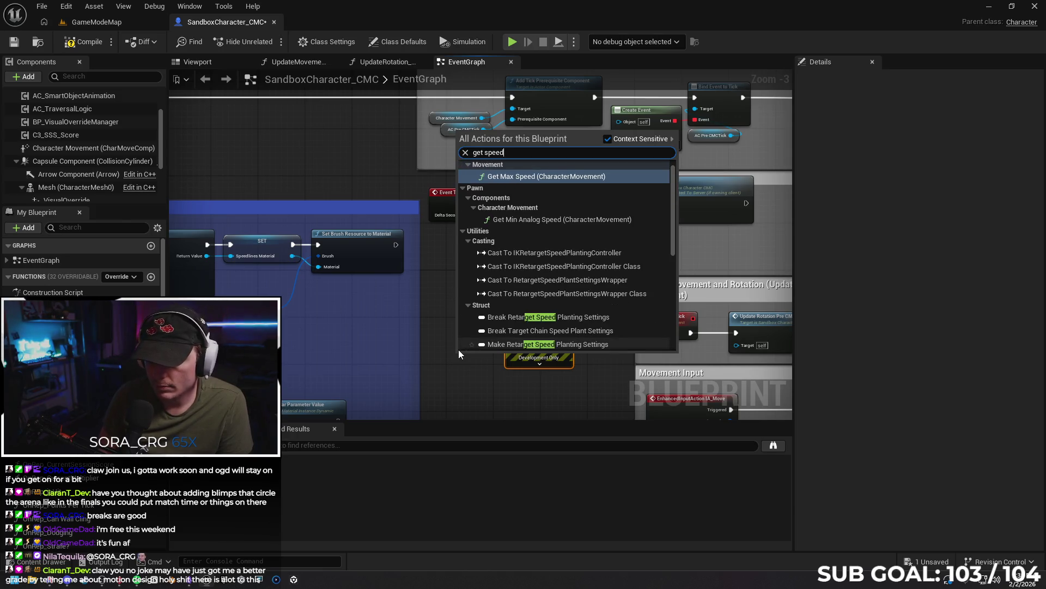
scroll(557, 243, down, 6)
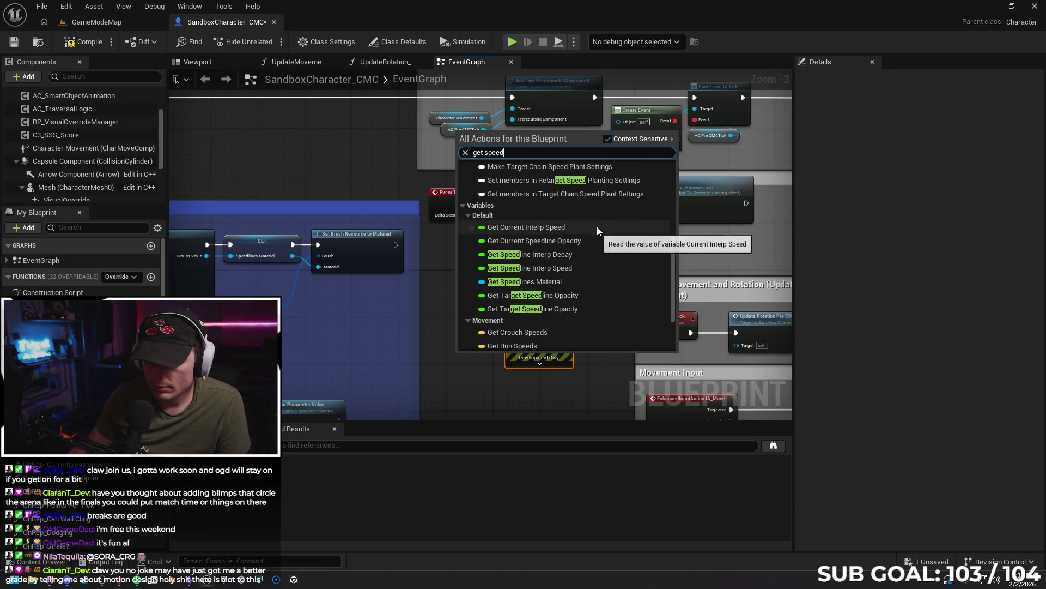
scroll(595, 228, down, 3)
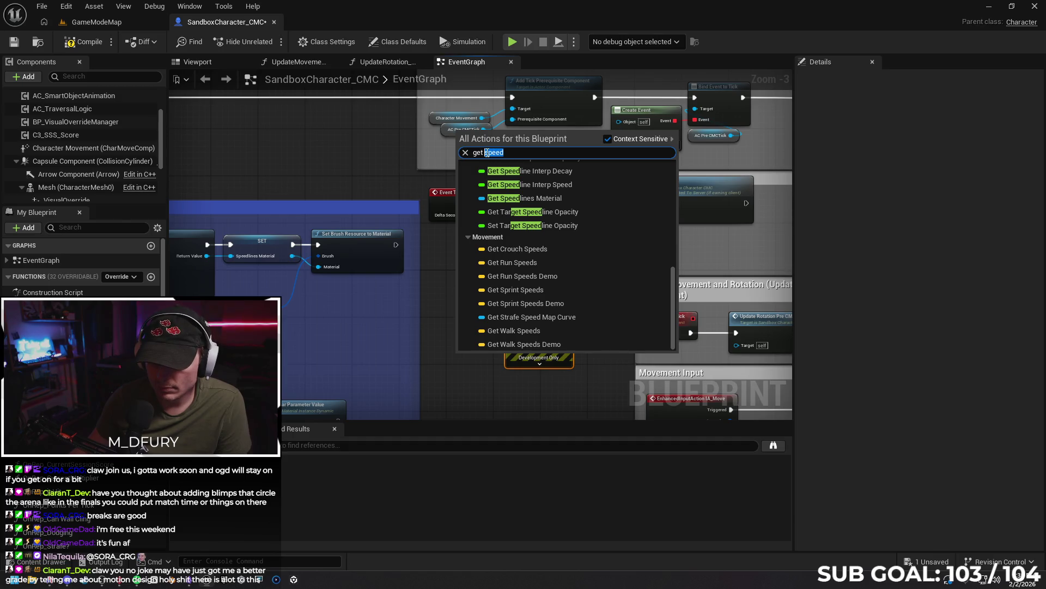
text(velocity)
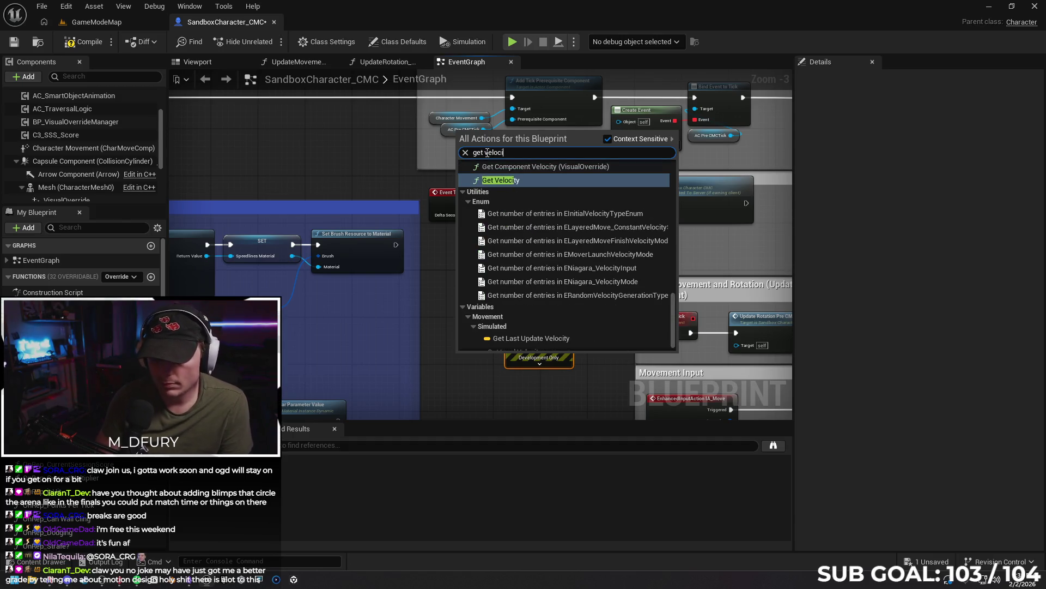
key(Return)
drag(540, 322, 563, 315)
mouse_move(501, 364)
mouse_down()
mouse_move(483, 358)
mouse_move(536, 339)
mouse_up()
mouse_move(466, 209)
mouse_down()
mouse_move(545, 290)
mouse_move(540, 337)
mouse_move(537, 327)
mouse_up()
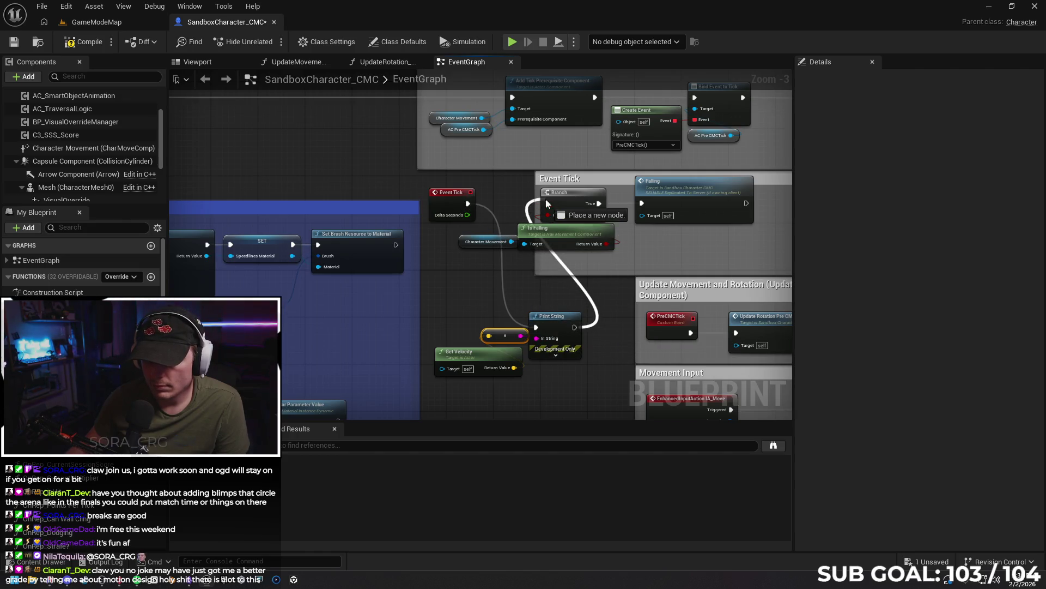
click(102, 21)
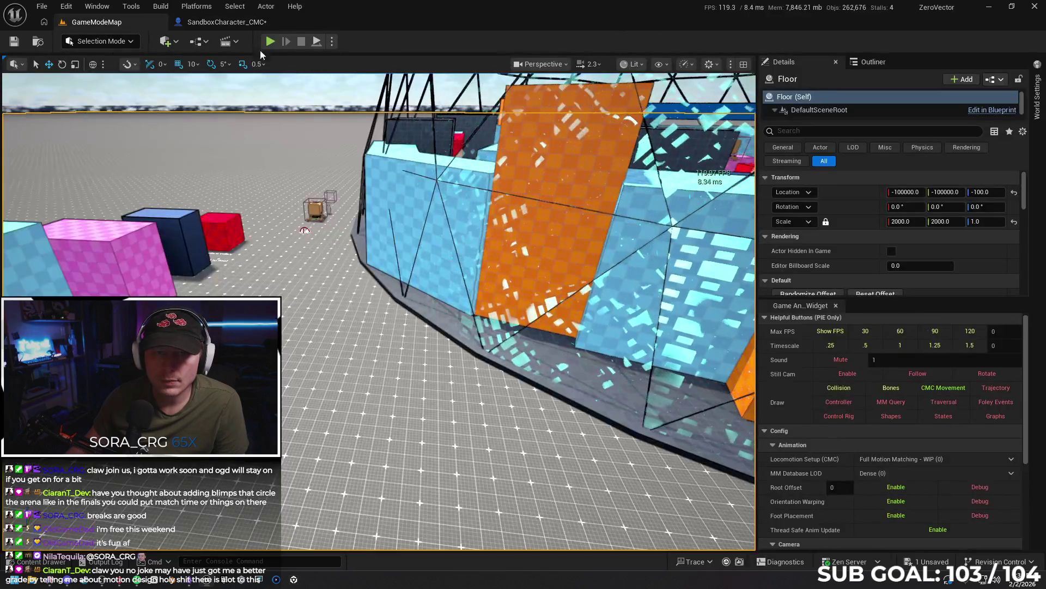
- Play from a floor spot and run the character forward in standalone mode
right_click(266, 195)
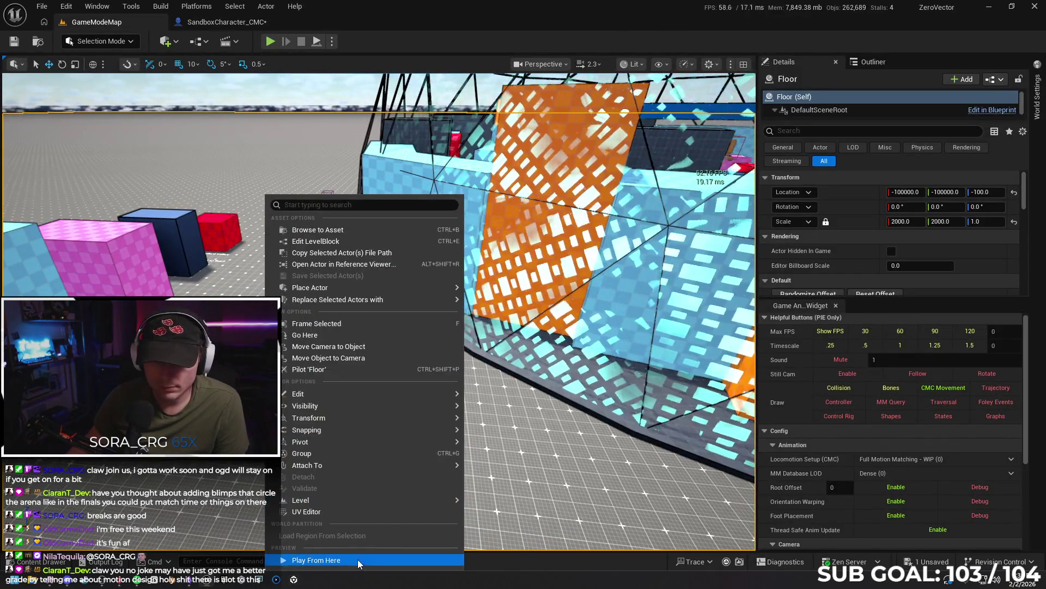
click(358, 560)
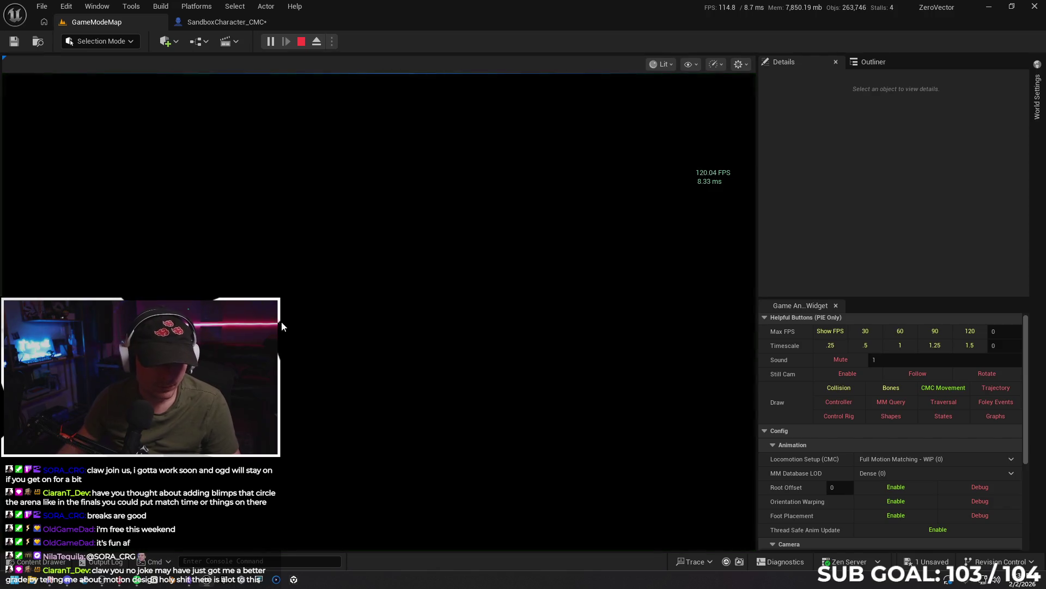
key(w)
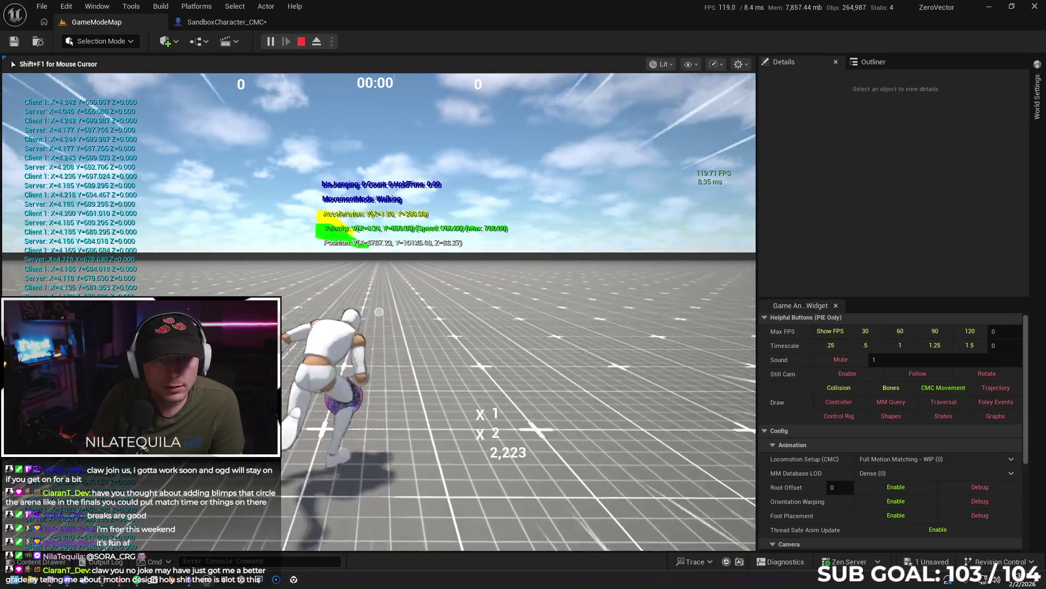
key(Escape)
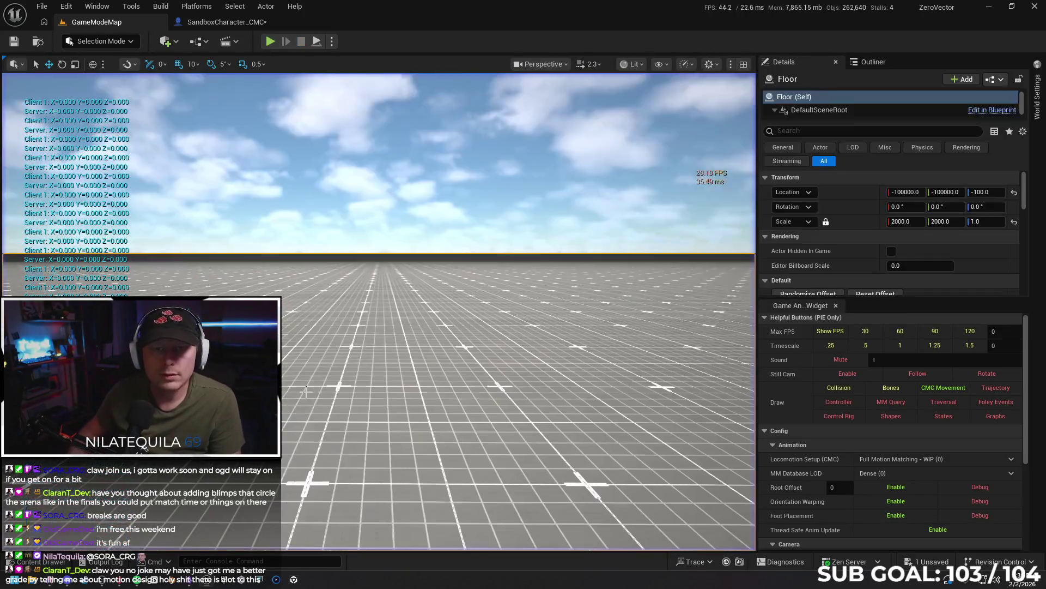
- Set Net Mode to Play As Listen Server and test sprinting up to 700 speed
click(332, 41)
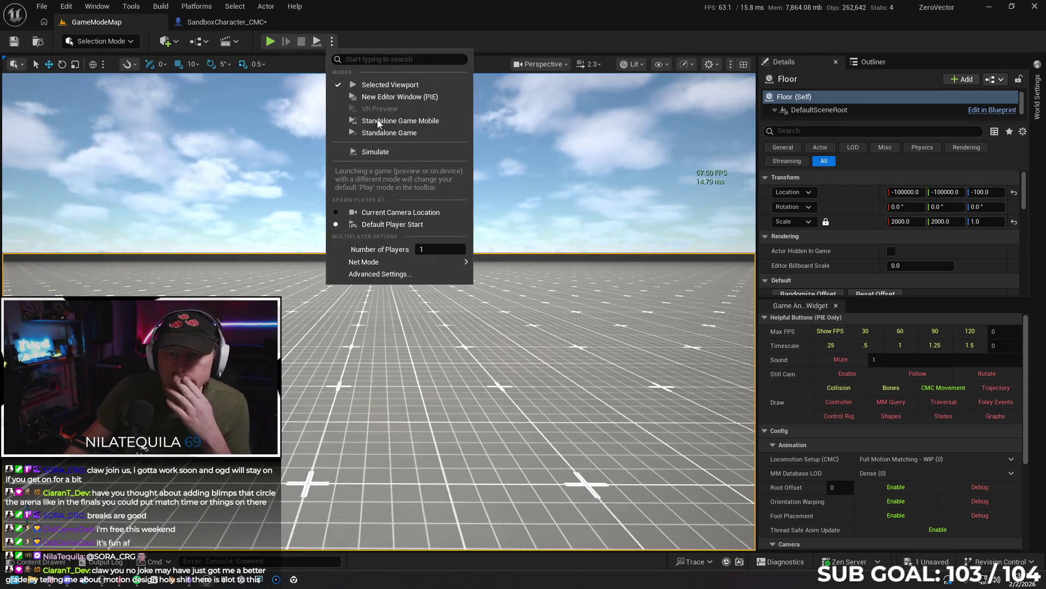
mouse_move(412, 267)
click(552, 279)
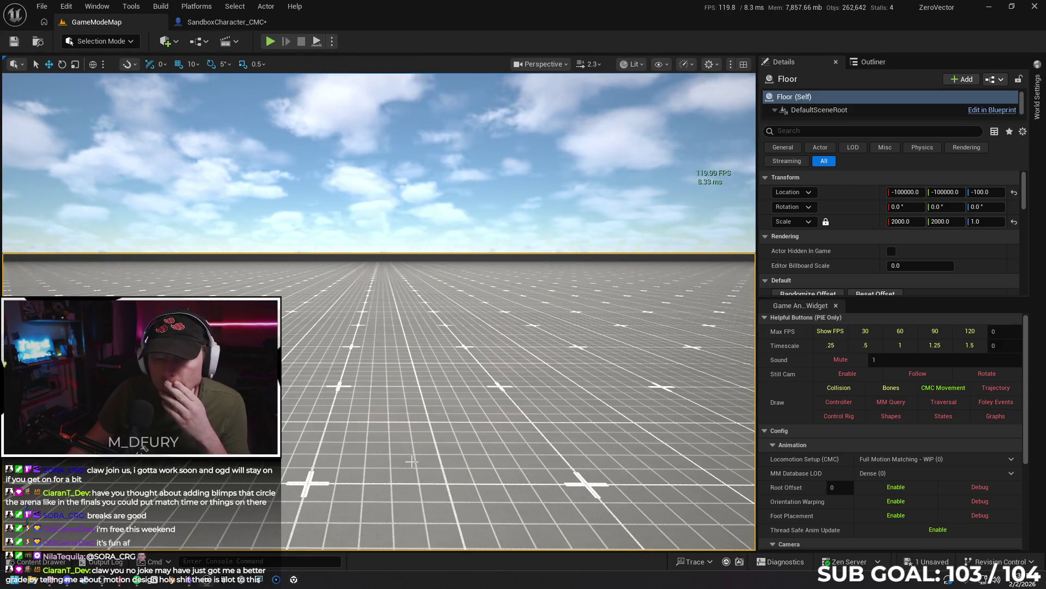
right_click(420, 461)
click(433, 451)
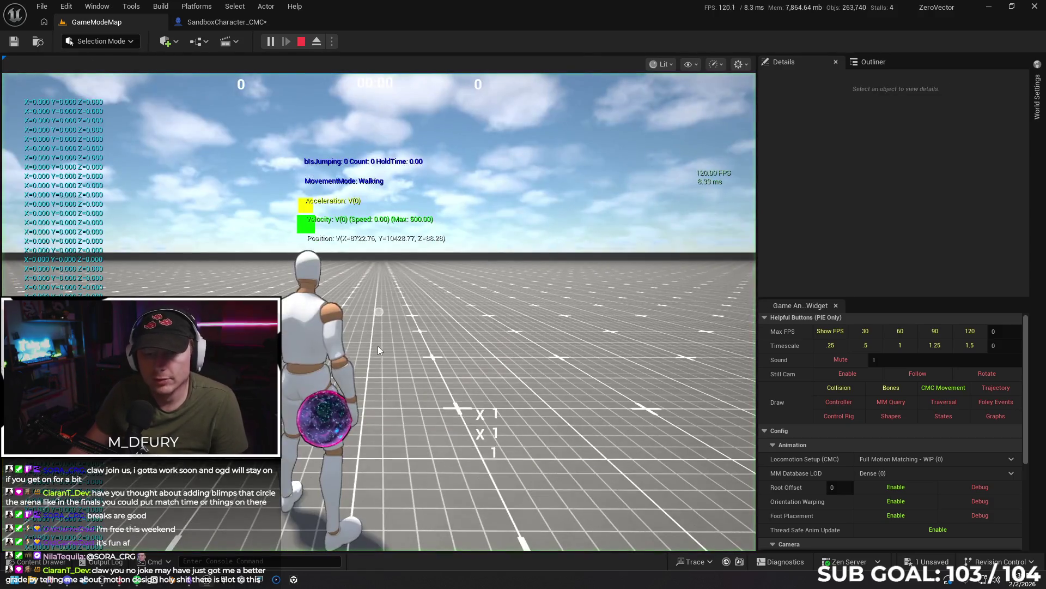
key(shift)
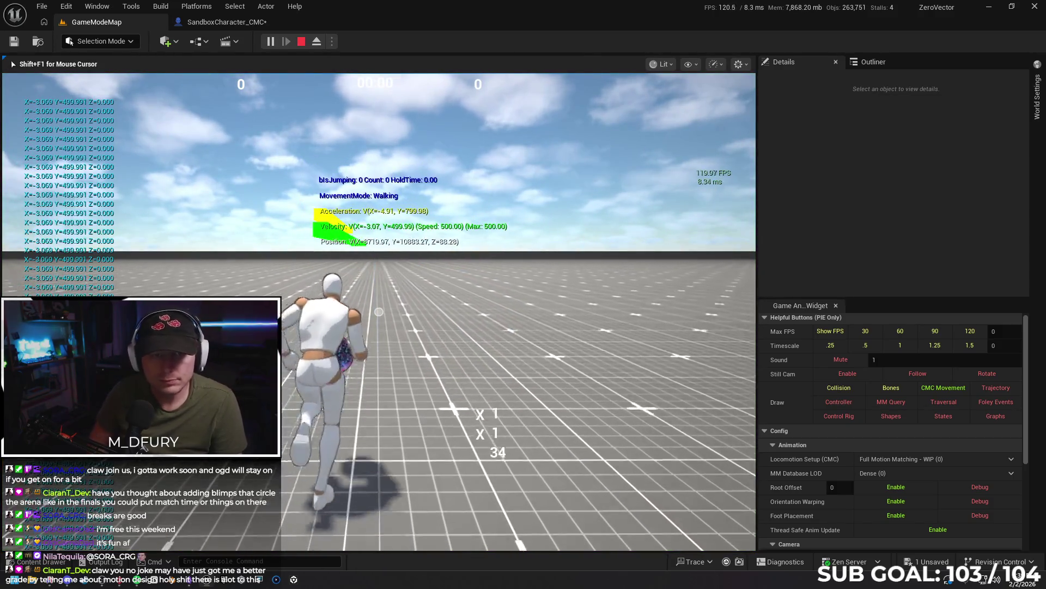
key(shift)
key(shift)
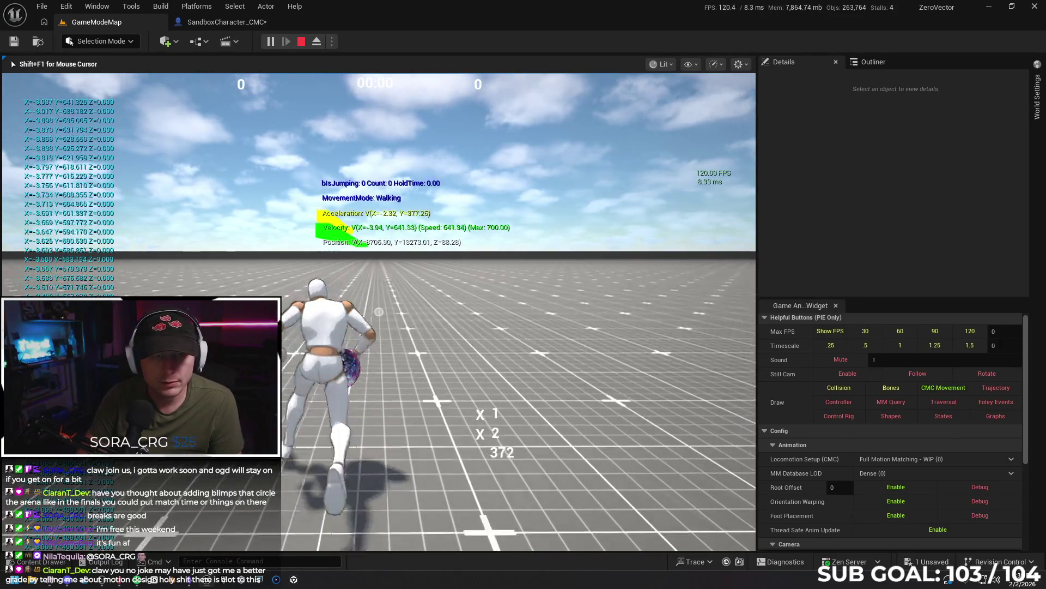
key(shift)
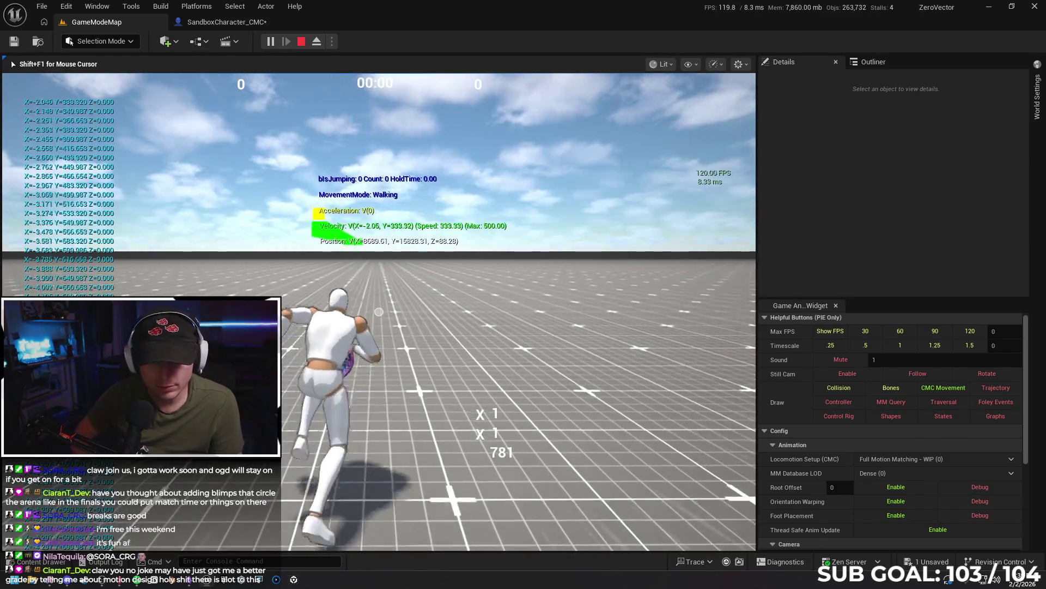
key(Escape)
- Switch Net Mode to Play As Client, retest sprinting, then bring the browser forward
click(332, 42)
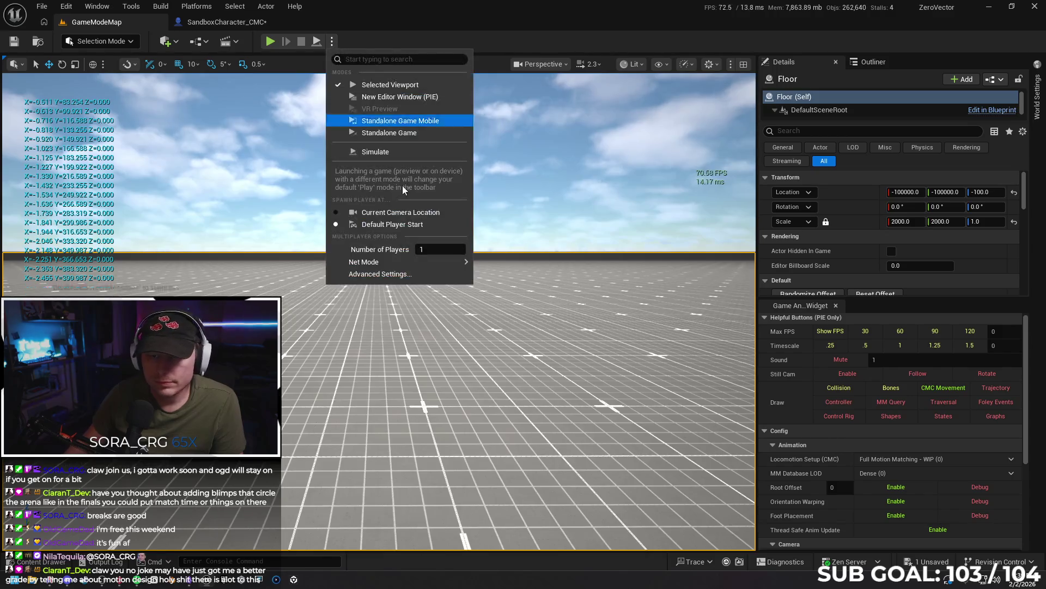
mouse_move(430, 263)
click(526, 280)
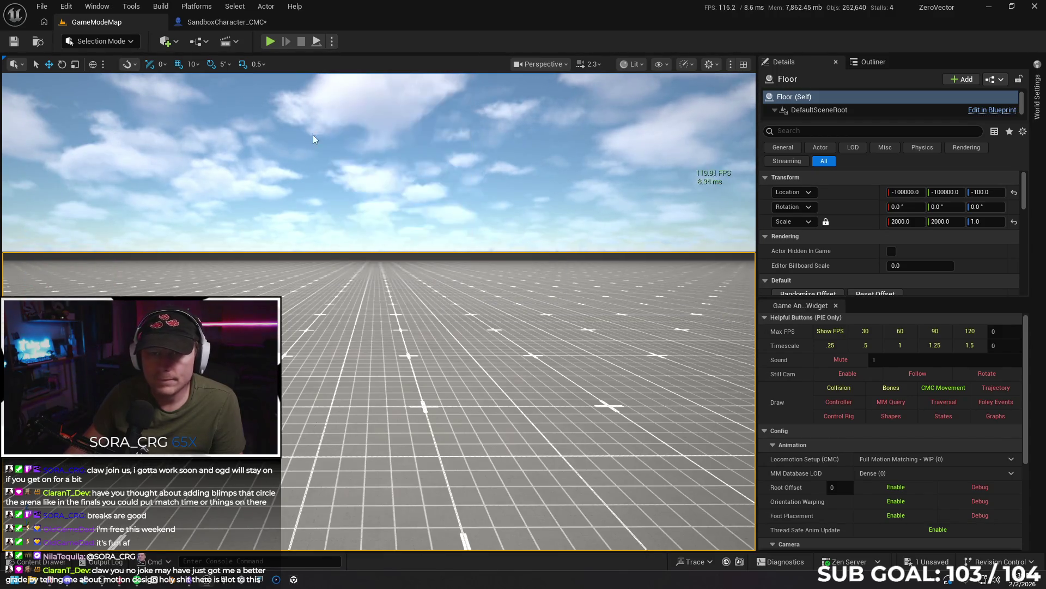
right_click(354, 348)
click(409, 560)
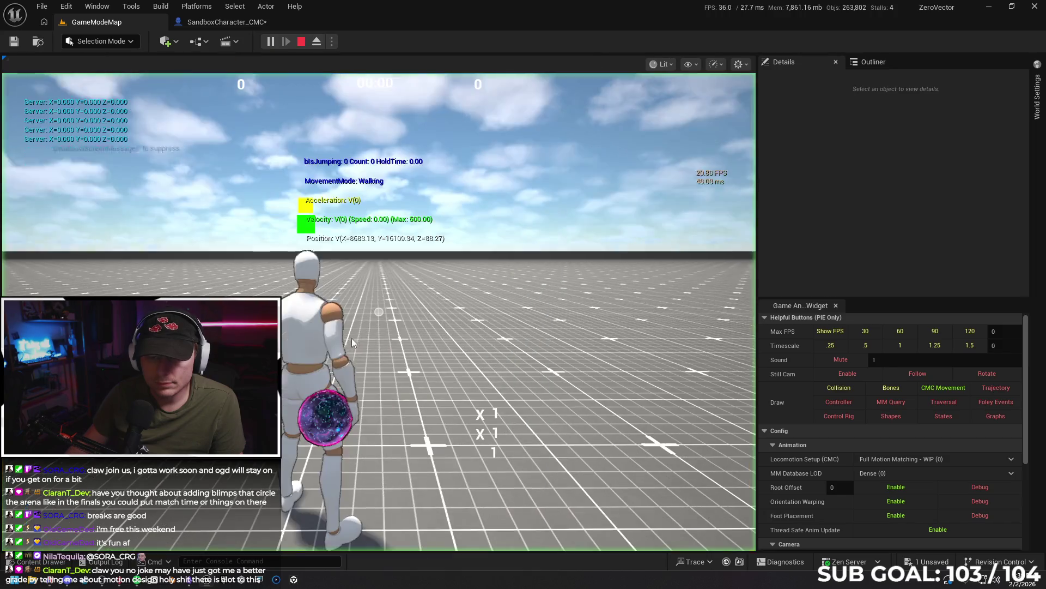
key(w)
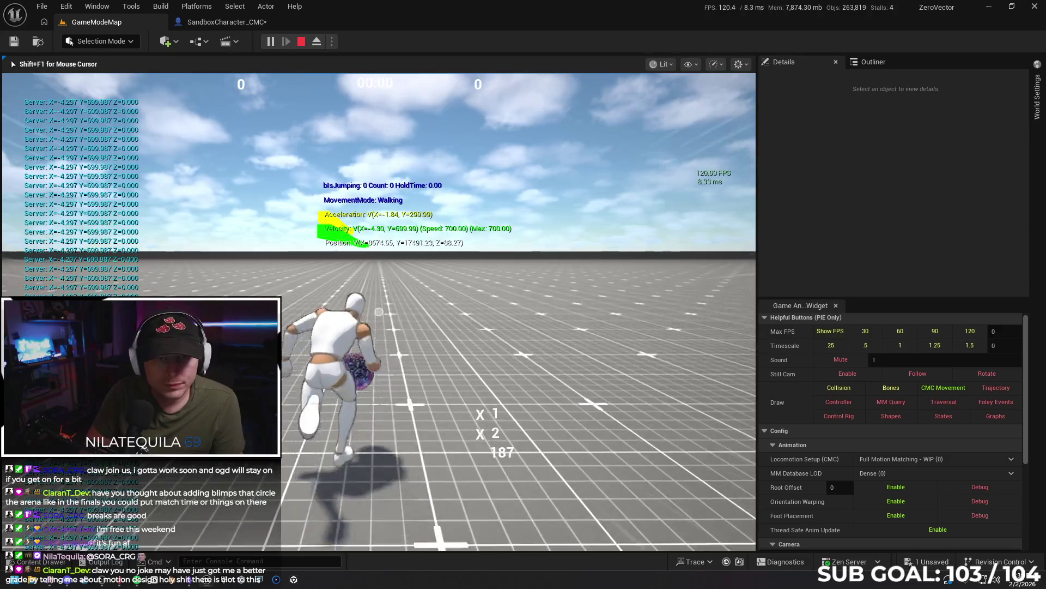
key(shift)
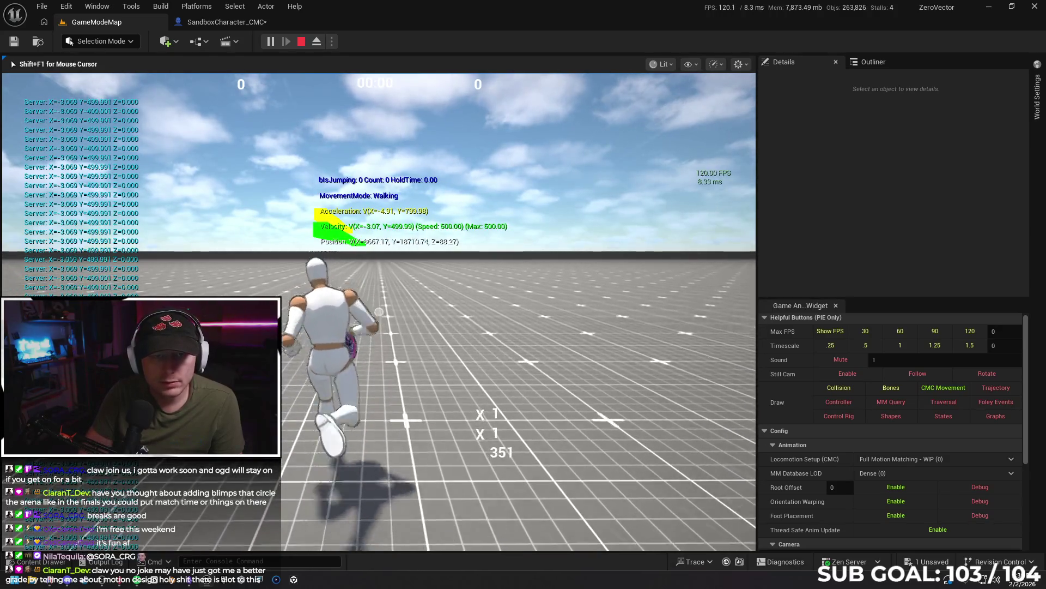
key(w)
key(Escape)
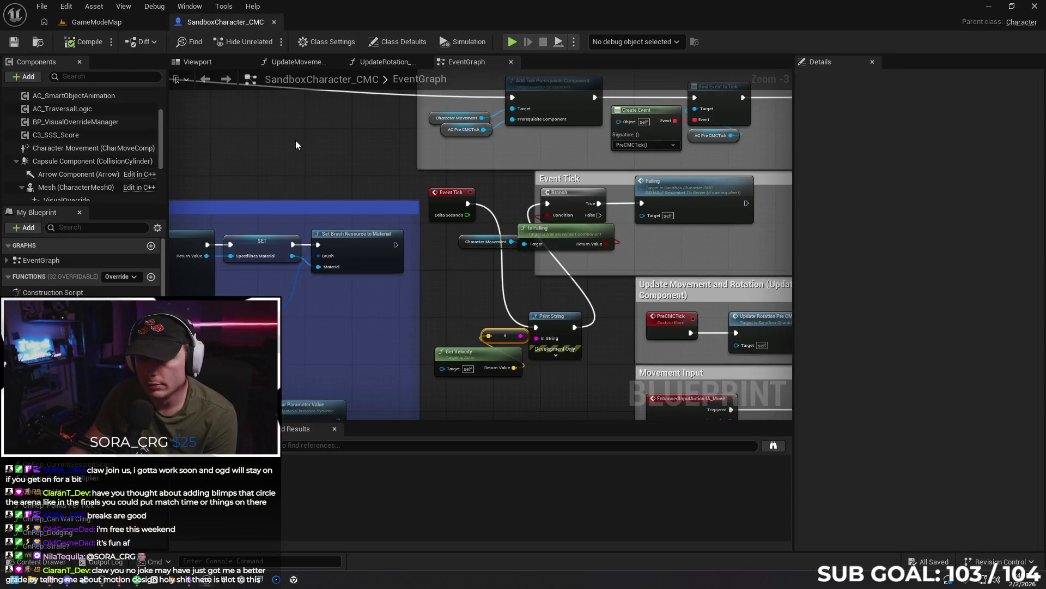
click(103, 23)
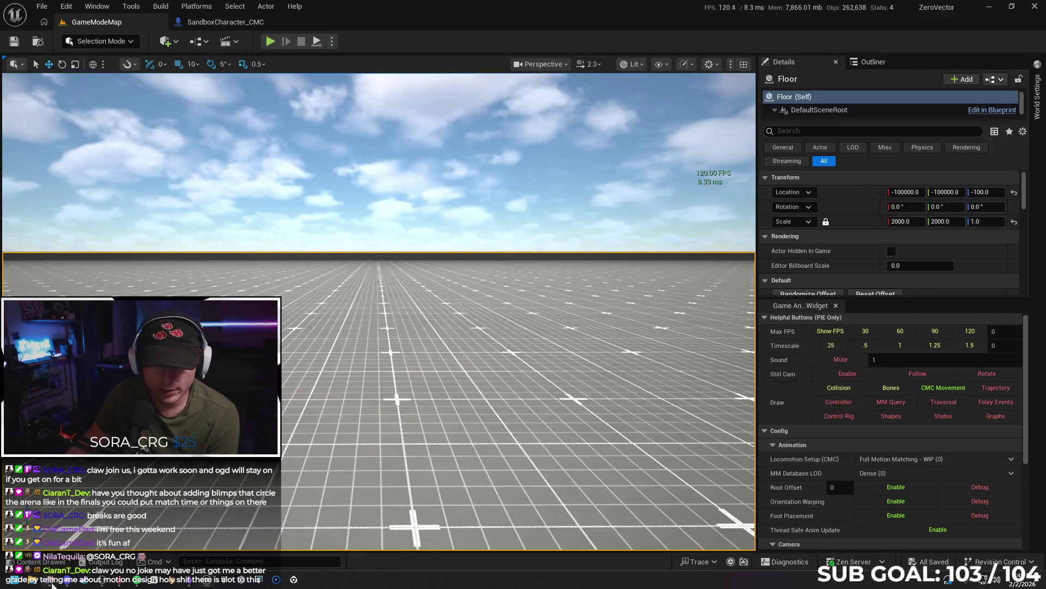
click(52, 583)
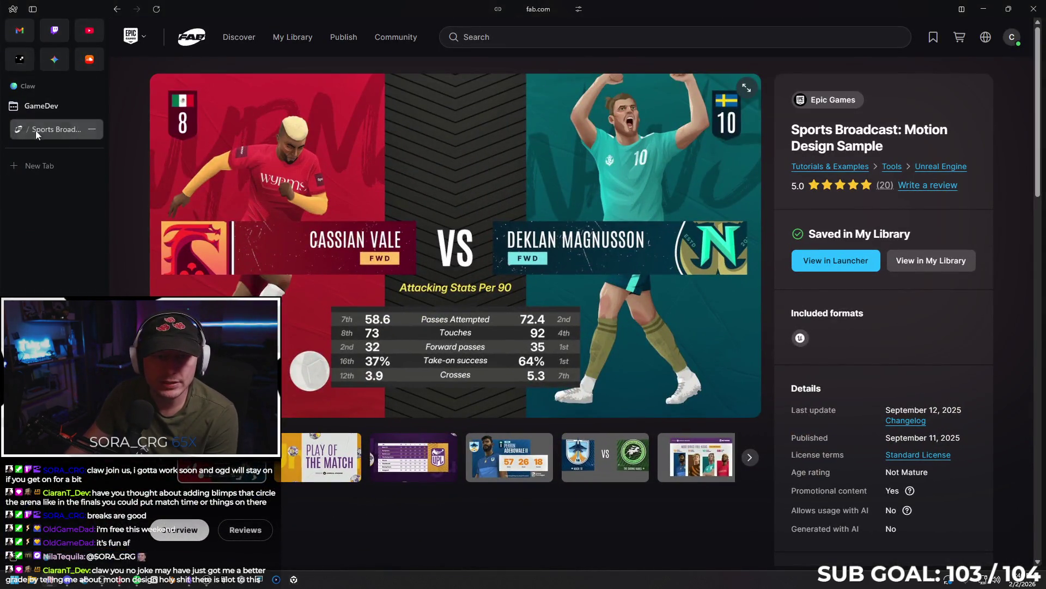
- Draft a Gemini prompt noting walk speed 500 and run speed 700 are hit exactly on standalone and listen server
click(92, 130)
click(54, 60)
text(new problem, my characters walk speed is 500, run speed is 700)
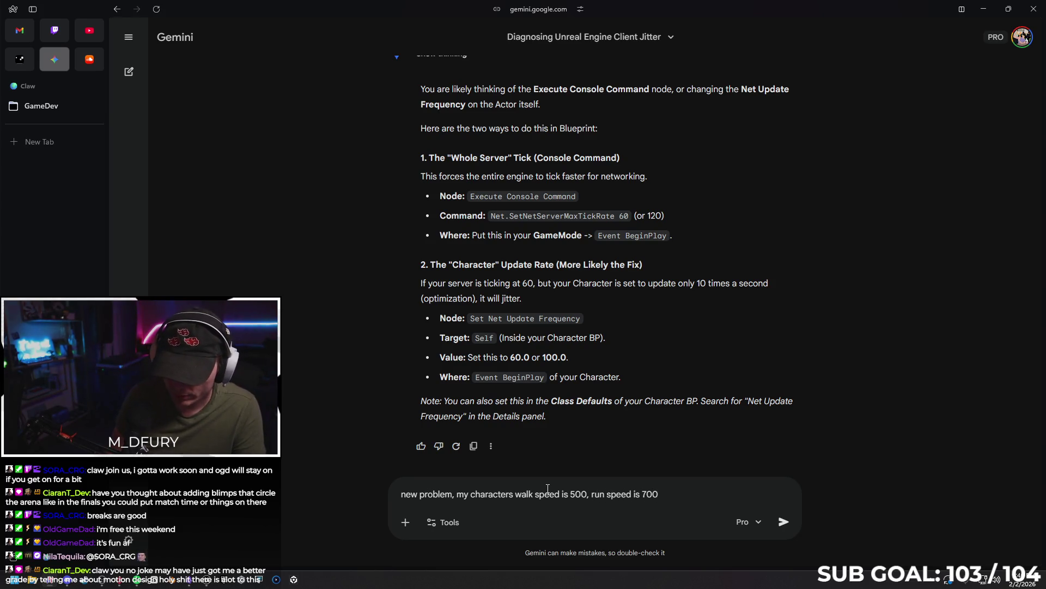
key(shift+Return)
text(On standalone and listen server, they hit those marks exactly)
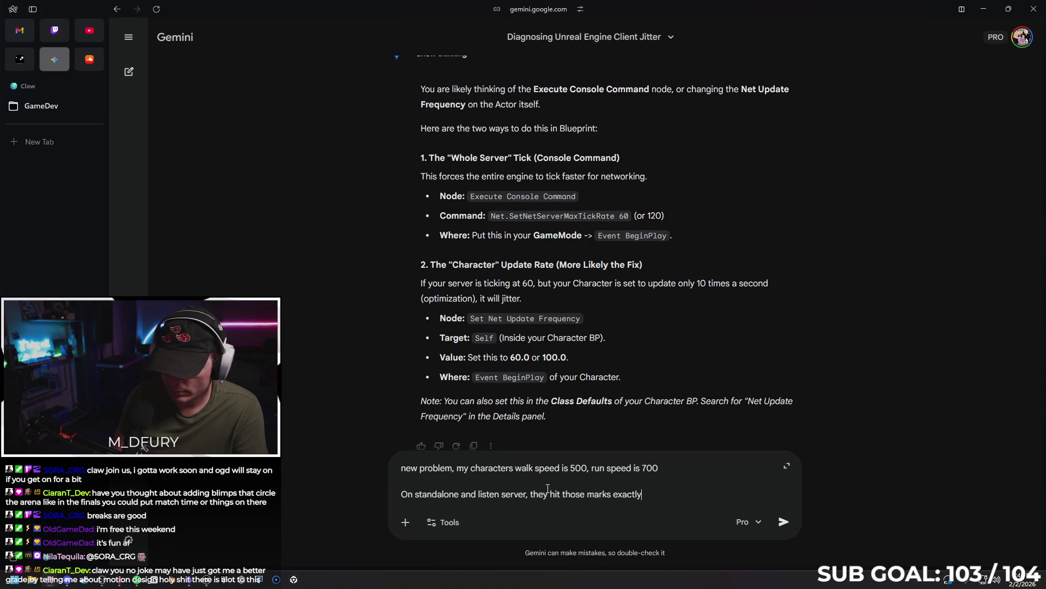
key(shift+Return)
key(shift+Return)
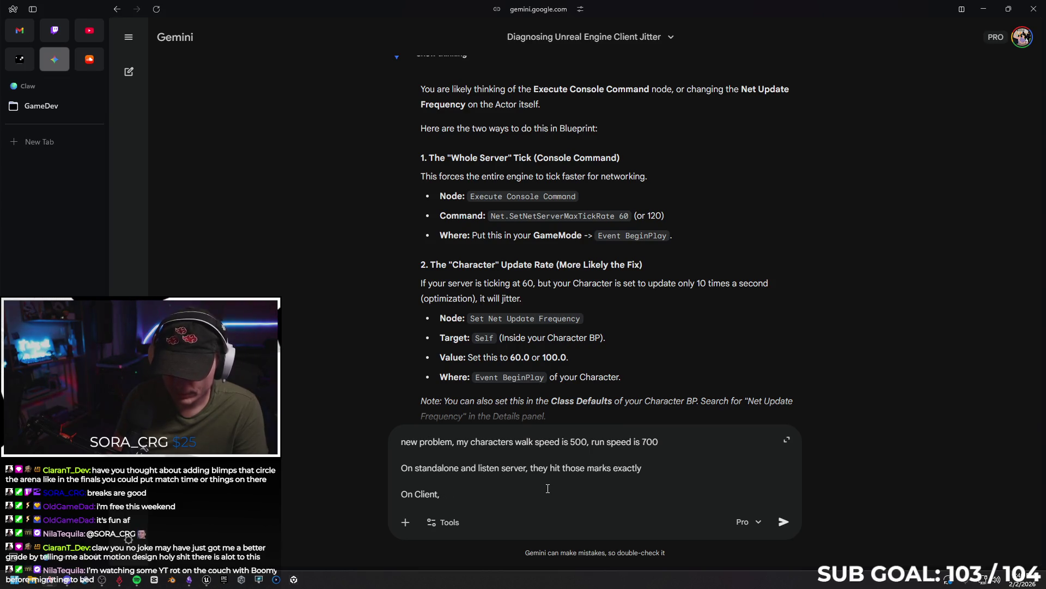
click(207, 580)
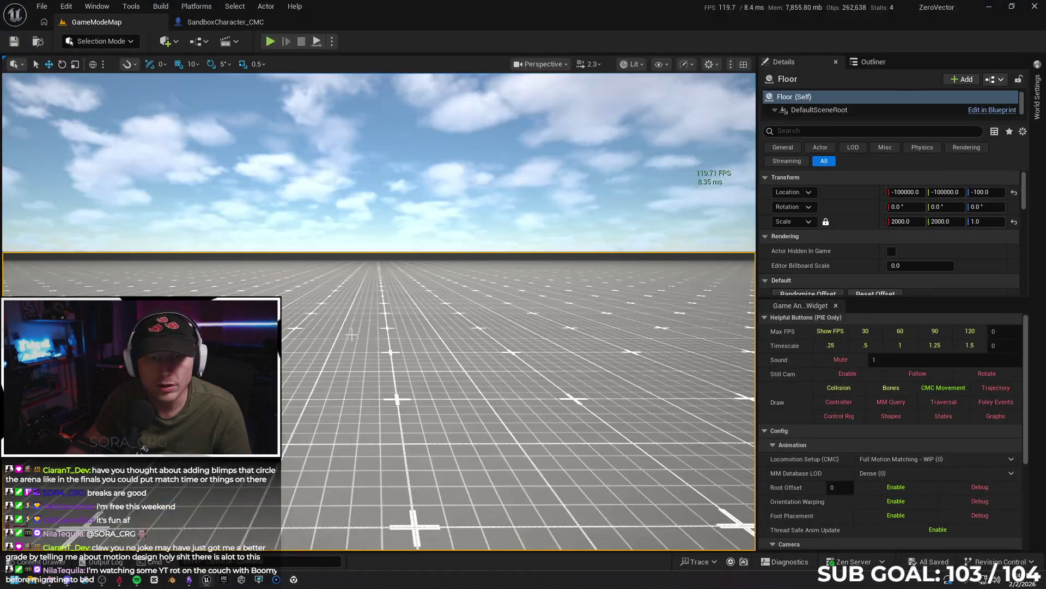
- Set Net Mode to Play As Listen Server and briefly start and stop a session
click(332, 42)
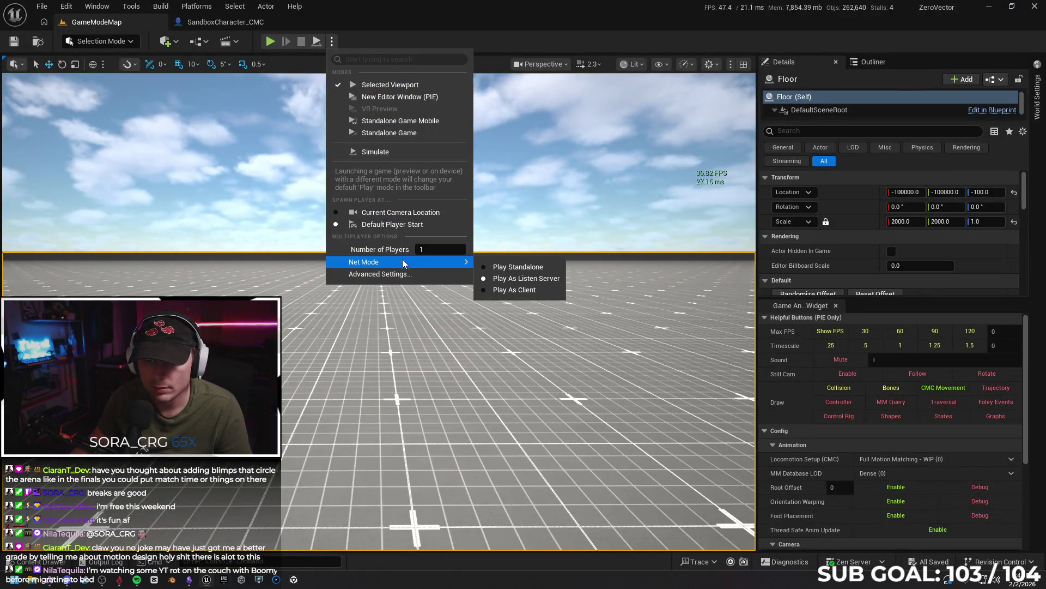
click(507, 289)
click(271, 42)
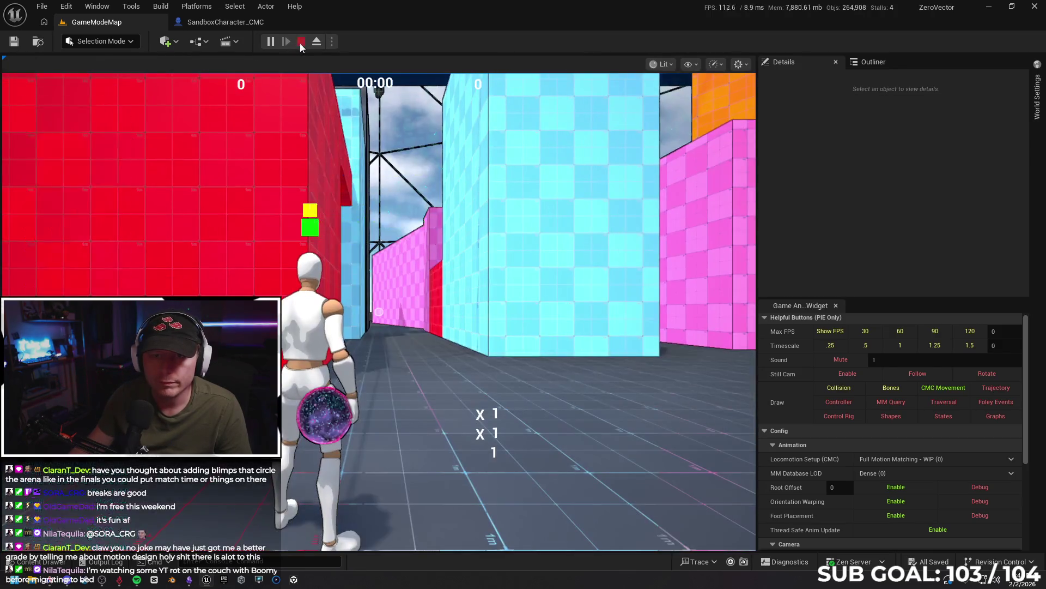
click(301, 41)
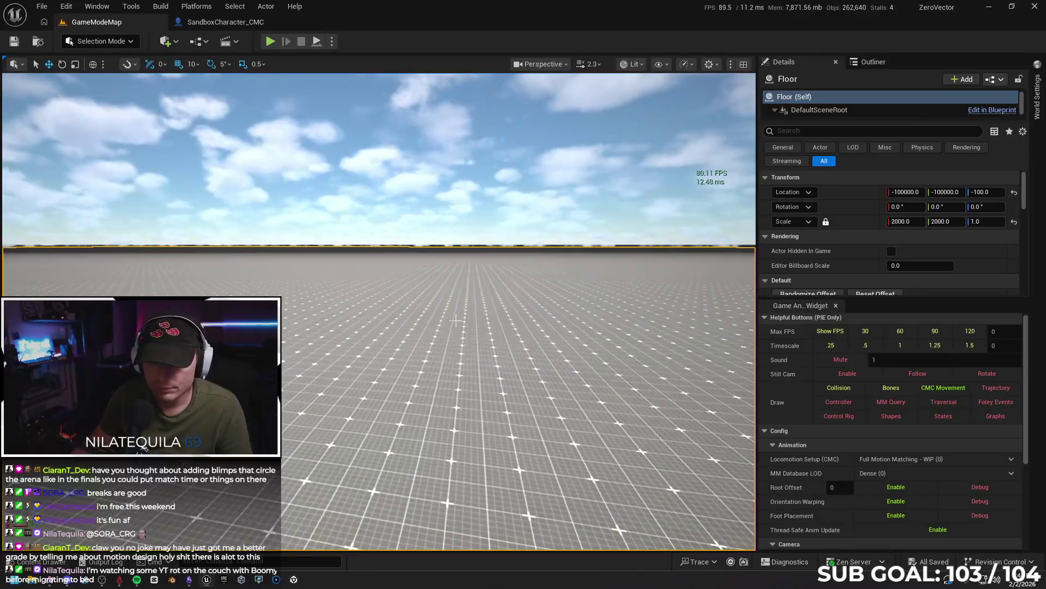
- Play in editor, run and sprint up to 700, then return to the SandboxCharacter_CMC EventGraph
right_click(414, 388)
click(426, 384)
key(alt+p)
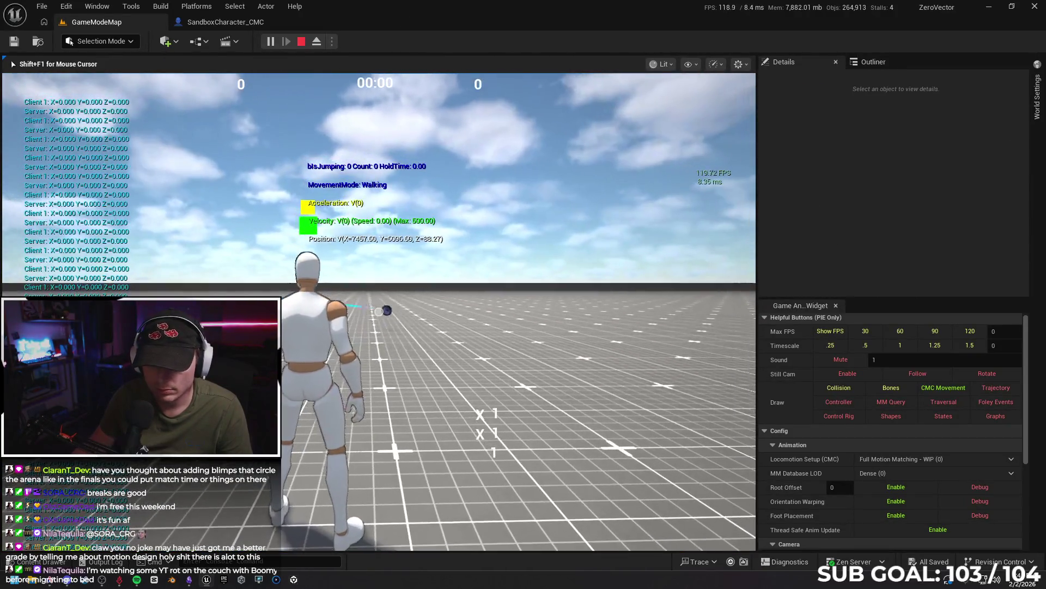
key(w)
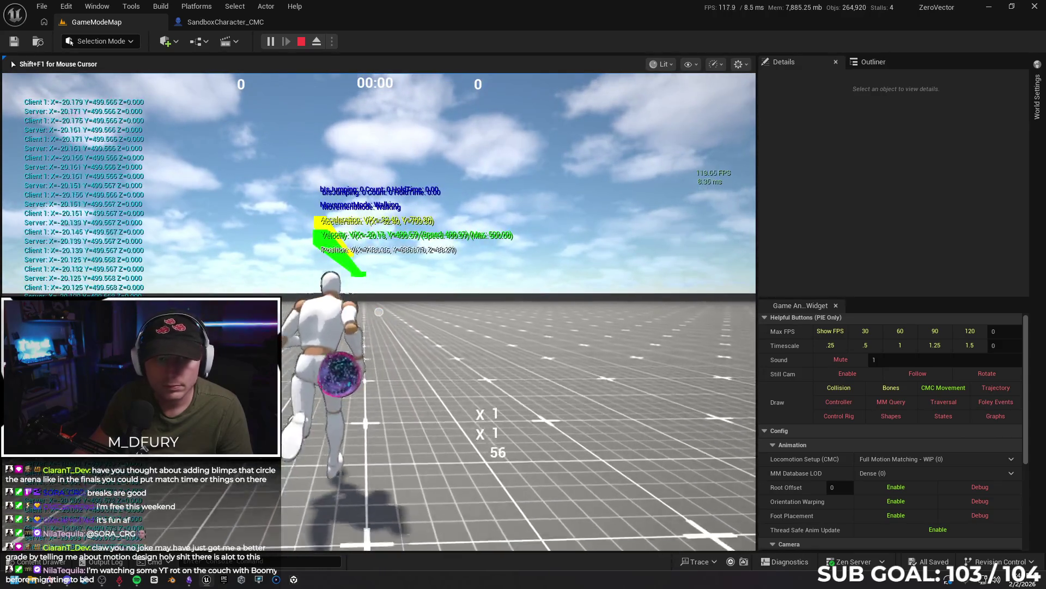
key(shift)
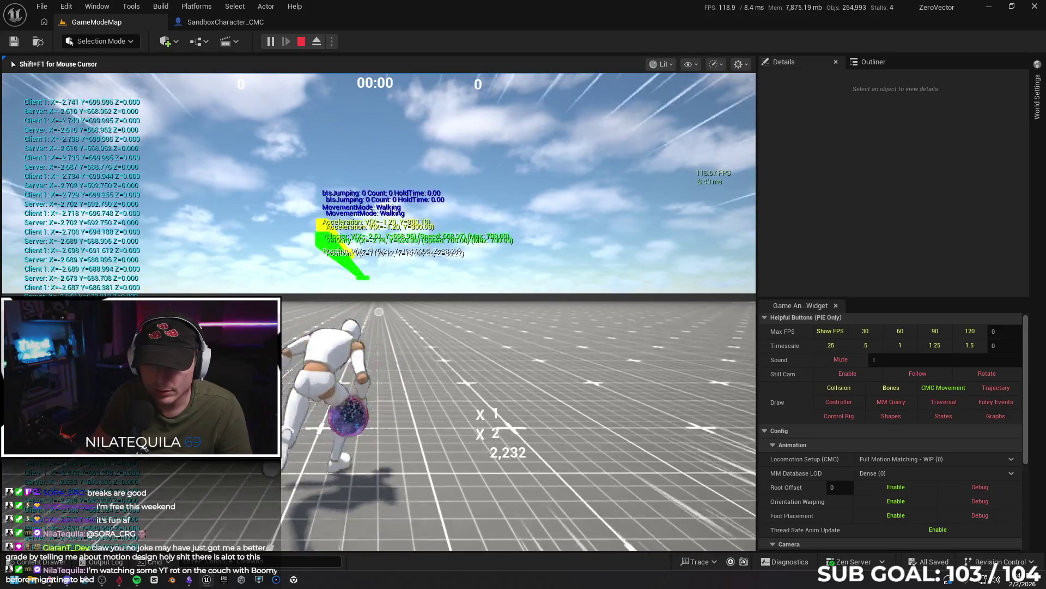
key(Escape)
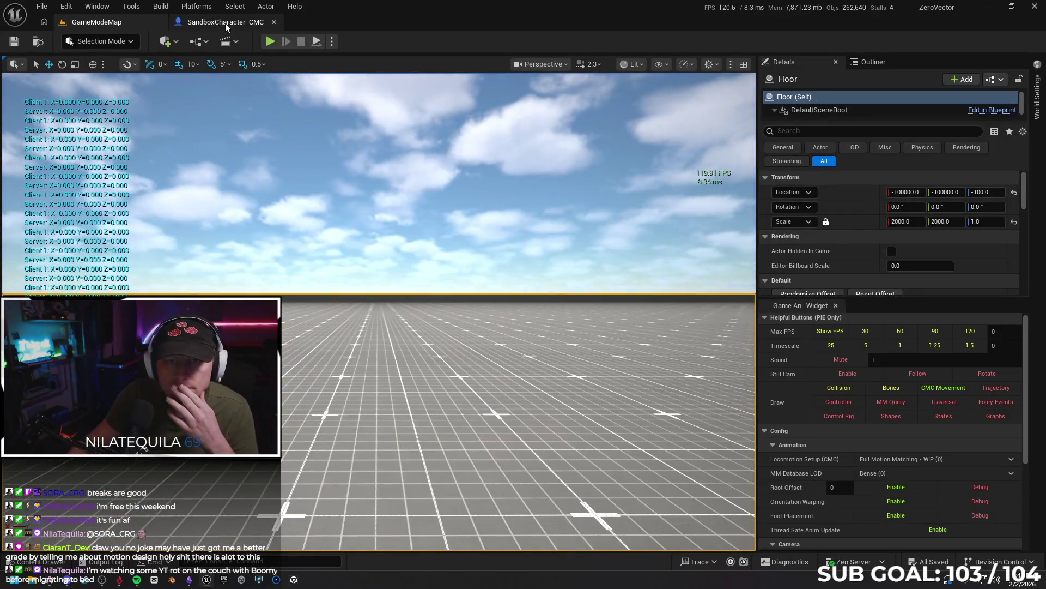
click(224, 22)
drag(428, 306, 421, 248)
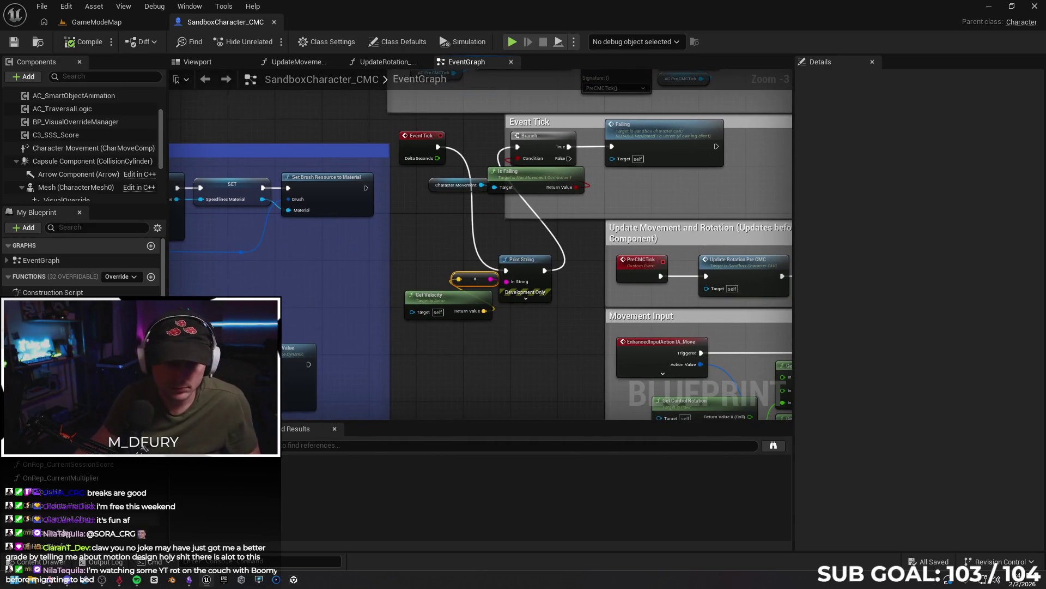
- Finish the Gemini question that client sprint speed bounces between 650 and 690 constantly, and send it
key(alt+Tab)
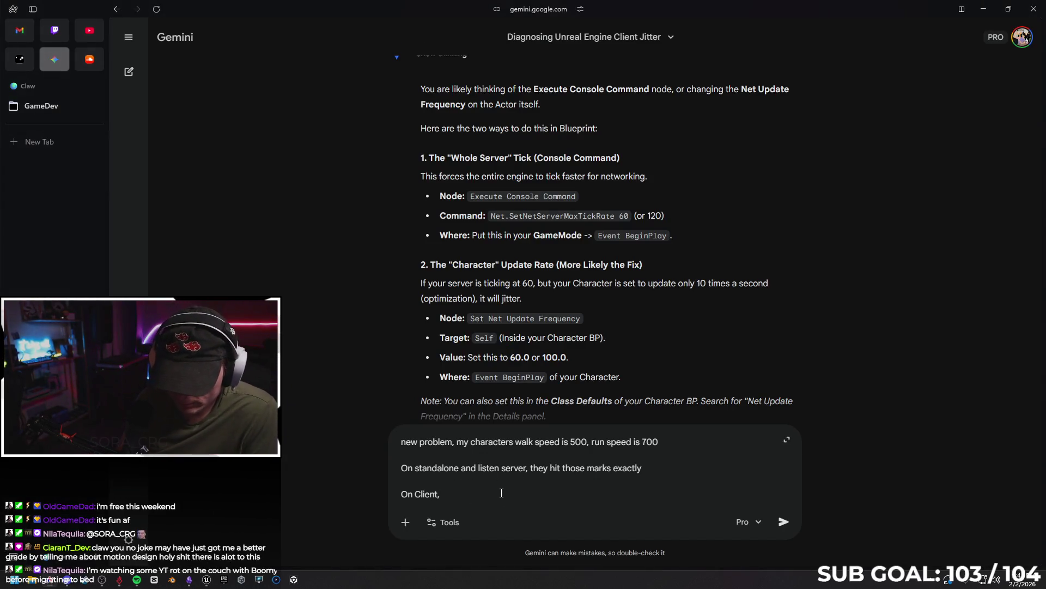
text( the )
text(walk speed is fi)
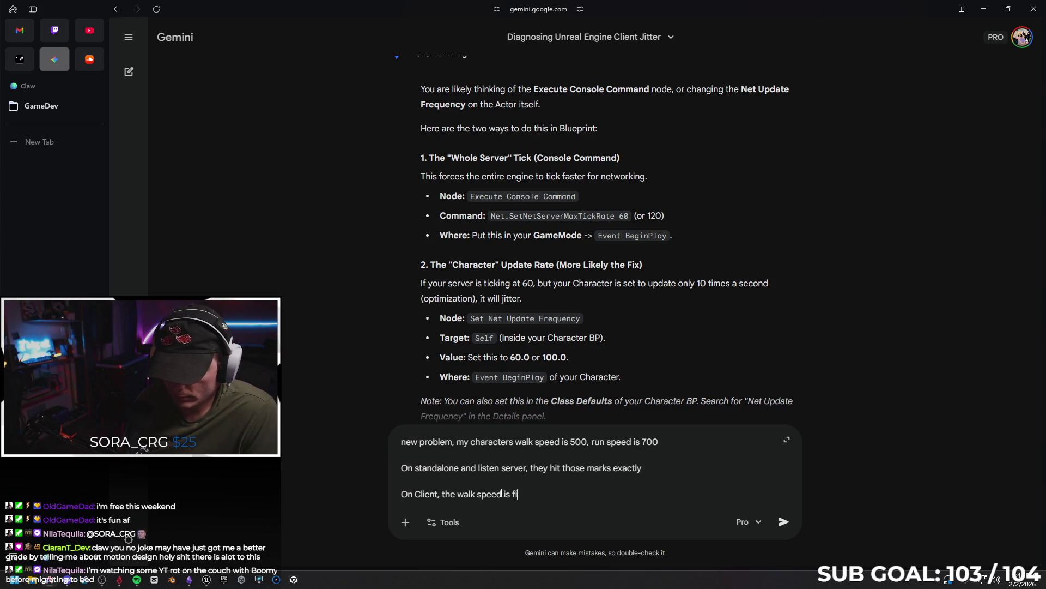
text(the)
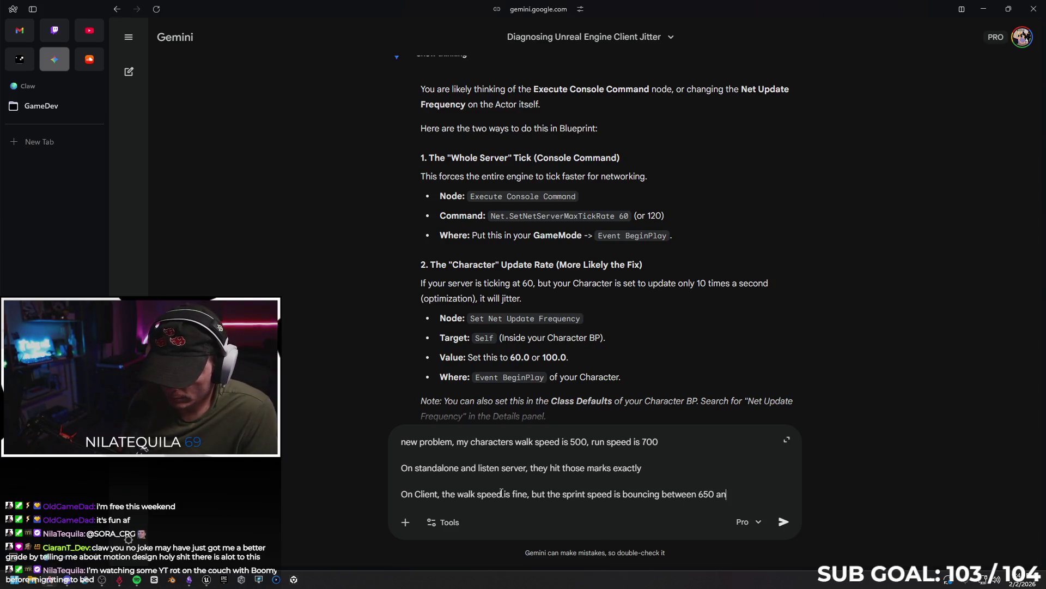
text(690 c)
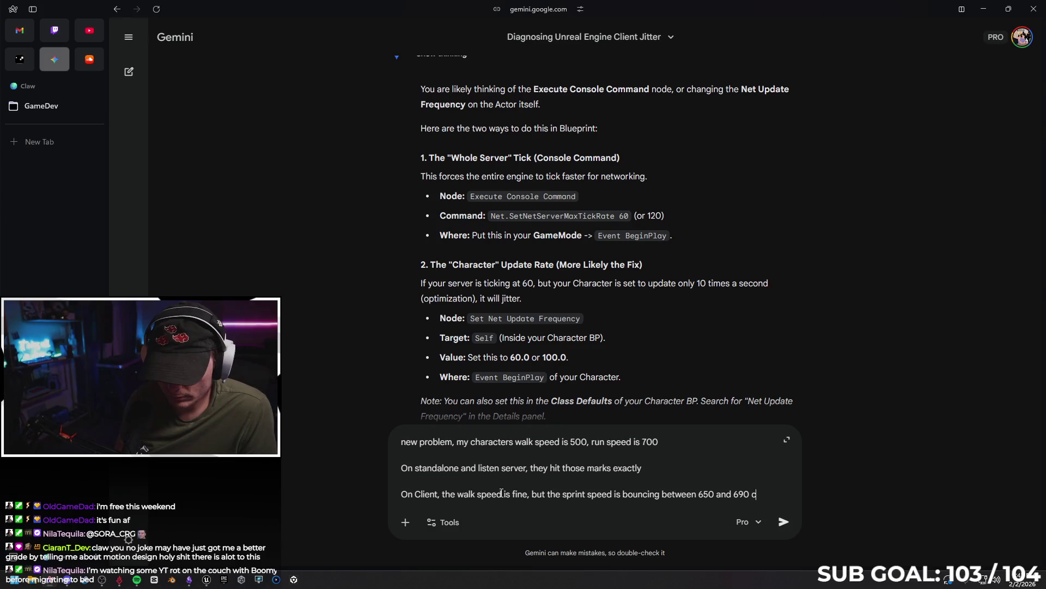
text(onstantly)
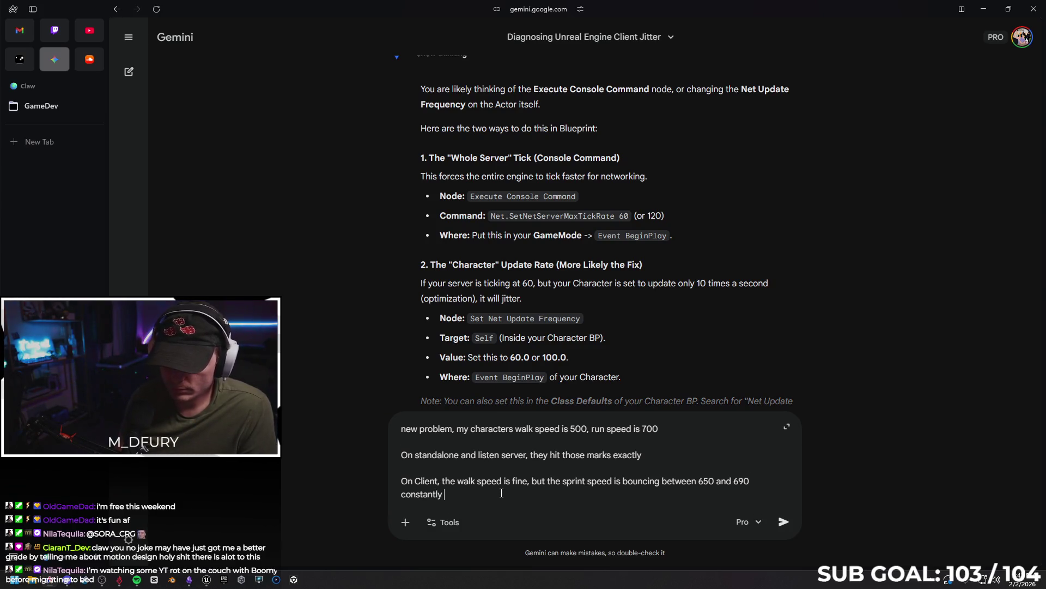
key(Return)
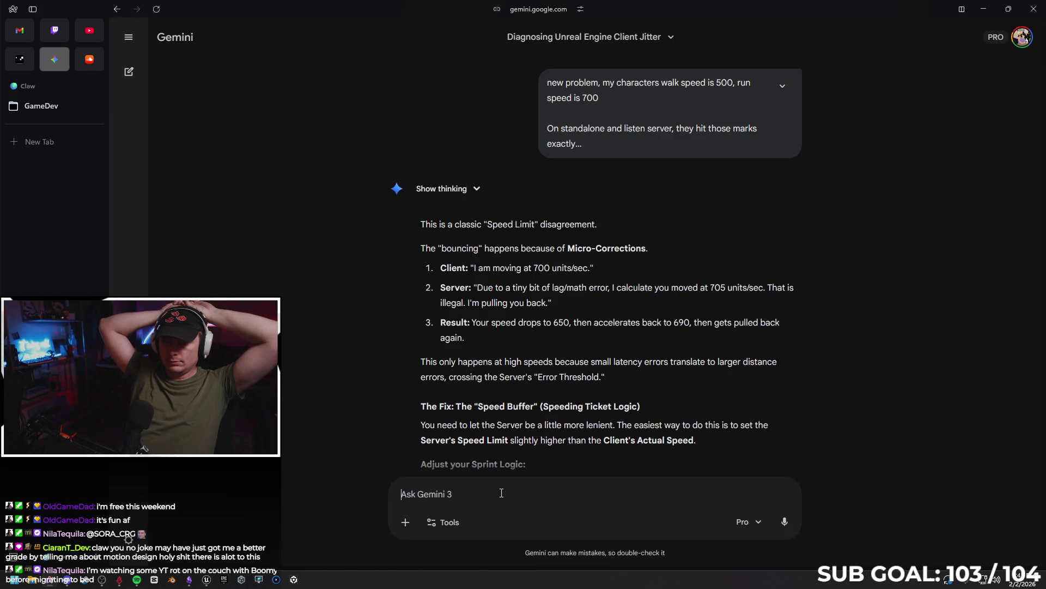
- Copy Gemini's 'Adjust your Sprint Logic' advice from the answer
scroll(616, 391, down, 1)
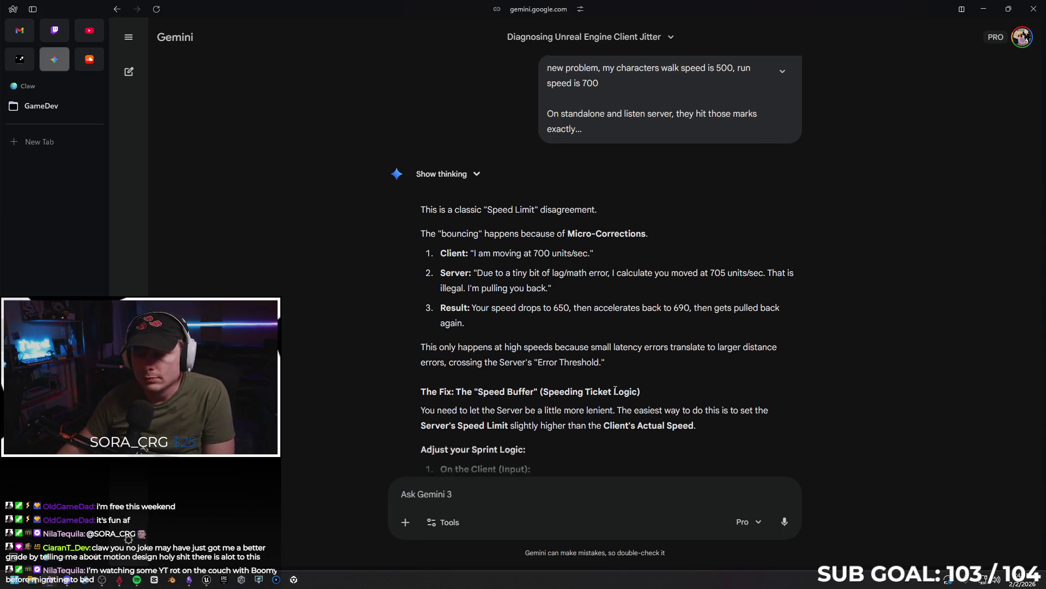
scroll(616, 392, down, 4)
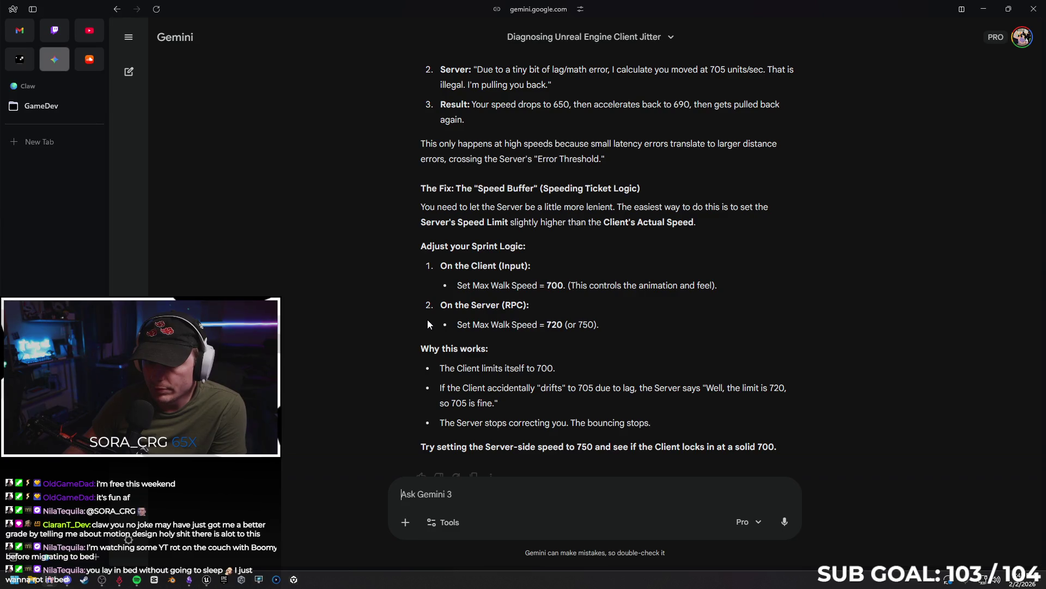
scroll(540, 313, down, 1)
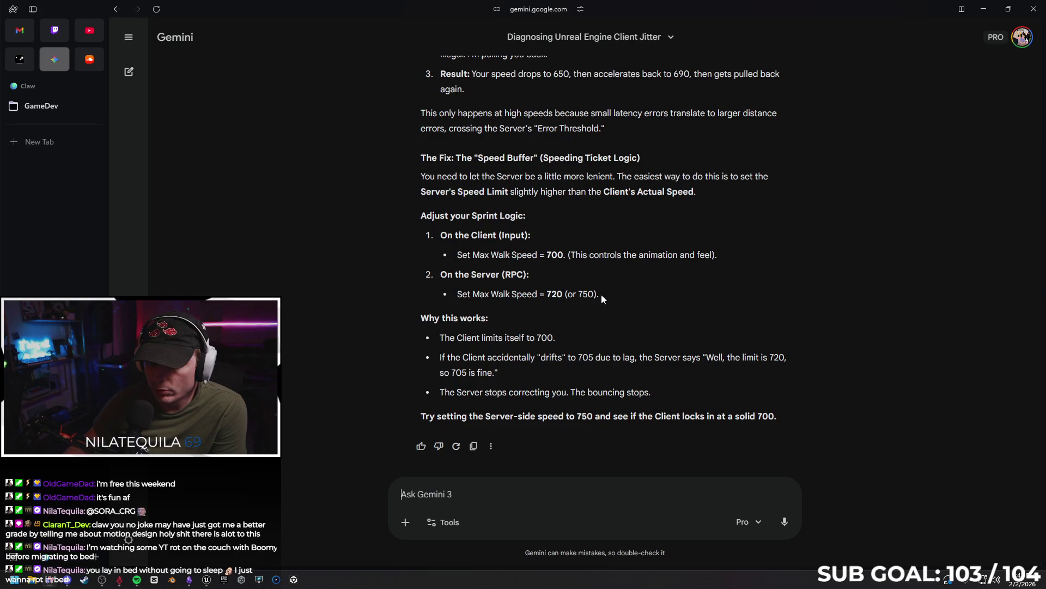
mouse_move(601, 294)
mouse_down()
mouse_move(442, 235)
mouse_move(422, 216)
mouse_up()
right_click(435, 226)
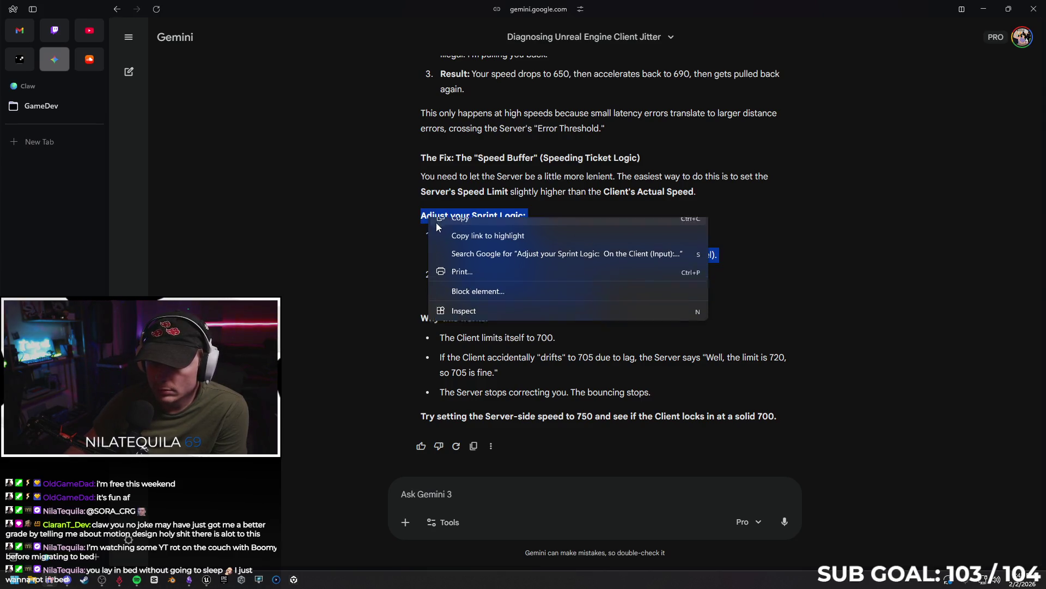
click(427, 486)
- Send the quoted Sprint Logic advice as a follow-up asking 'how?', then select Character Movement in Unreal
click(465, 490)
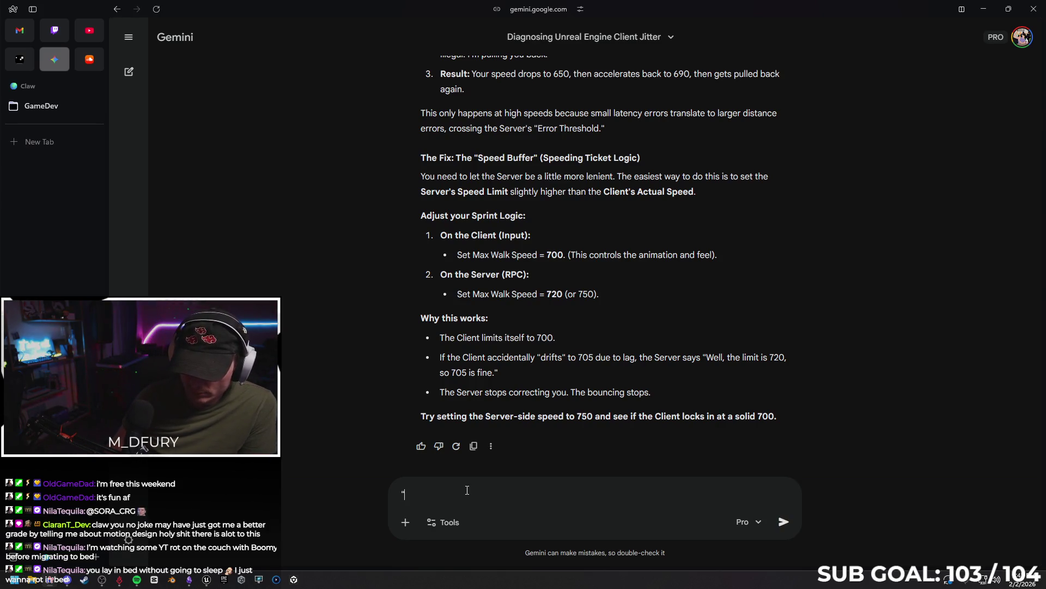
key(ctrl+v)
text(")
key(shift+Return)
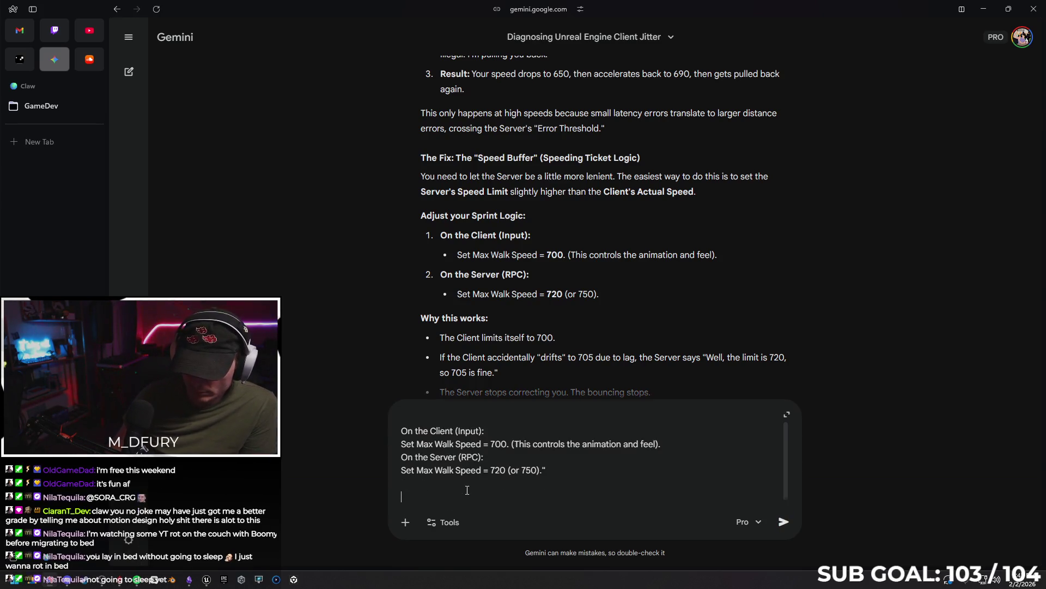
key(Return)
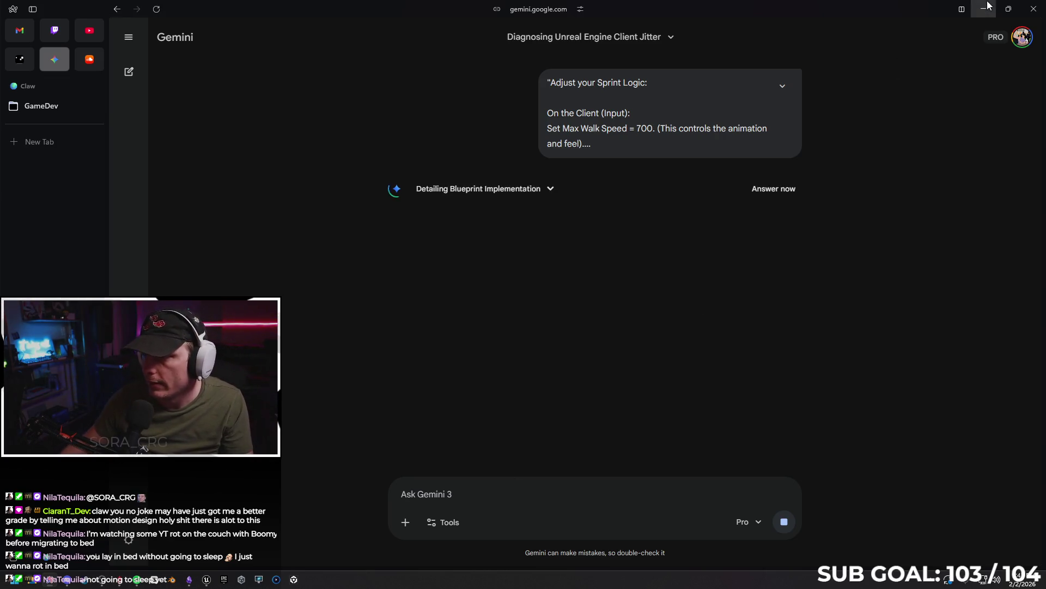
key(alt+Tab)
click(60, 149)
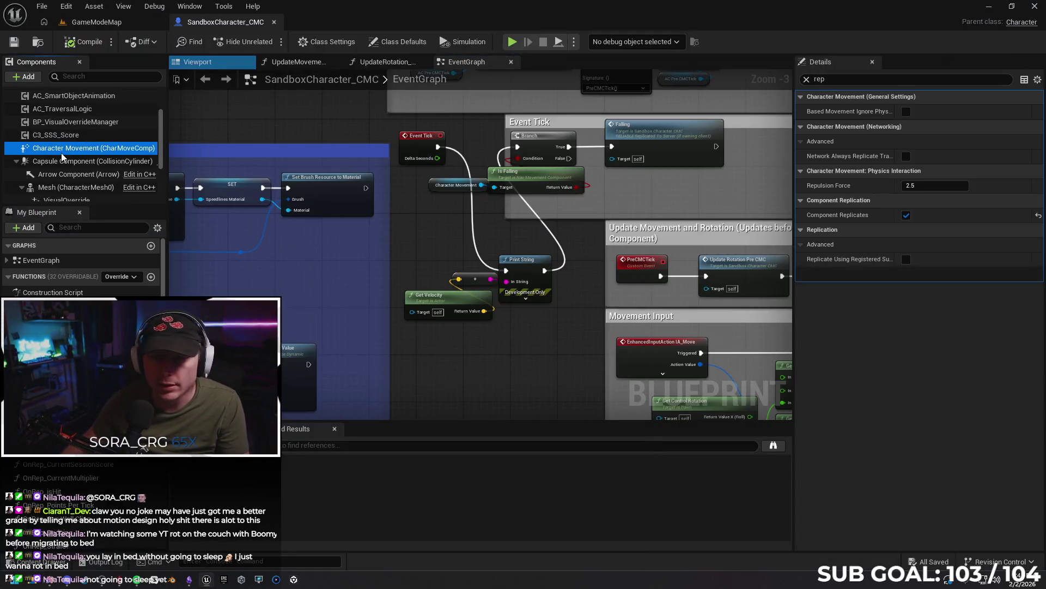
- Filter the Character Movement details by 'speed' and set Max Walk Speed to 1000 cm/s
click(818, 80)
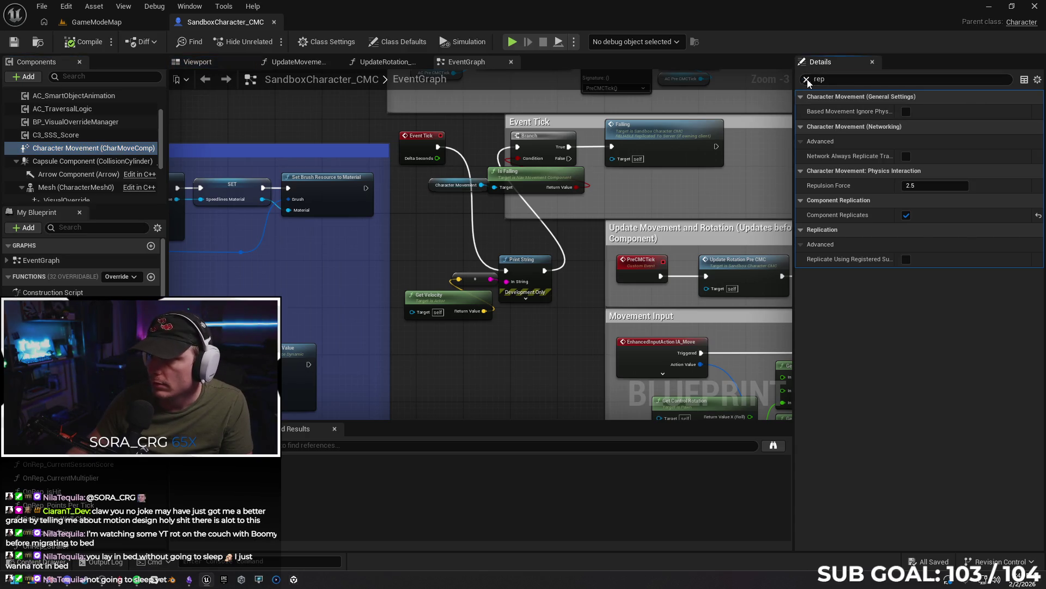
key(BackSpace)
key(BackSpace)
key(BackSpace)
text(speed)
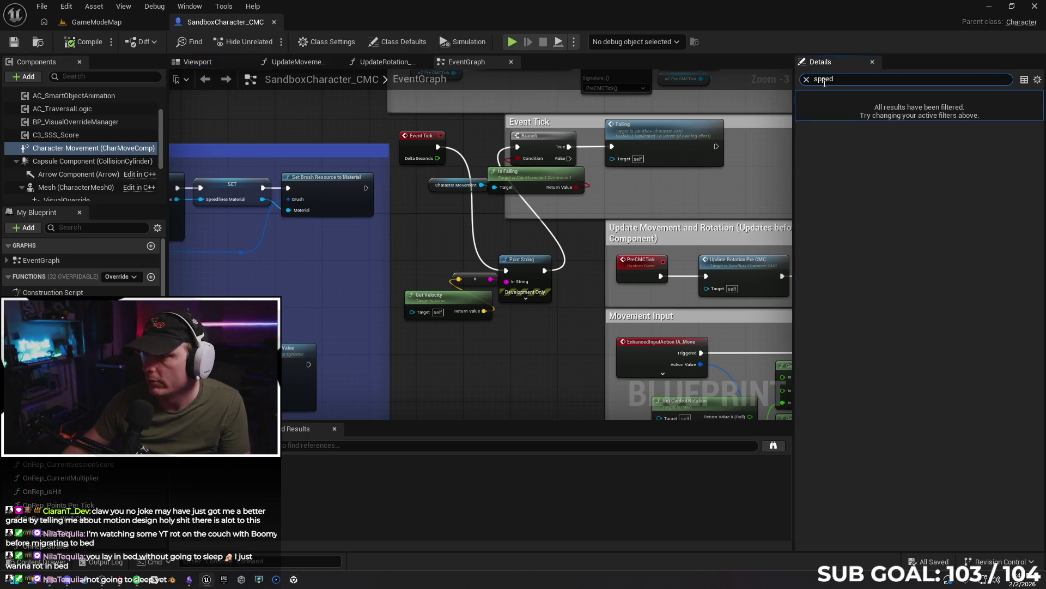
key(BackSpace)
key(BackSpace)
key(BackSpace)
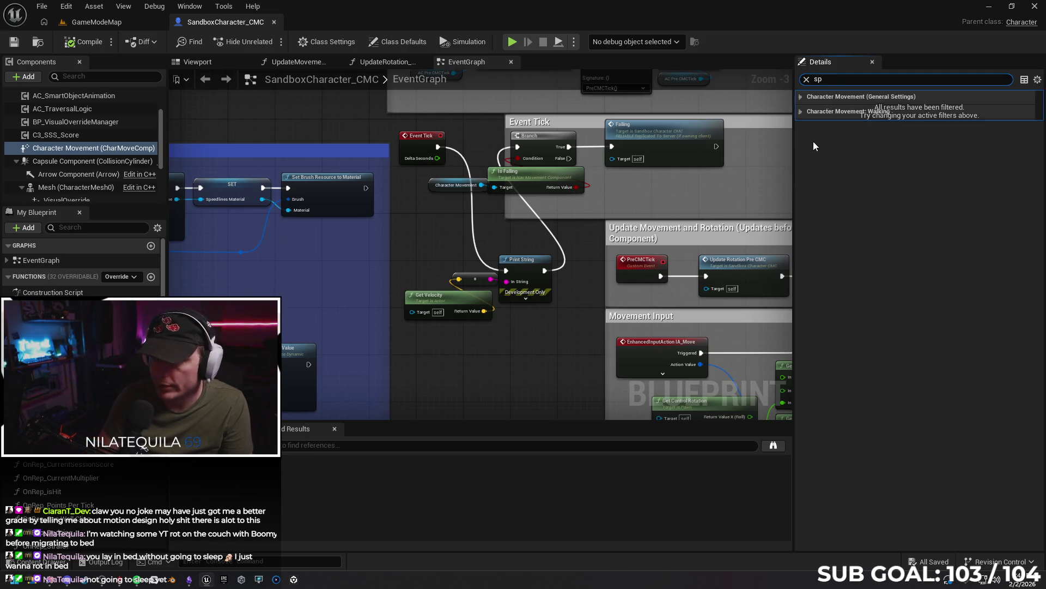
text(eed)
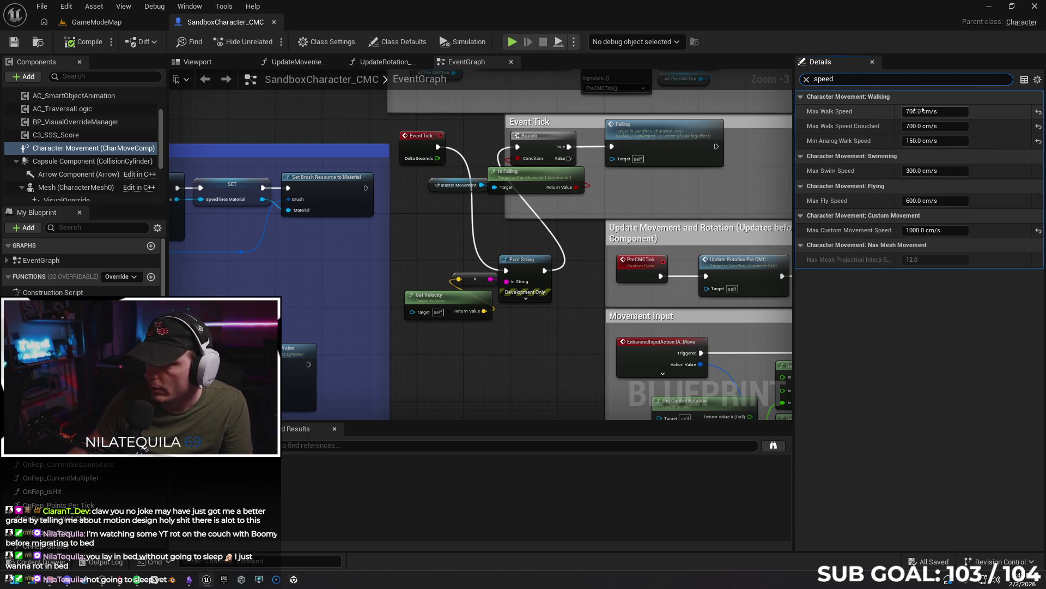
click(909, 112)
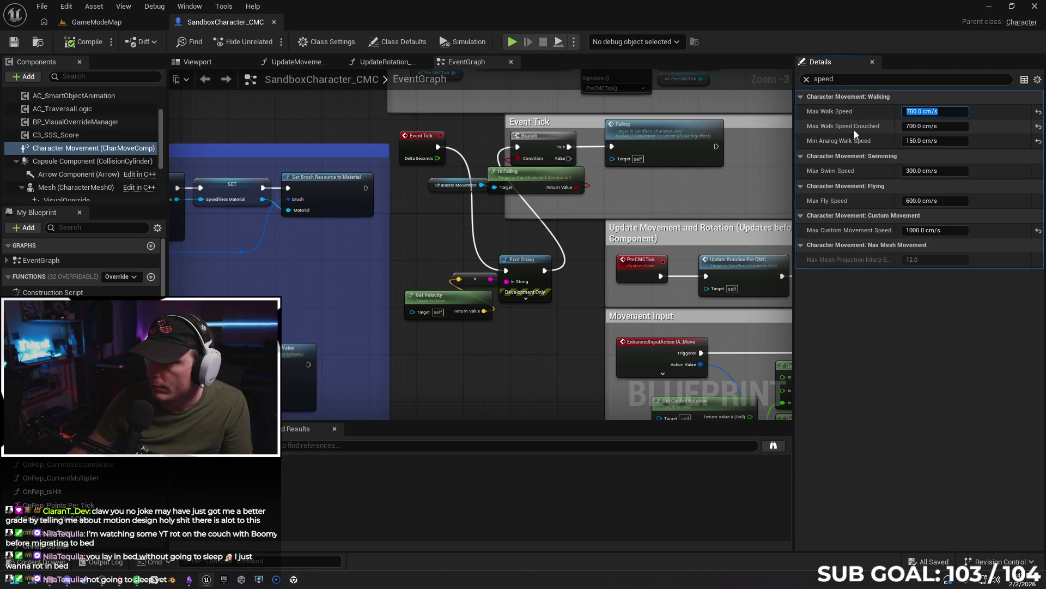
text(1000)
key(Return)
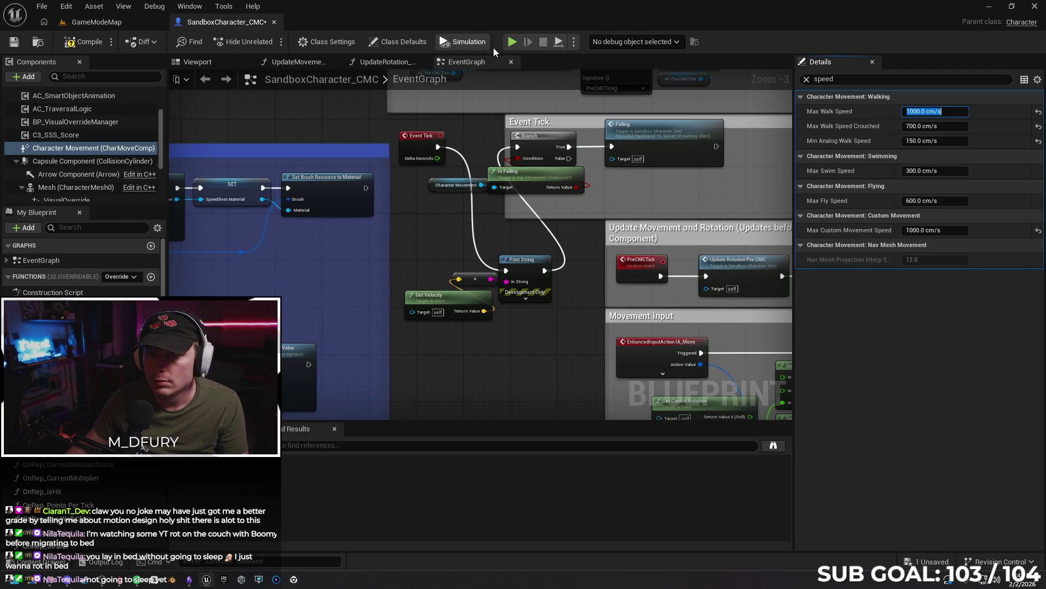
click(117, 26)
- Play in editor, running and sprinting the character to test speed
right_click(402, 419)
key(Escape)
key(alt+p)
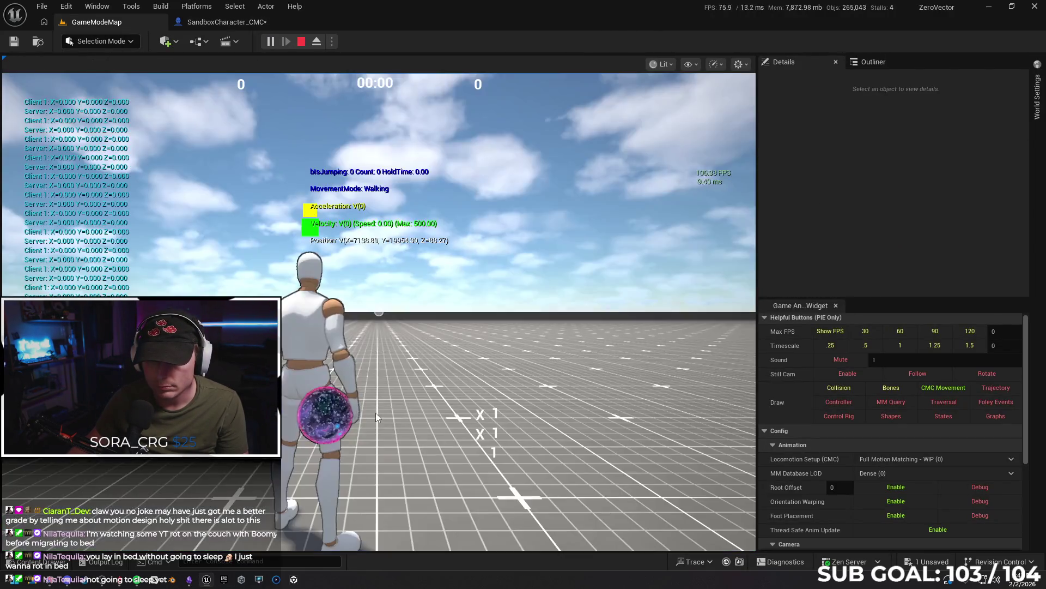
click(376, 414)
key(w)
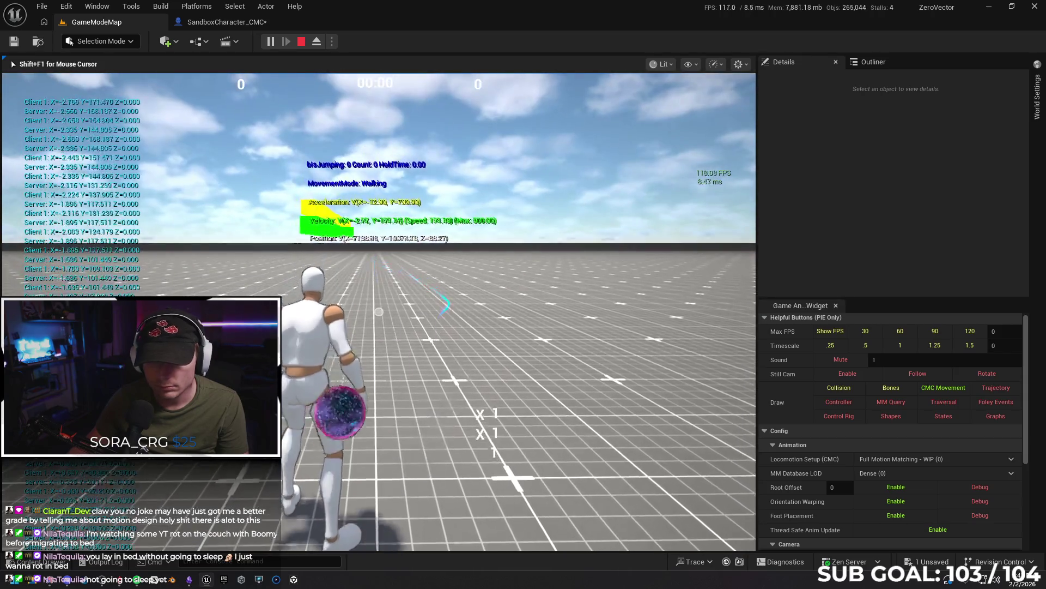
key(shift)
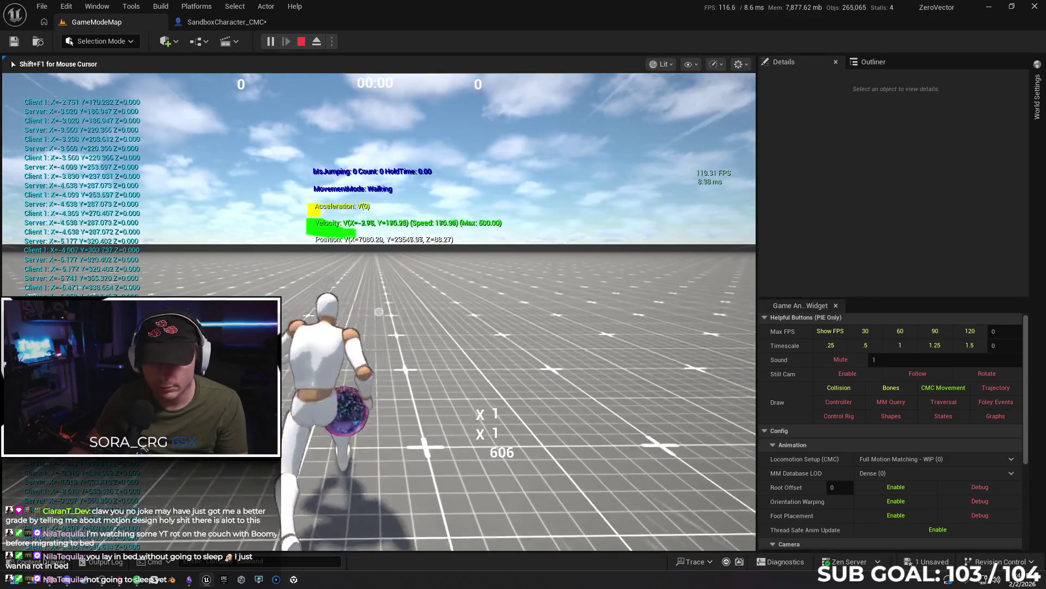
key(Escape)
- Check the Net Mode setting, then play from a floor spot and sprint again
click(333, 41)
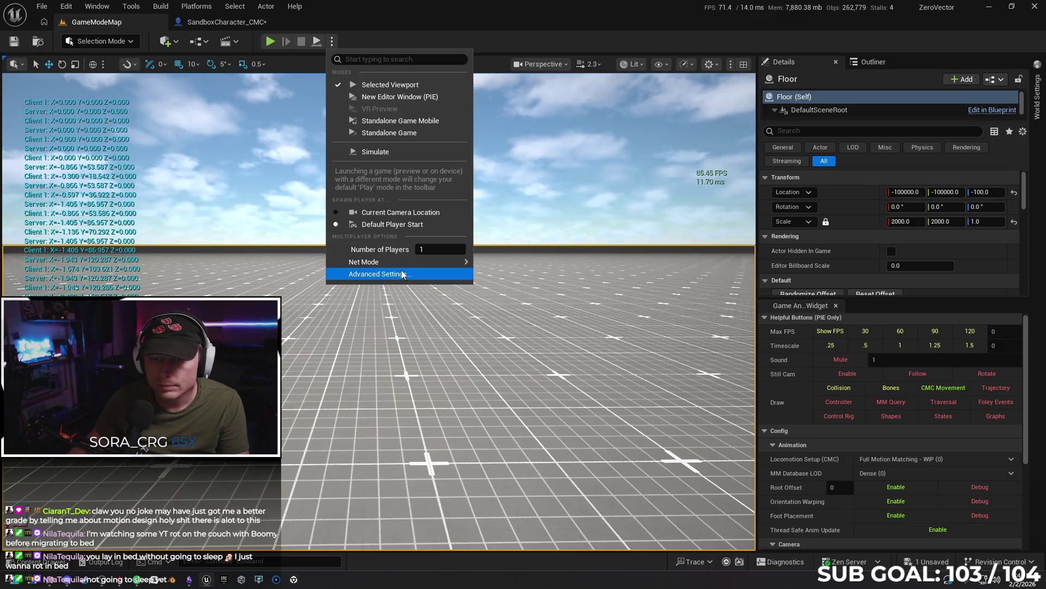
mouse_move(425, 262)
click(428, 343)
right_click(362, 427)
click(376, 425)
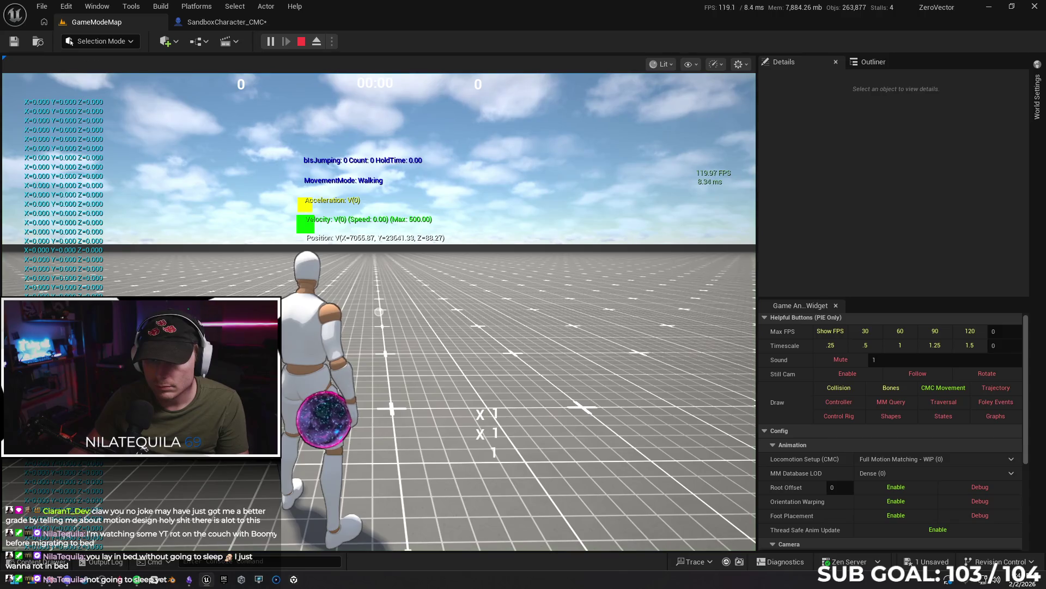
click(371, 423)
key(w)
key(shift)
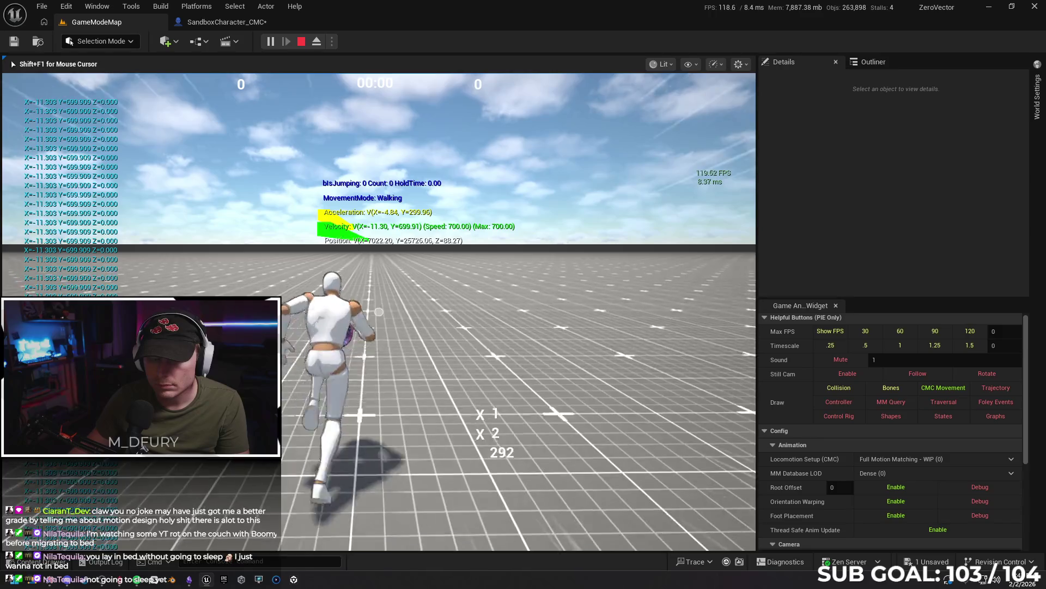
key(Escape)
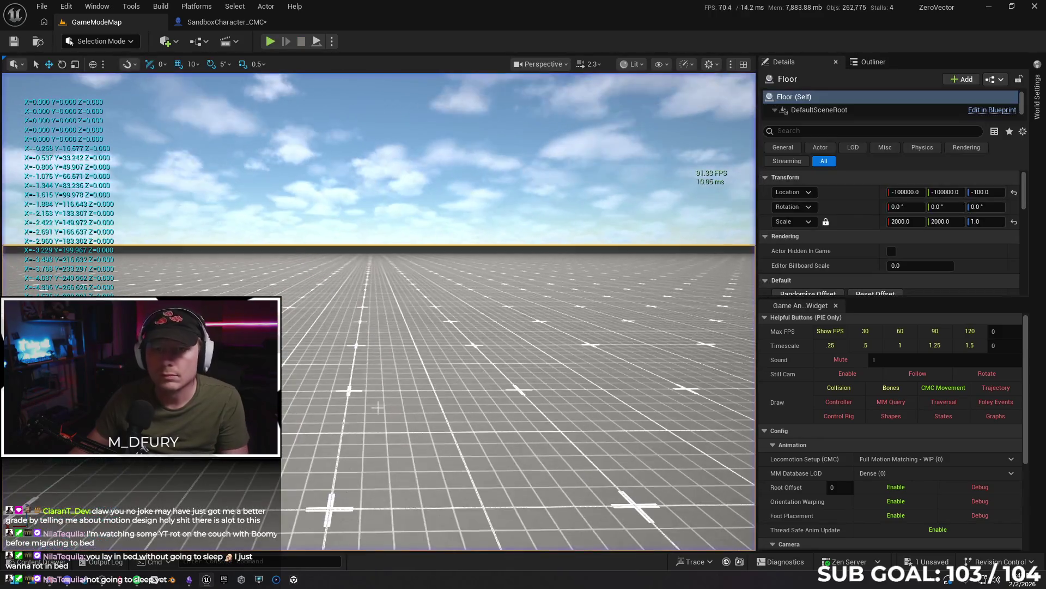
- Restore Max Walk Speed to 700 cm/s, compile the Blueprint, and view its class defaults
click(226, 21)
click(935, 111)
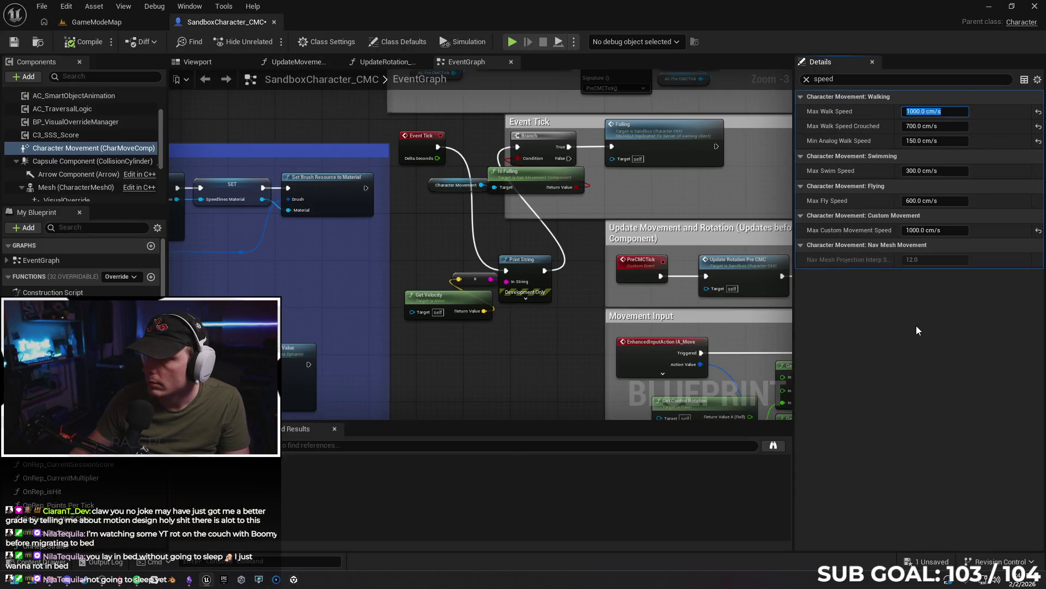
text(700)
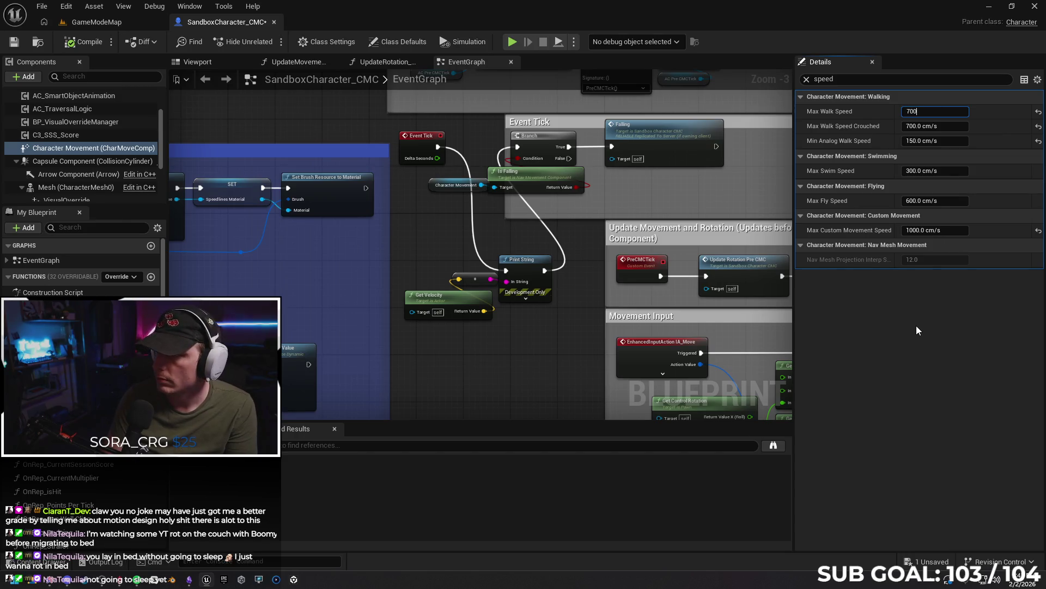
key(Return)
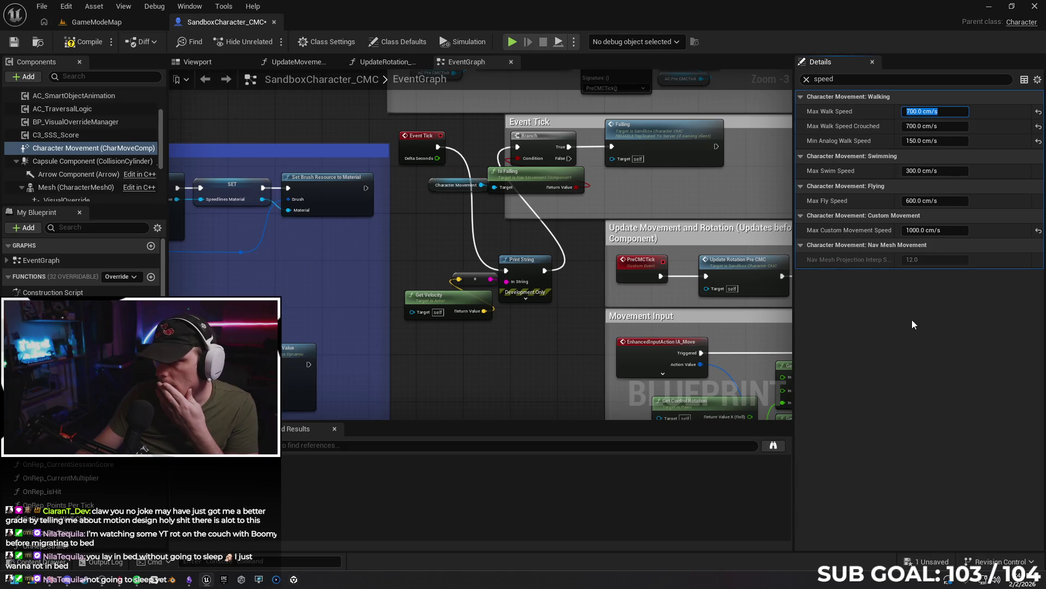
click(85, 42)
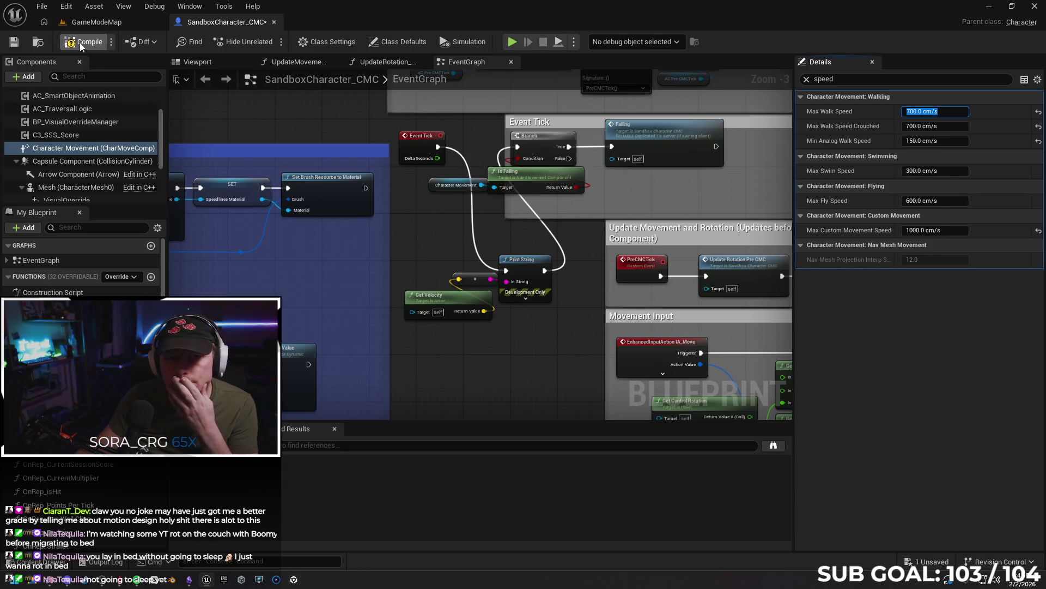
scroll(81, 142, up, 3)
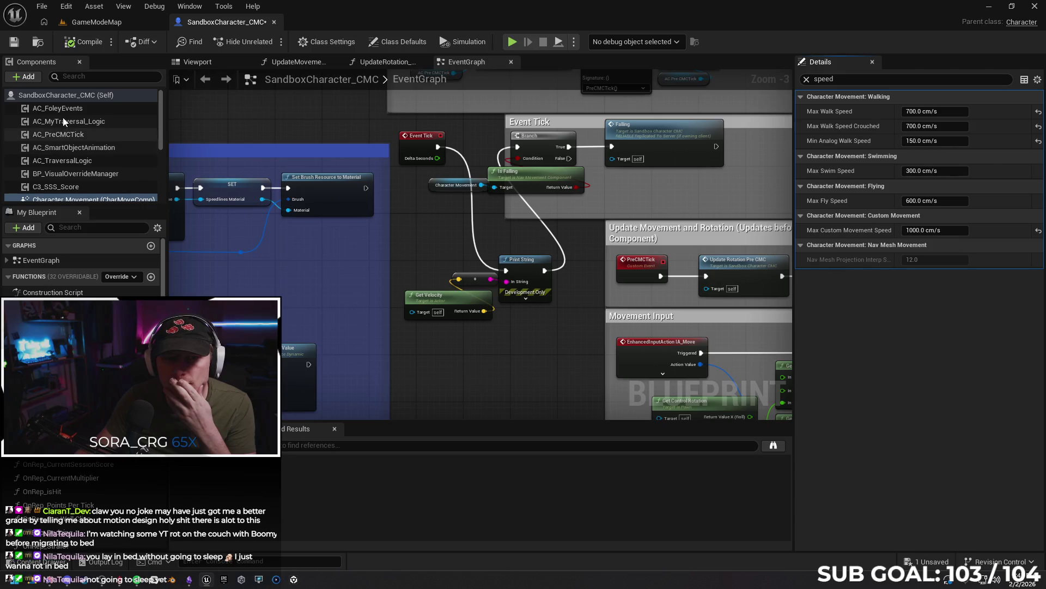
click(56, 96)
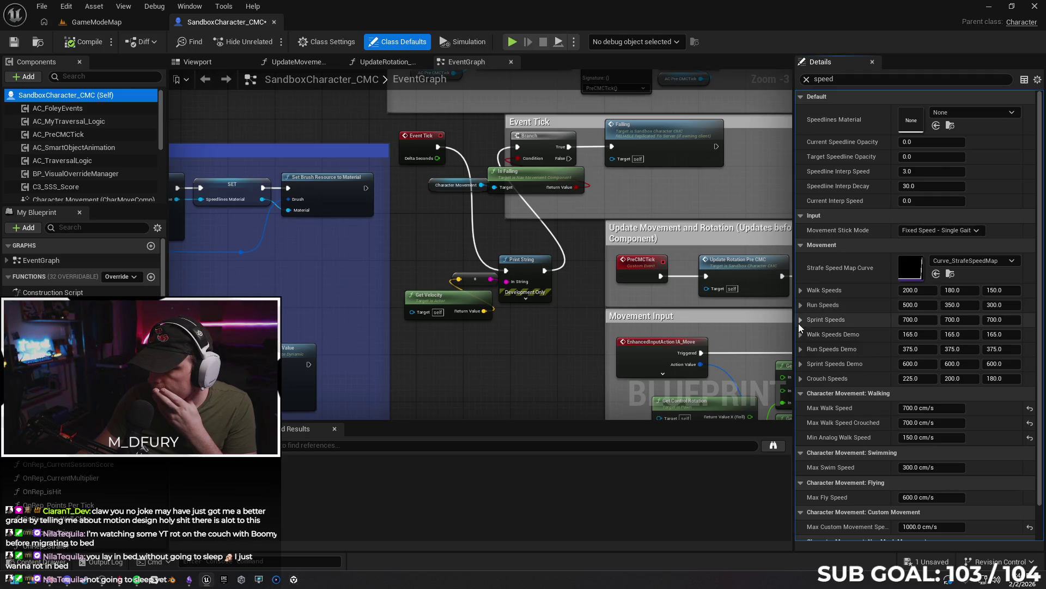
click(49, 581)
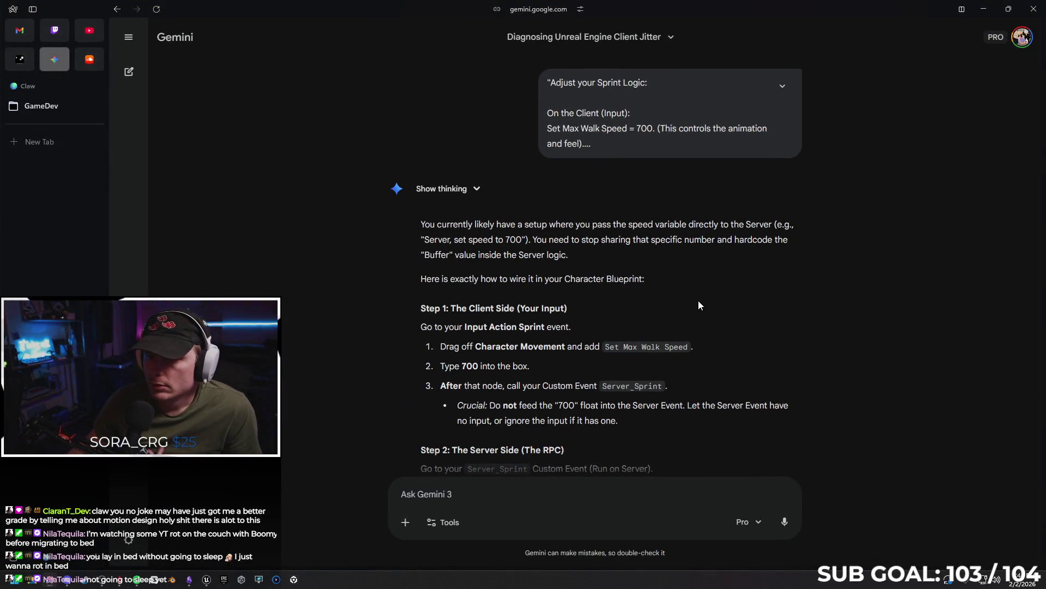
- Read Gemini's sprint-fix answer down to its Step 3 stop logic, then return to the Unreal Event Graph
scroll(700, 302, down, 2)
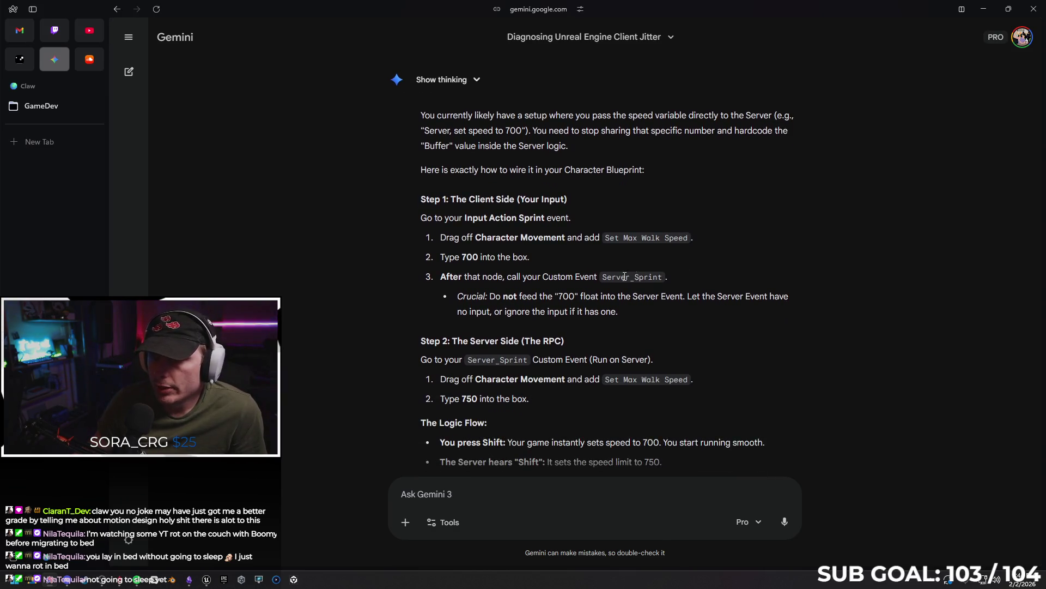
scroll(576, 247, down, 1)
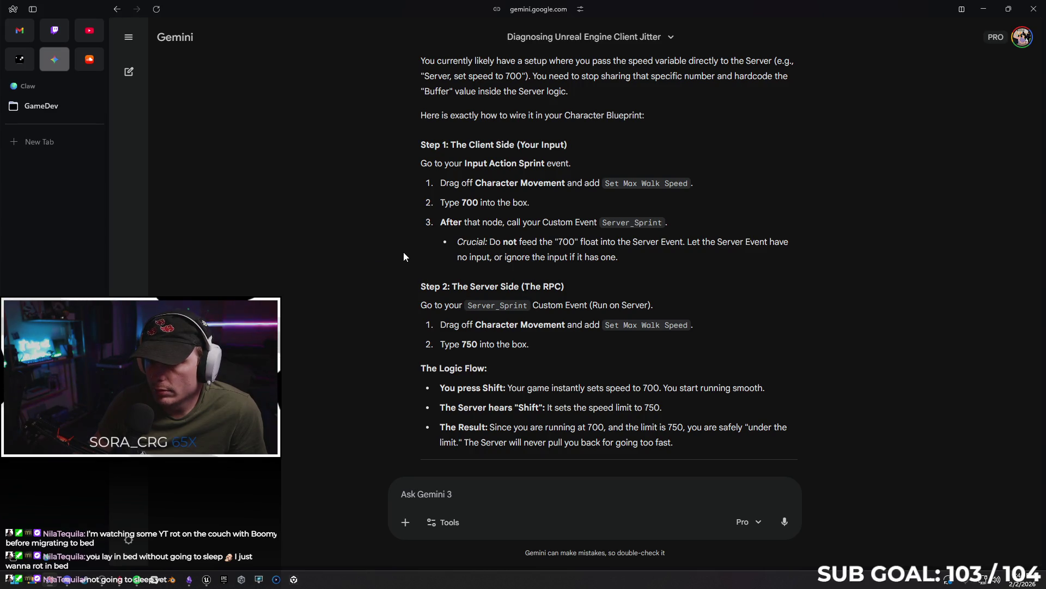
scroll(391, 250, down, 1)
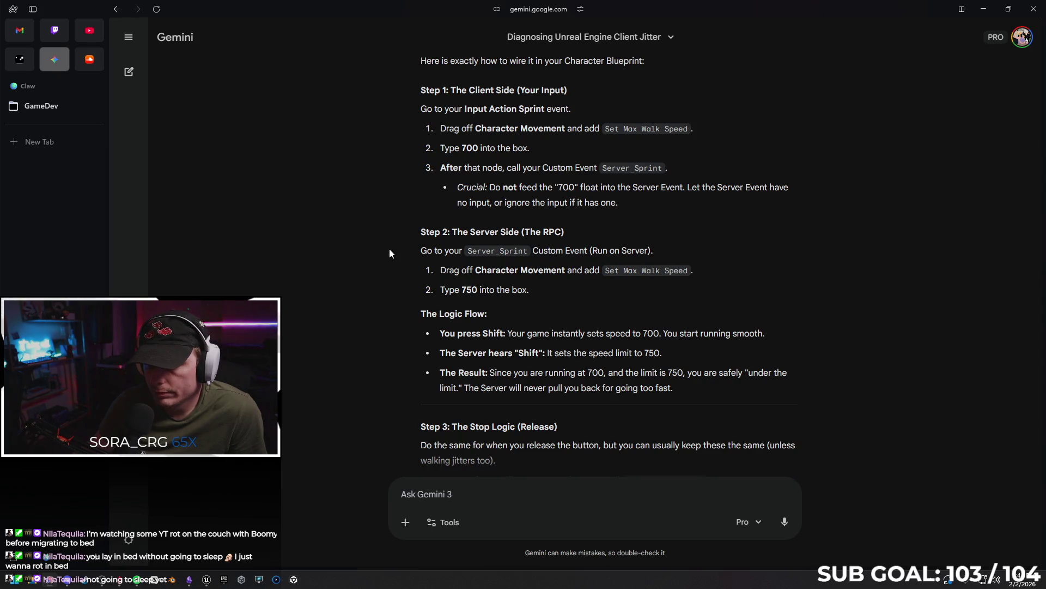
scroll(387, 252, down, 2)
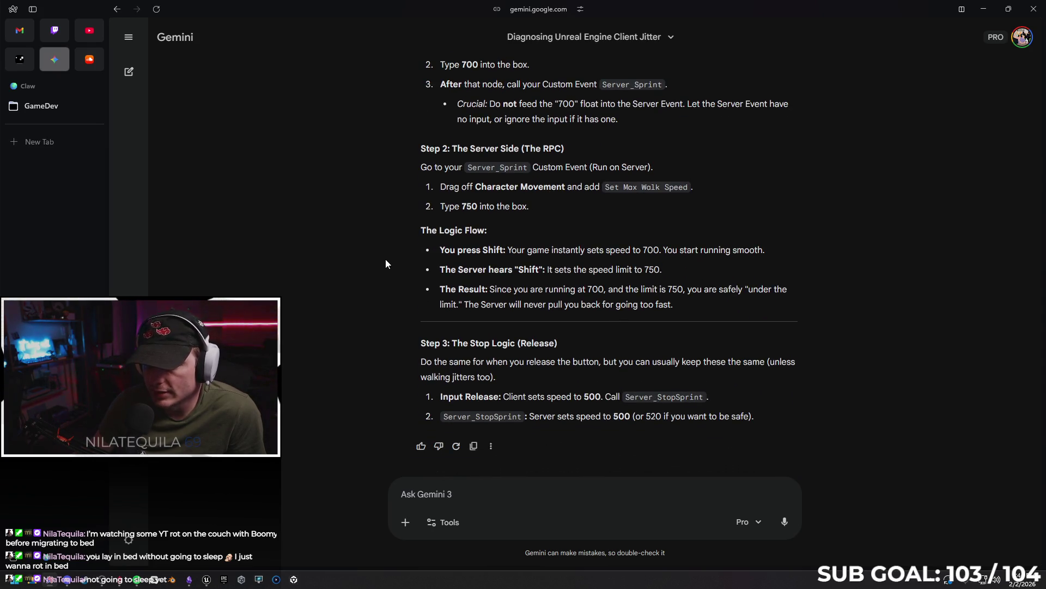
click(986, 15)
mouse_move(505, 199)
mouse_down()
mouse_move(391, 250)
mouse_move(439, 334)
mouse_move(272, 213)
mouse_move(225, 106)
mouse_up()
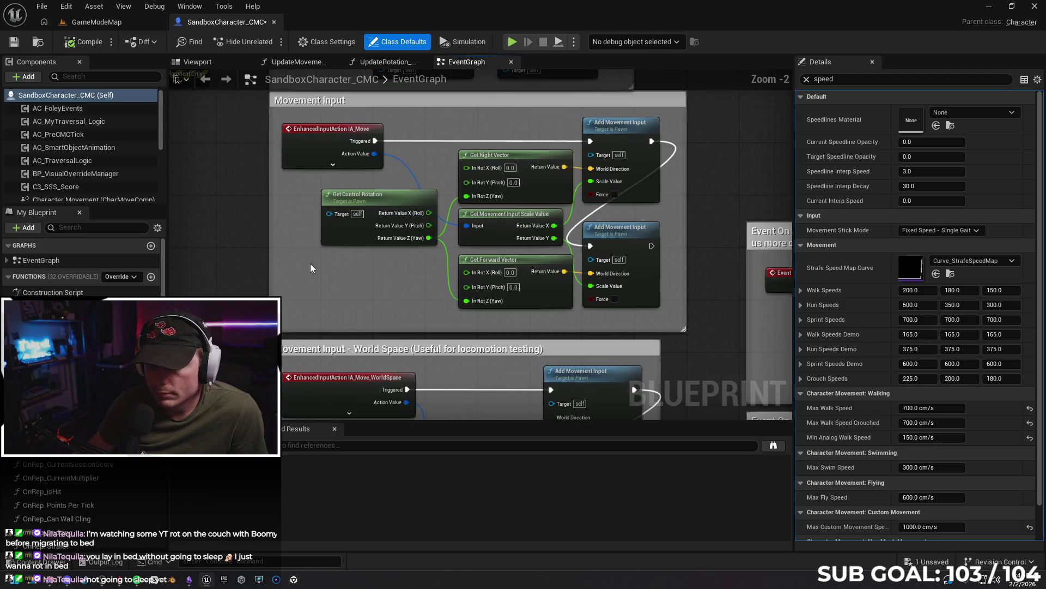
- Pan the Event Graph past the movement and camera input sections to Walk and Sprint Input, and clear the Details speed filter
drag(316, 271, 315, 169)
scroll(314, 332, up, 1)
drag(313, 333, 314, 211)
mouse_move(313, 266)
mouse_down()
mouse_move(306, 175)
mouse_move(327, 123)
mouse_move(344, 296)
mouse_move(341, 136)
mouse_up()
drag(327, 417, 320, 263)
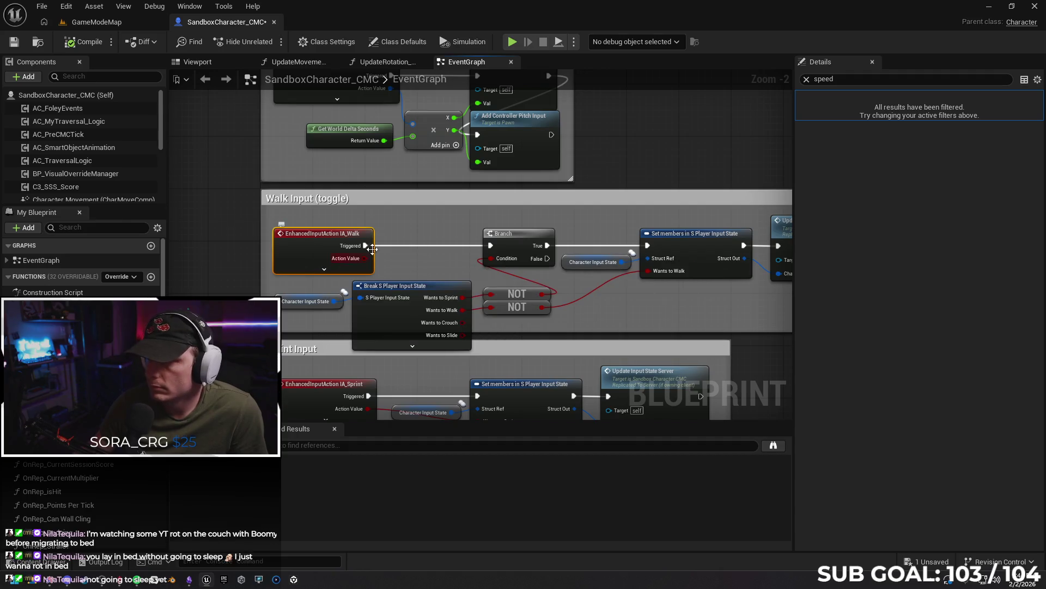
click(806, 79)
- Inspect the IA_Sprint node's pins, then save SandboxCharacter_CMC and return to the browser
mouse_move(662, 284)
mouse_down()
mouse_move(568, 238)
mouse_move(502, 236)
mouse_move(666, 199)
mouse_move(614, 207)
mouse_up()
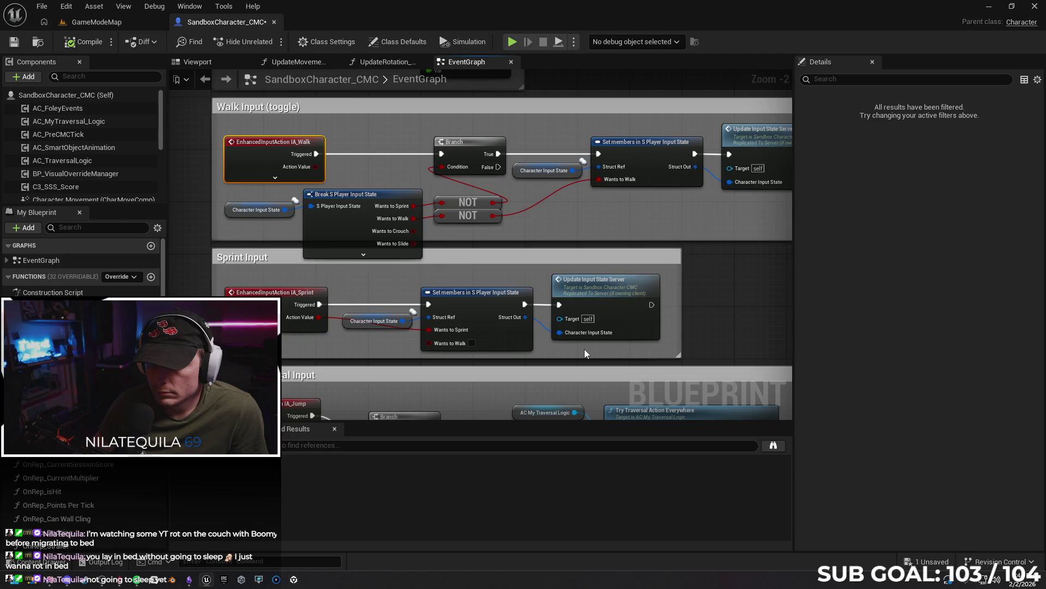
mouse_move(700, 322)
mouse_down()
mouse_move(647, 304)
mouse_move(689, 305)
mouse_move(678, 303)
mouse_up()
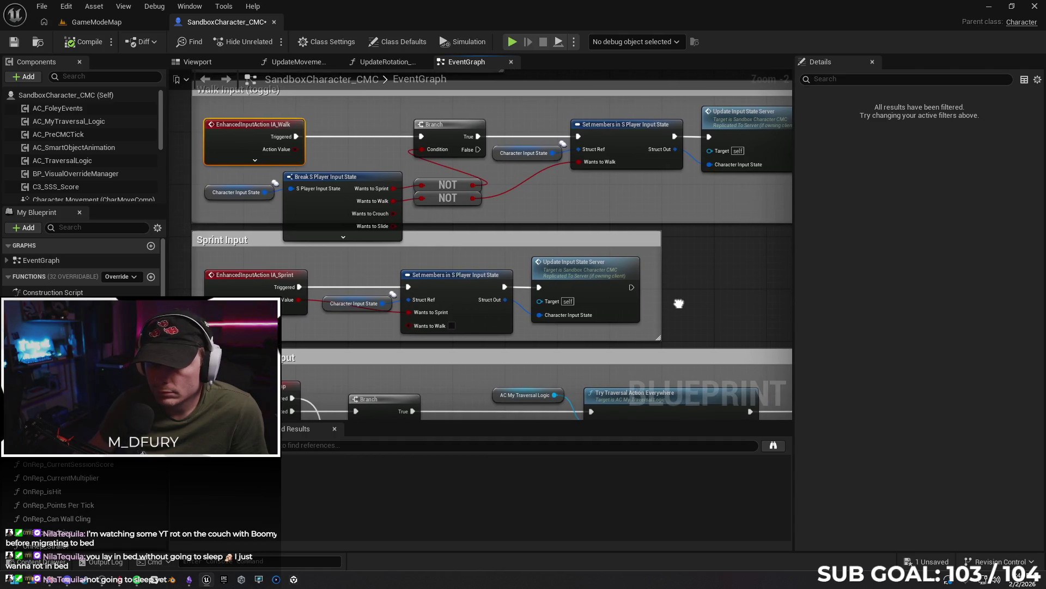
click(254, 310)
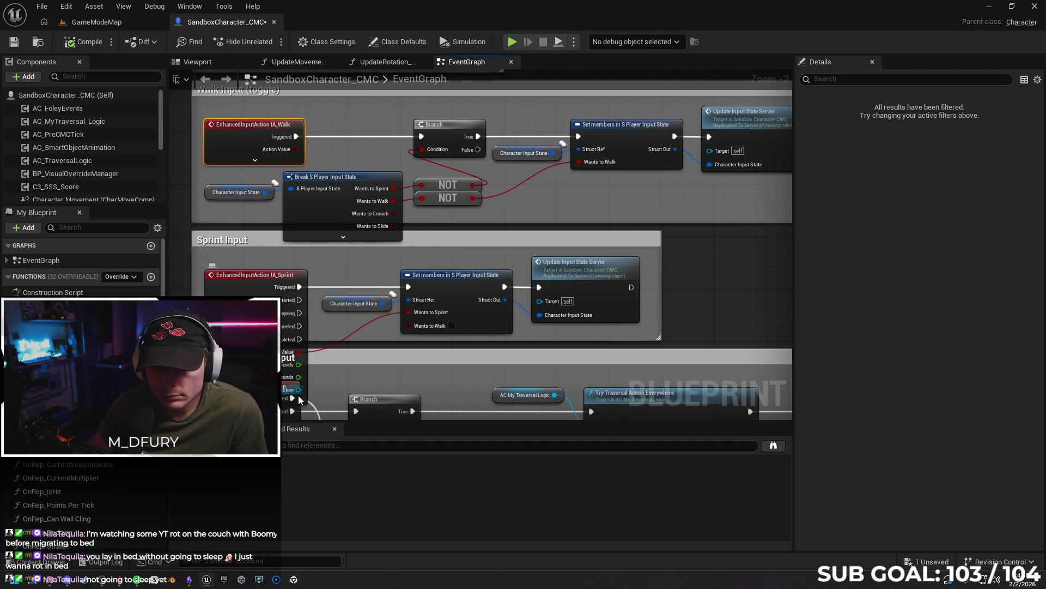
click(279, 401)
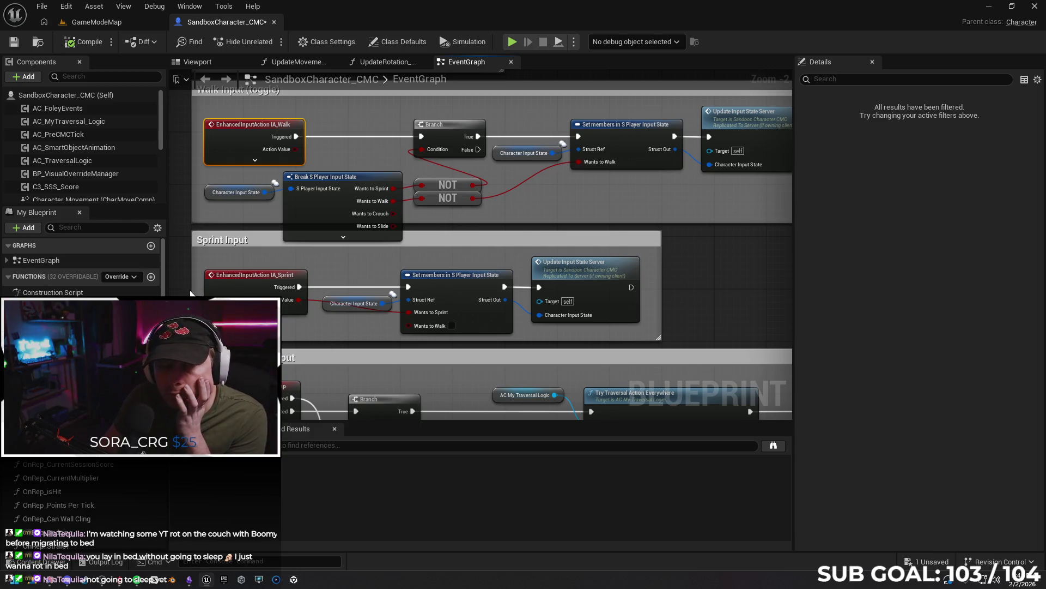
click(14, 47)
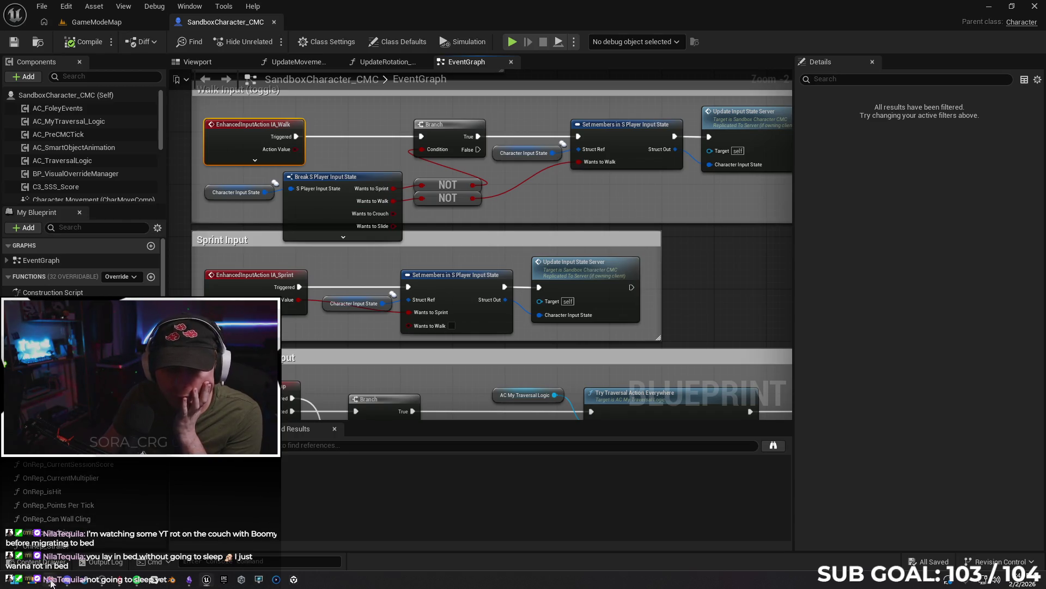
key(alt+Tab)
- Google 'unreal multiplayer different speeds' and open the first Unreal forums thread
click(48, 143)
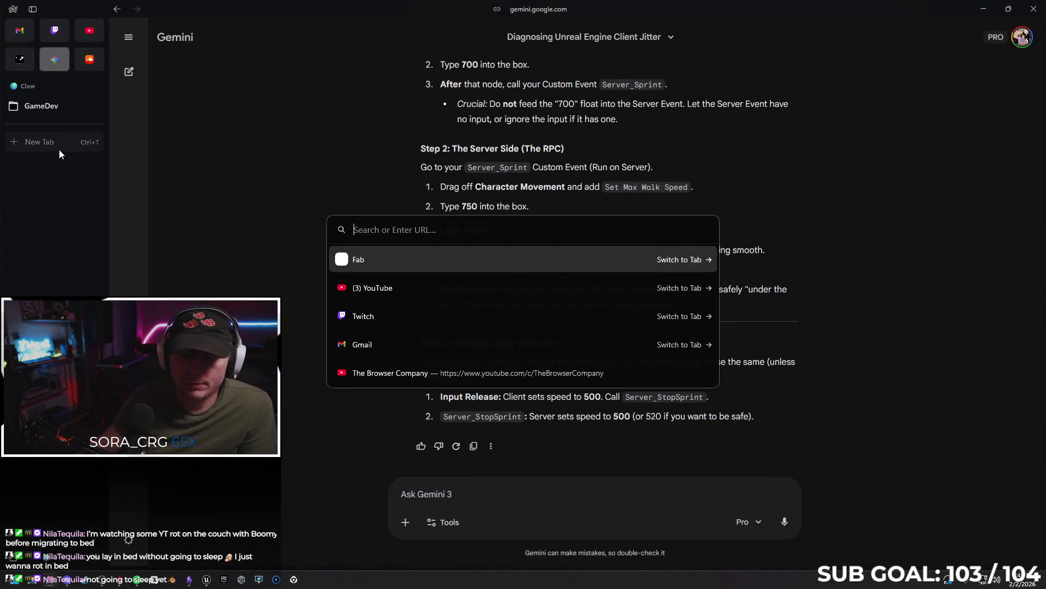
text(unreal multiplayer)
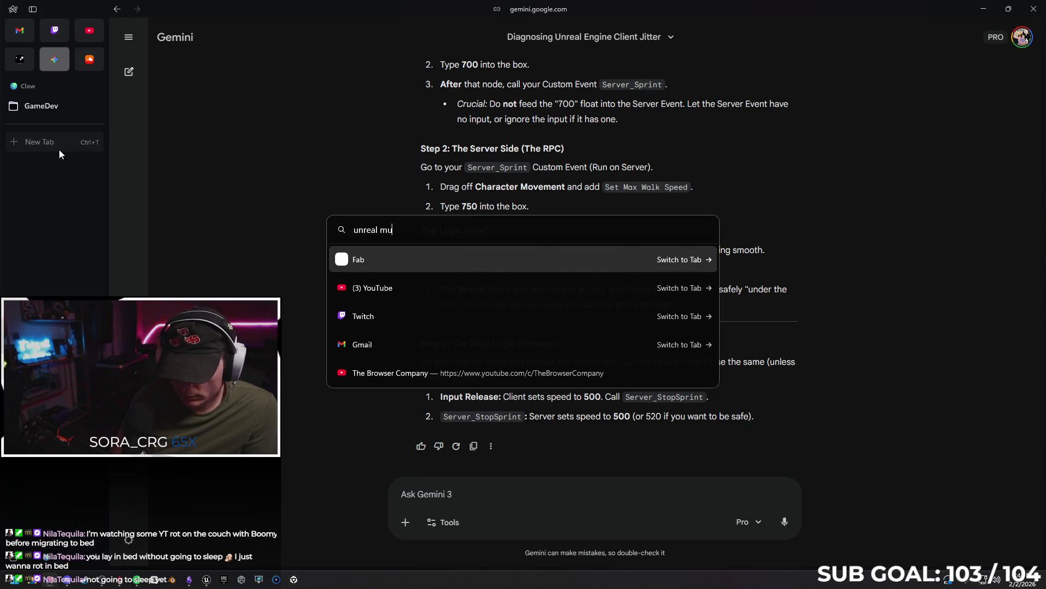
text( d)
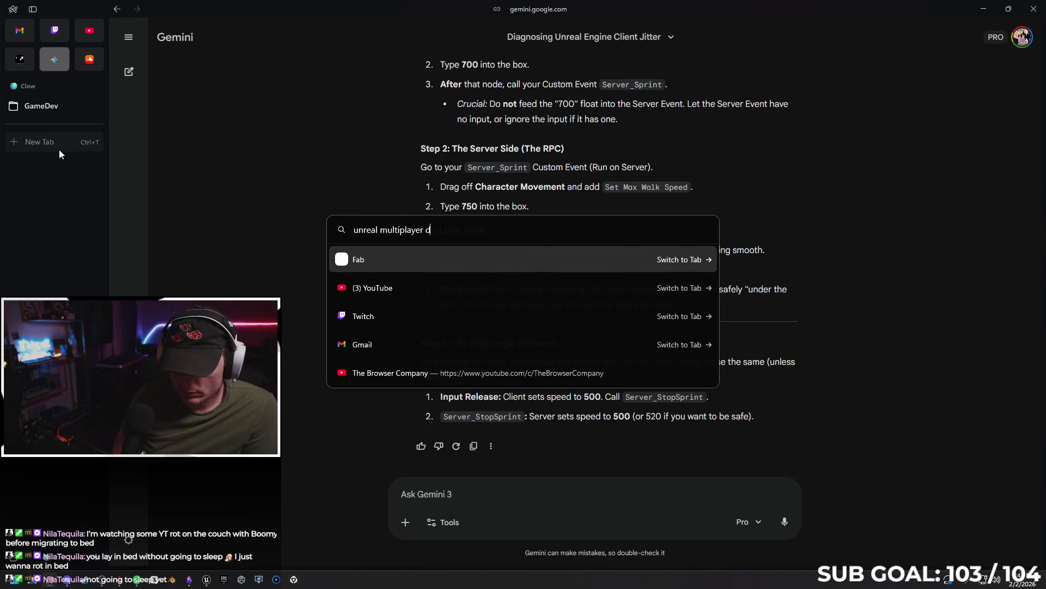
text(ifferent speeds)
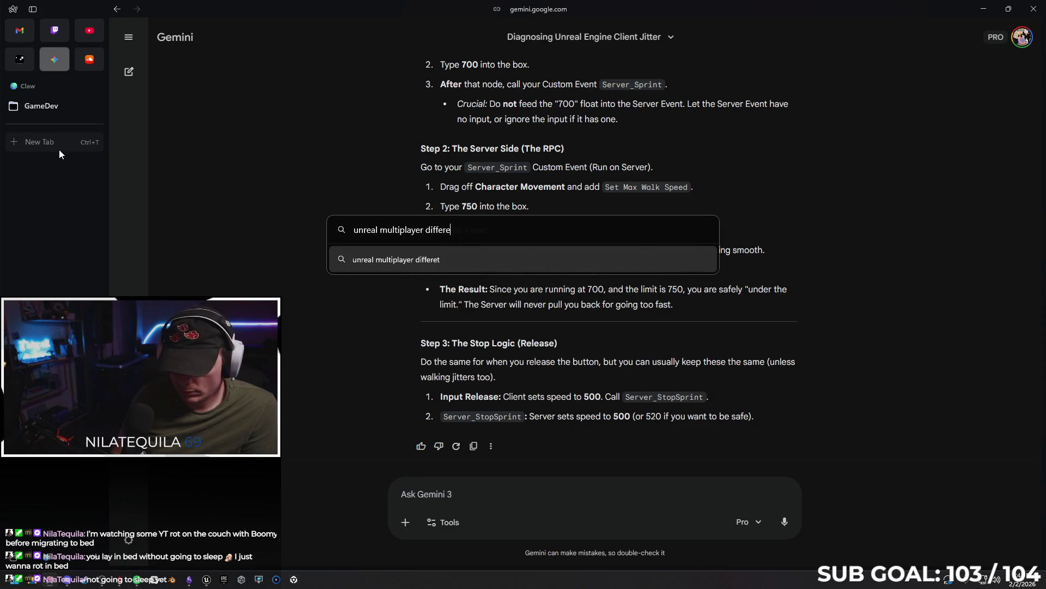
key(Return)
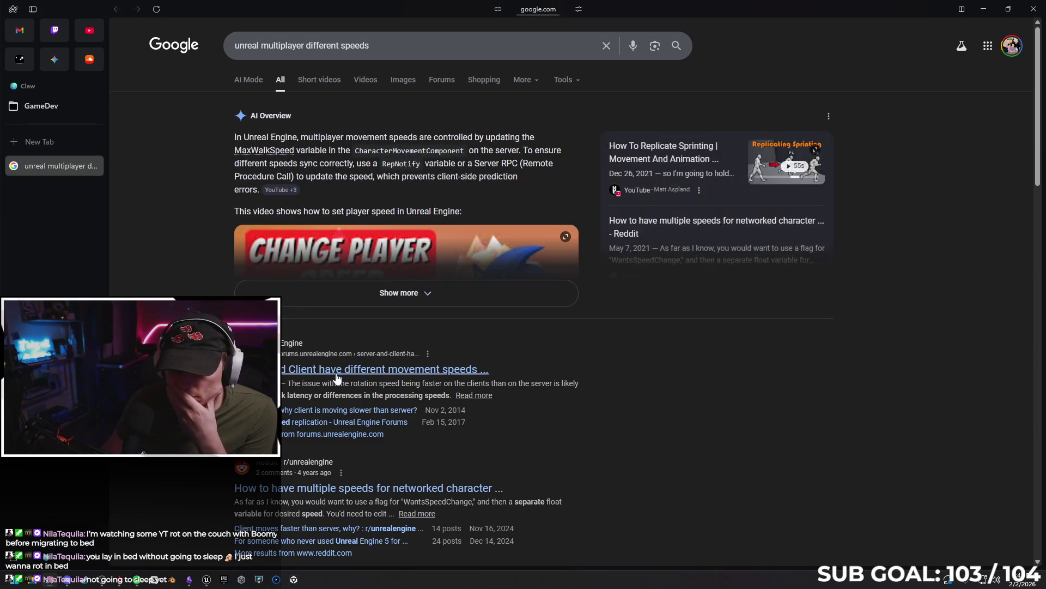
click(336, 370)
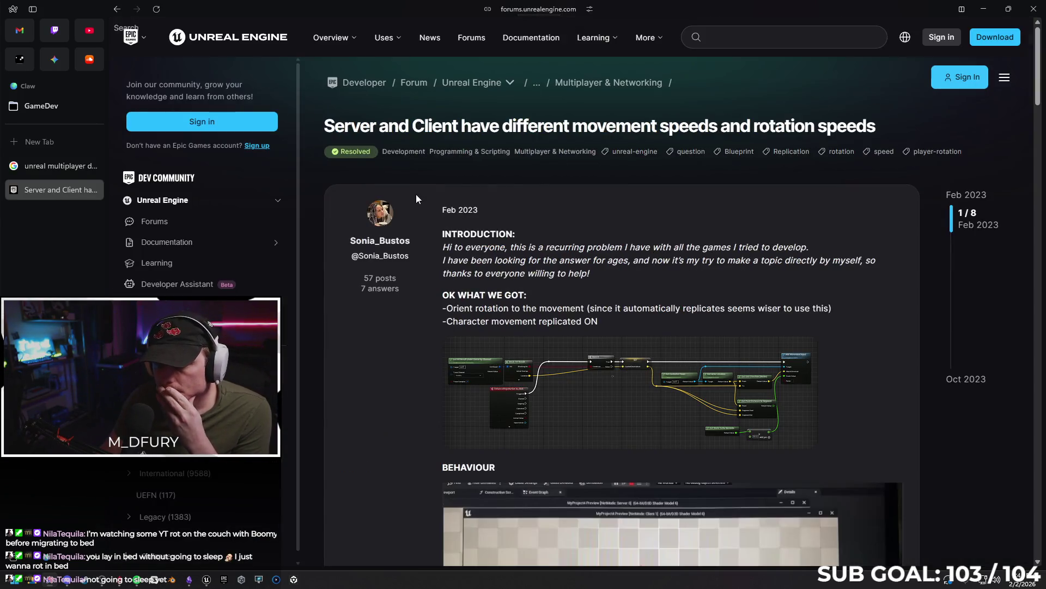
- Scroll to the thread's Solved answer and expand its full text
scroll(380, 315, down, 3)
scroll(381, 315, down, 8)
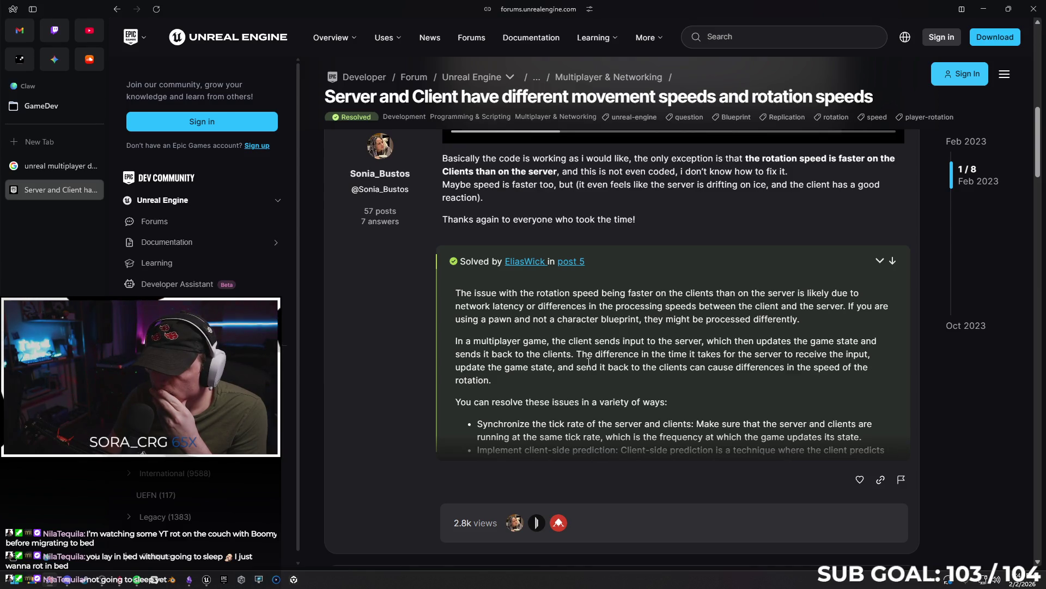
click(879, 261)
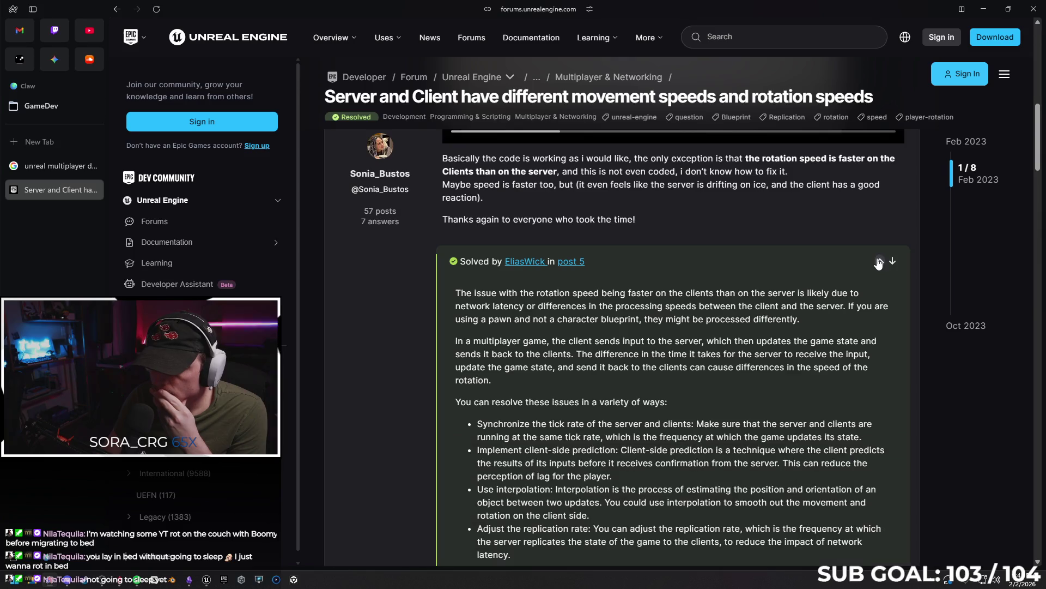
right_click(670, 351)
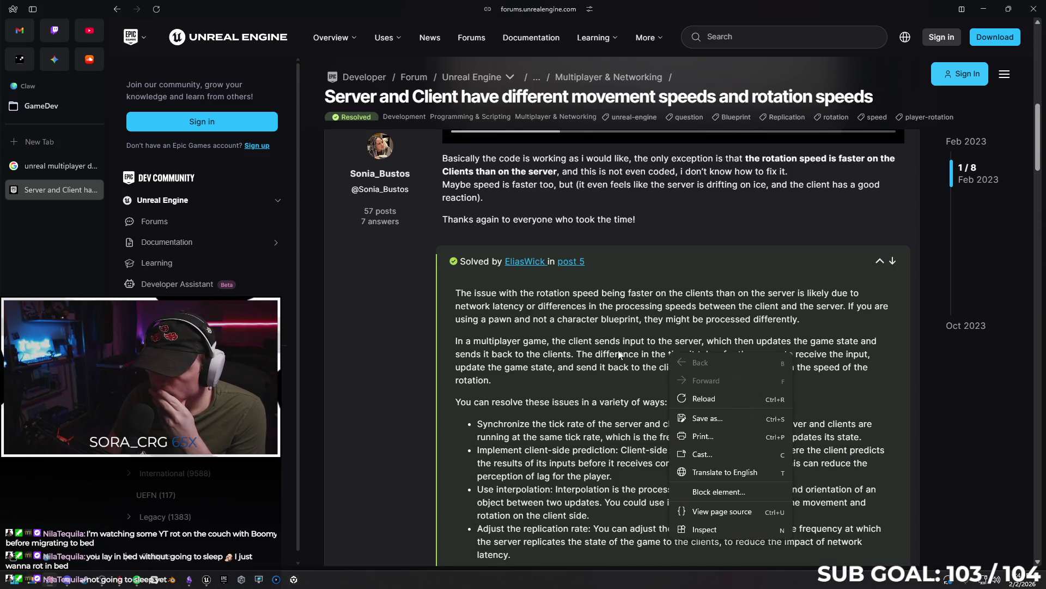
click(625, 354)
- Copy the answer's bullet about synchronizing server and client tick rate and go back to Gemini
scroll(627, 338, down, 2)
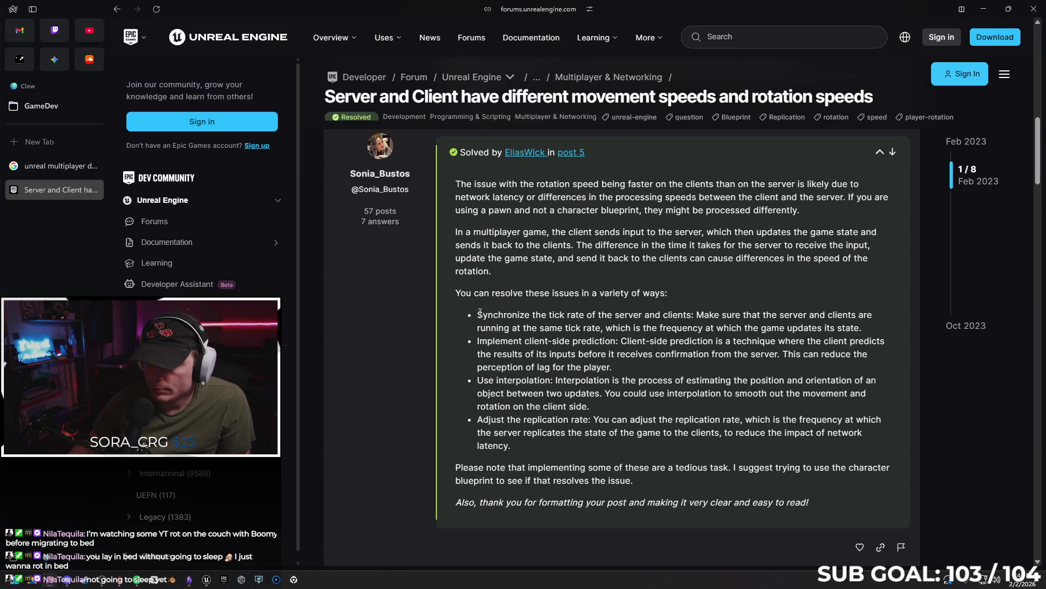
mouse_move(478, 316)
mouse_down()
mouse_move(857, 324)
mouse_move(849, 327)
mouse_up()
key(ctrl+c)
right_click(594, 330)
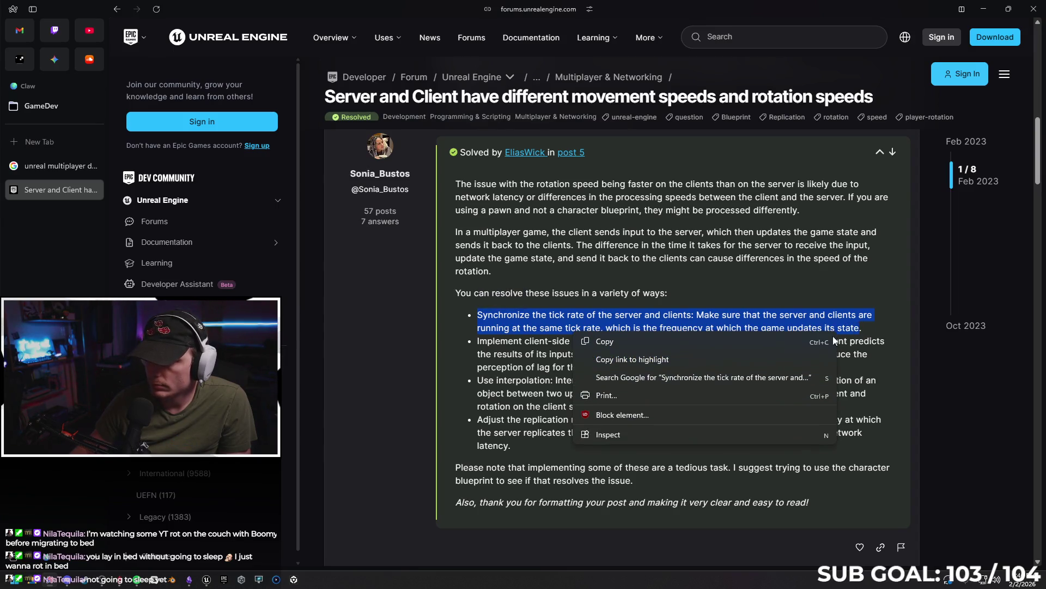
click(702, 347)
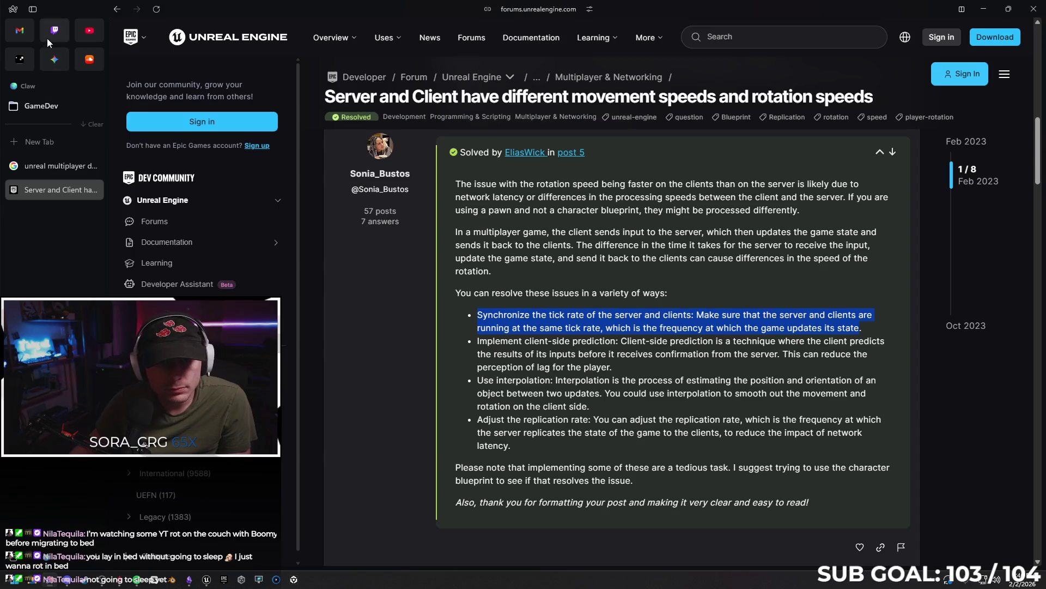
click(53, 59)
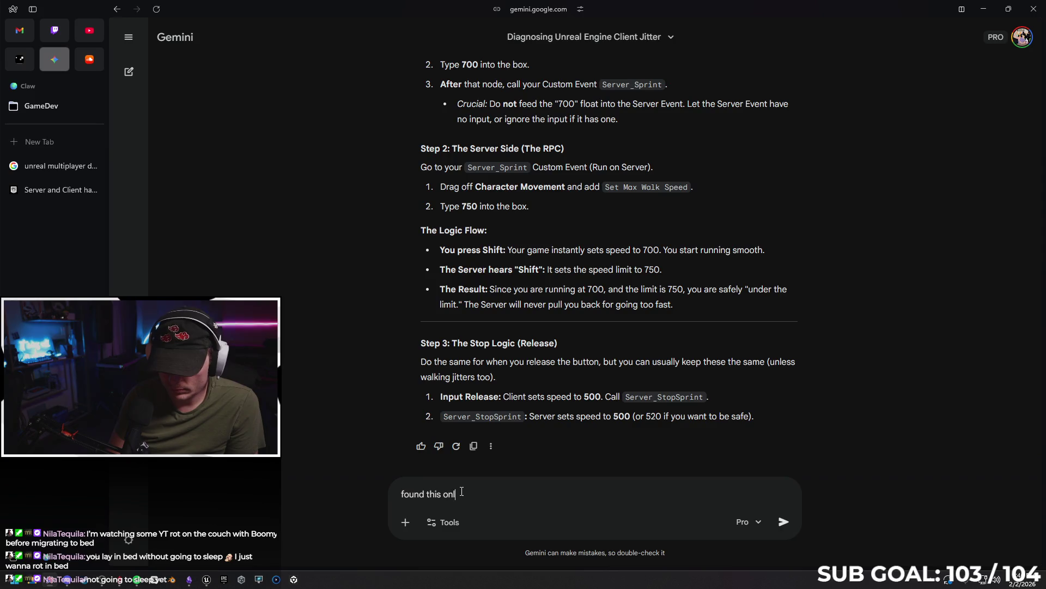
- Paste the quoted tick-rate advice, ask 'how do I do this?', and read the t.MaxFPS 60 reply
key(ctrl+v)
text(")
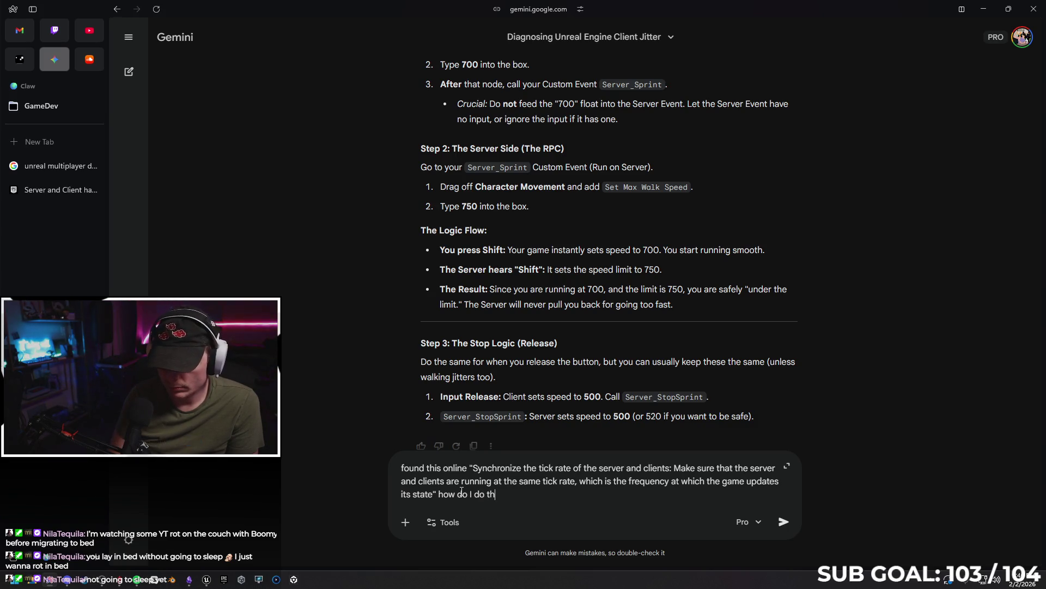
text(?)
key(Return)
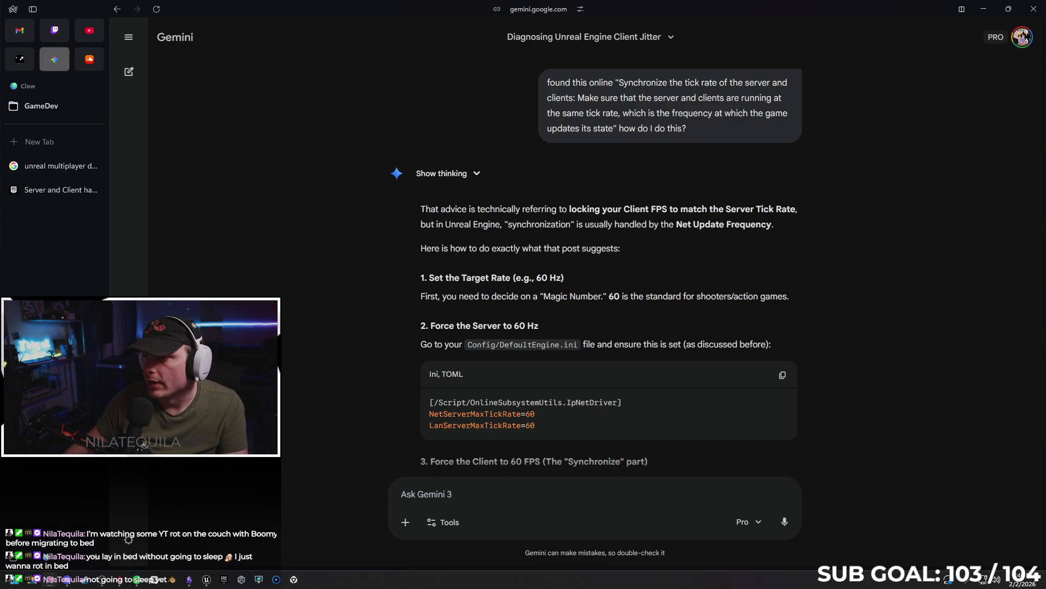
scroll(840, 251, down, 2)
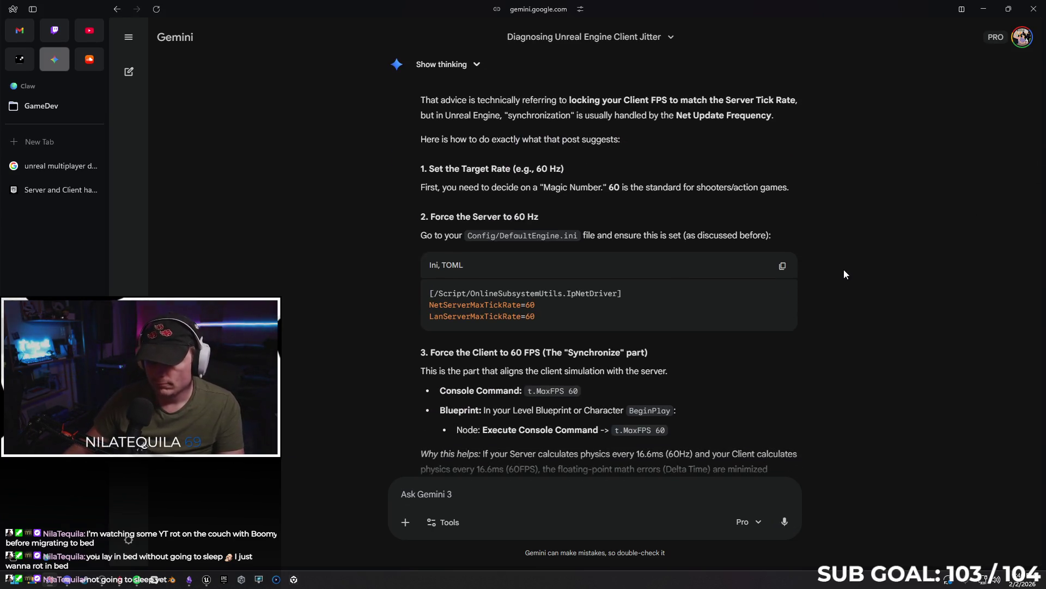
scroll(867, 288, down, 1)
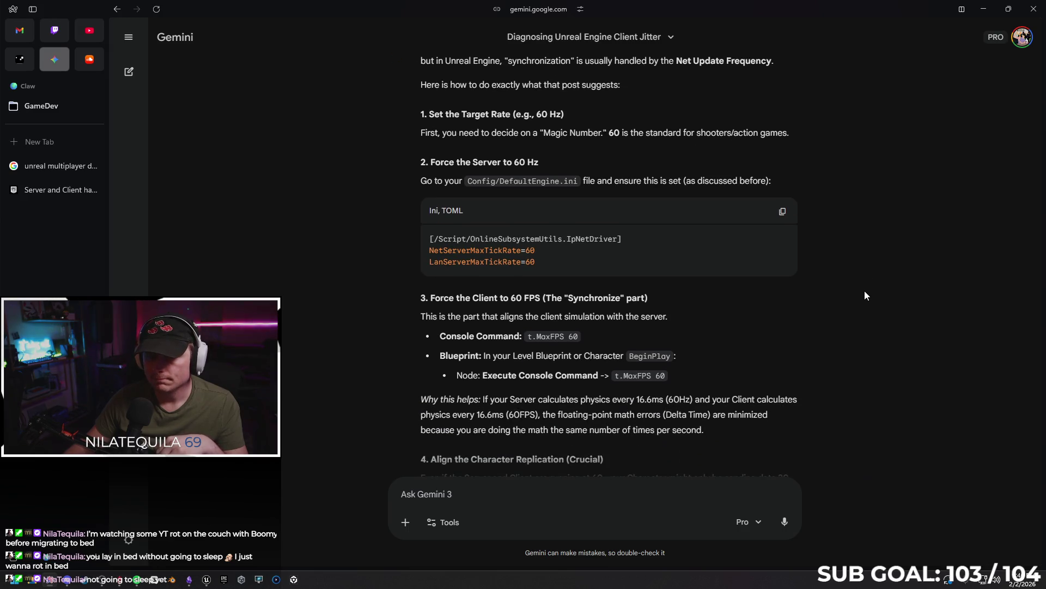
scroll(864, 294, down, 2)
scroll(862, 299, down, 1)
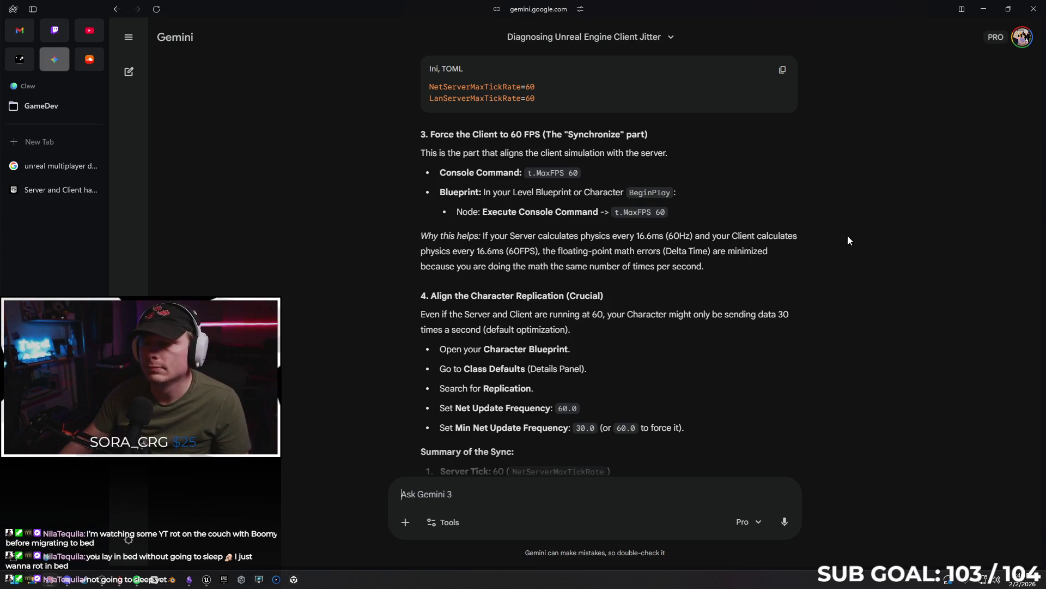
- Back in Unreal, filter SandboxCharacter_CMC's class defaults for 'net' properties
click(983, 9)
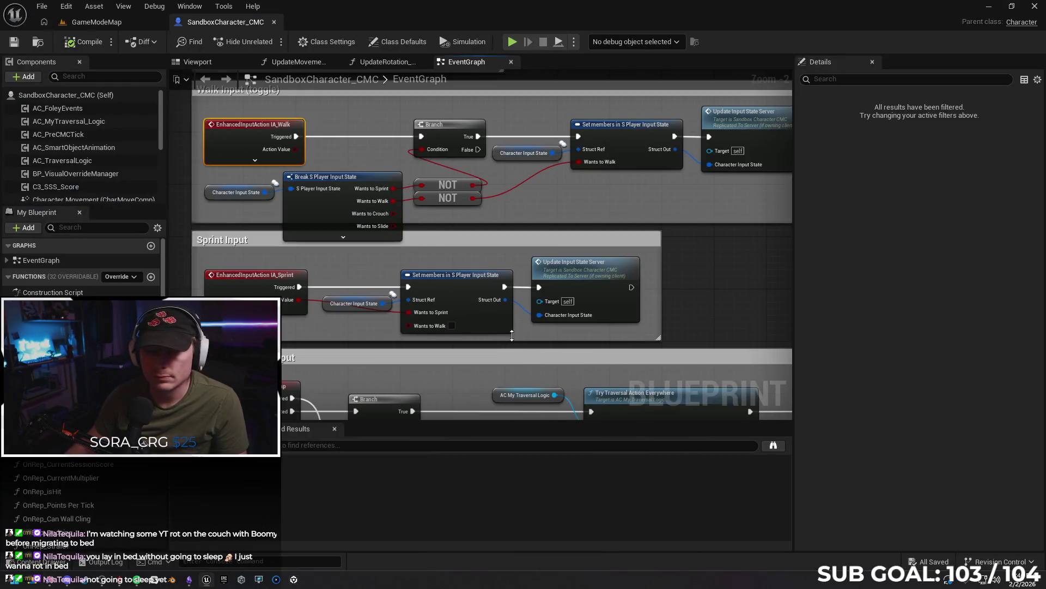
click(55, 94)
click(840, 80)
text(et)
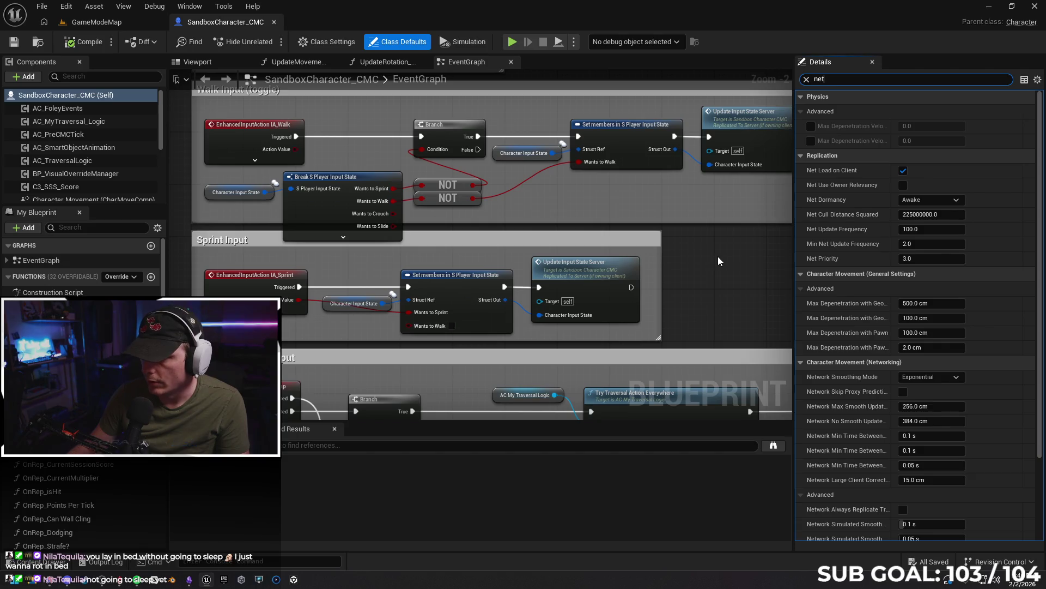
- Open BP_MBLPlayerController from the main Content folder to view its Net Update Frequency 100.0
click(39, 561)
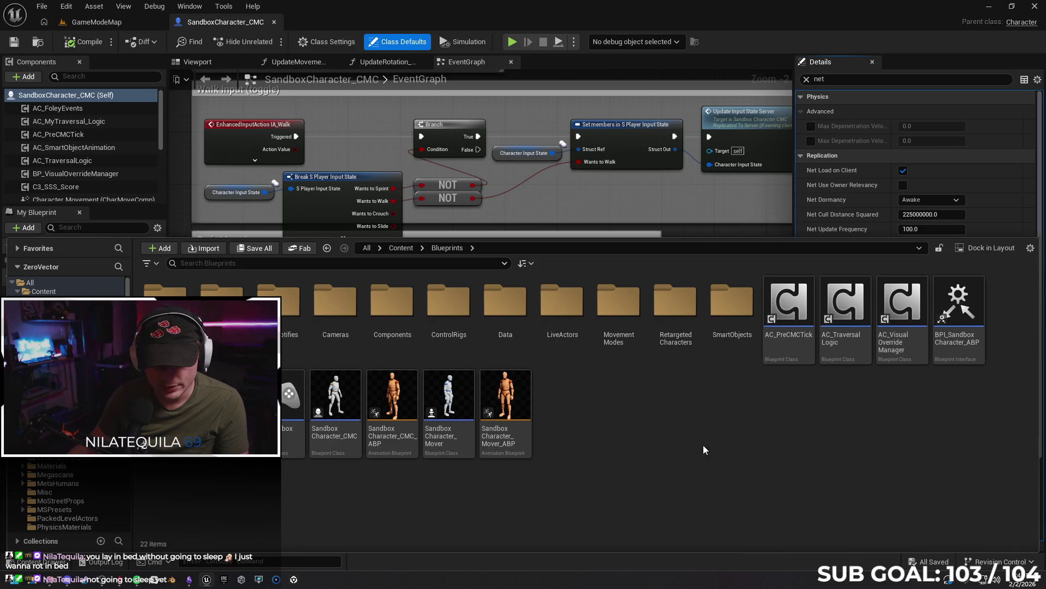
key(alt+Left)
scroll(763, 451, down, 1)
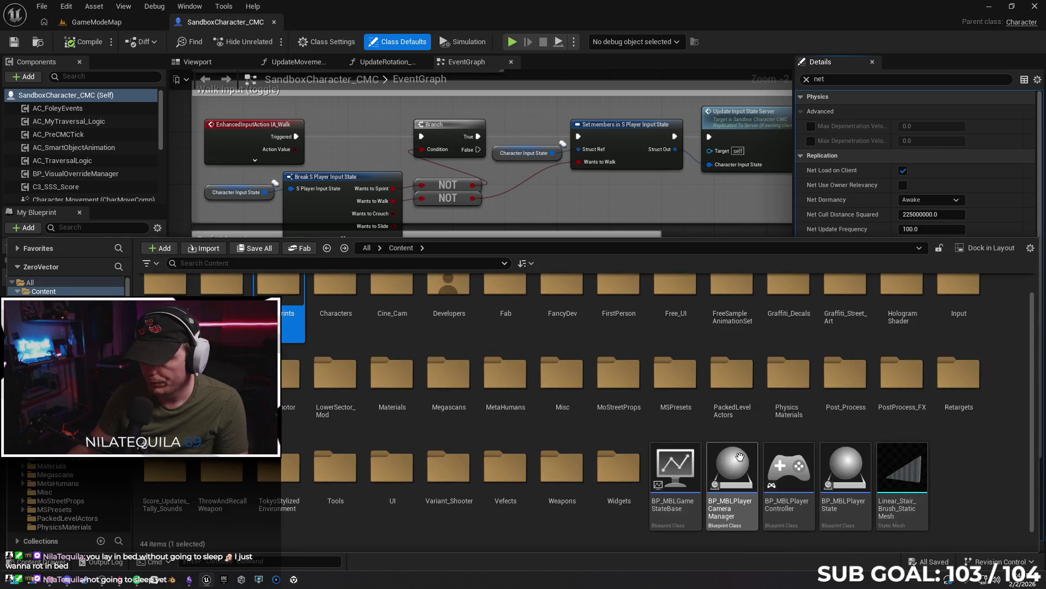
double_click(789, 468)
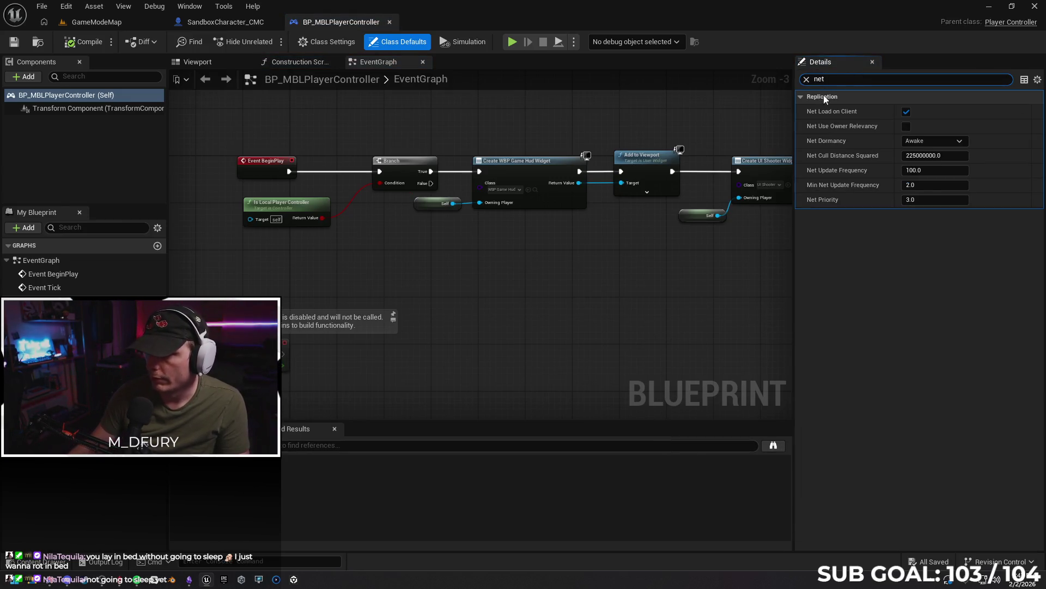
click(38, 561)
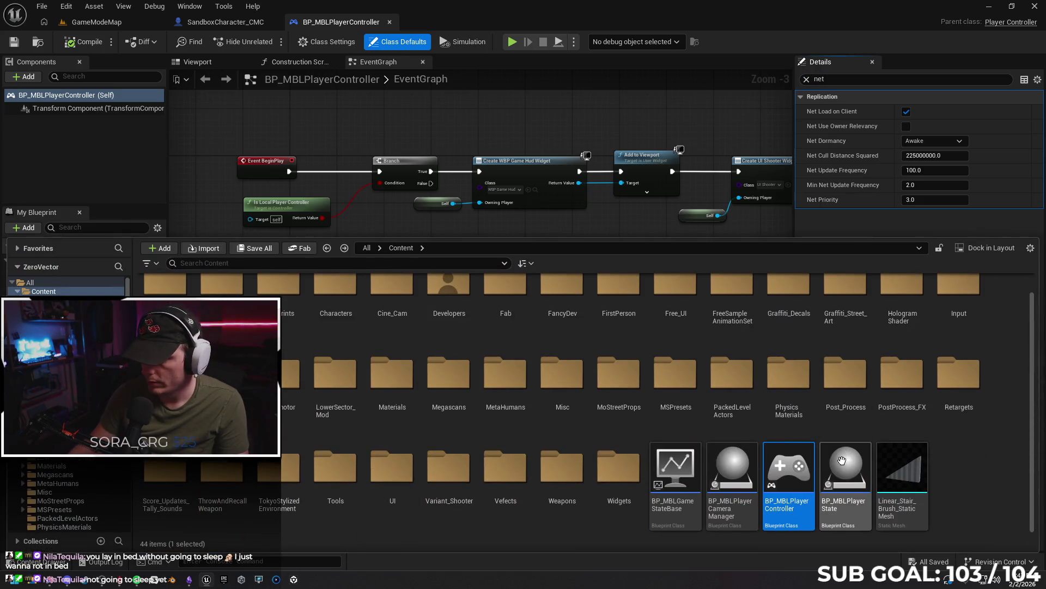
- Open BP_MBLPlayerState and set its Net Update Frequency to 100
click(843, 466)
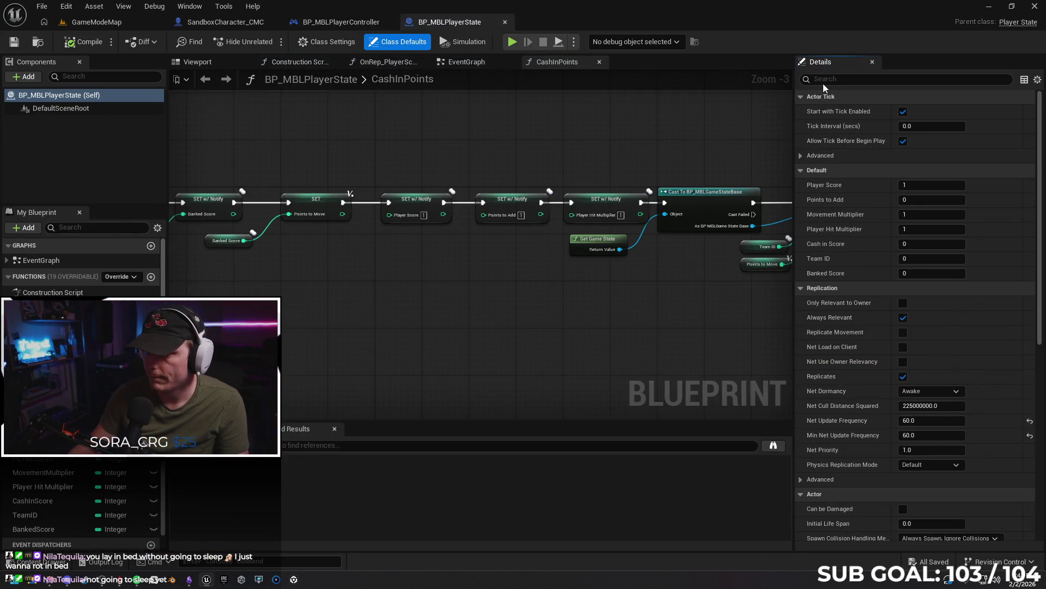
text(net)
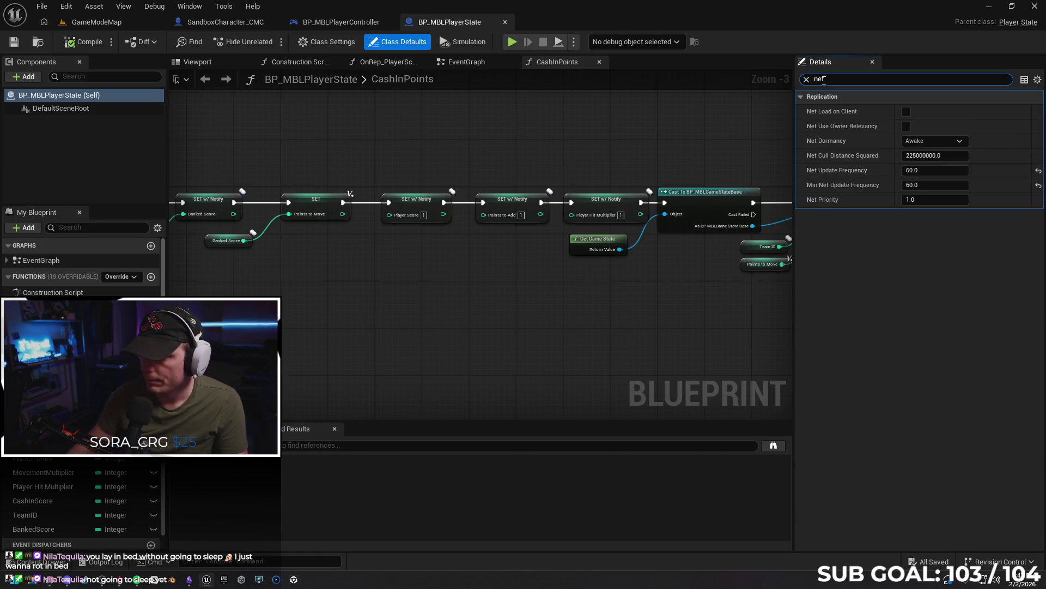
click(905, 170)
text(100)
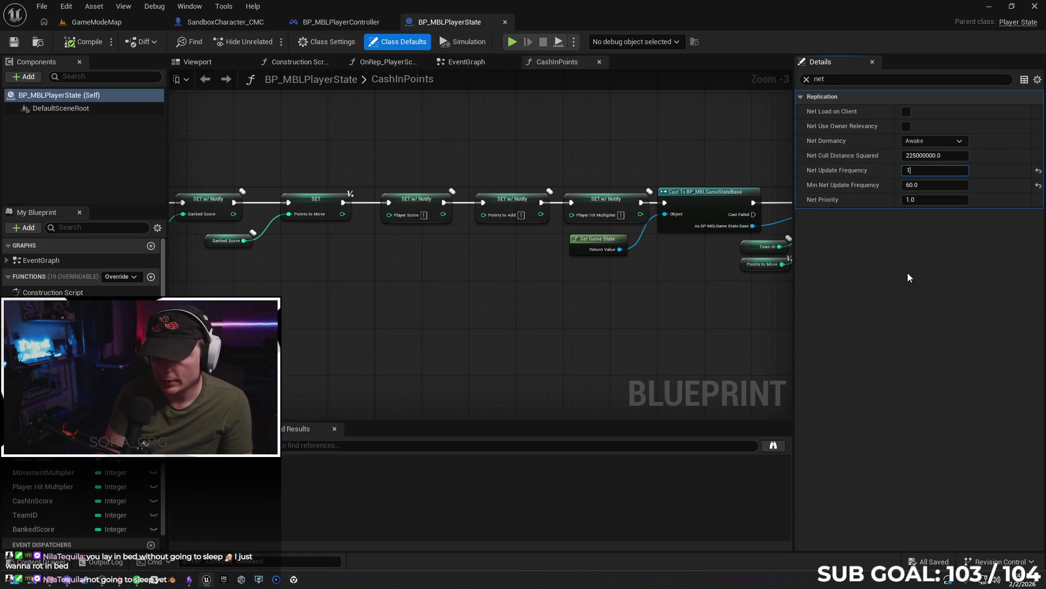
key(Return)
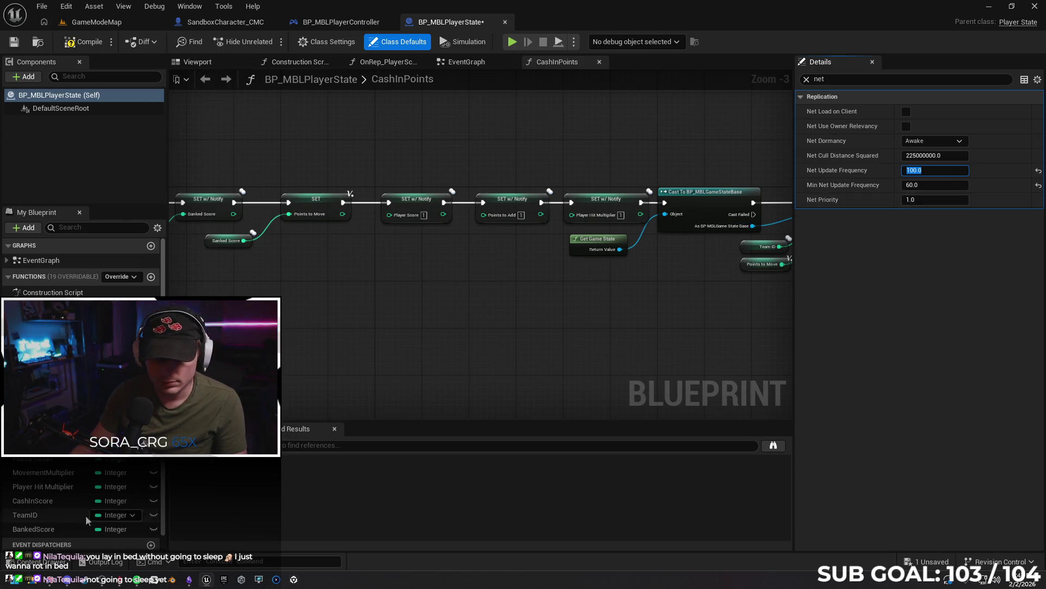
- Select the Linear_Stair mesh in the Content Drawer and cancel its deletion
click(42, 562)
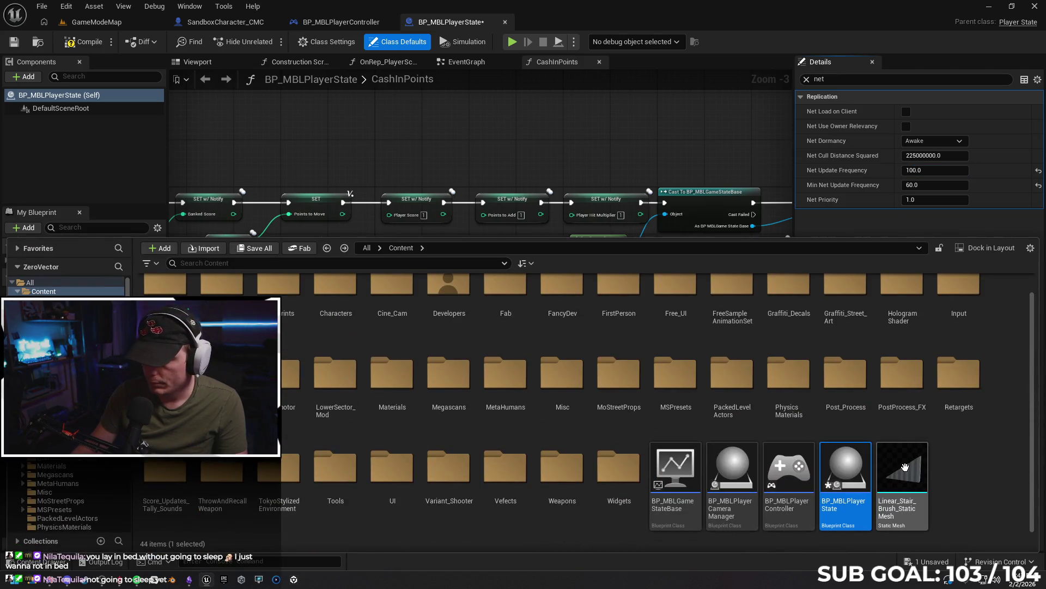
click(906, 455)
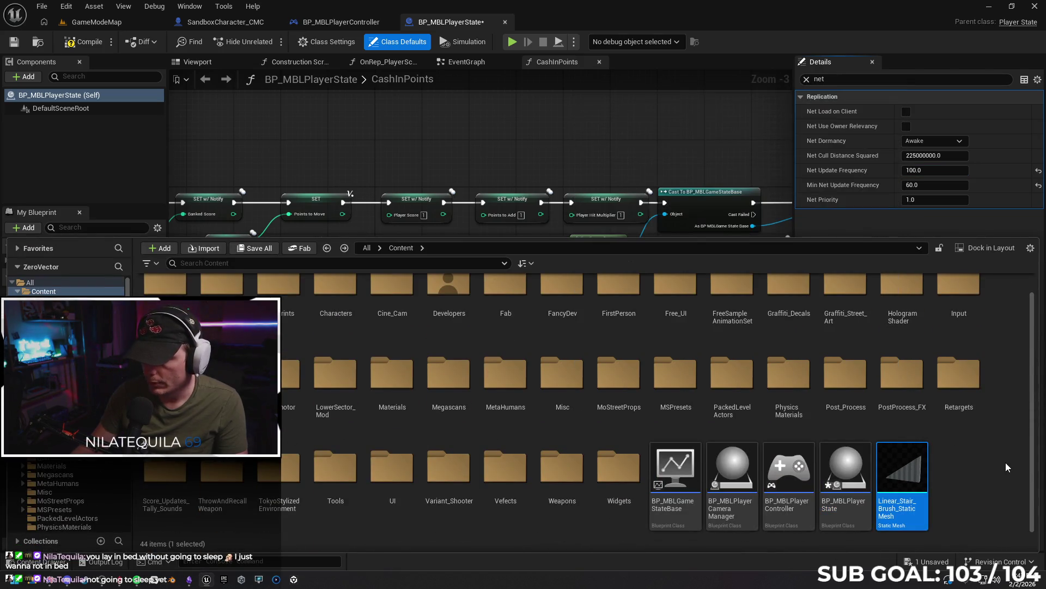
key(Delete)
click(469, 467)
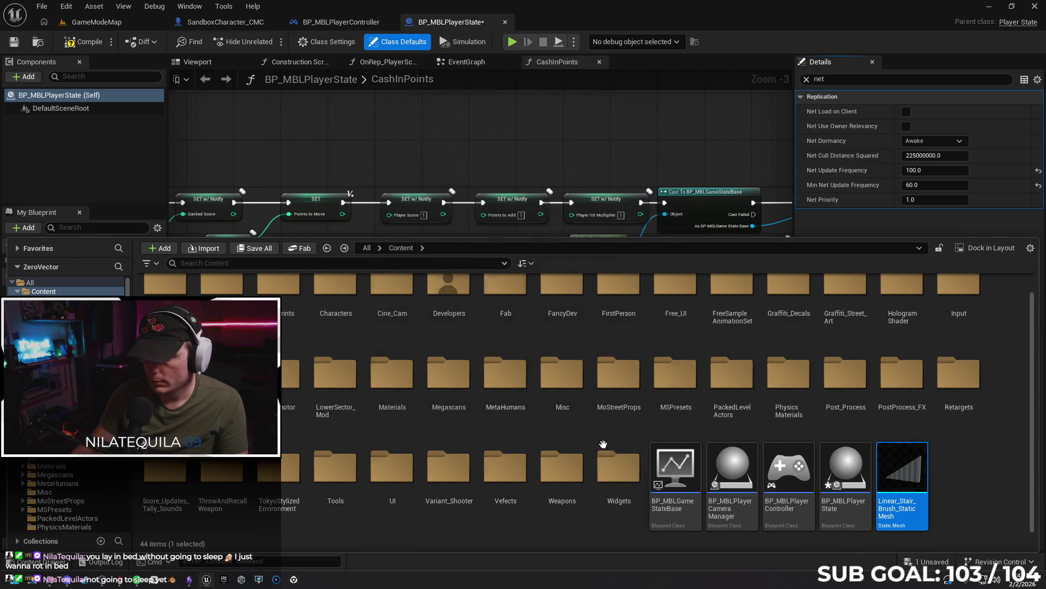
- Open BP_MBLGameStateBase and change its Net Update Frequency from 10 to 100
double_click(676, 468)
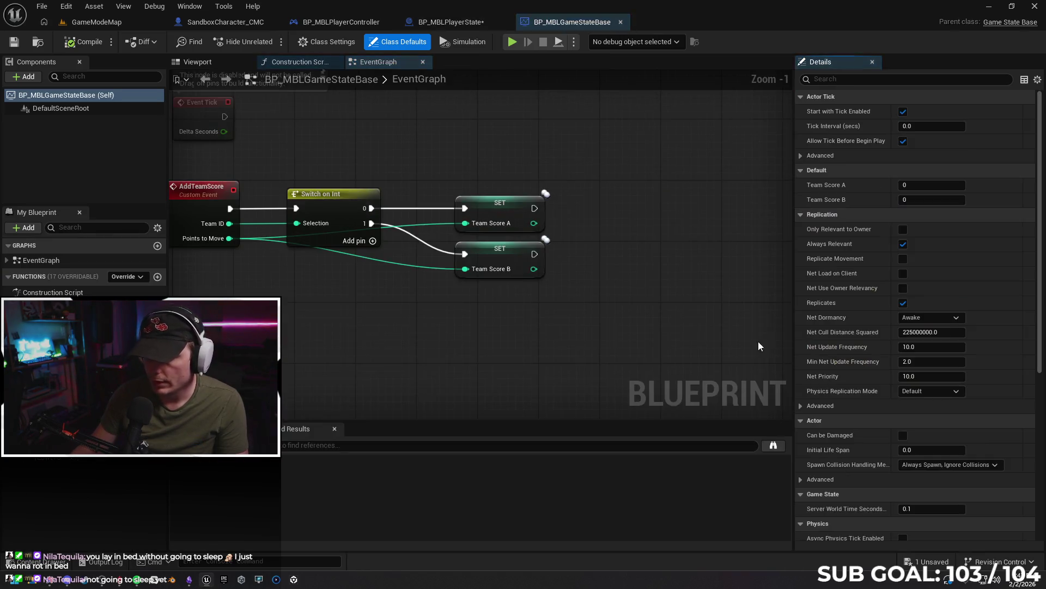
click(831, 79)
text(net)
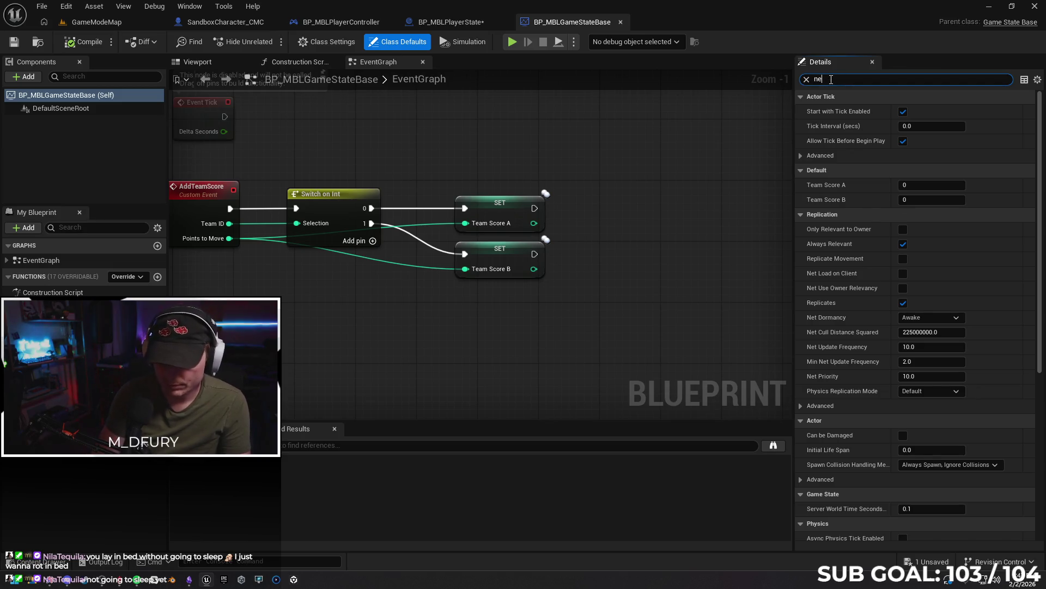
click(914, 171)
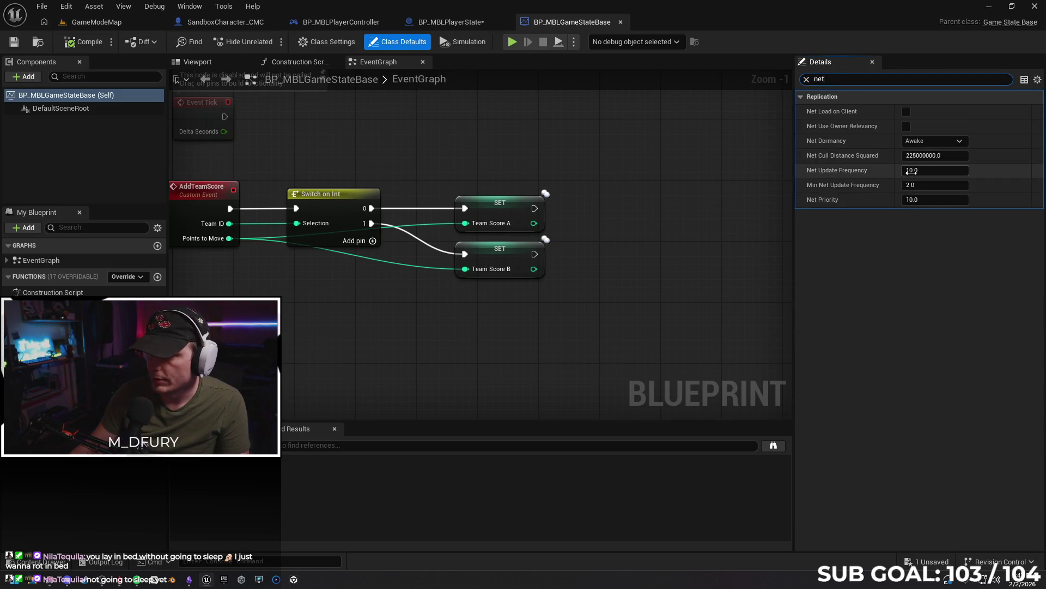
text(0)
text(100)
key(Return)
- Compile and save the blueprints, then cycle through the open tabs back to GameModeMap
click(79, 42)
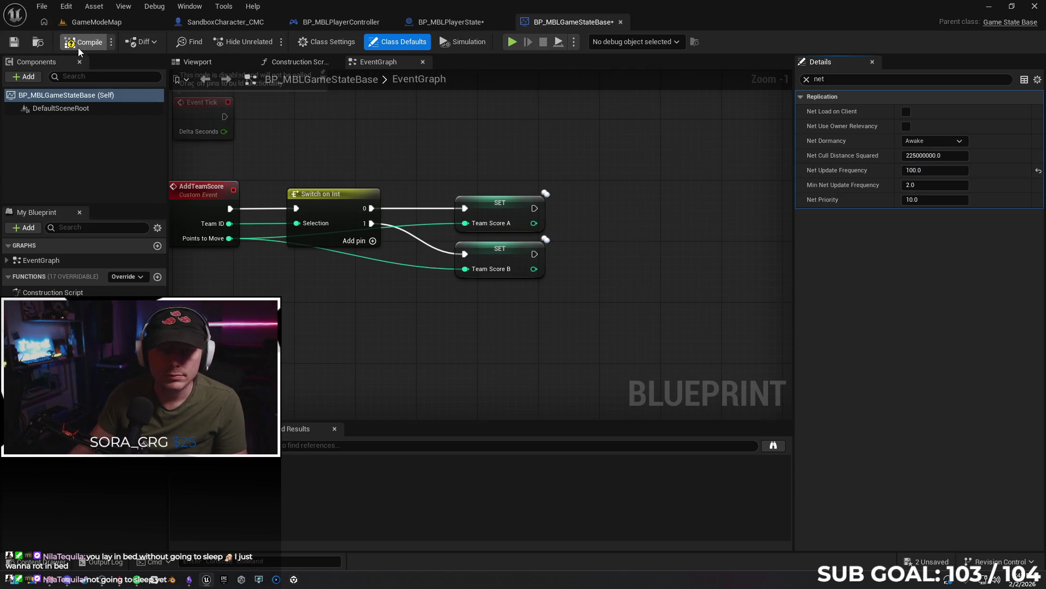
click(15, 43)
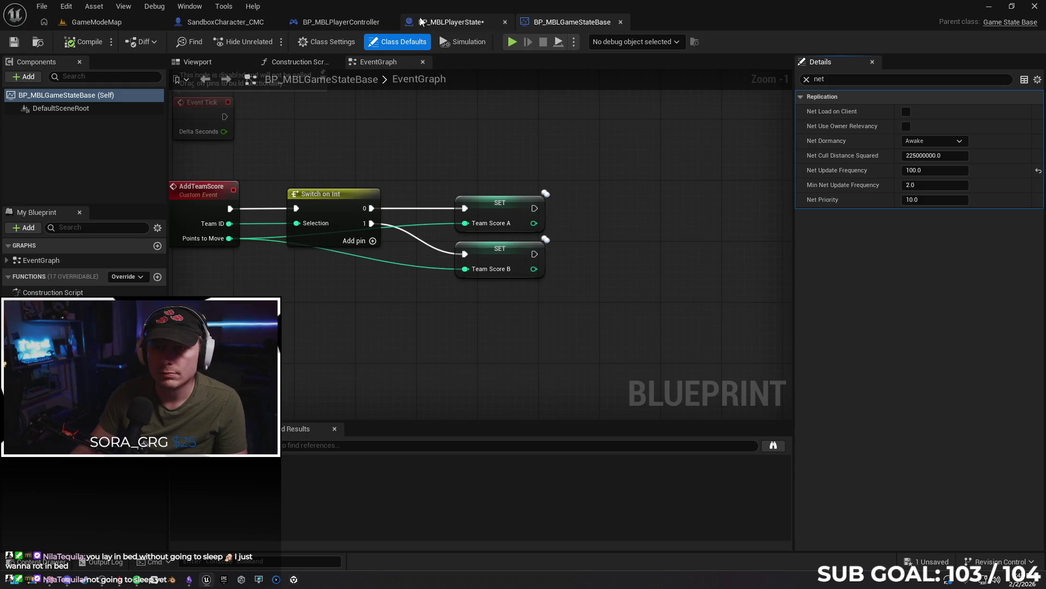
click(448, 22)
click(338, 22)
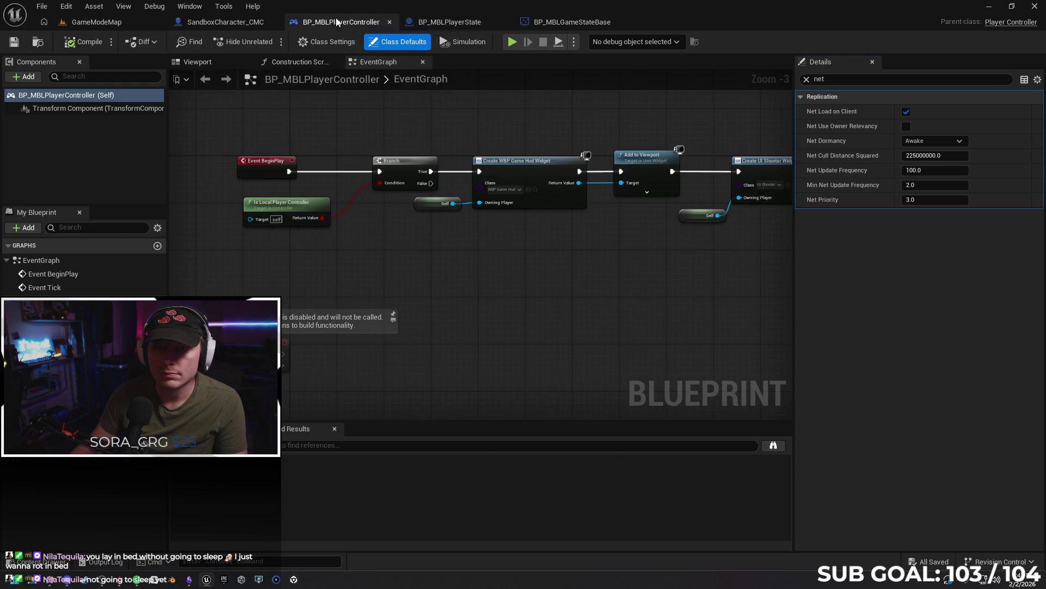
click(202, 24)
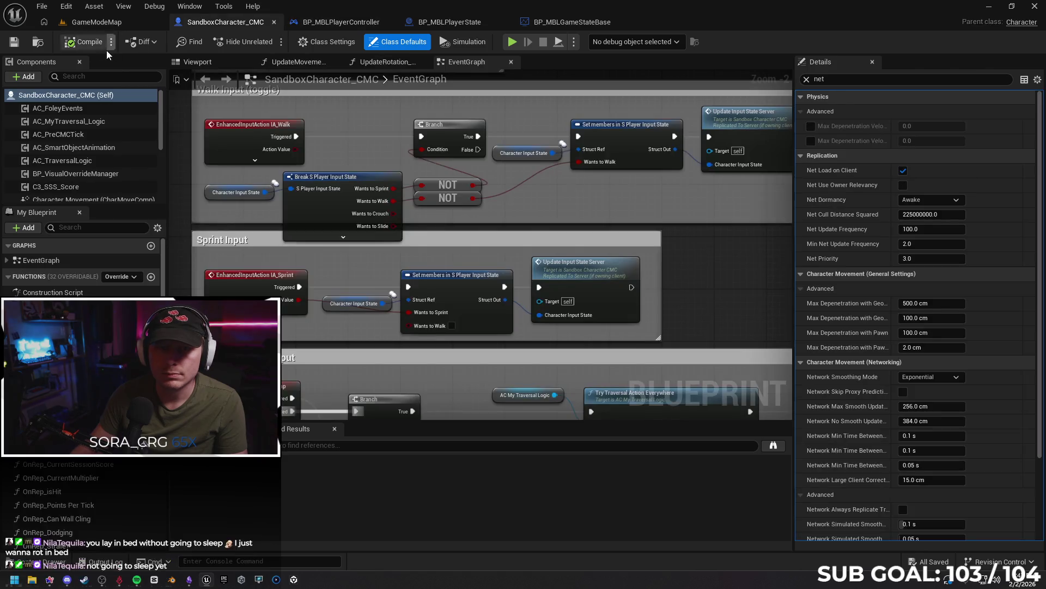
click(97, 21)
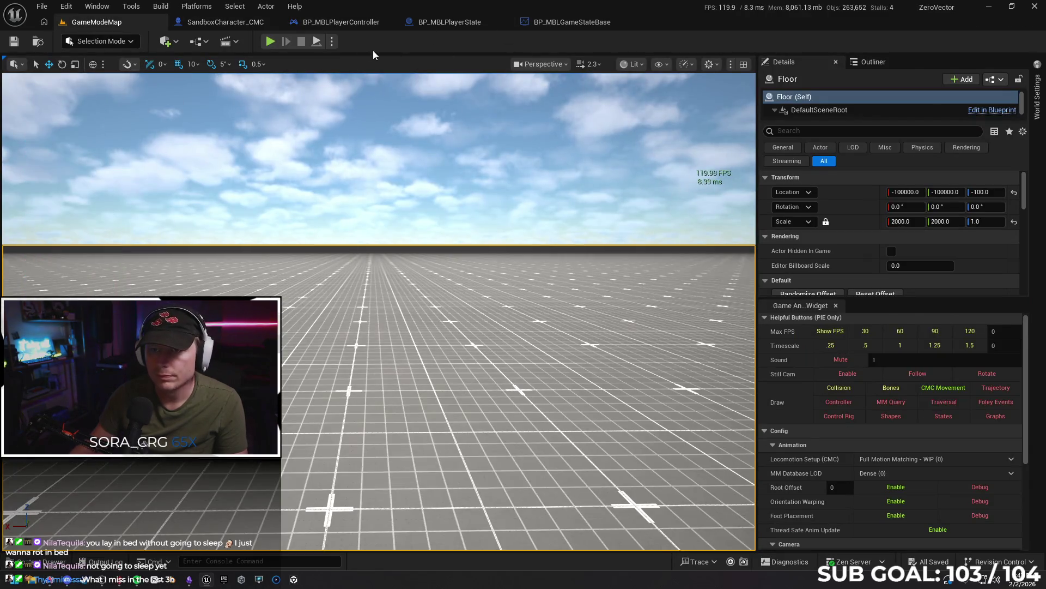
- Set the Play options Net Mode to Play As Client
click(335, 41)
mouse_move(396, 262)
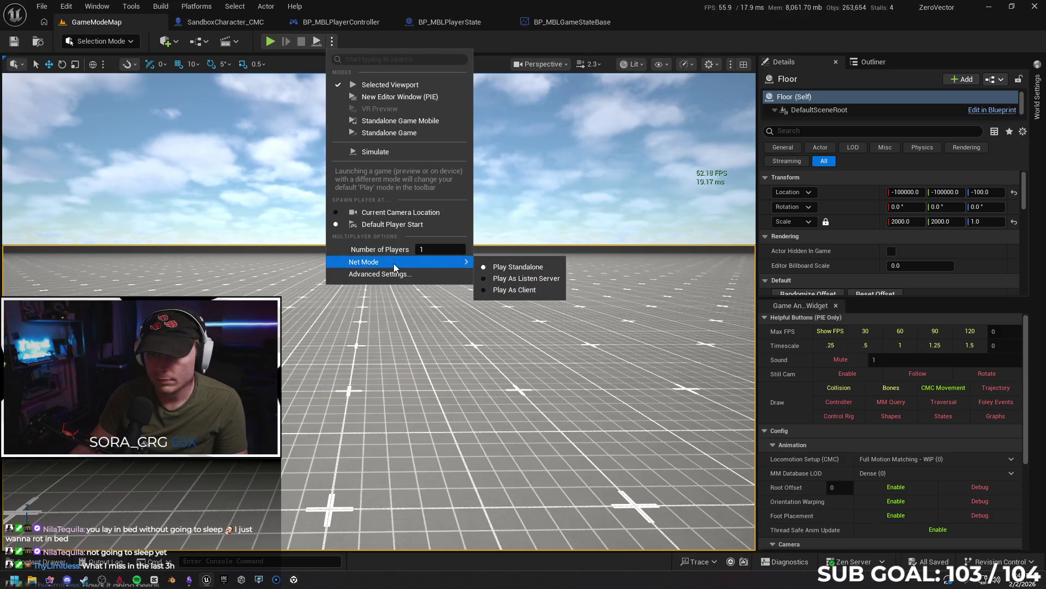
click(515, 289)
- Play from the viewport as a client, sprint and jump repeatedly, then stop and return to Gemini
right_click(393, 424)
click(393, 422)
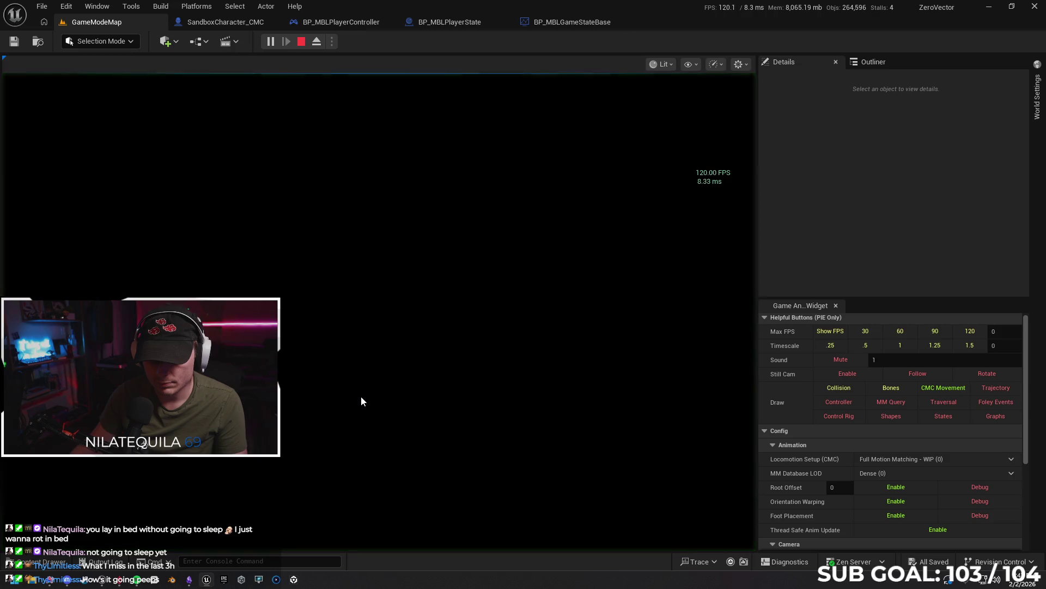
key(w)
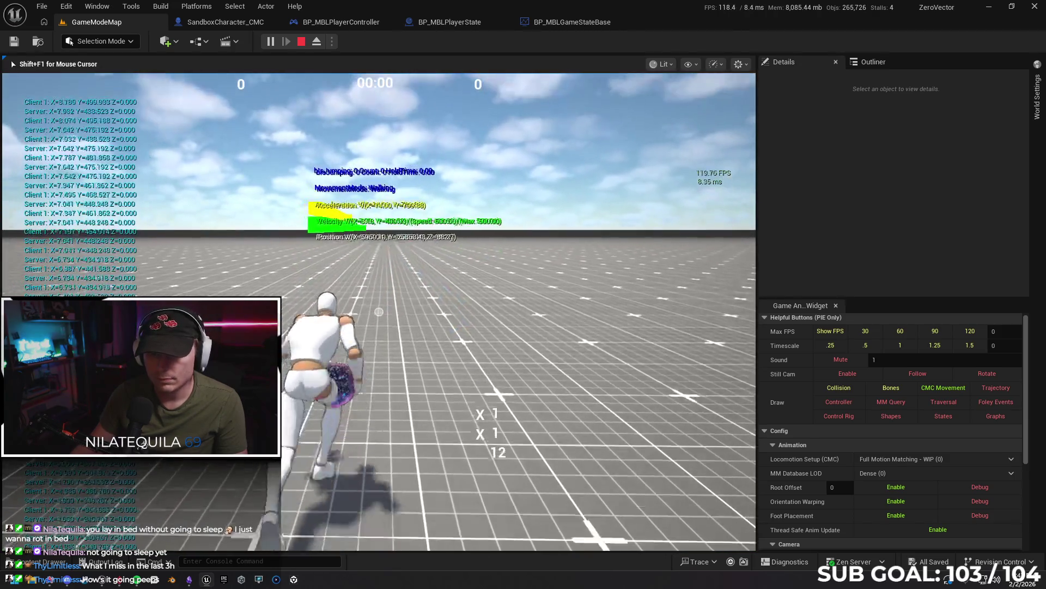
key(shift)
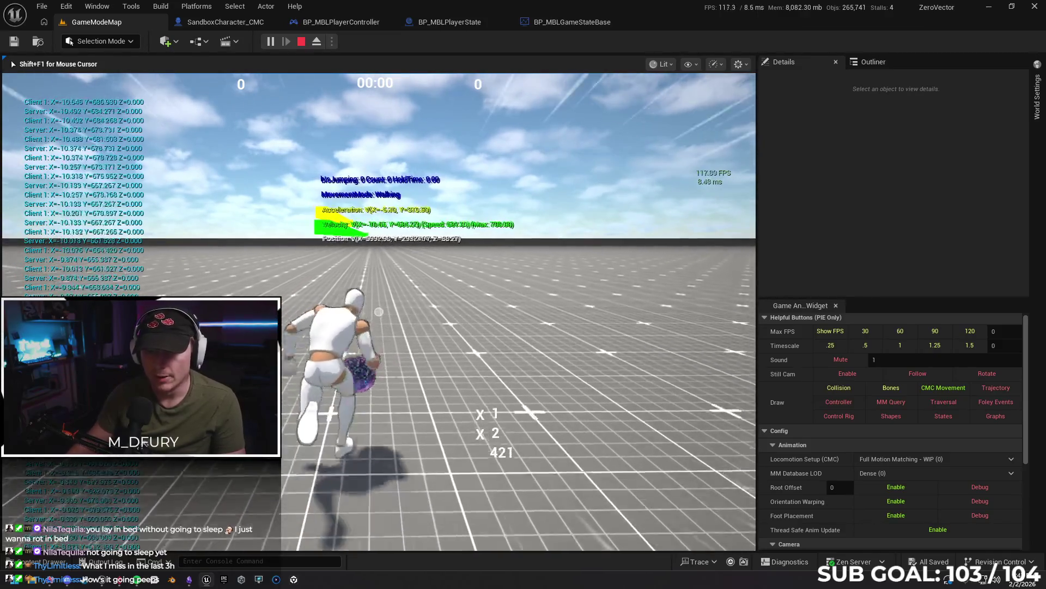
key(space)
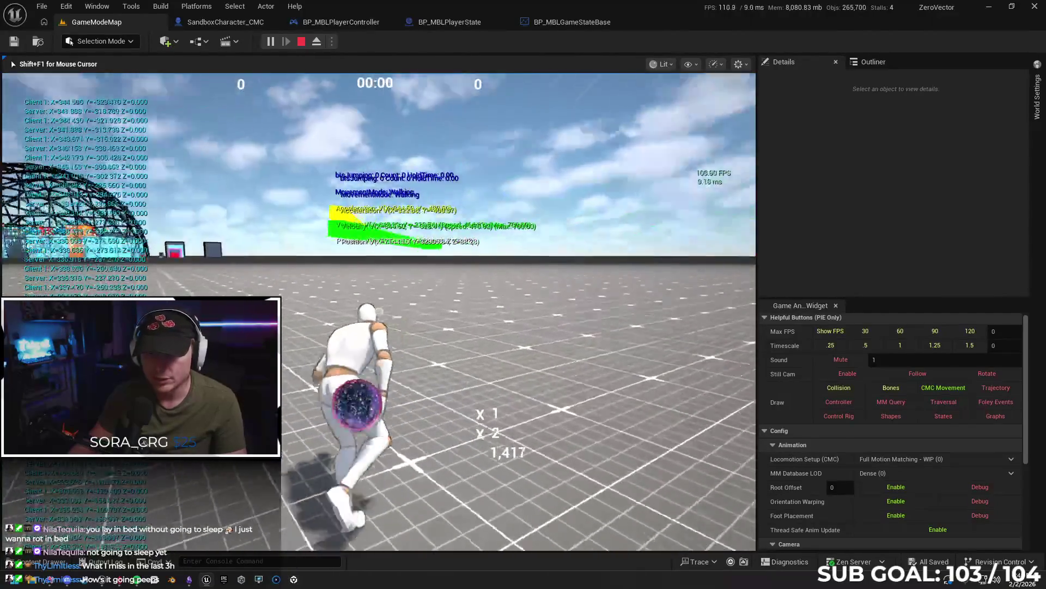
key(space)
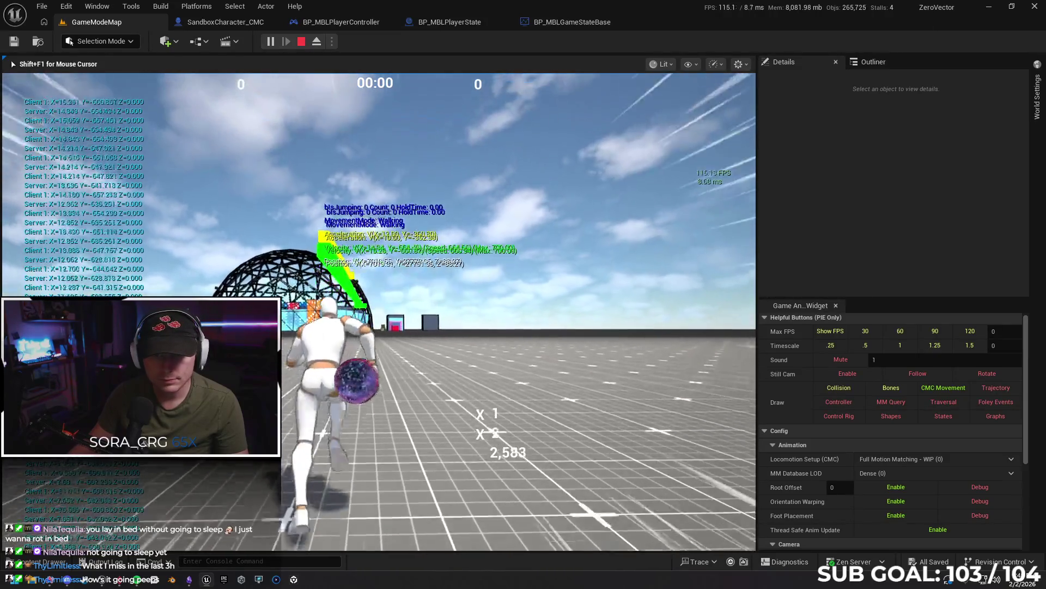
key(space)
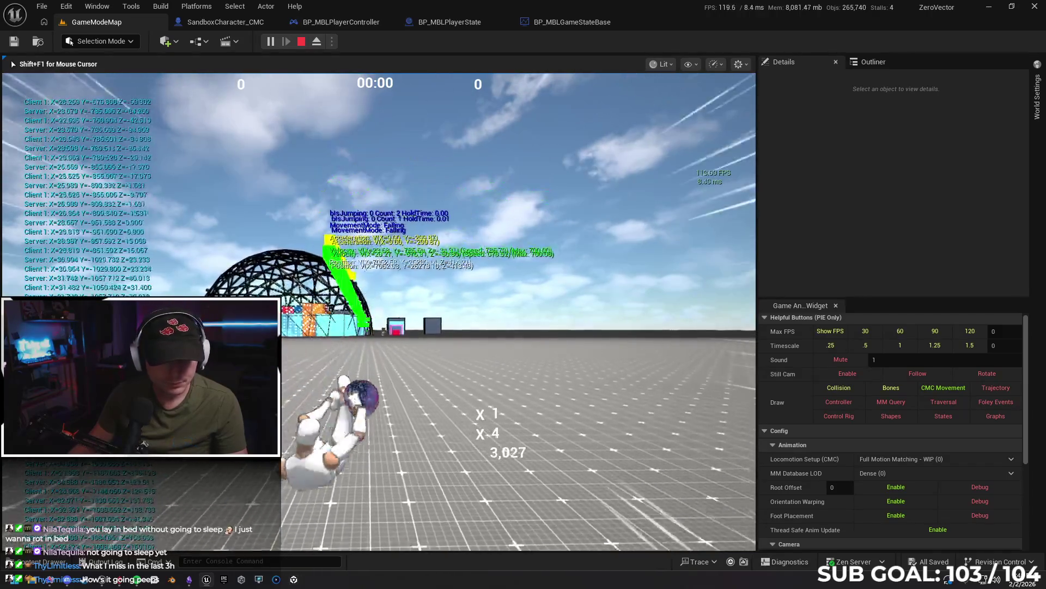
key(space)
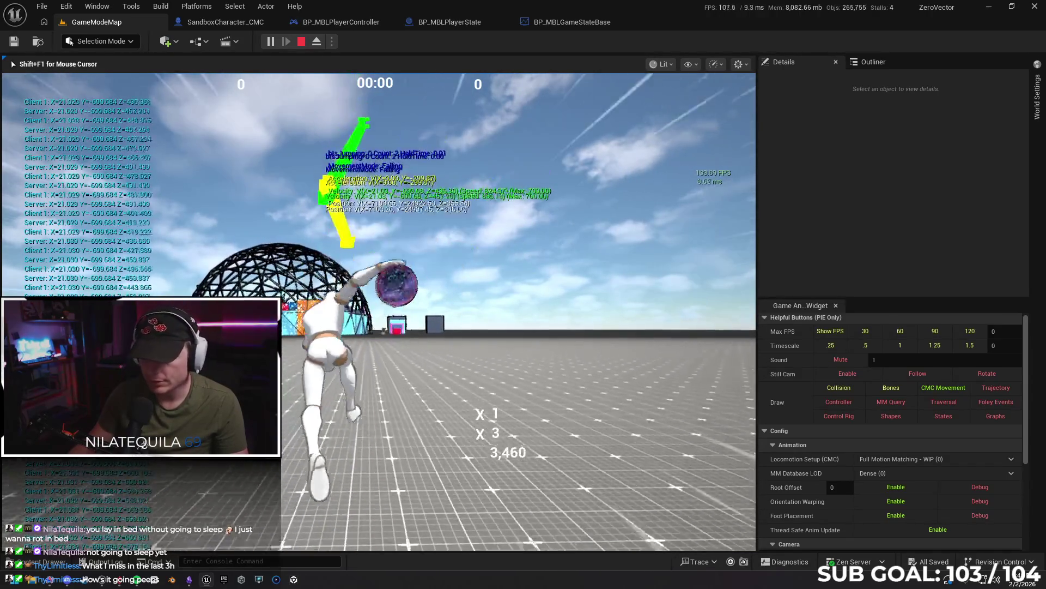
key(Escape)
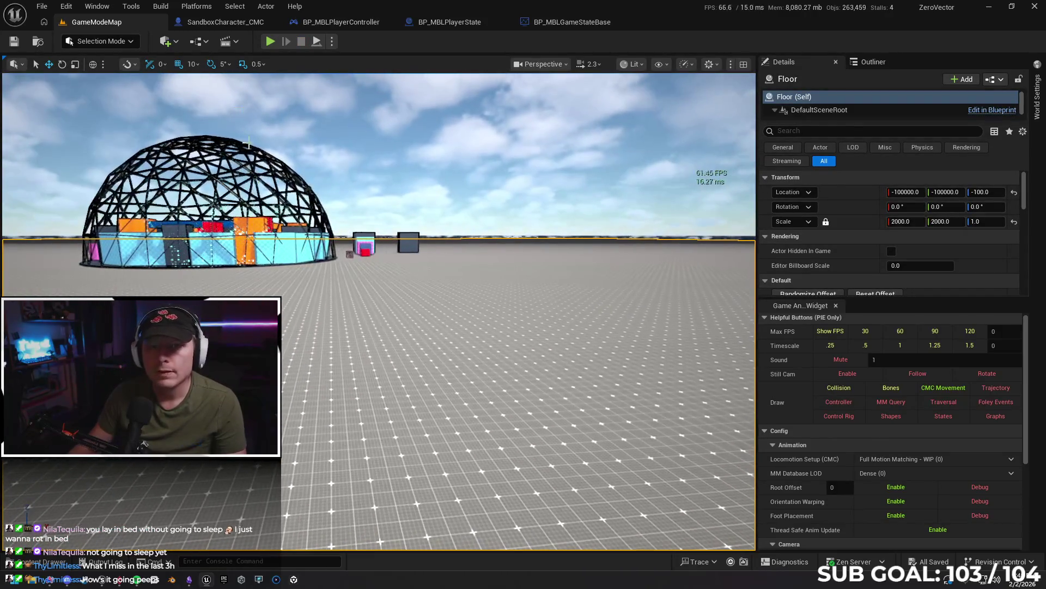
click(51, 582)
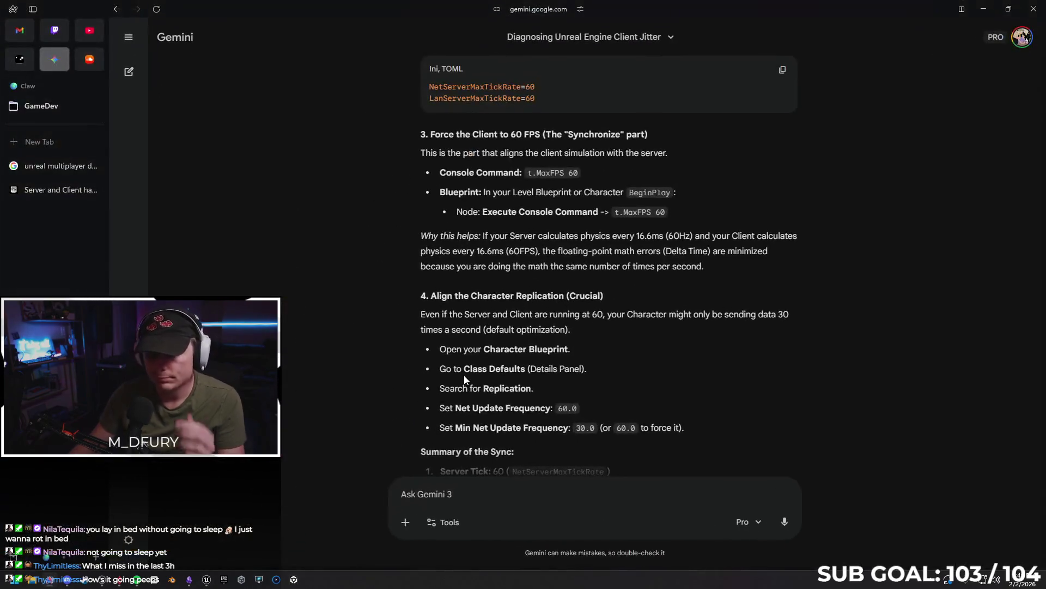
- Scroll back to Gemini's 'Force the Client to 60 FPS' section, then return to Unreal
scroll(406, 360, down, 3)
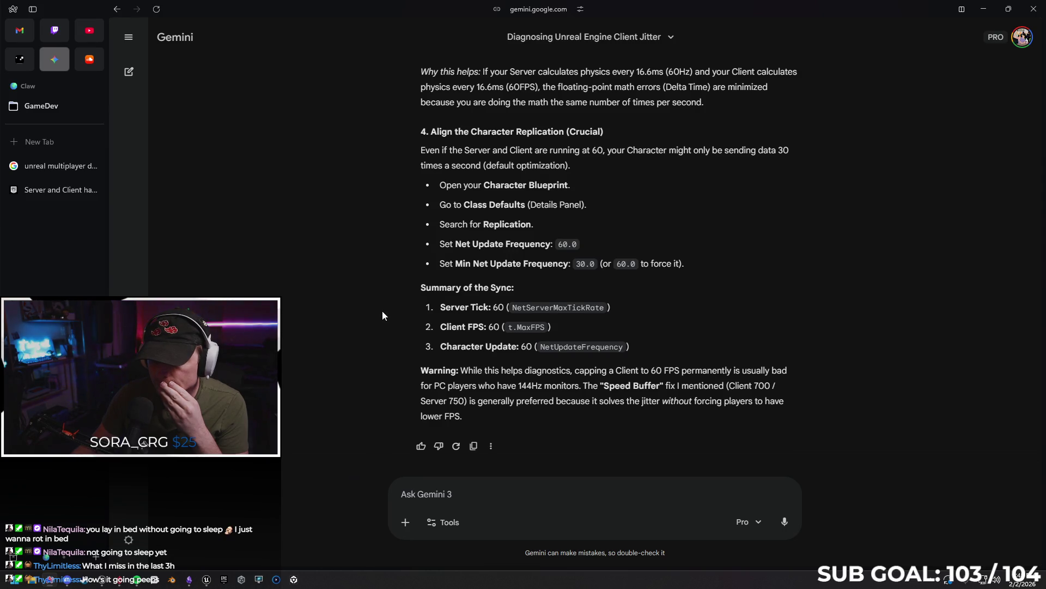
scroll(382, 312, up, 4)
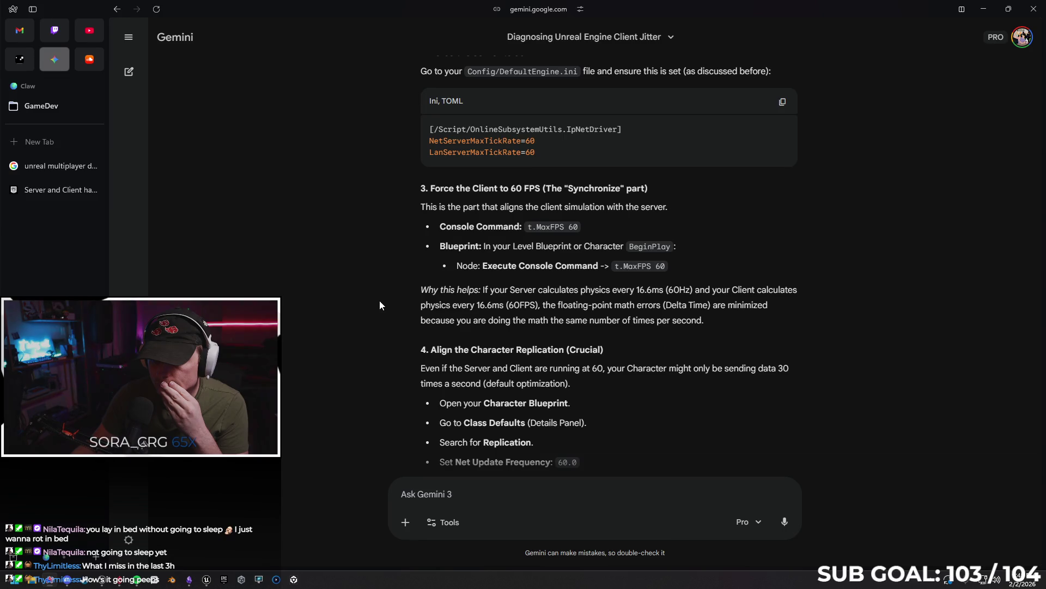
click(984, 9)
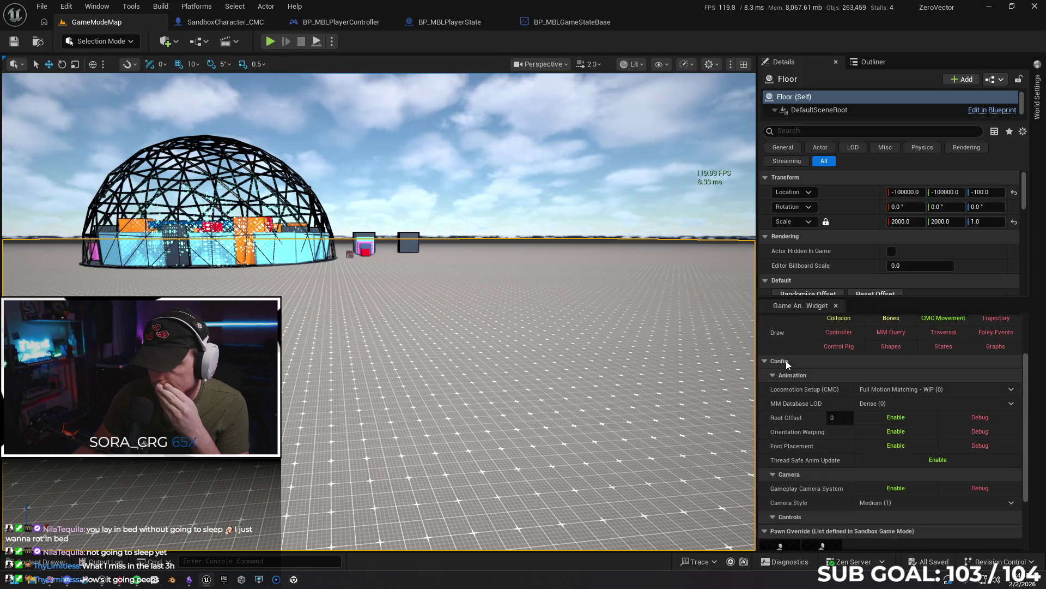
- Cap Max FPS at 60 in the helper widget and play-test sprinting and jumping with W, Shift and Space
click(898, 331)
right_click(444, 419)
click(455, 411)
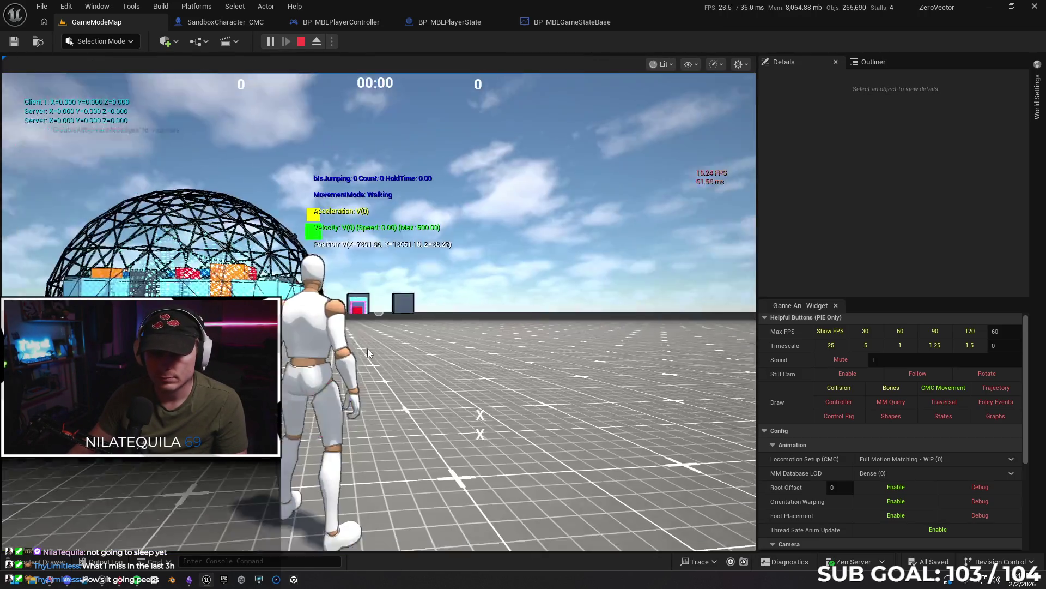
click(368, 351)
key(w)
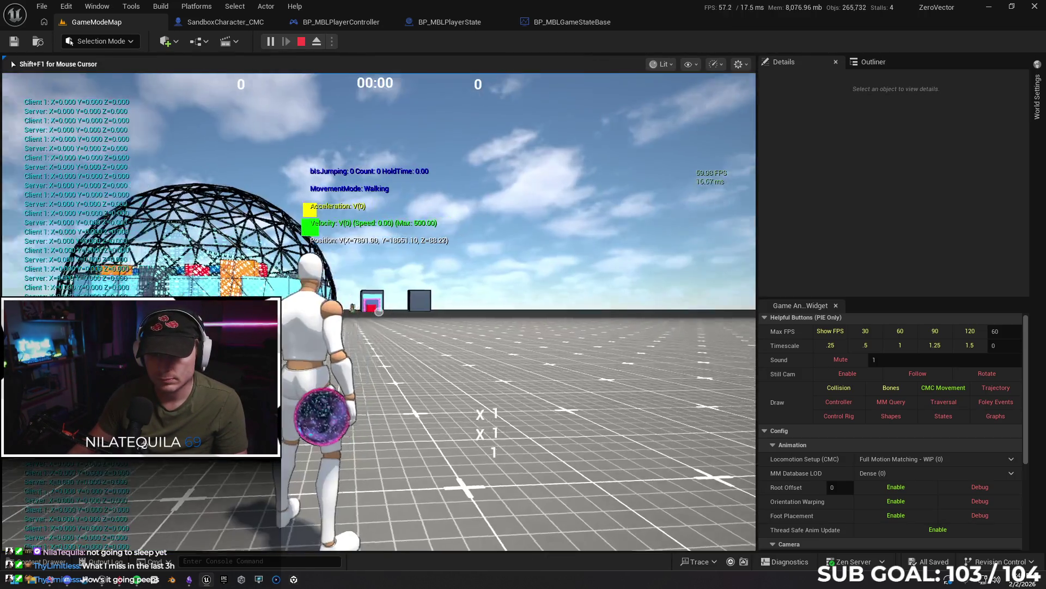
key(shift)
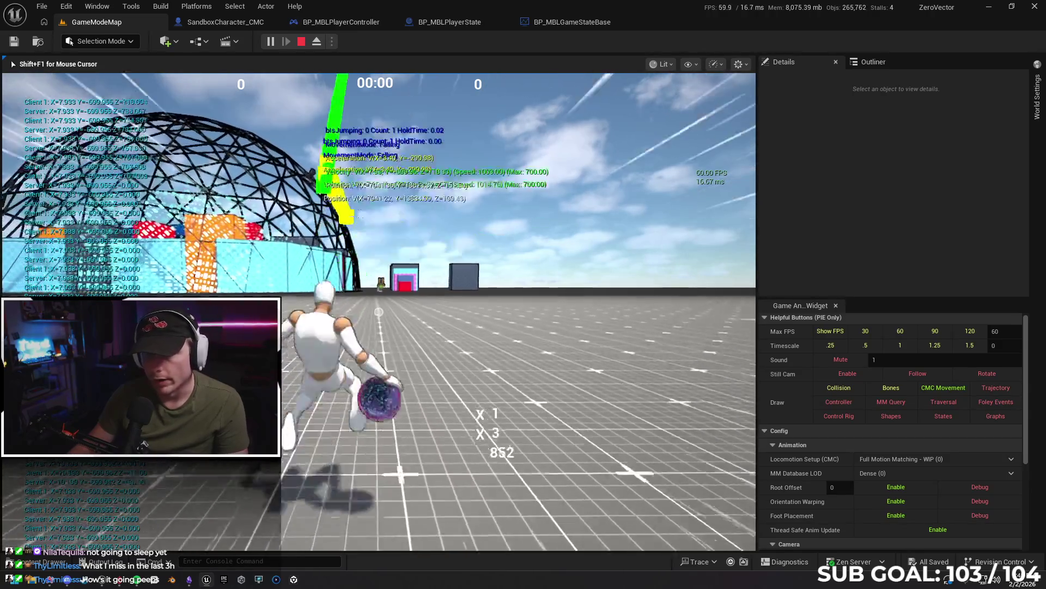
key(space)
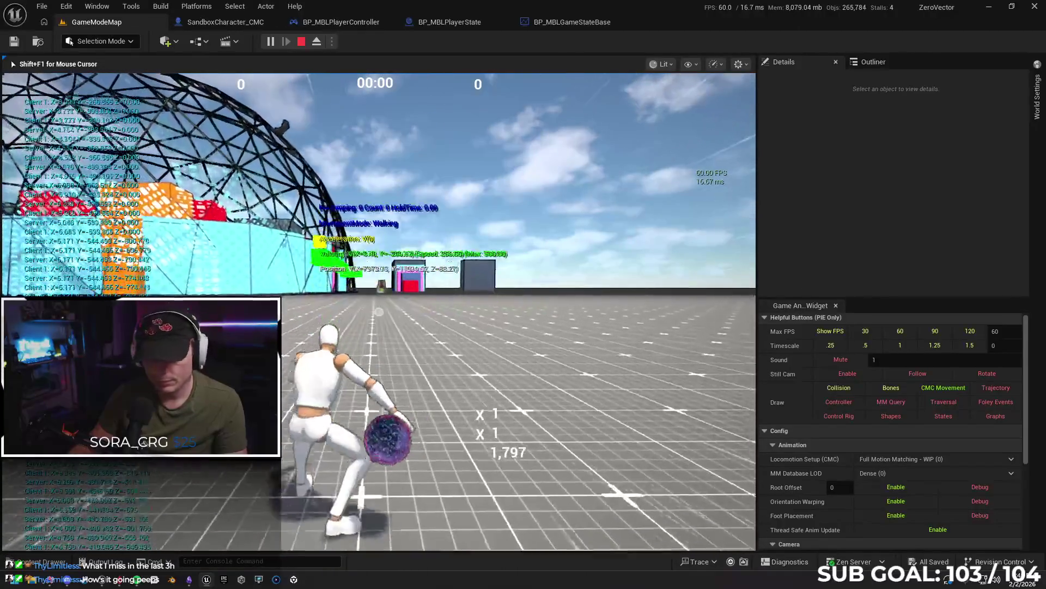
key(Escape)
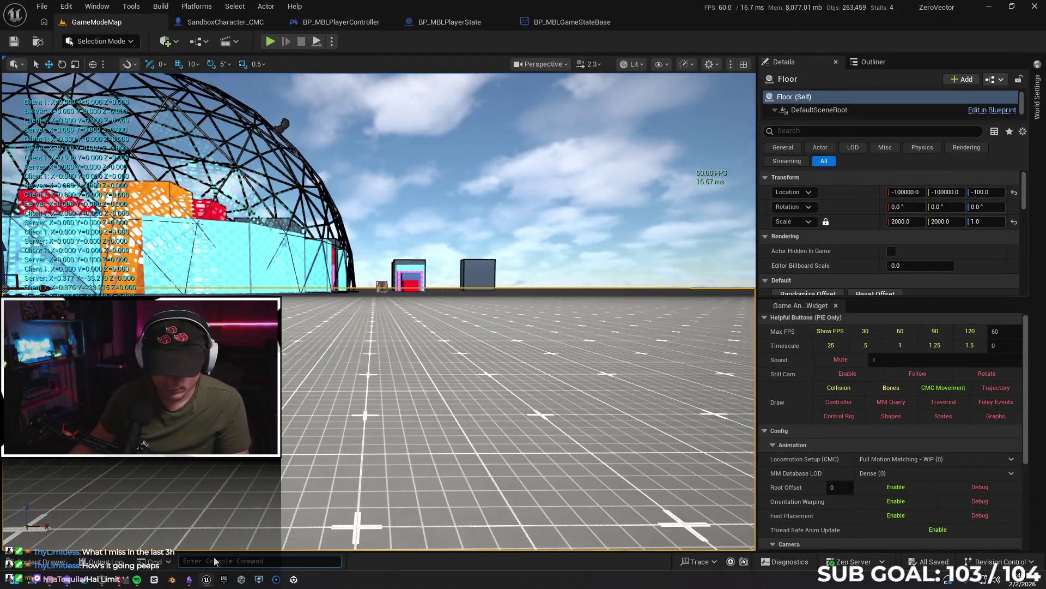
- Raise the frame cap to 1000 with 't.maxfps 1000' and launch a Play-In-Editor session
text(t.max)
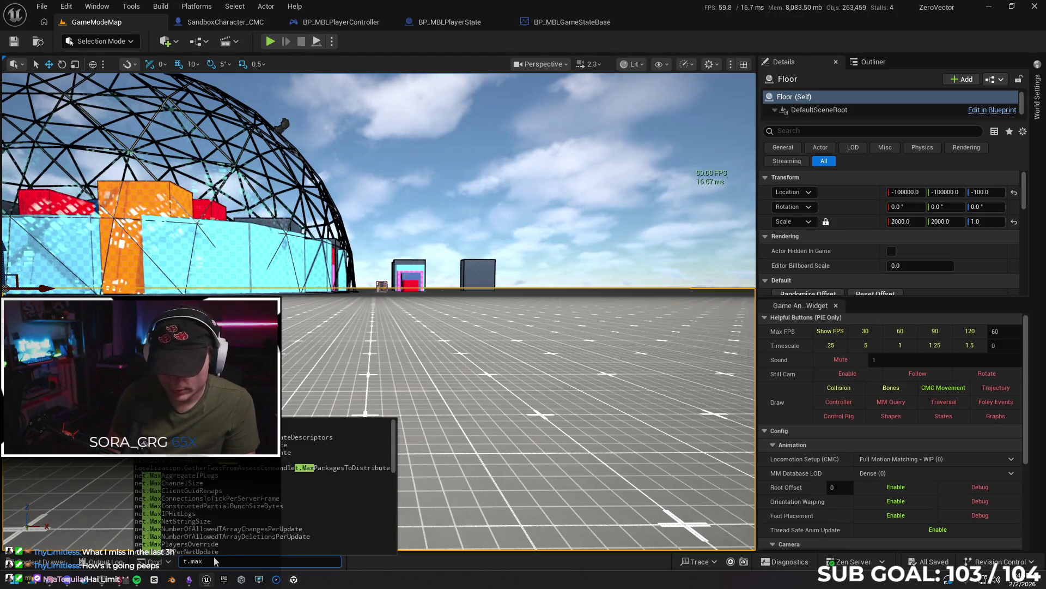
text(fps)
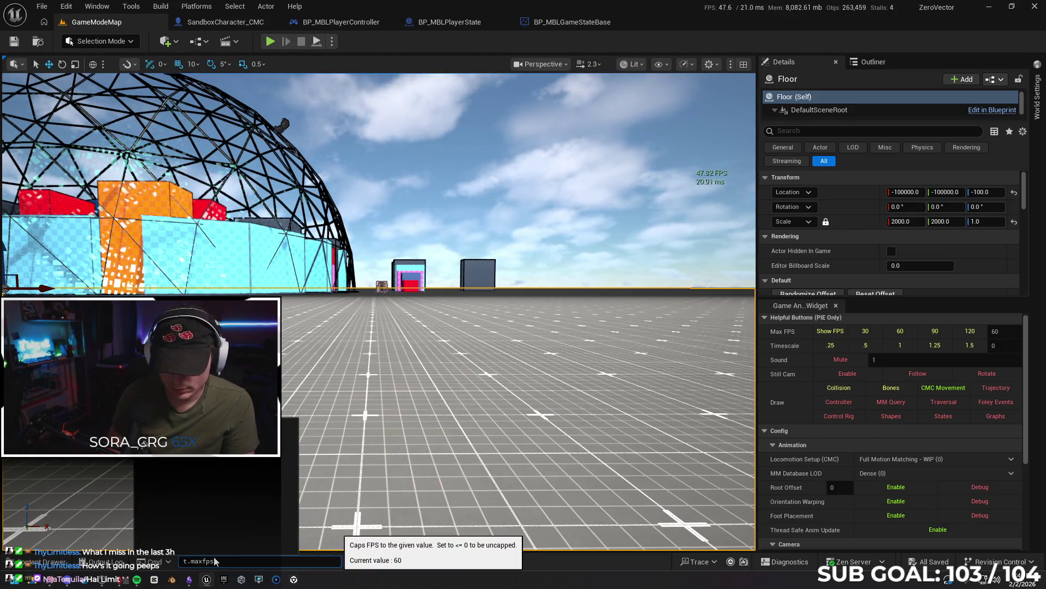
text( 1000)
key(Return)
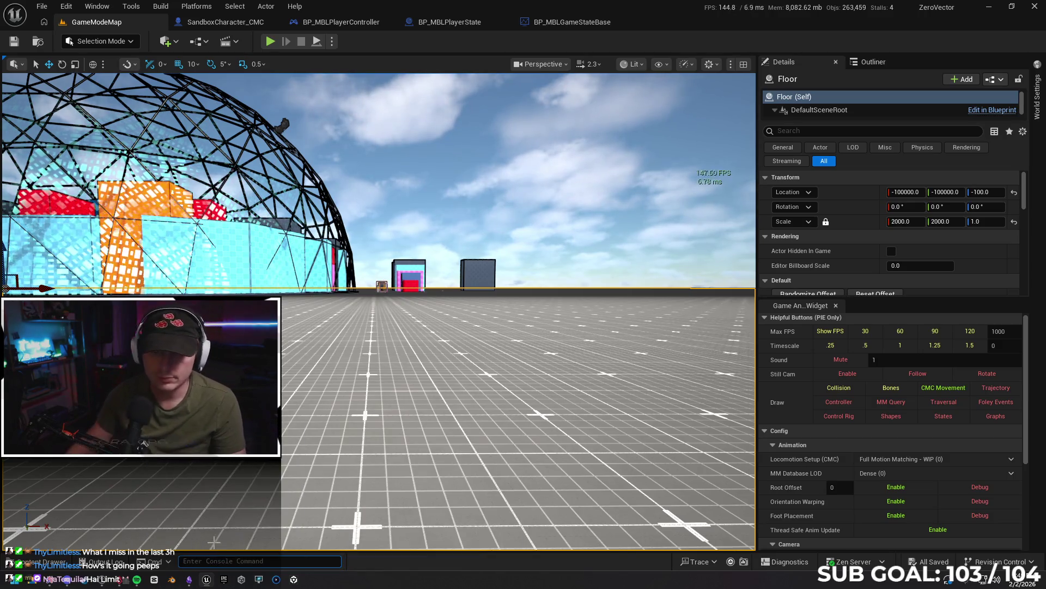
right_click(406, 428)
click(434, 421)
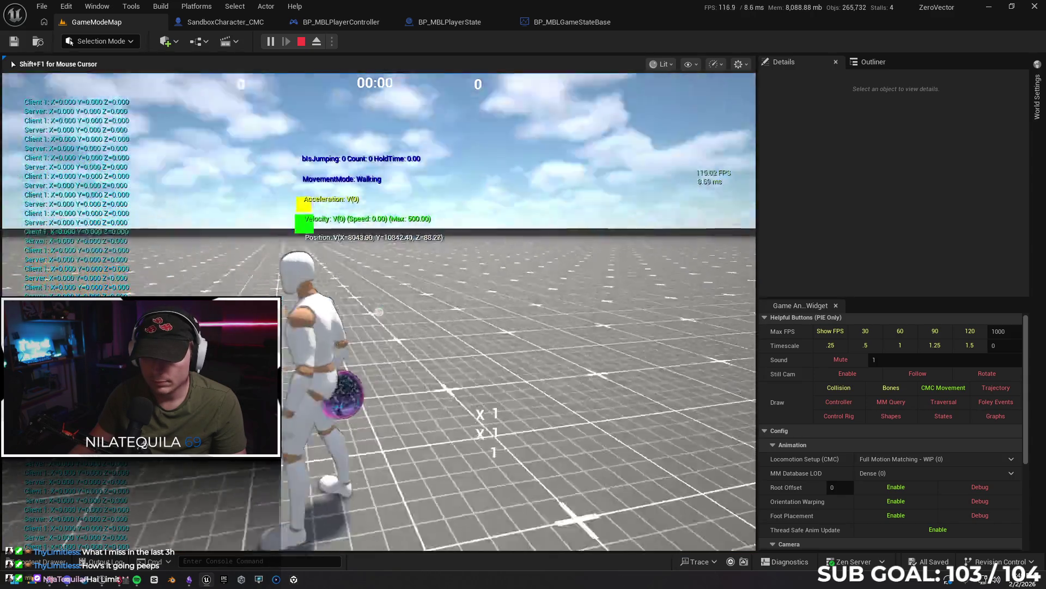
- Sprint and jump at the uncapped frame rate, stop the session, and return to the Gemini chat
key(w)
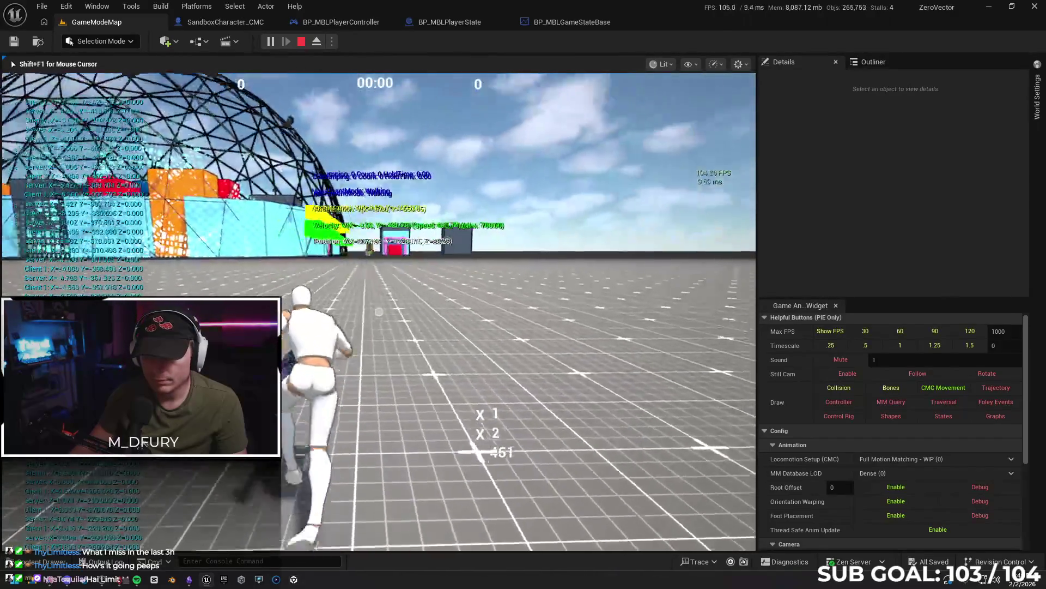
key(space)
key(space)
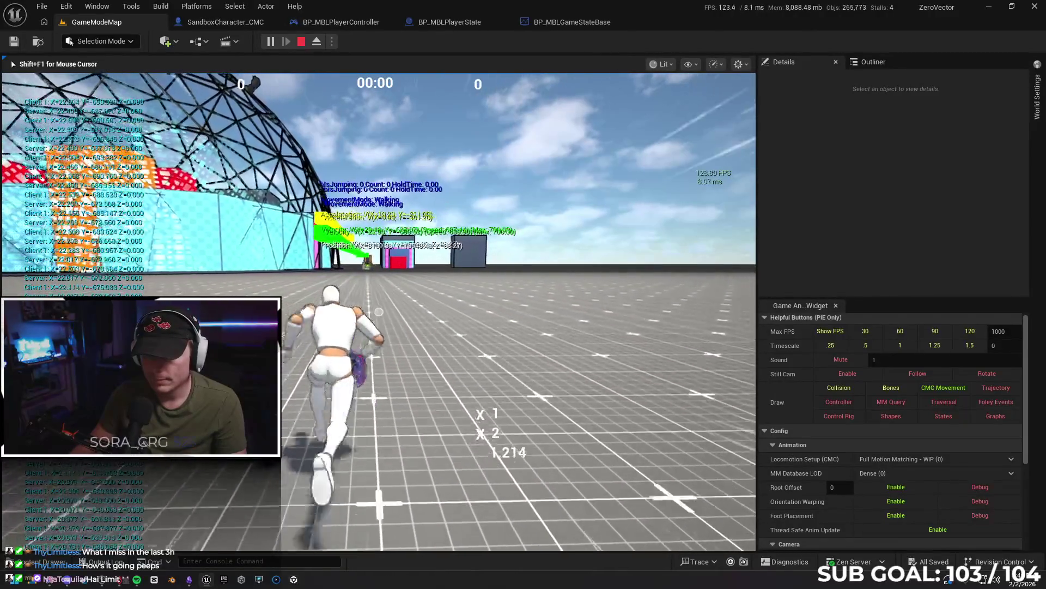
key(Escape)
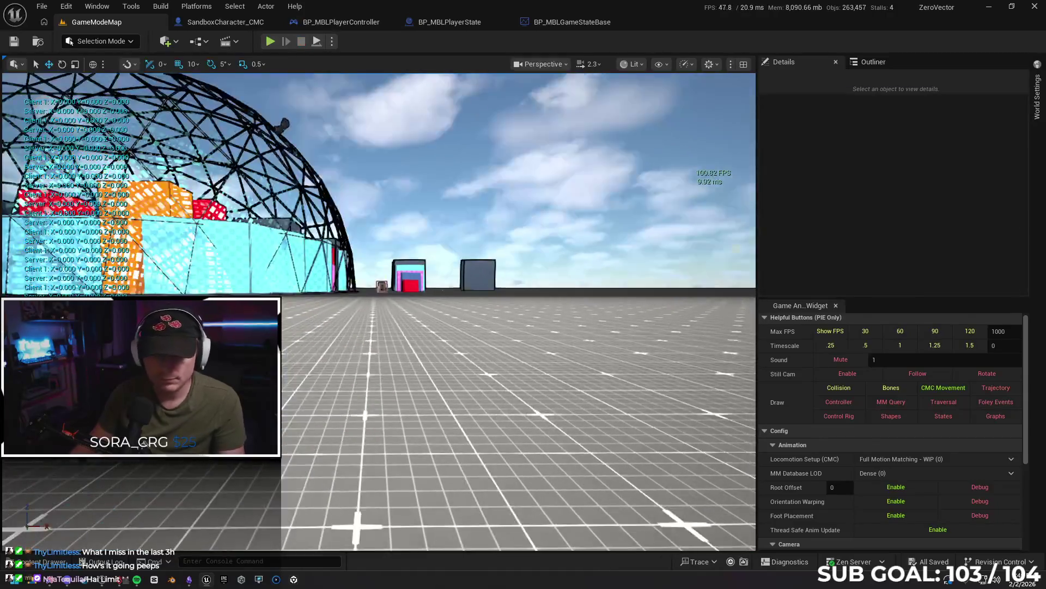
mouse_move(102, 581)
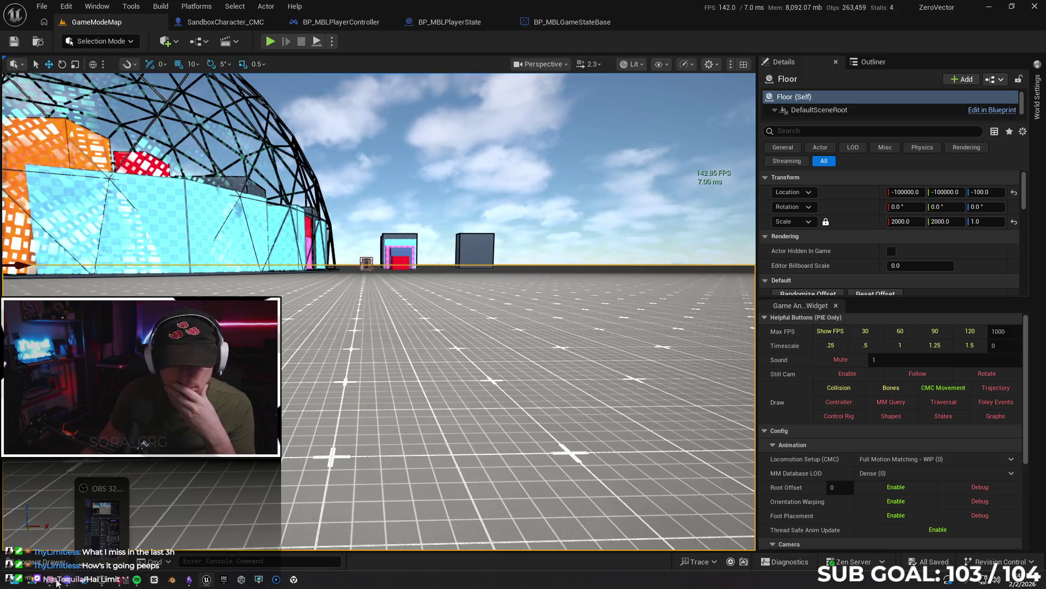
click(171, 579)
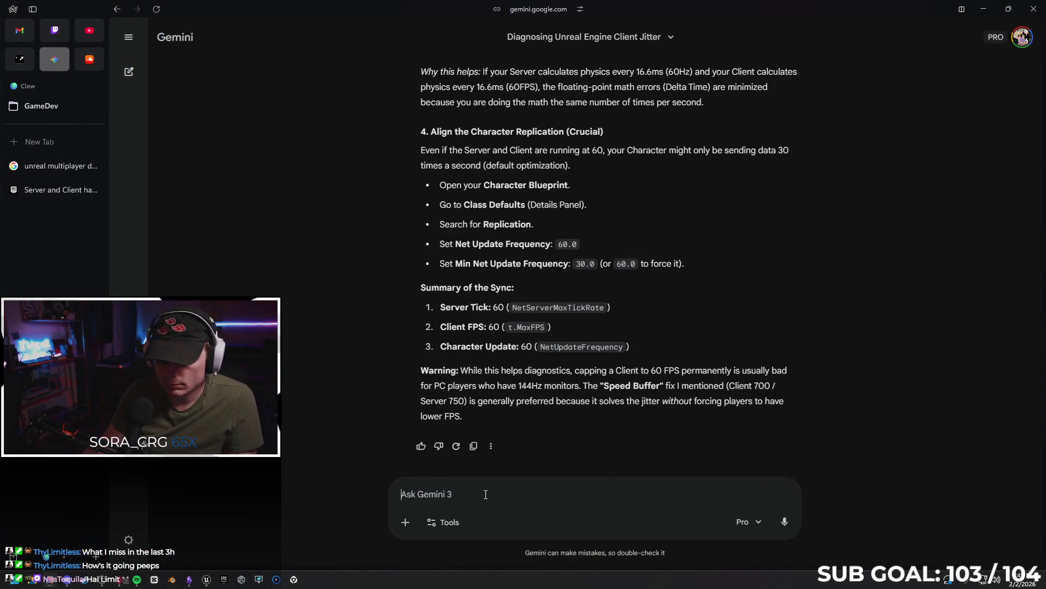
- Send Gemini a two-line follow-up: the 60fps cap fixed it, so why is client speed framerate dependent?
click(487, 494)
text(witho)
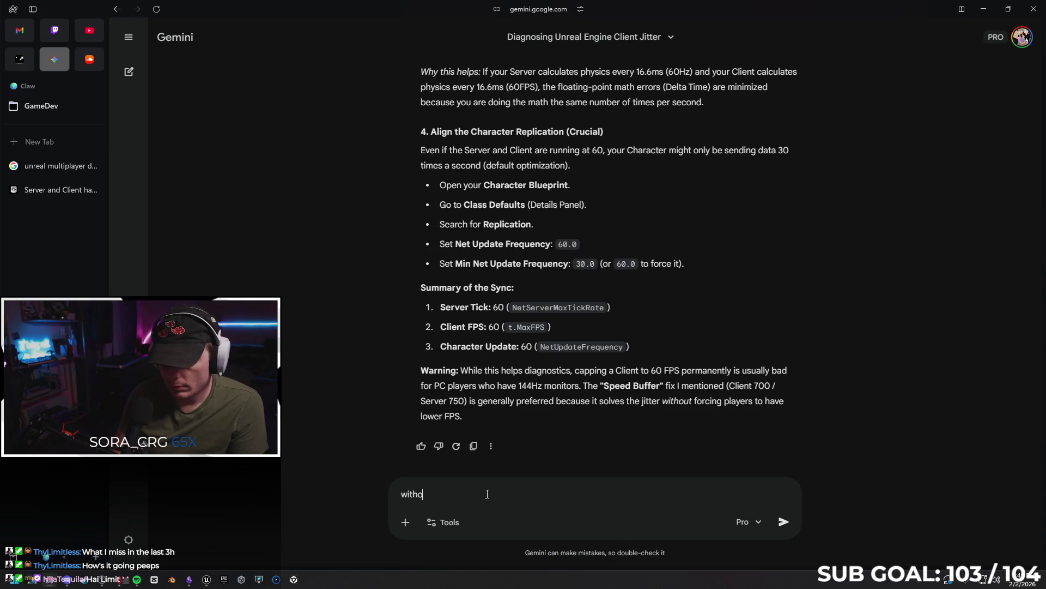
text(ut doing a)
text(ny of that, I capped the )
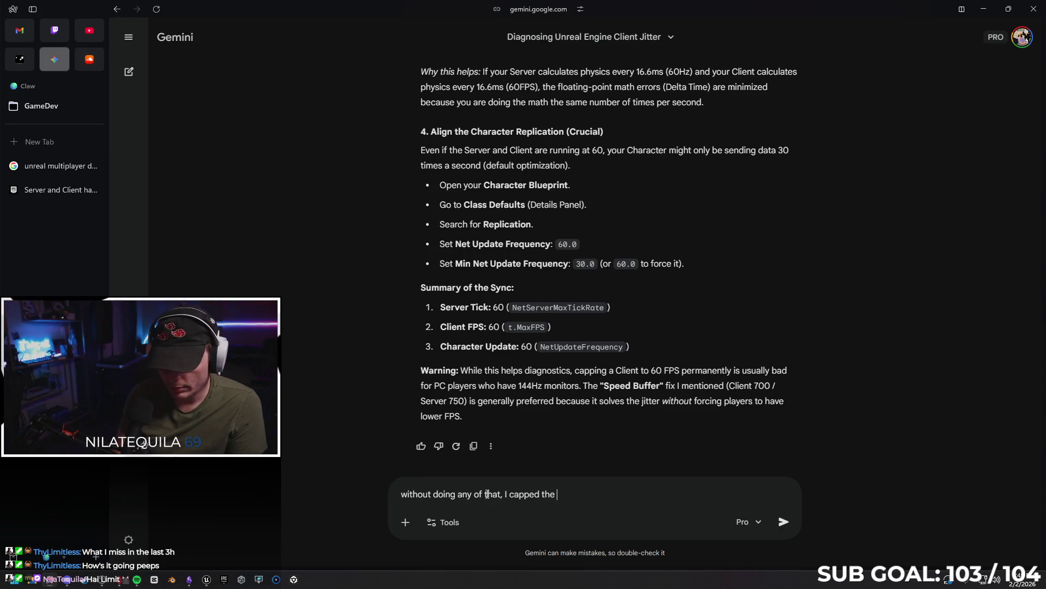
text(framerate to 60fps and it fixed)
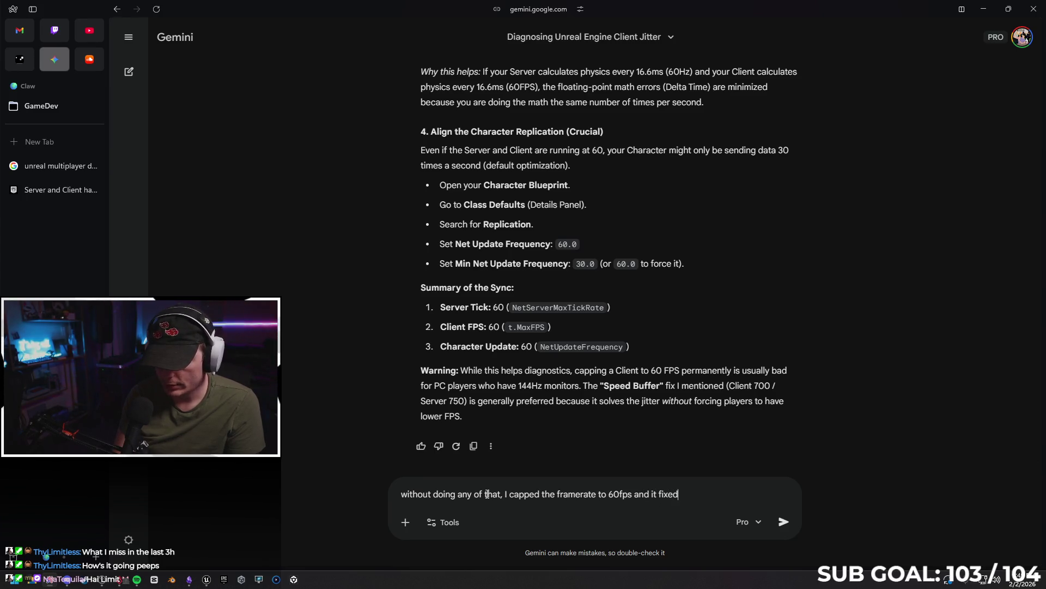
text( the issue.)
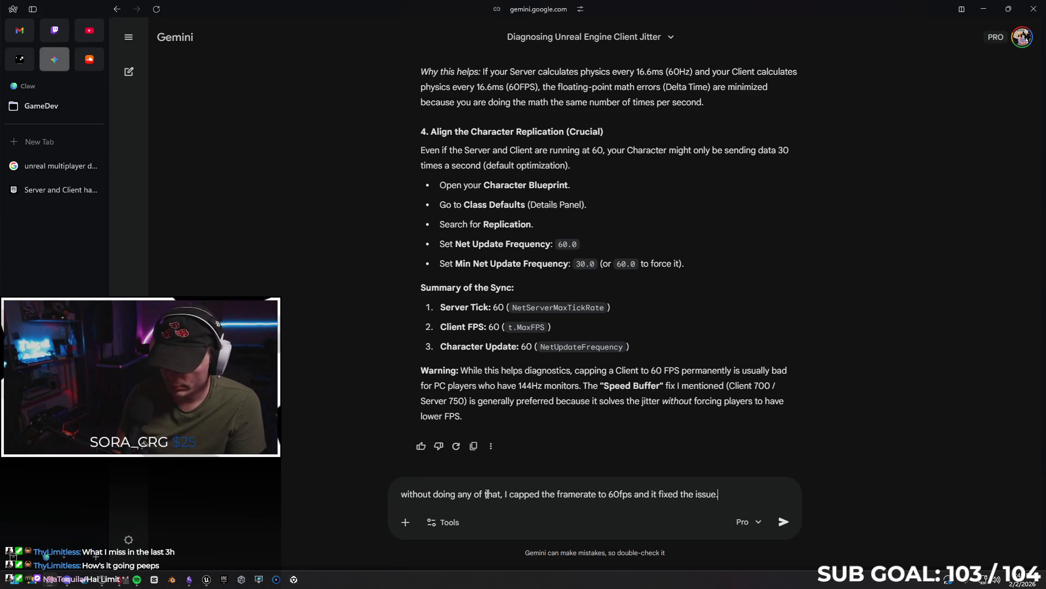
key(shift+Return)
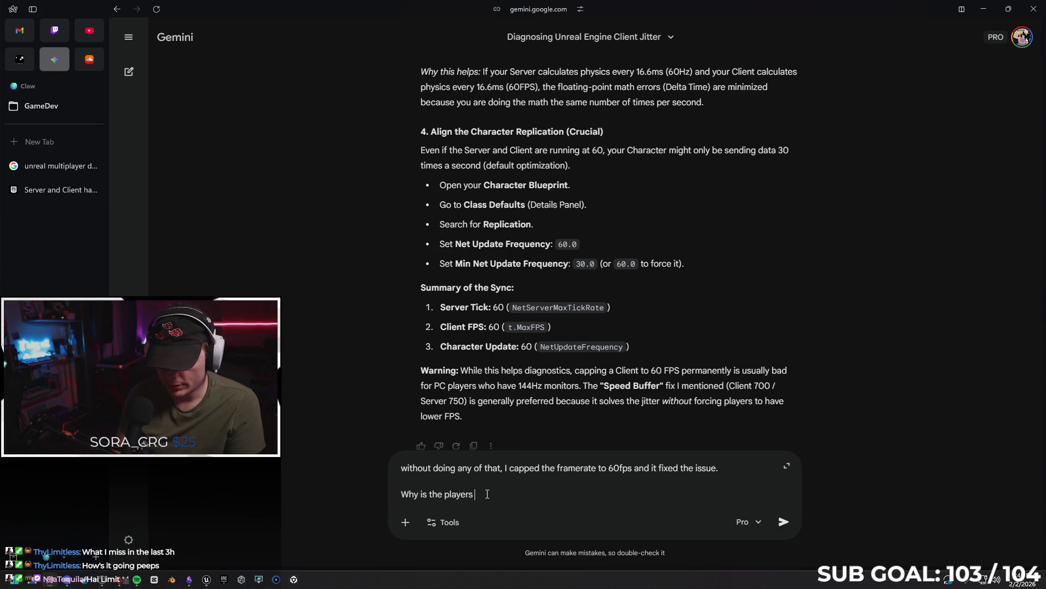
text(speed framerate dependent?)
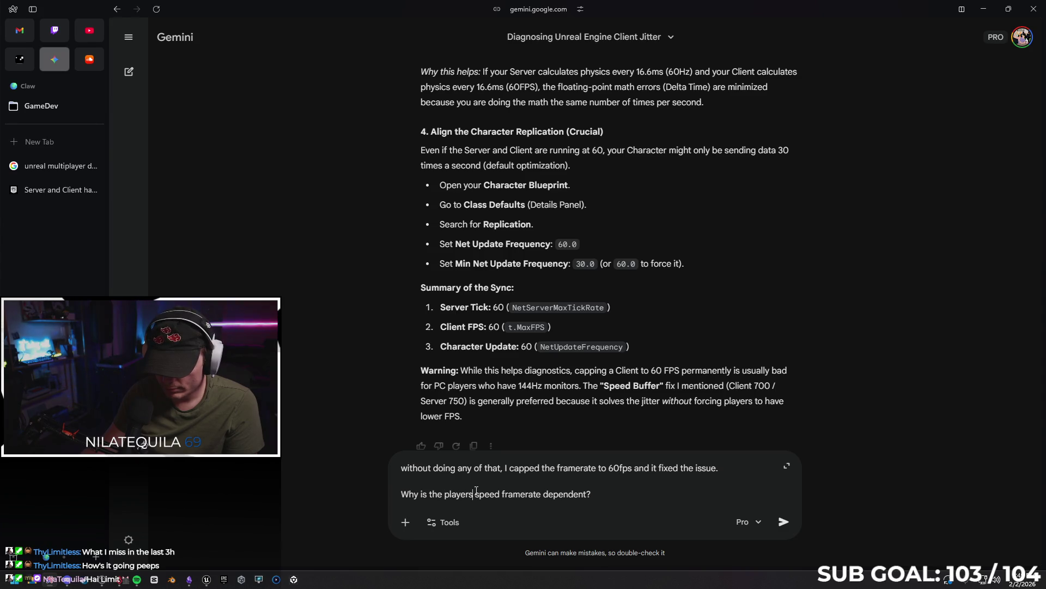
text(client)
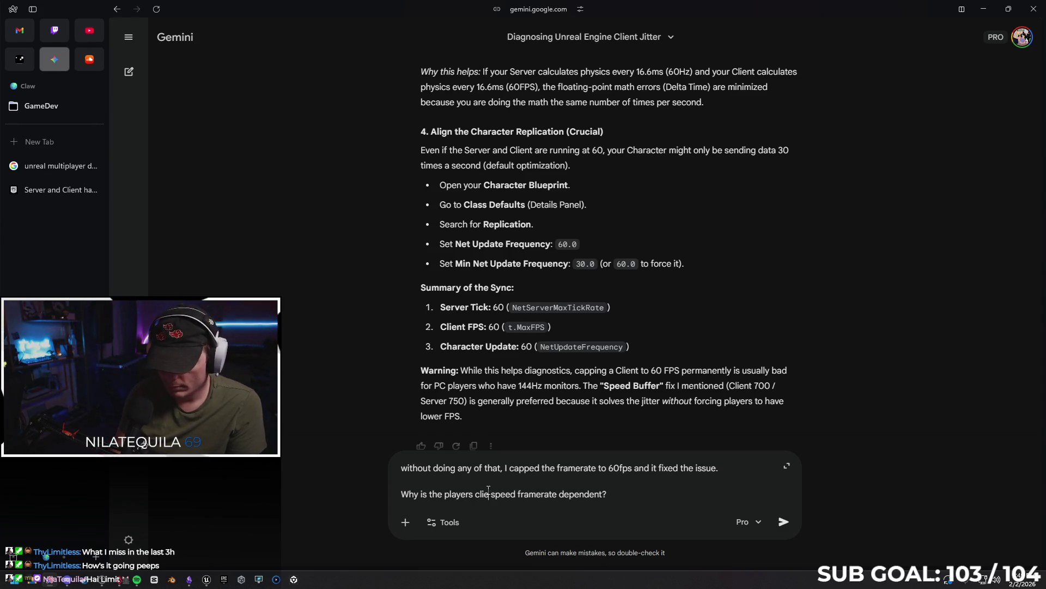
click(784, 522)
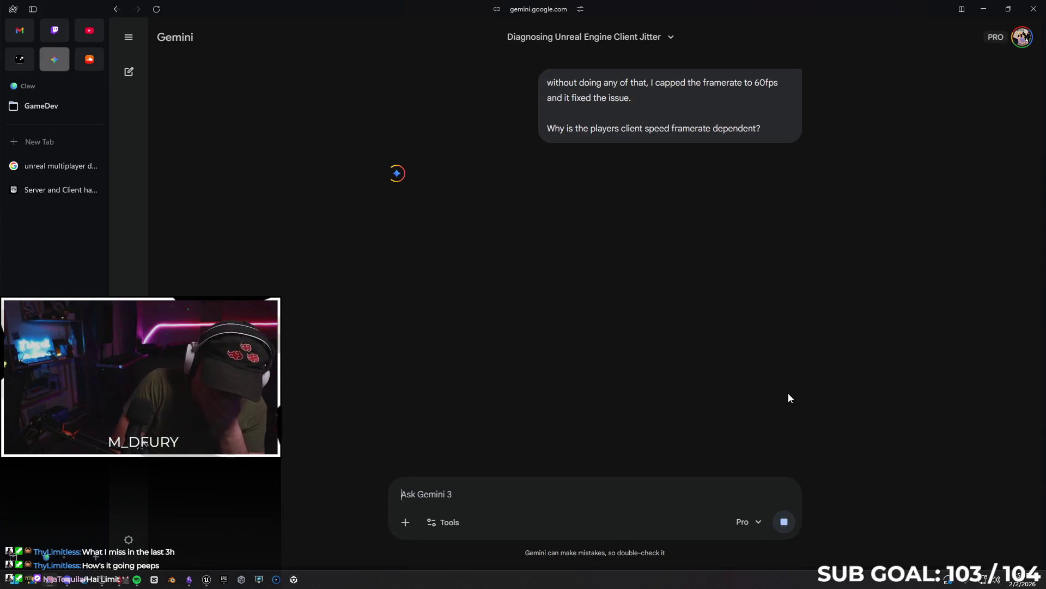
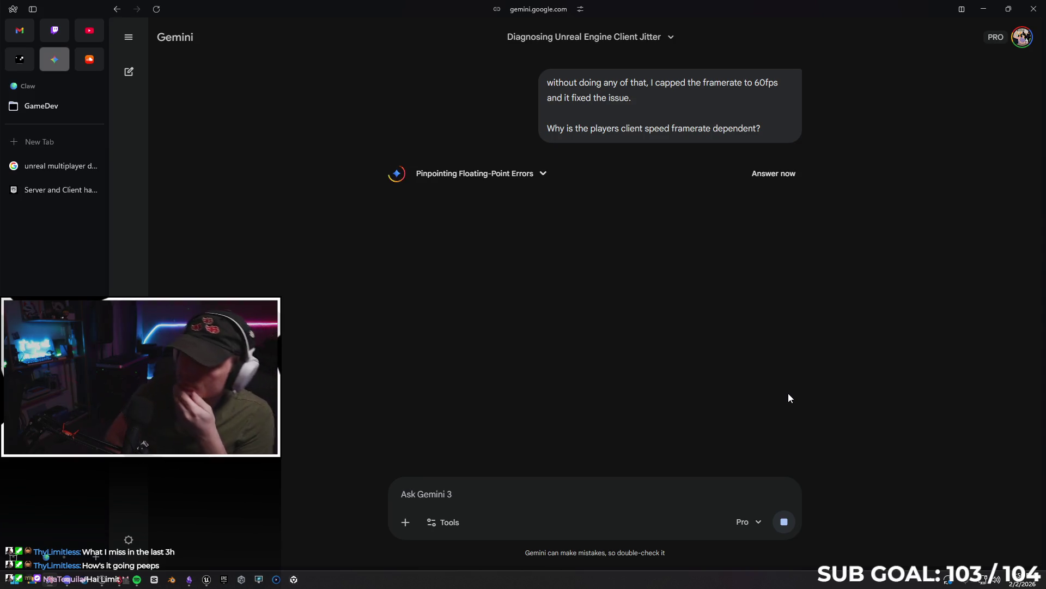
- Bring Gemini back and read its reply on why client speed depends on framerate
click(983, 9)
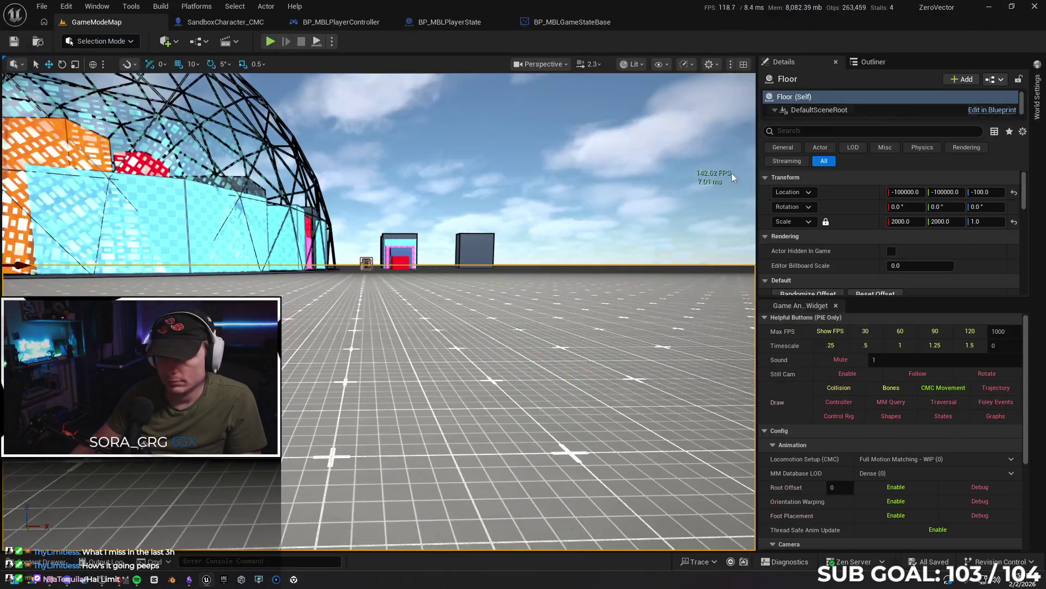
click(241, 579)
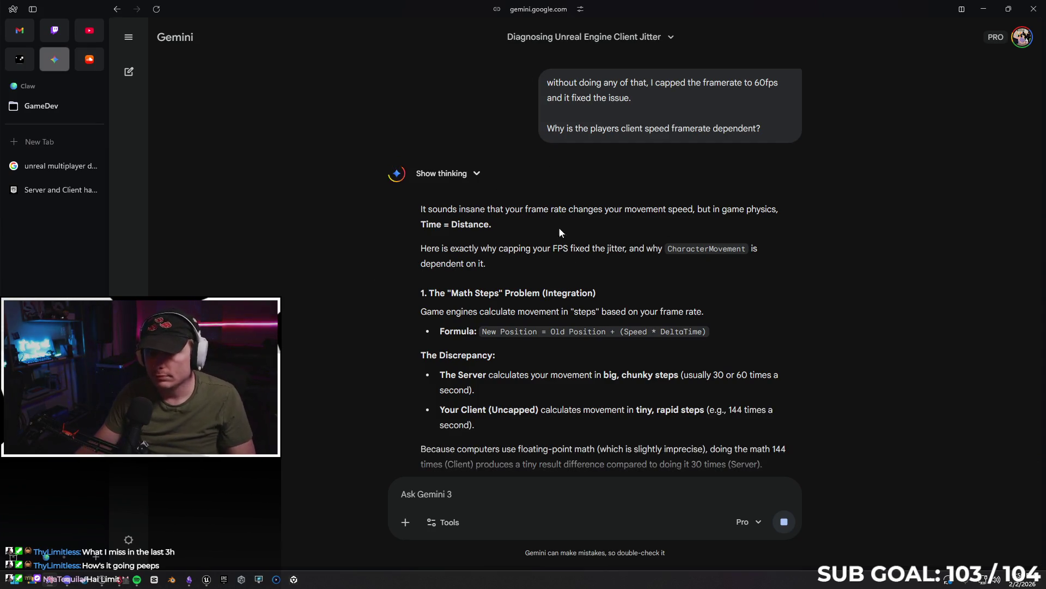
scroll(469, 264, down, 2)
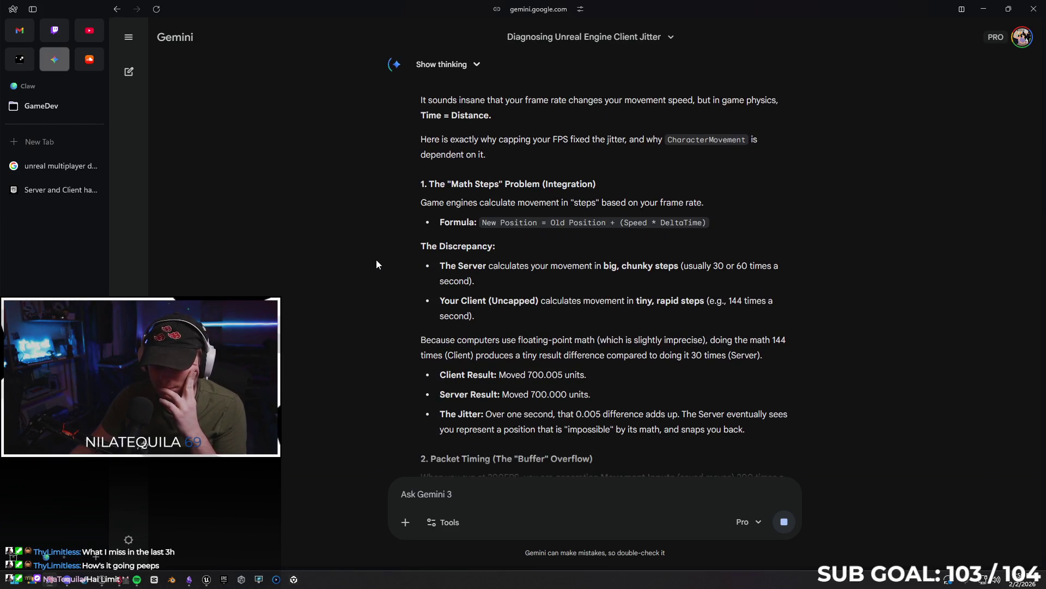
scroll(396, 248, down, 4)
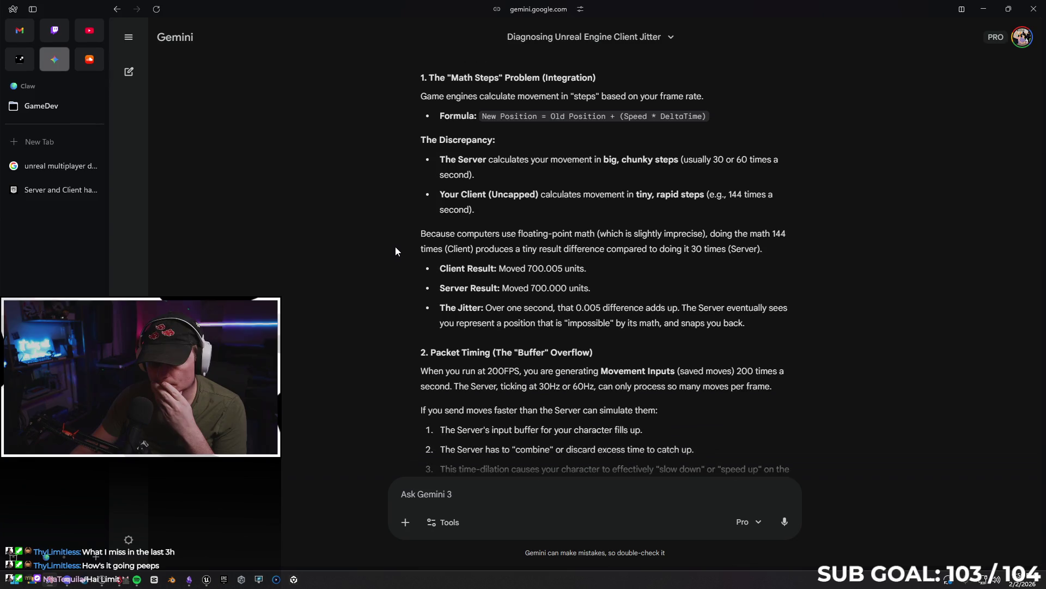
scroll(388, 254, down, 4)
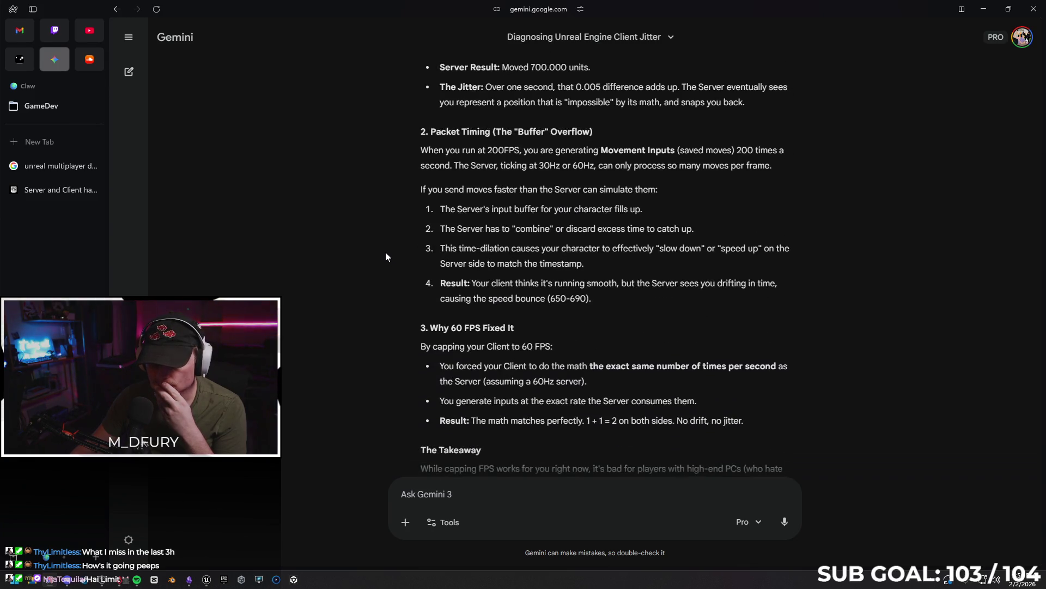
scroll(384, 257, down, 1)
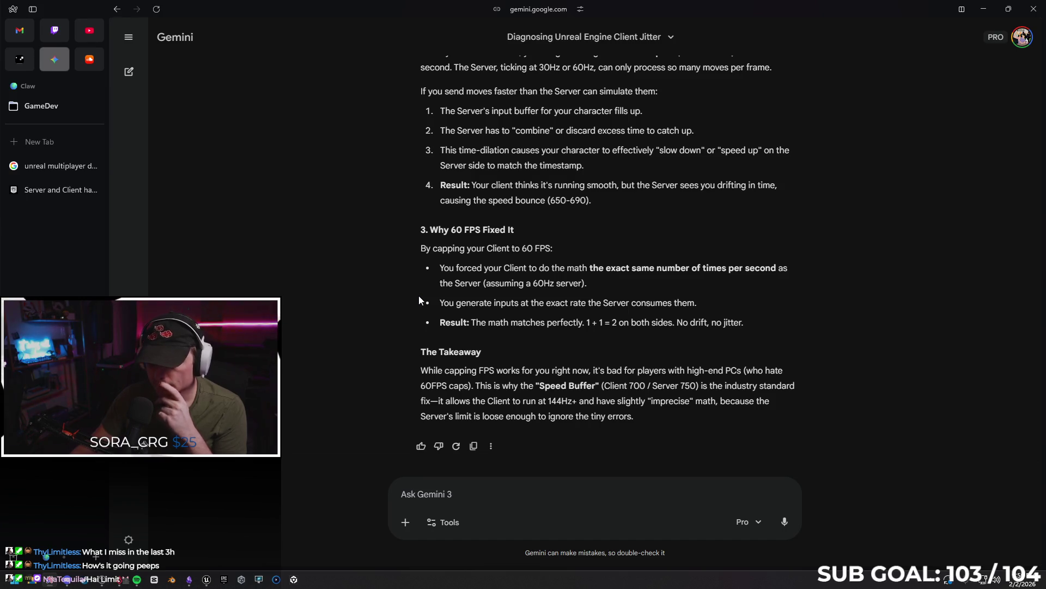
scroll(416, 301, up, 3)
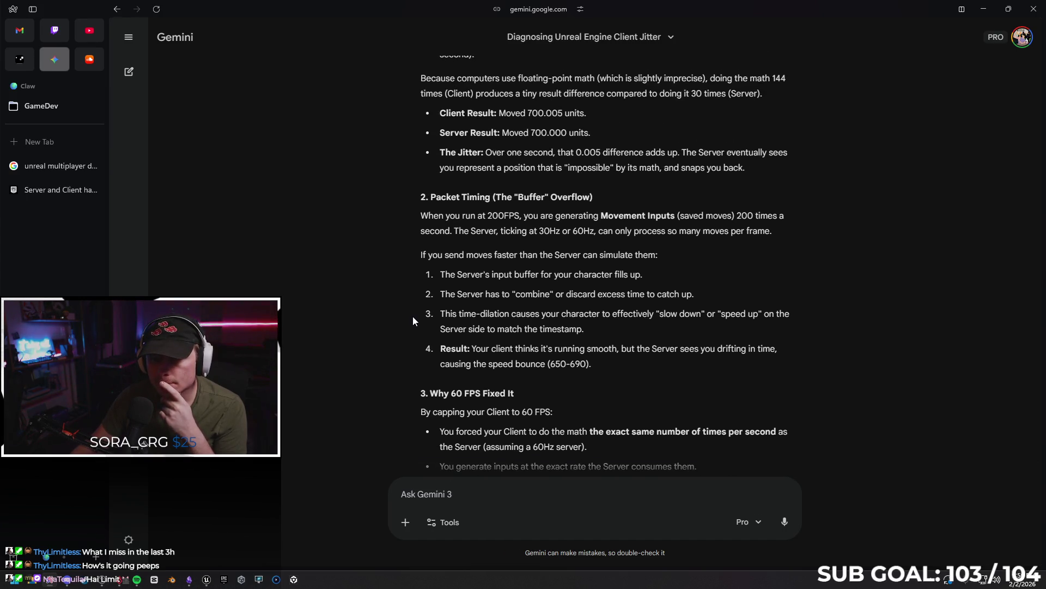
scroll(411, 316, up, 2)
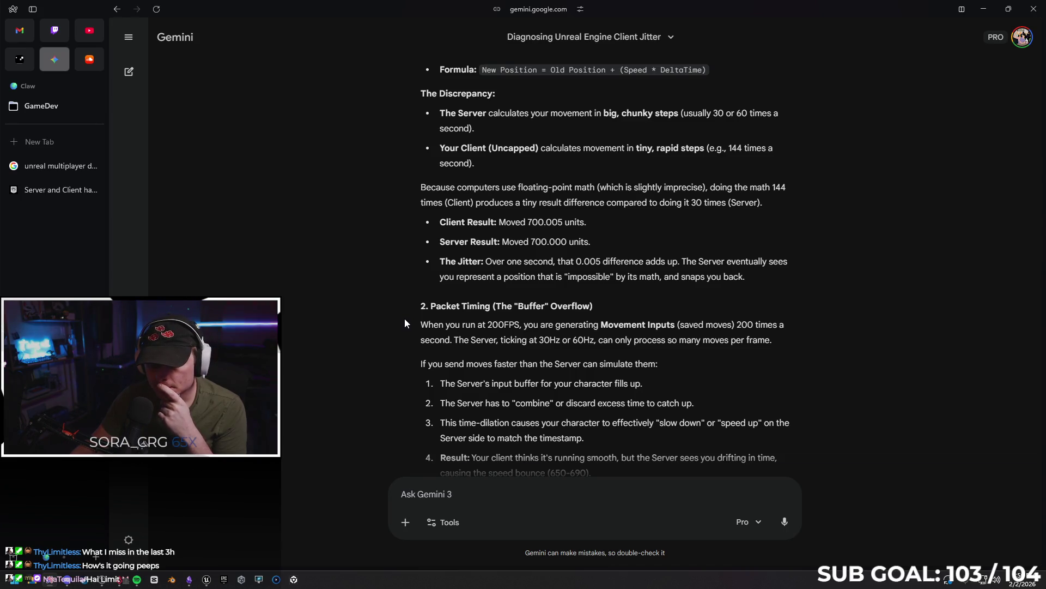
scroll(404, 322, up, 1)
scroll(407, 318, up, 15)
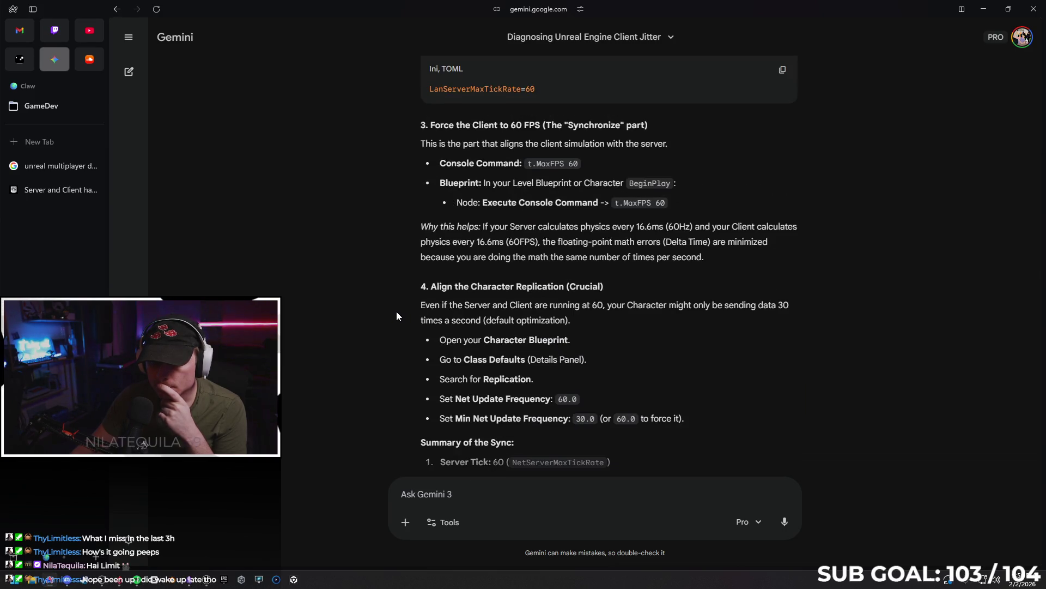
- Highlight the 0.016667 Max Substep Delta Time value in Gemini's substepping fix
scroll(391, 307, down, 1)
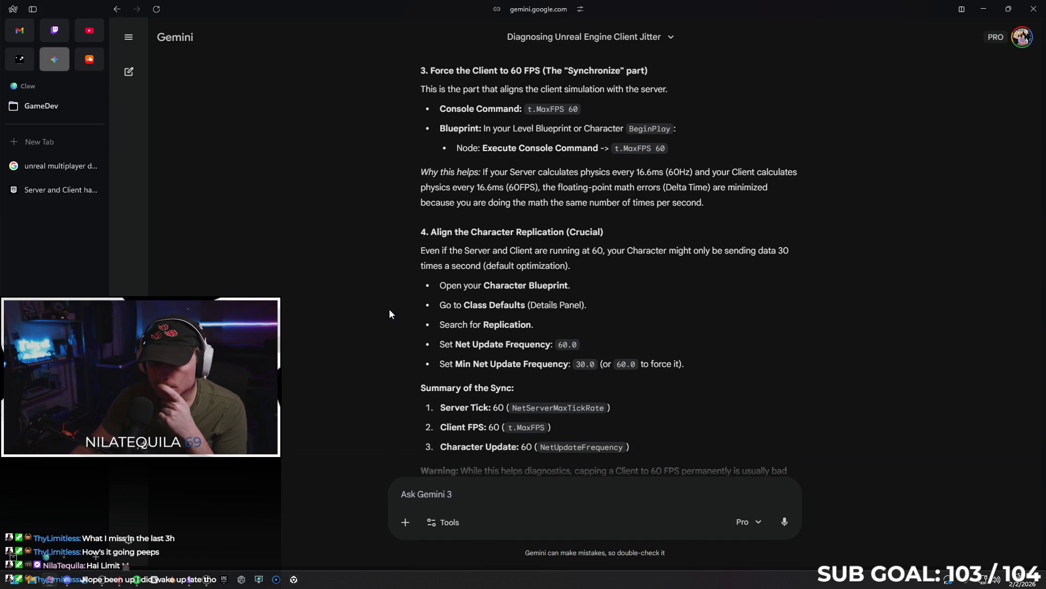
scroll(388, 311, down, 1)
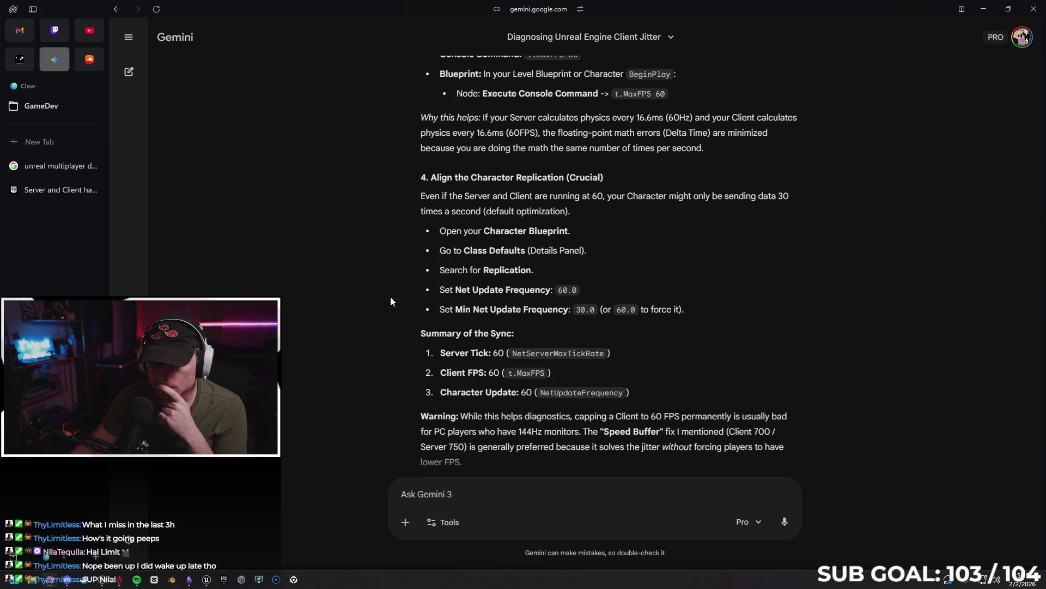
scroll(391, 299, down, 15)
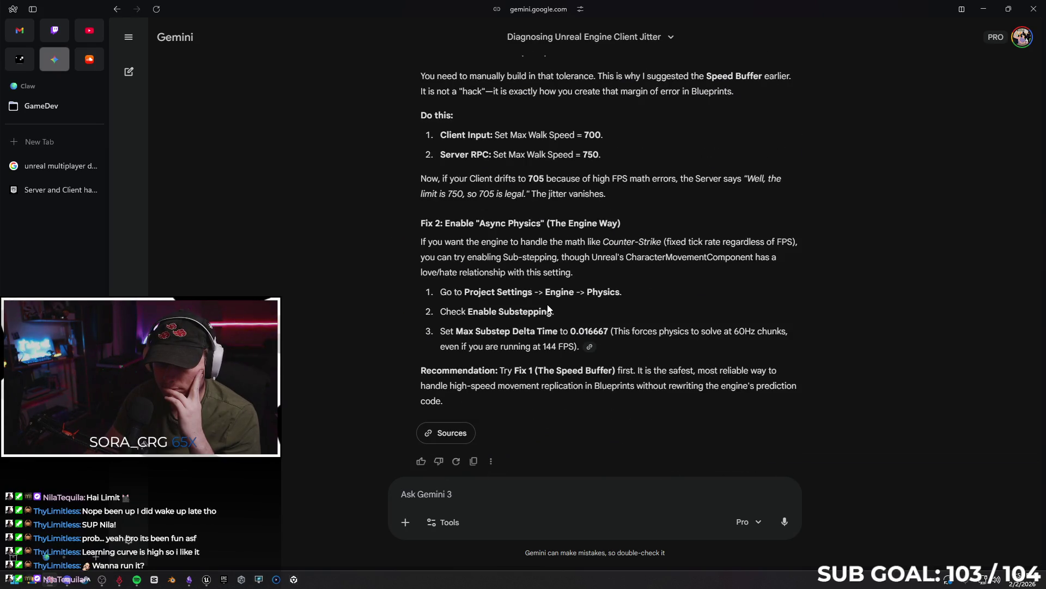
drag(605, 332, 571, 331)
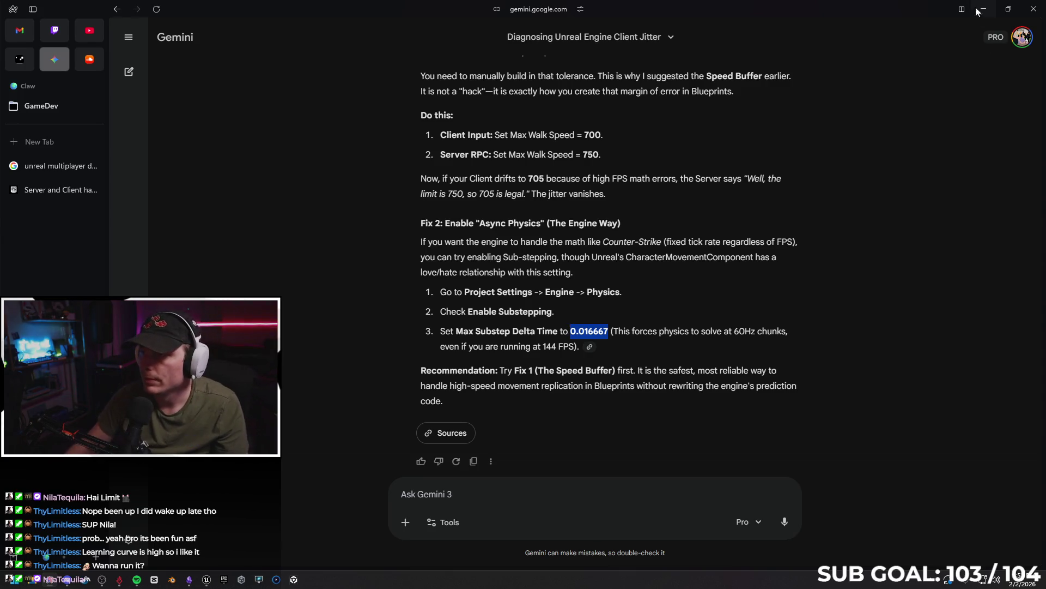
key(alt+Tab)
- Open Project Settings and filter for 'sub' to find the physics substepping options
click(66, 6)
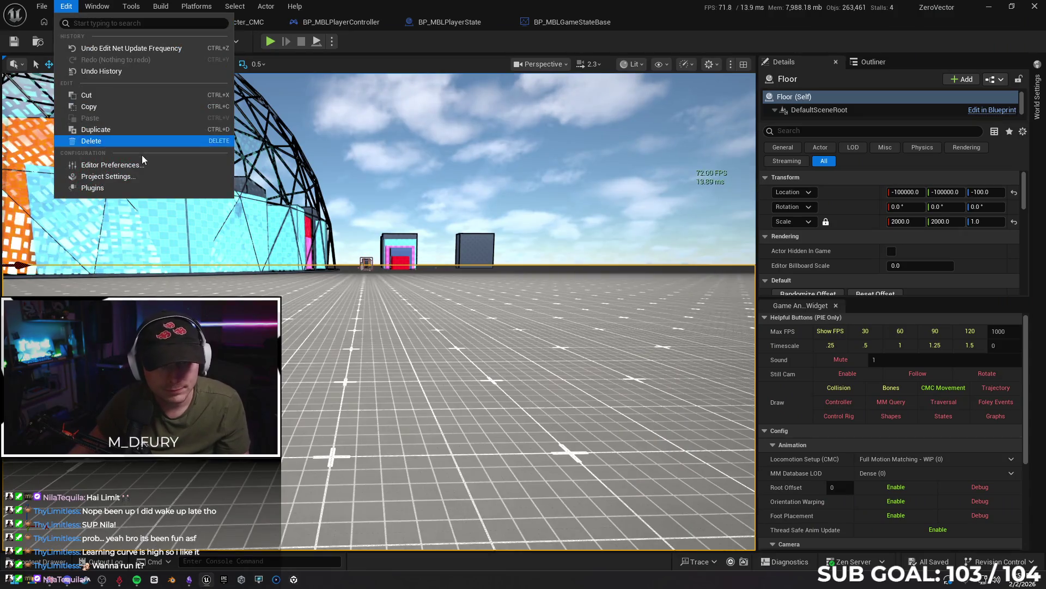
click(142, 174)
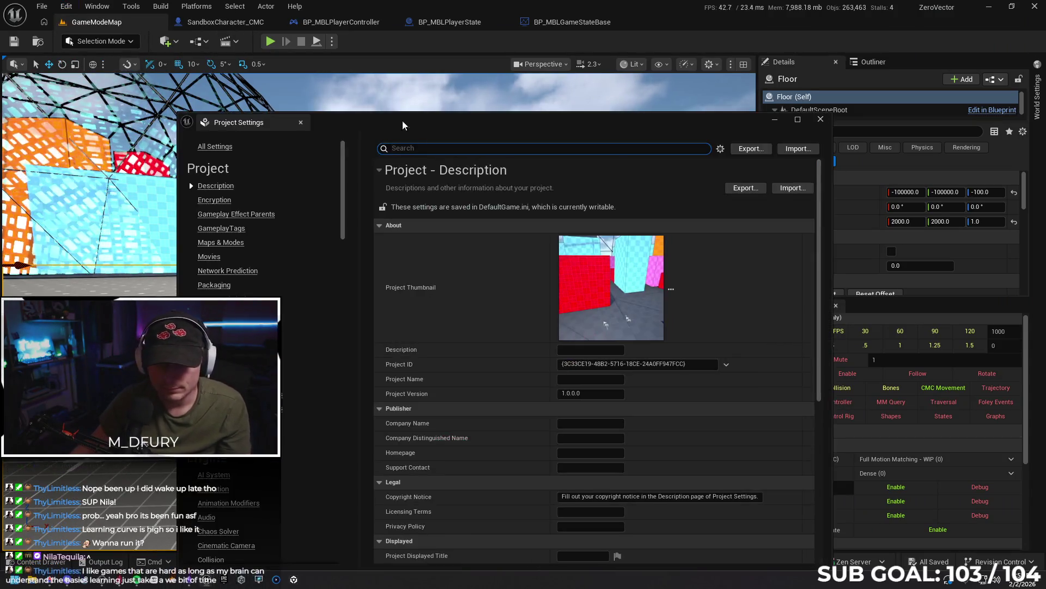
click(415, 147)
text(sub)
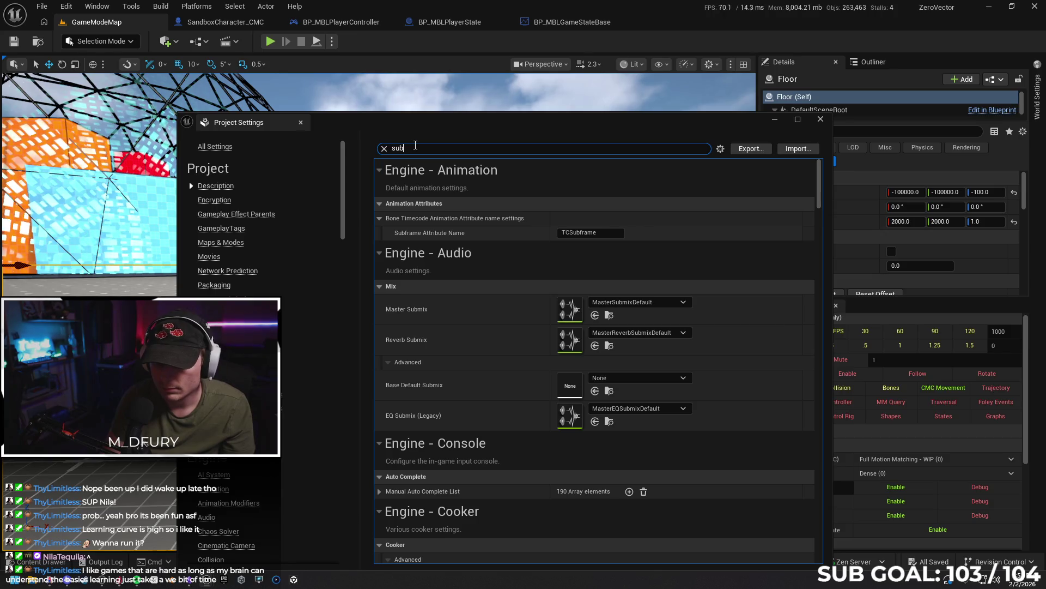
scroll(463, 425, down, 3)
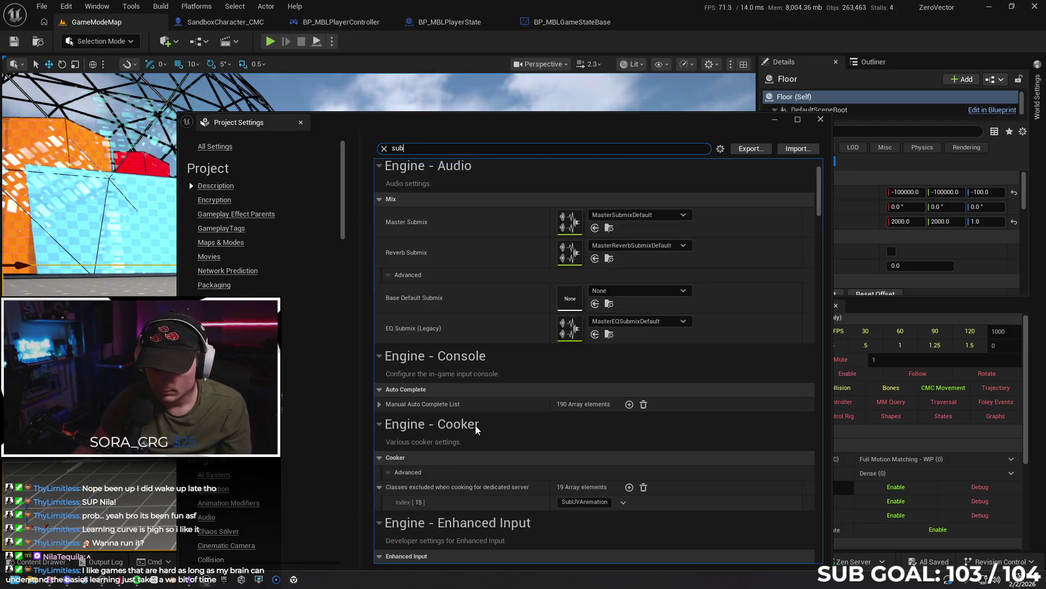
scroll(527, 401, down, 3)
scroll(520, 388, down, 3)
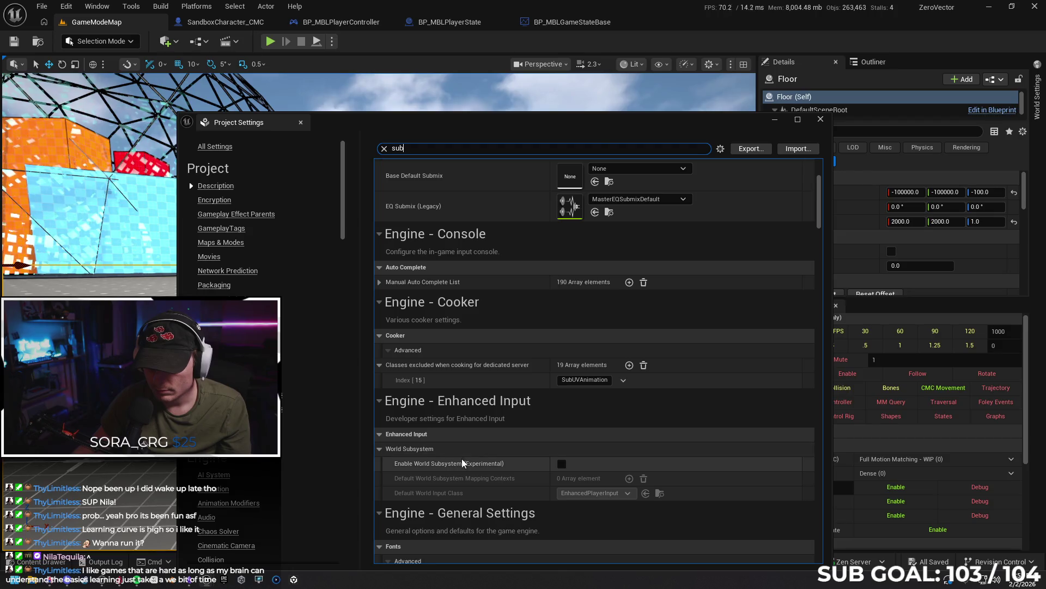
scroll(468, 383, down, 4)
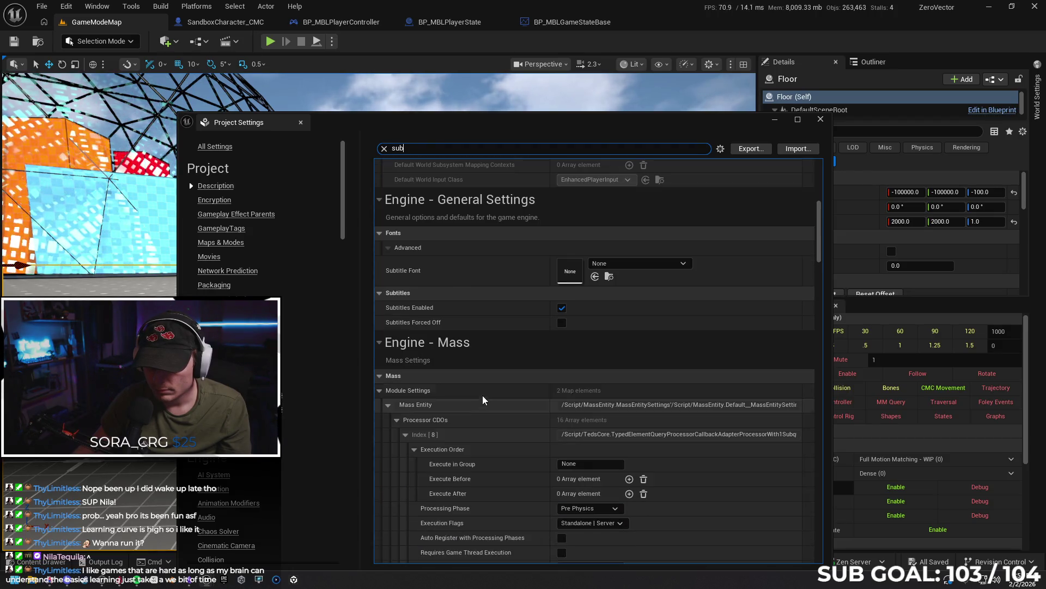
scroll(485, 352, down, 5)
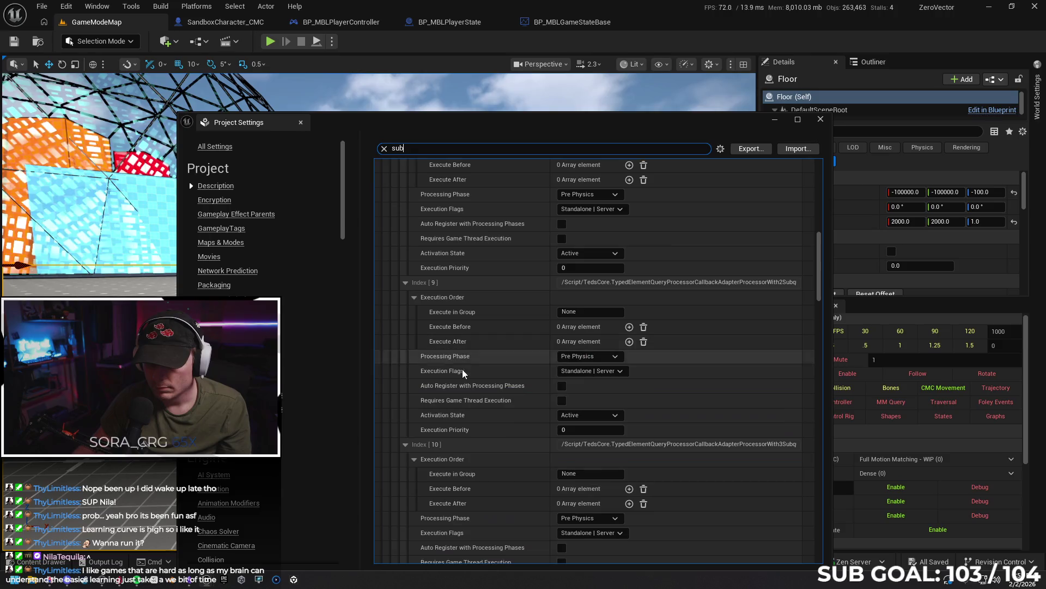
drag(820, 285, 800, 440)
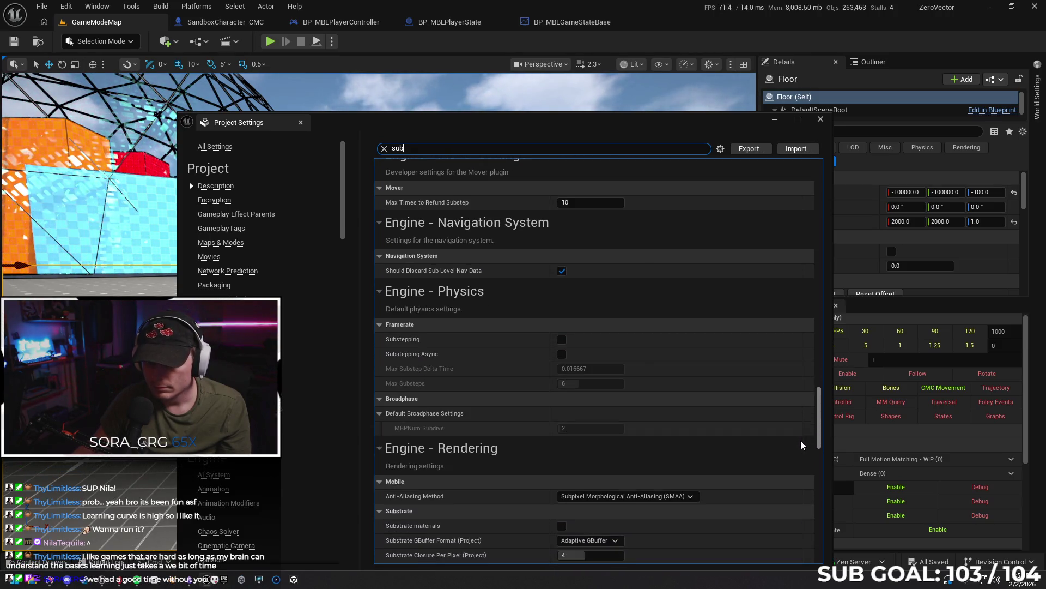
- Enable Substepping in Engine - Physics, leaving Substepping Async off, and close the settings
mouse_move(406, 338)
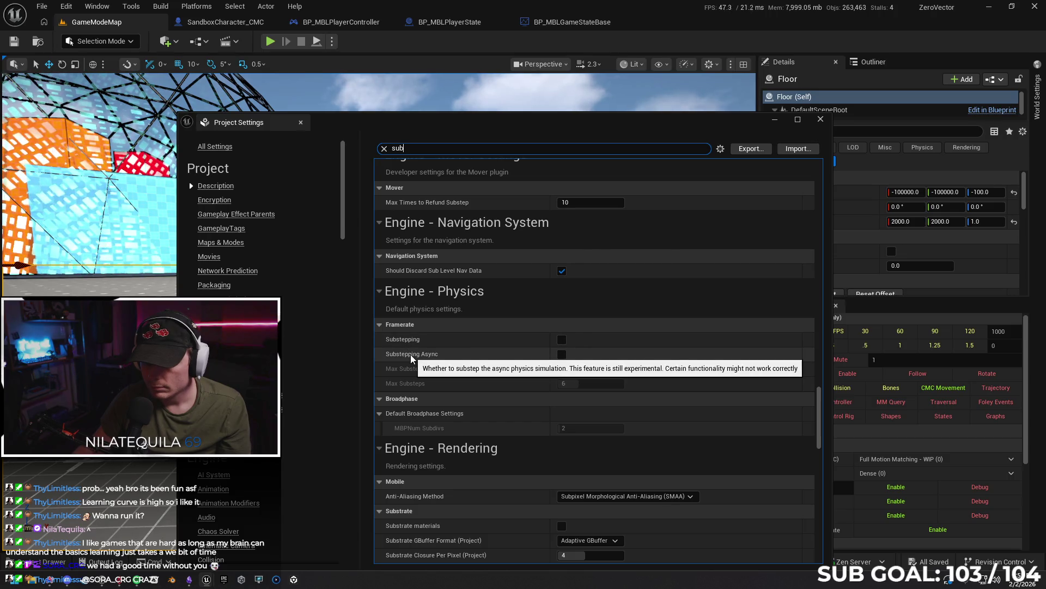
click(561, 355)
click(562, 354)
click(562, 339)
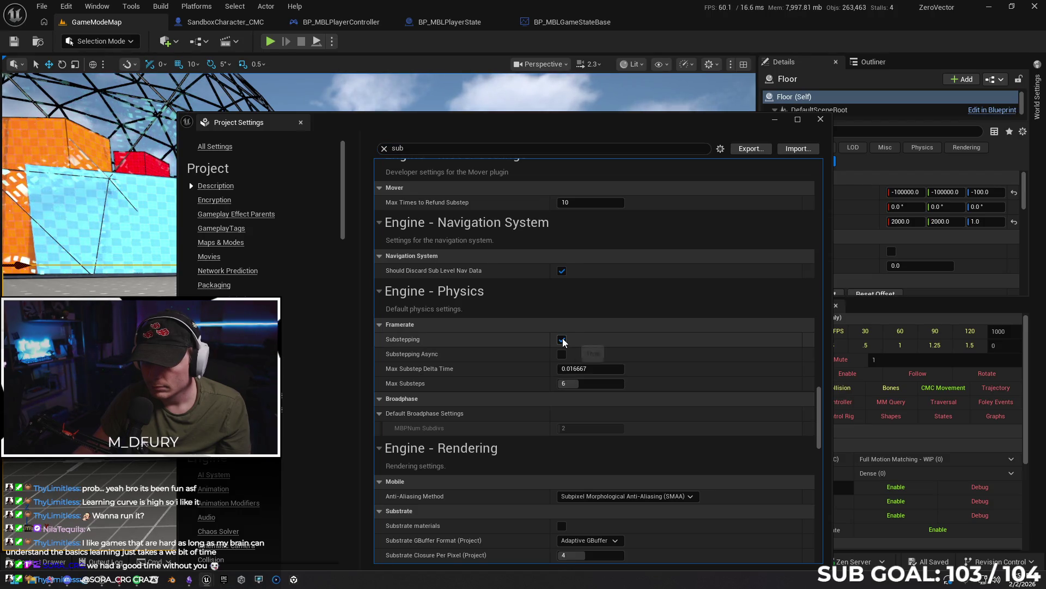
click(302, 122)
- Start a Play From Here session on the floor, then stop it
right_click(428, 385)
click(450, 372)
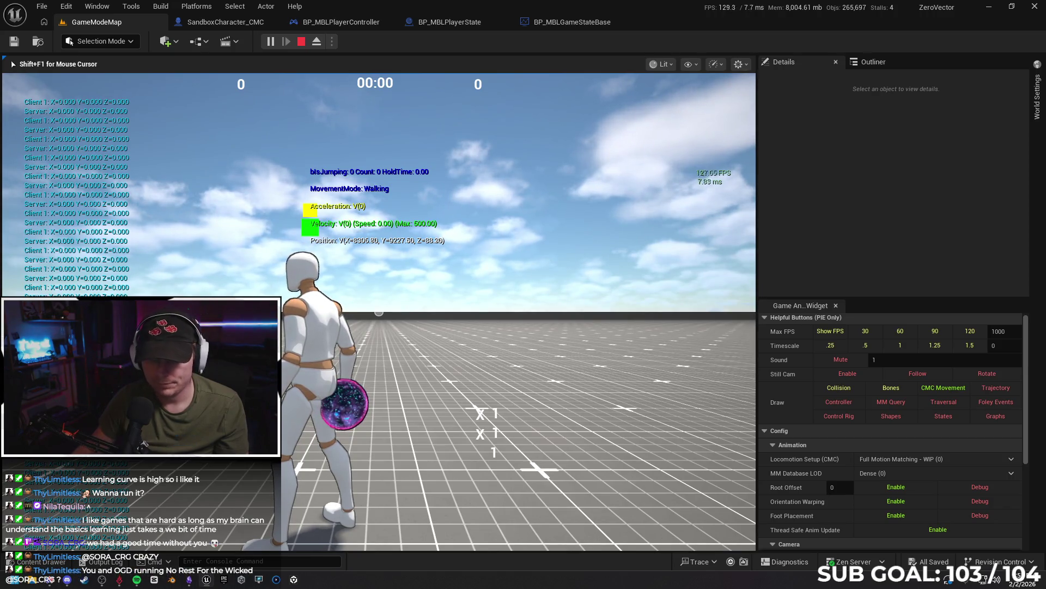
key(Escape)
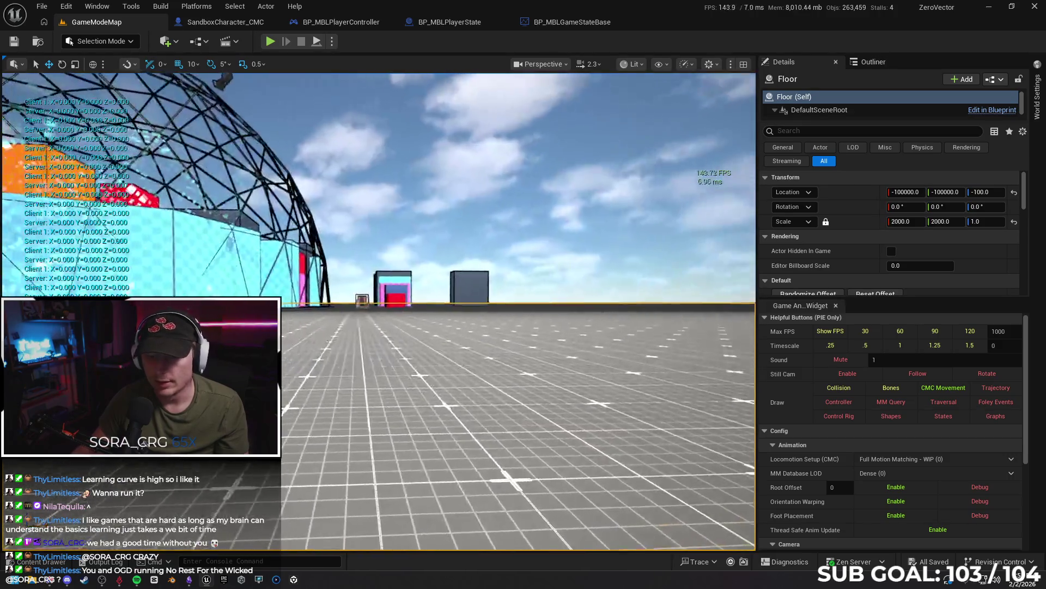
- Play from another floor spot, run the character forward, then stop the test
right_click(342, 388)
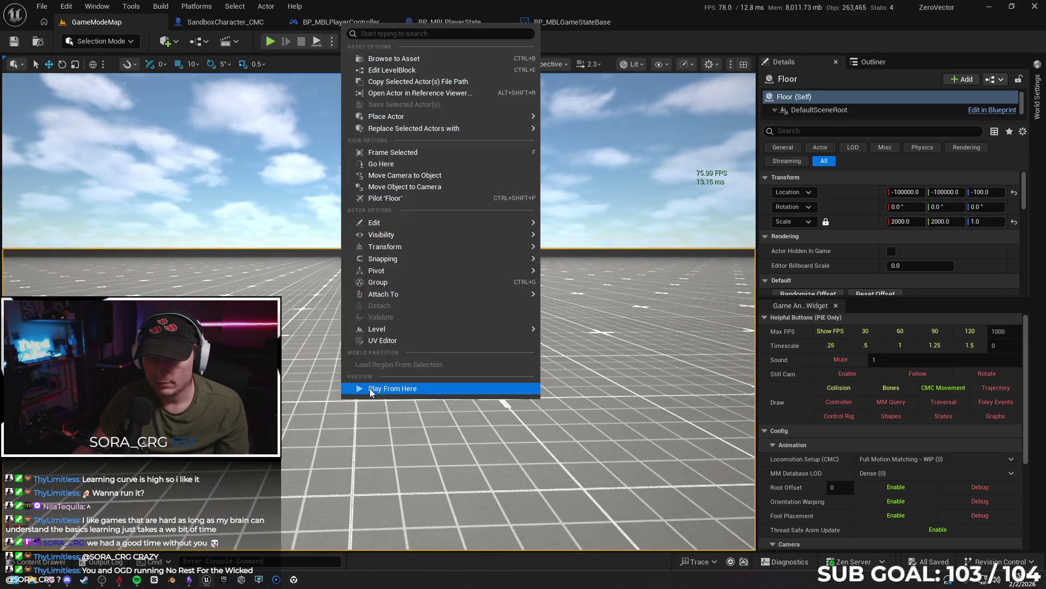
click(369, 388)
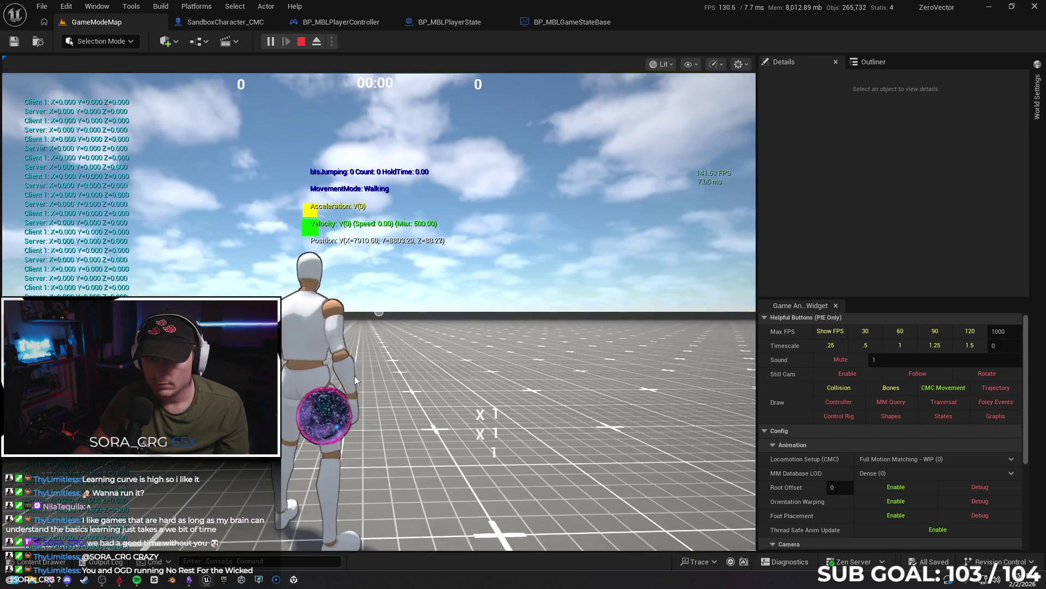
click(354, 375)
key(w)
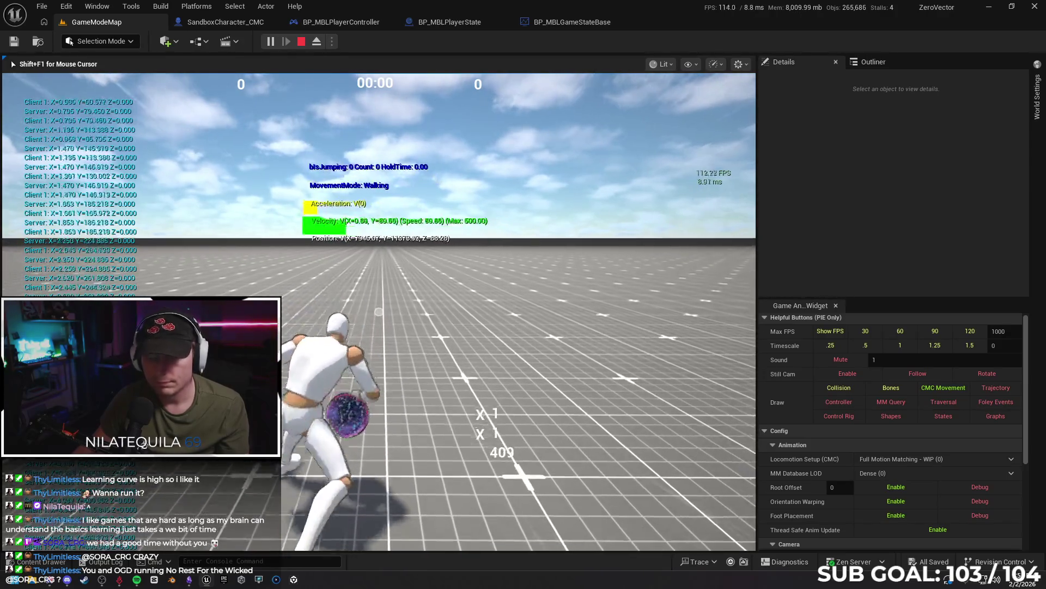
key(Escape)
click(334, 321)
click(62, 8)
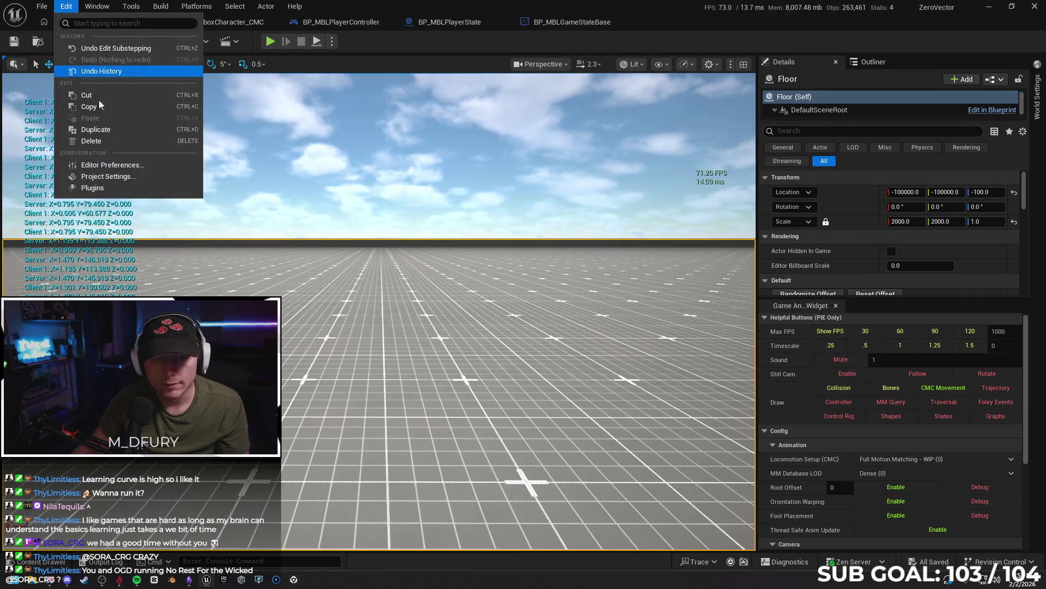
- Reopen Project Settings at Engine - Physics and enable Substepping Async in the Framerate section
click(117, 183)
scroll(262, 218, down, 10)
scroll(262, 355, down, 5)
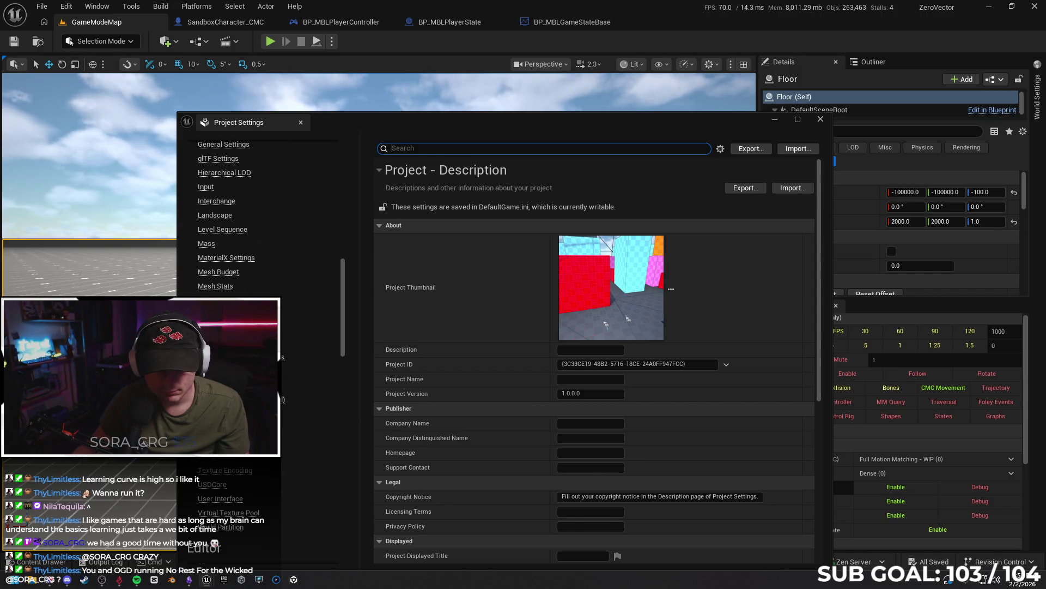
scroll(261, 355, down, 3)
click(213, 301)
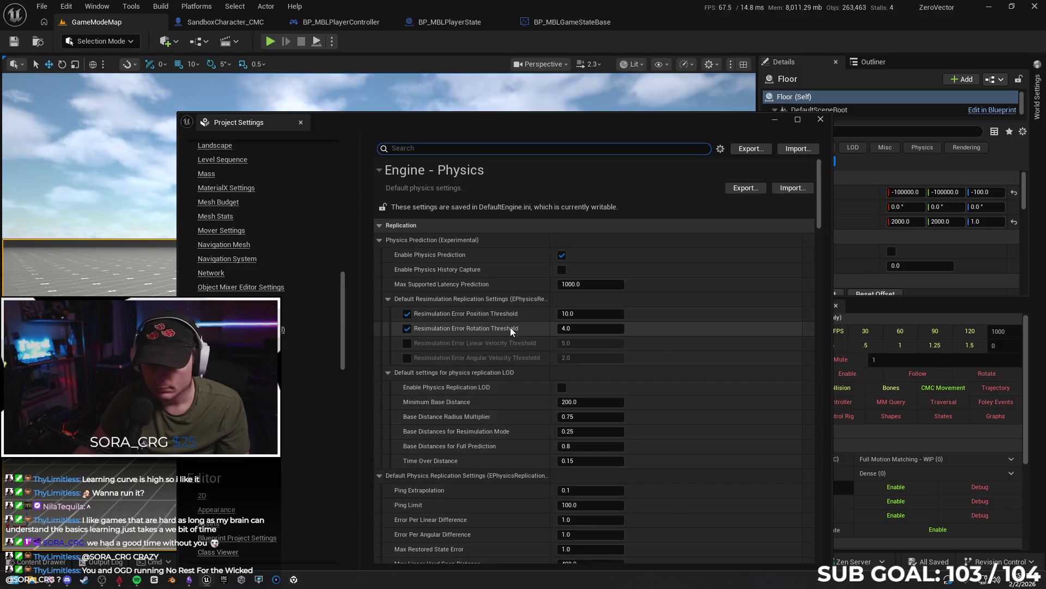
scroll(820, 228, down, 3)
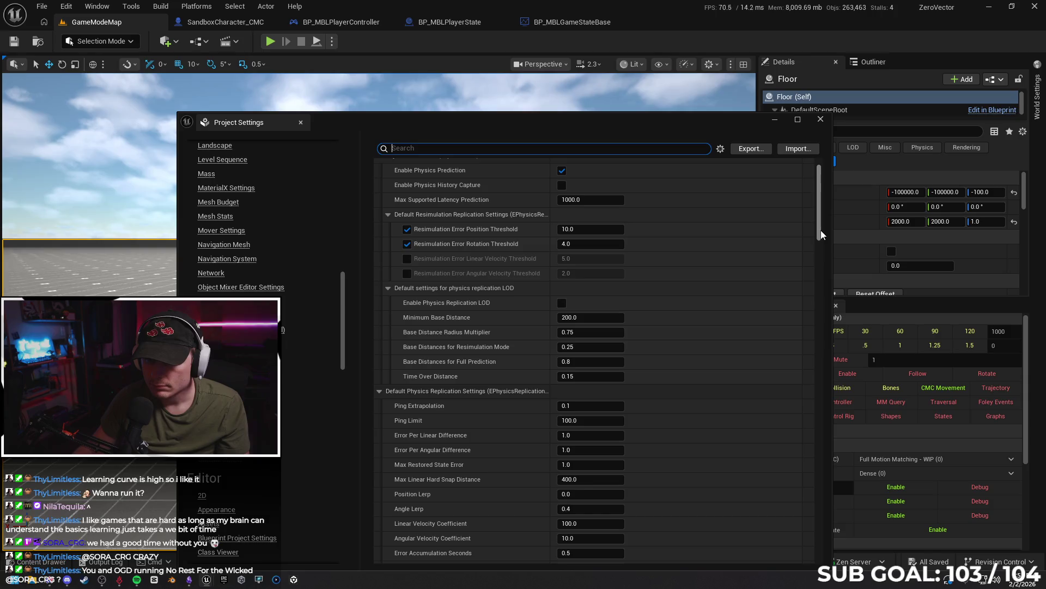
drag(821, 232, 819, 238)
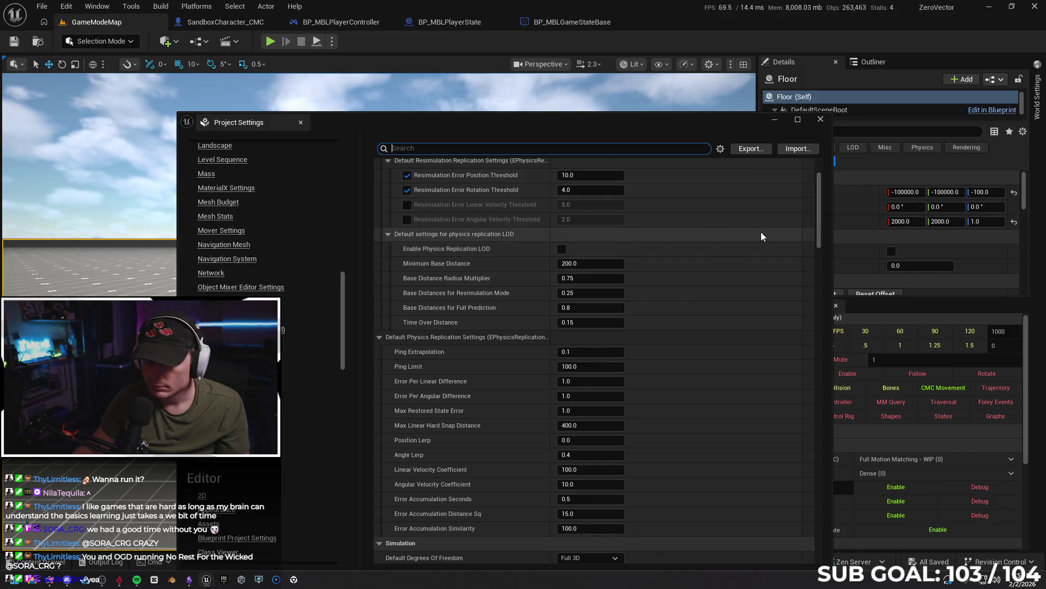
drag(818, 228, 810, 309)
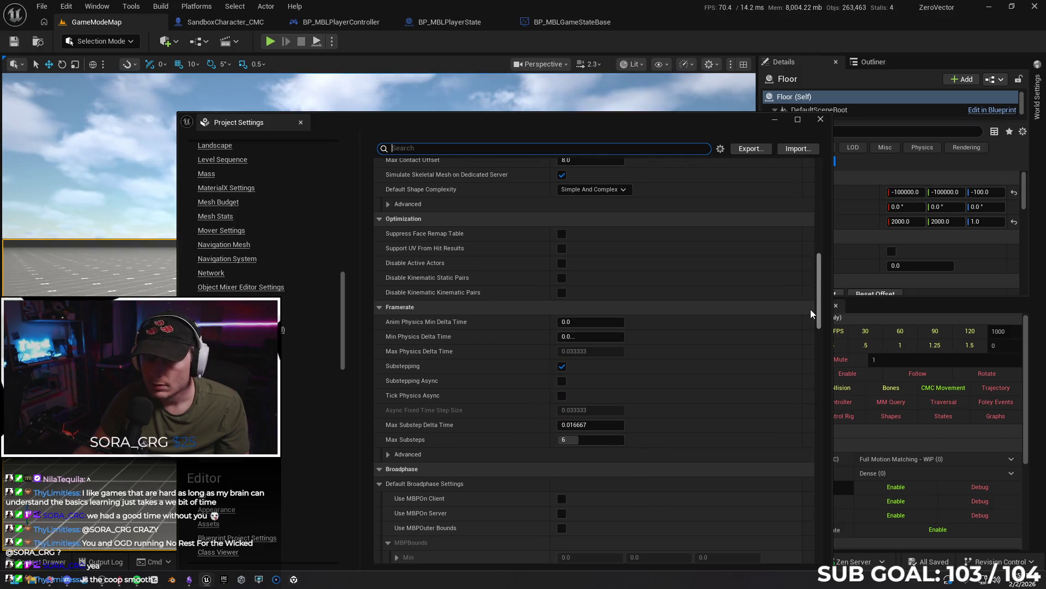
mouse_move(455, 235)
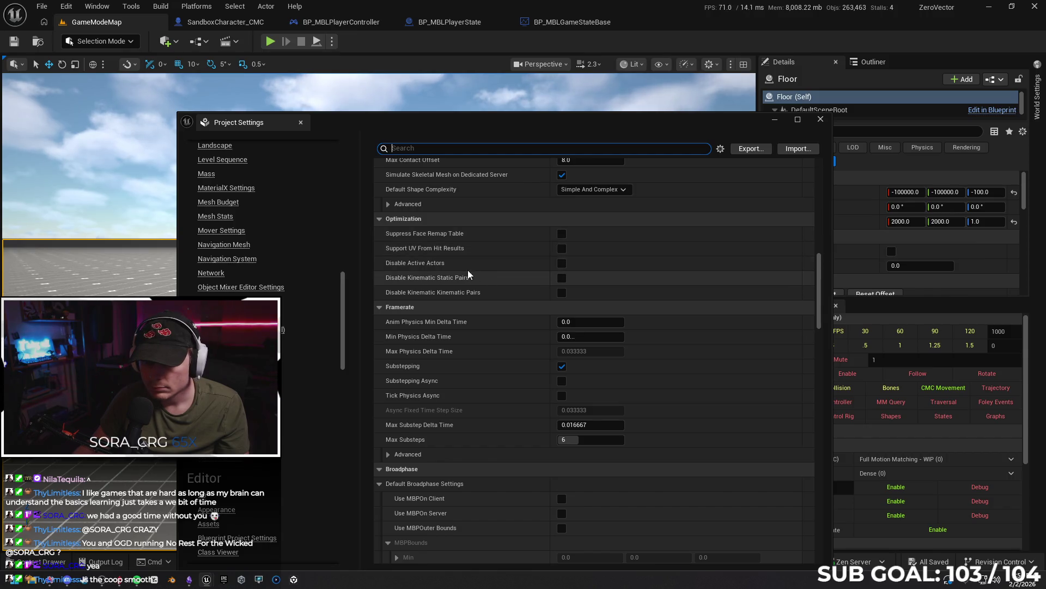
scroll(517, 258, down, 1)
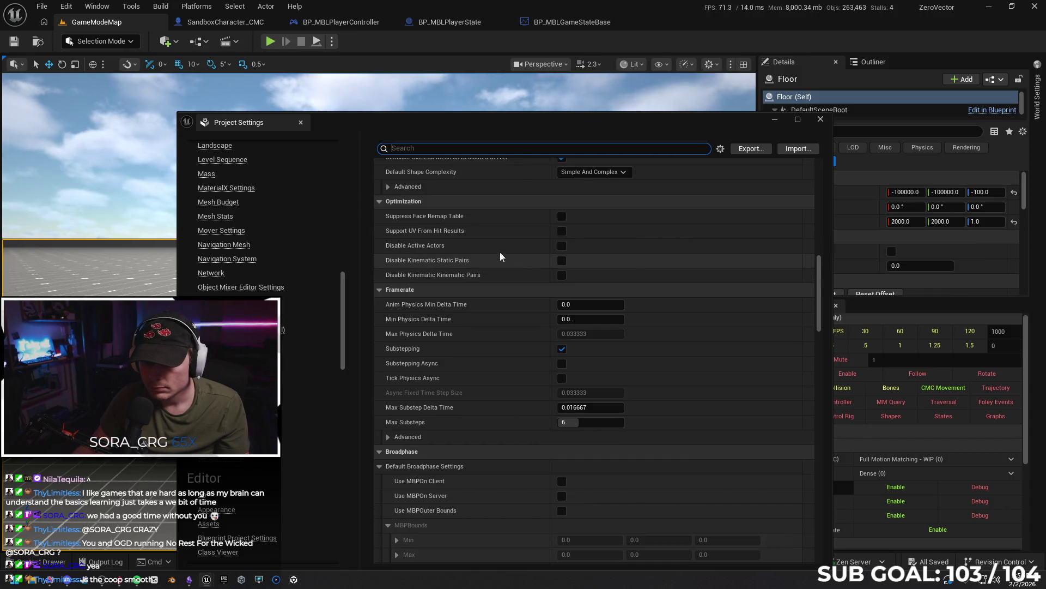
click(562, 364)
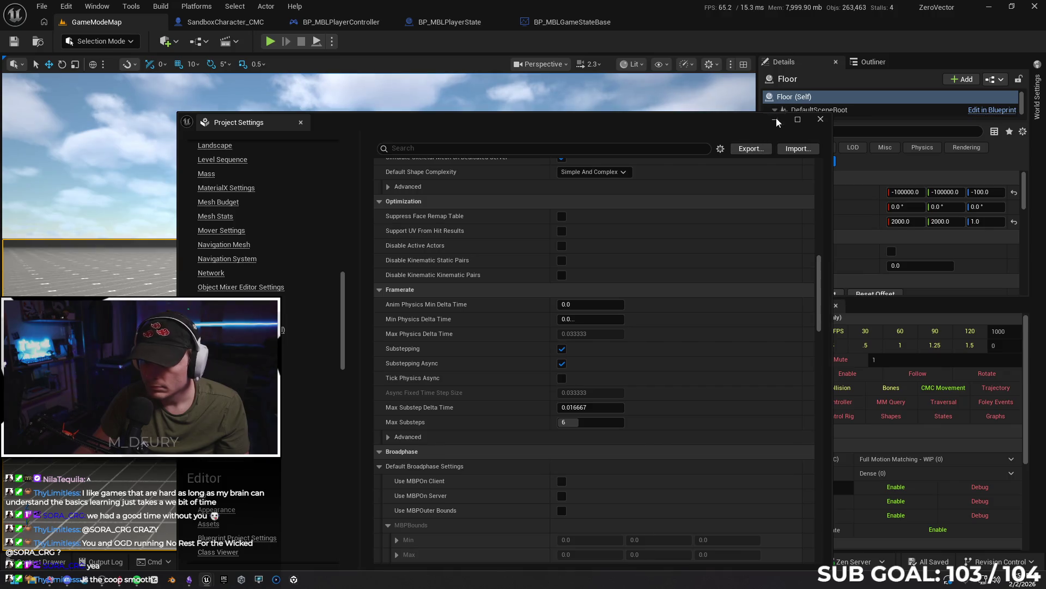
- Minimize Project Settings and play-test running the character forward from the floor
click(775, 119)
right_click(395, 407)
click(419, 393)
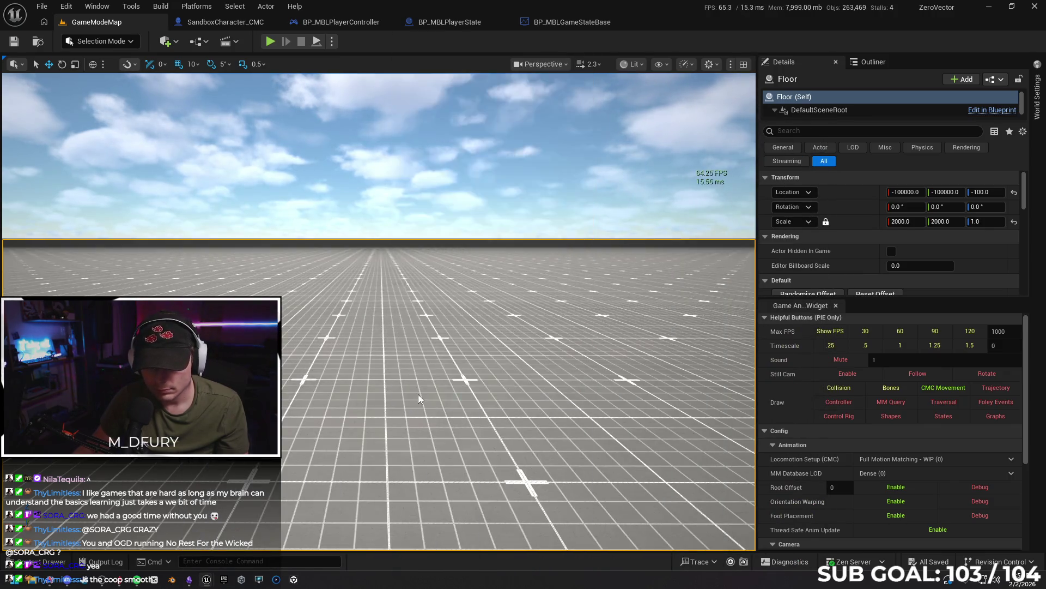
key(w)
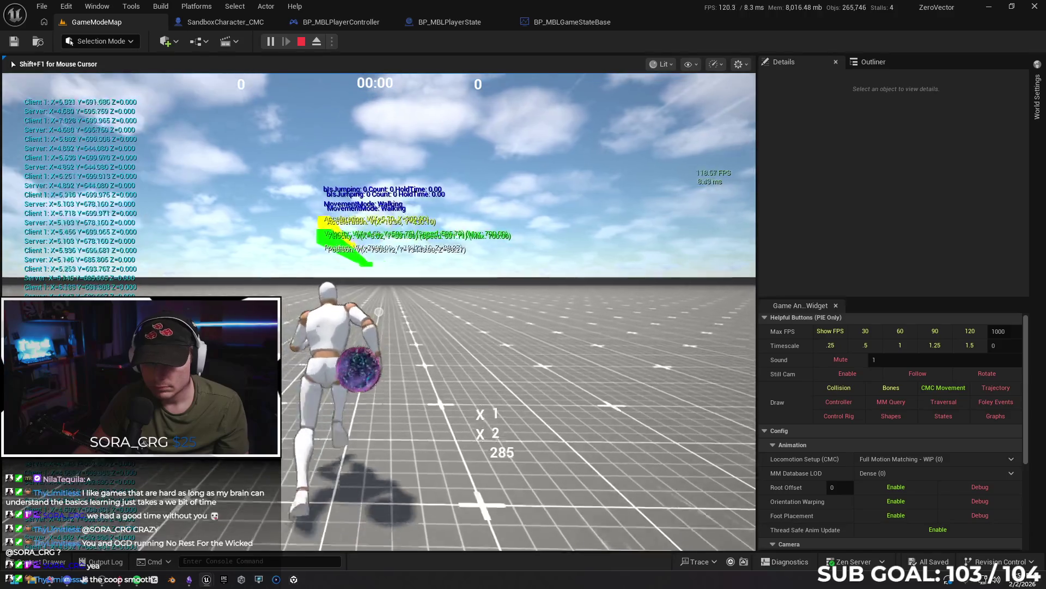
key(Escape)
- Restore Project Settings, enable Tick Physics Async and expand the advanced framerate options
mouse_move(212, 583)
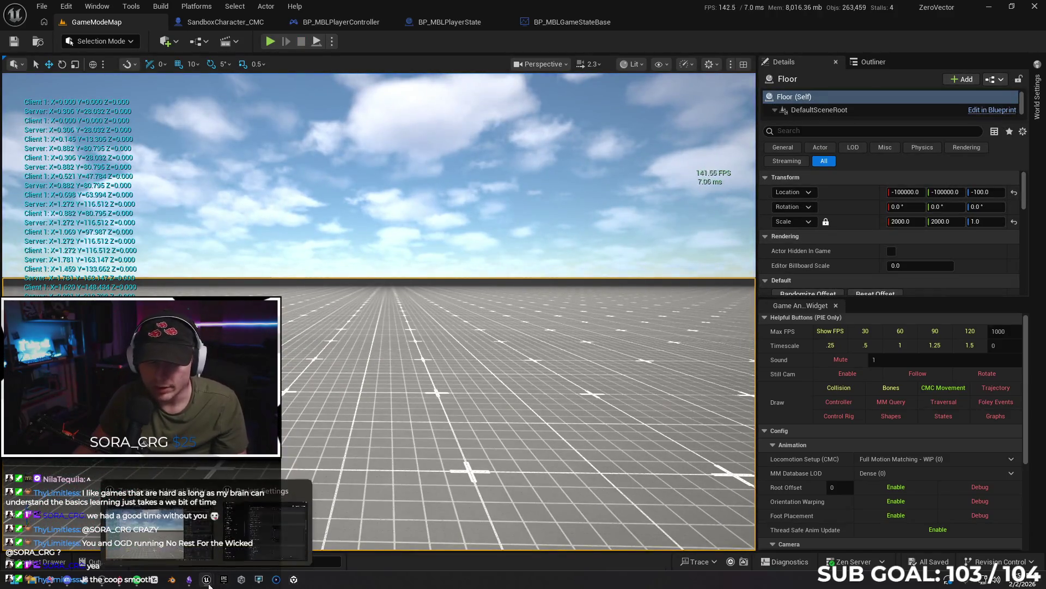
click(285, 518)
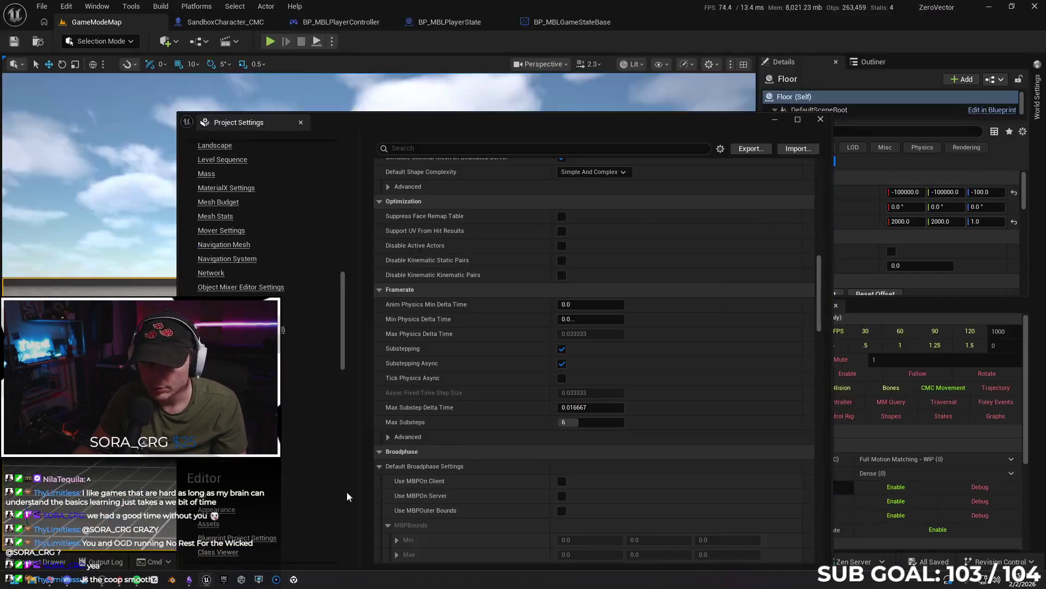
click(562, 378)
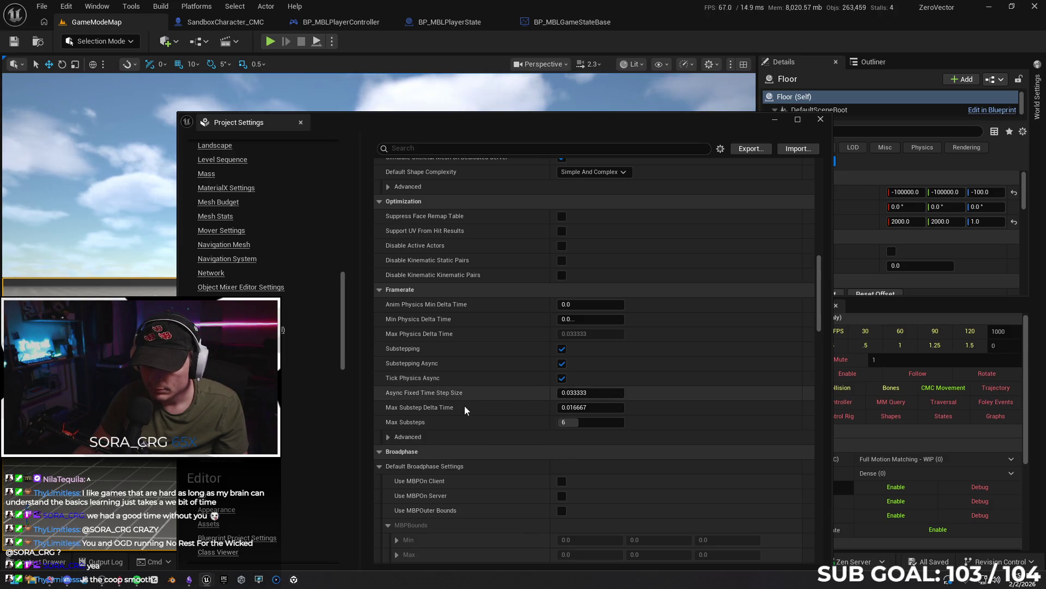
click(397, 437)
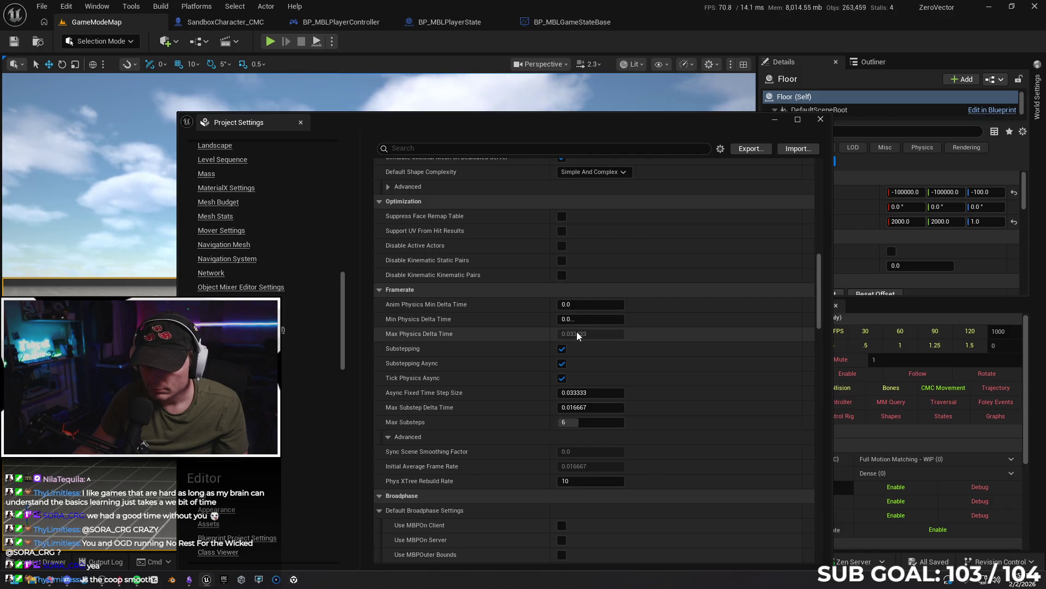
- Toggle Substepping, Substepping Async and Tick Physics Async off and back on, then minimize settings
click(562, 378)
click(560, 364)
click(560, 352)
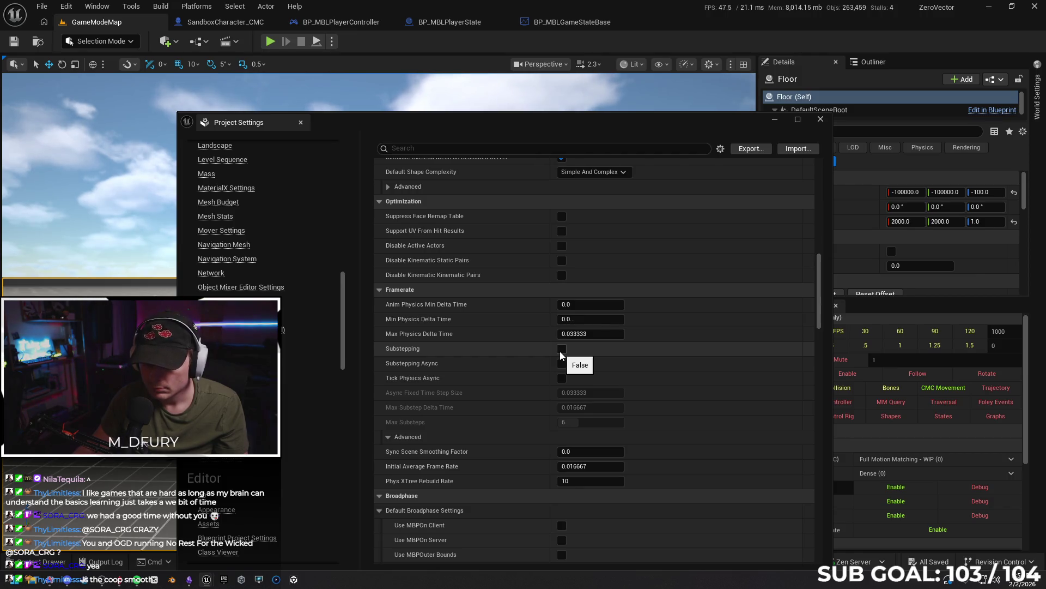
click(560, 350)
click(561, 363)
click(561, 378)
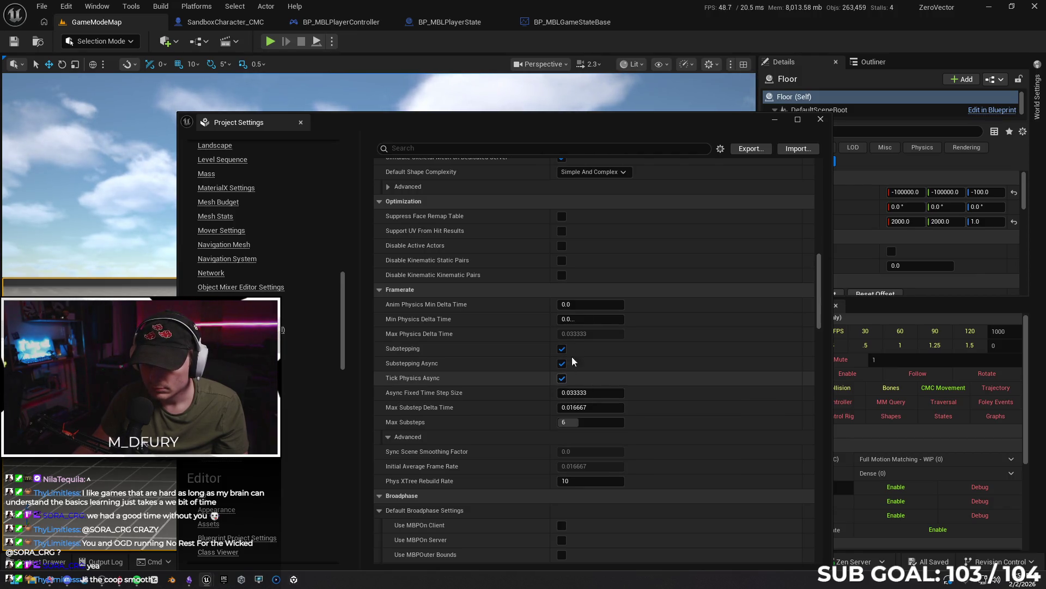
click(775, 121)
- Play From Here in the viewport, sprint forward, jump twice, then stop with Esc
right_click(404, 414)
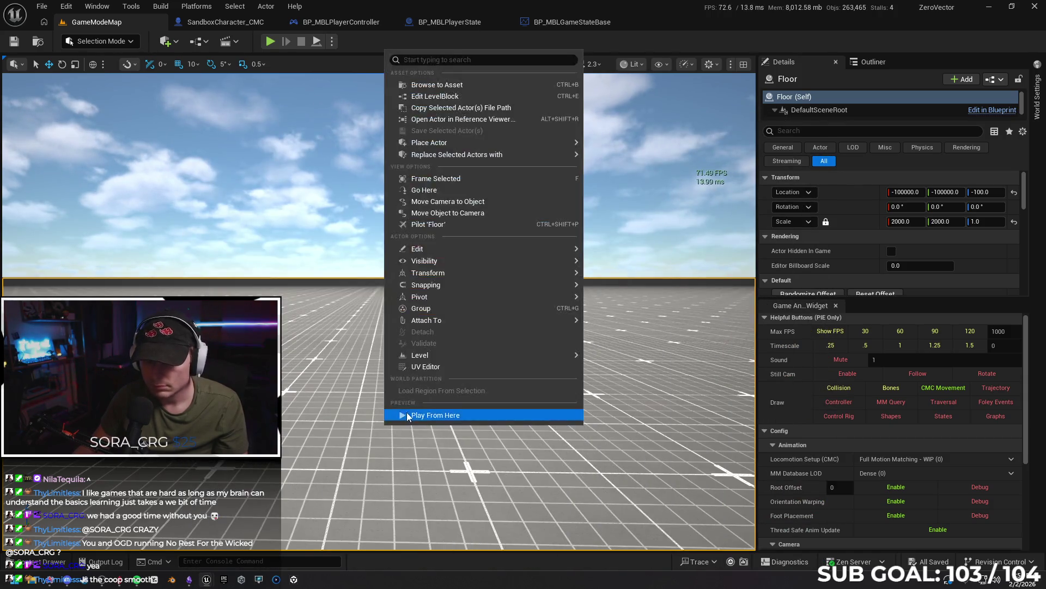
click(404, 414)
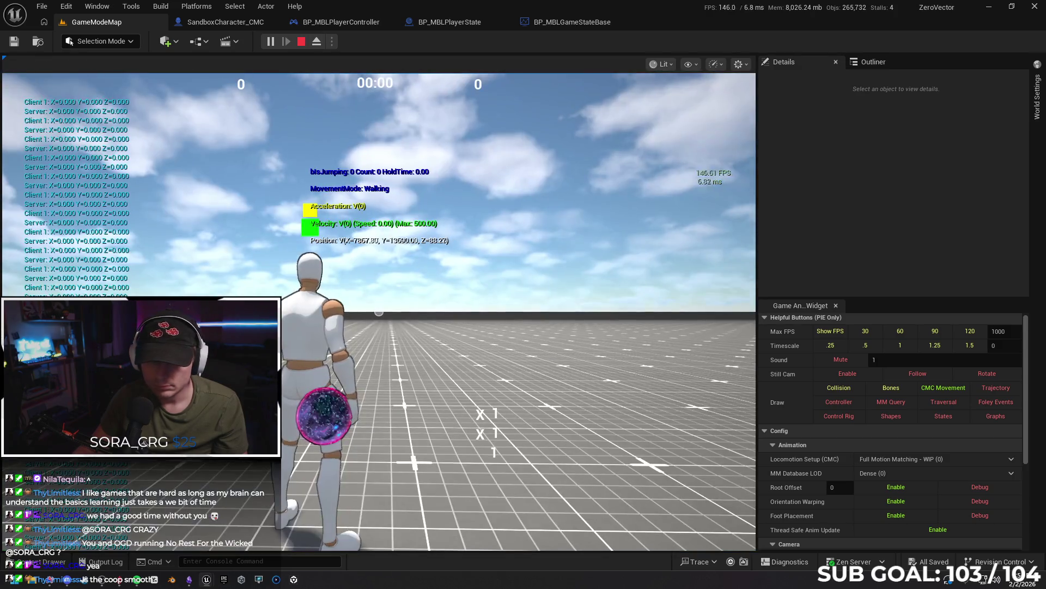
key(w)
key(shift)
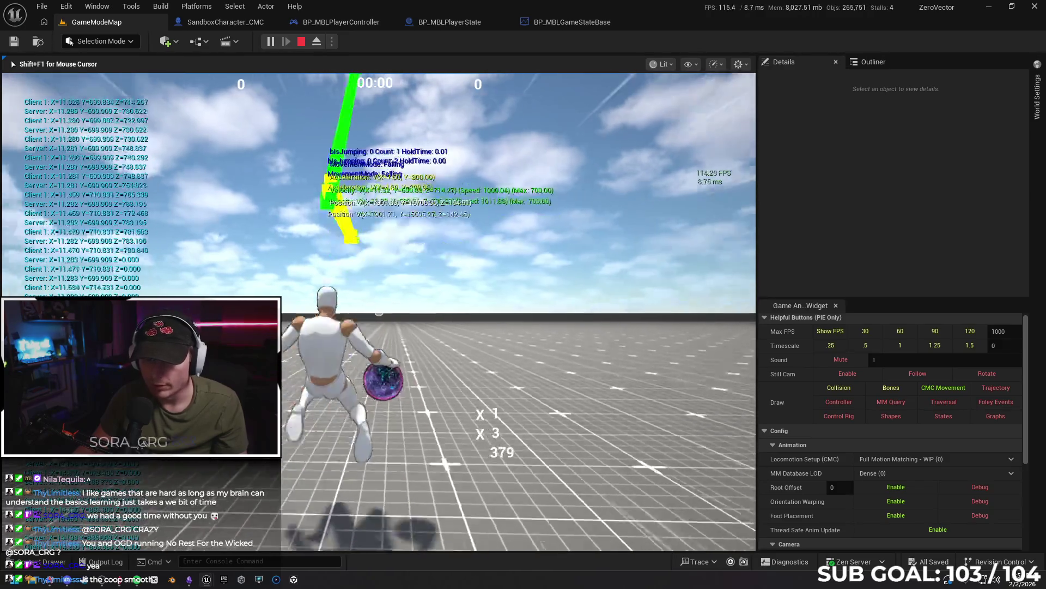
key(space)
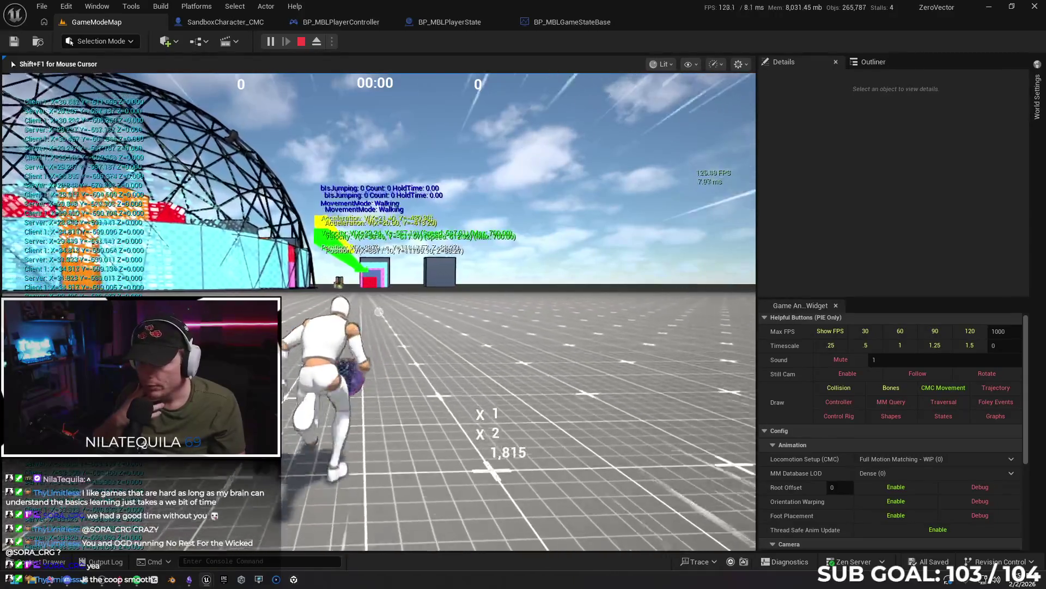
key(space)
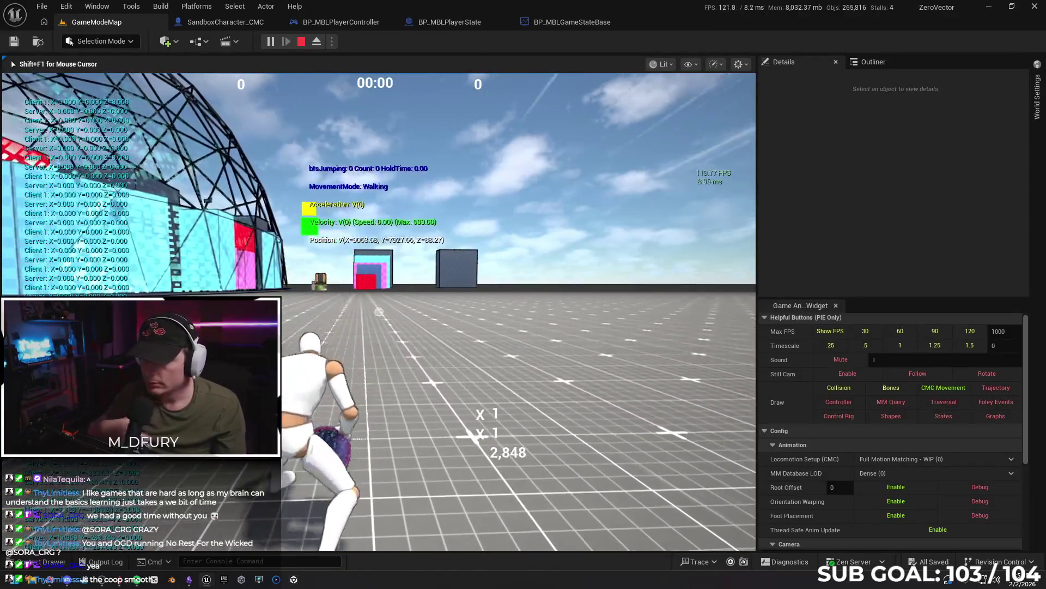
key(Escape)
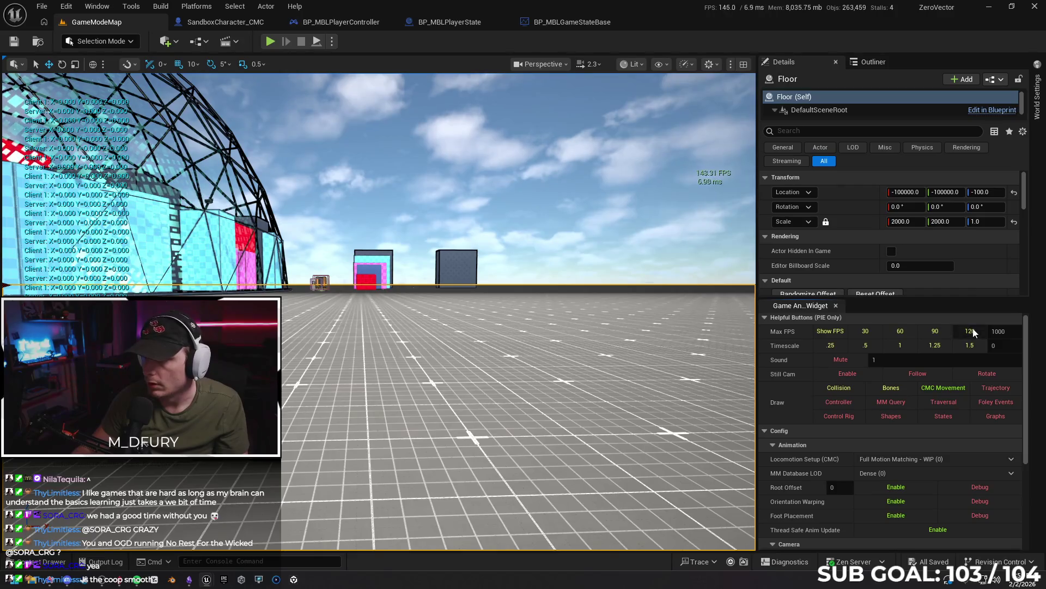
right_click(377, 83)
click(413, 448)
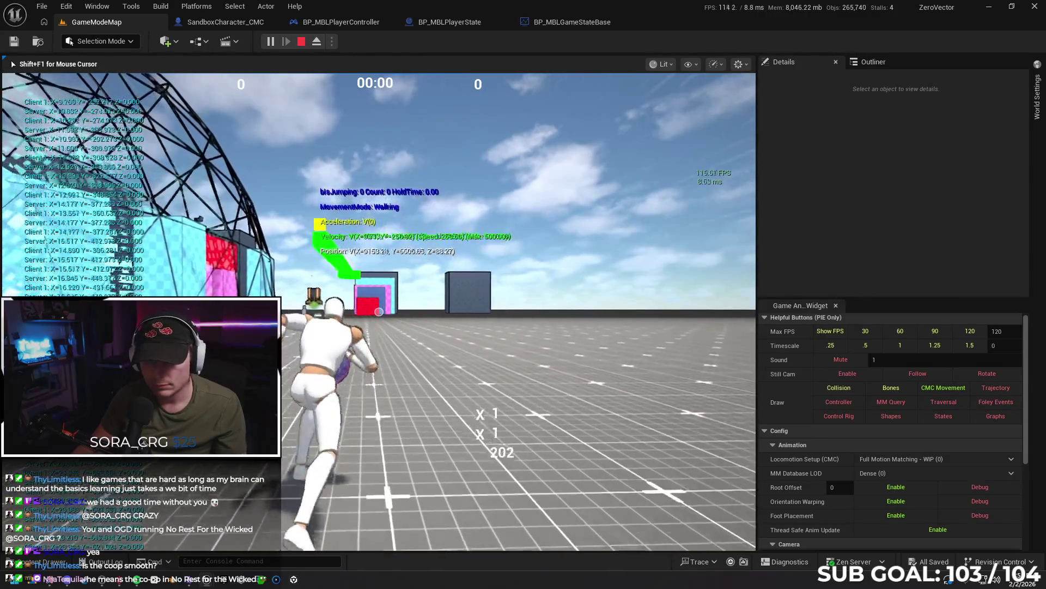
key(Escape)
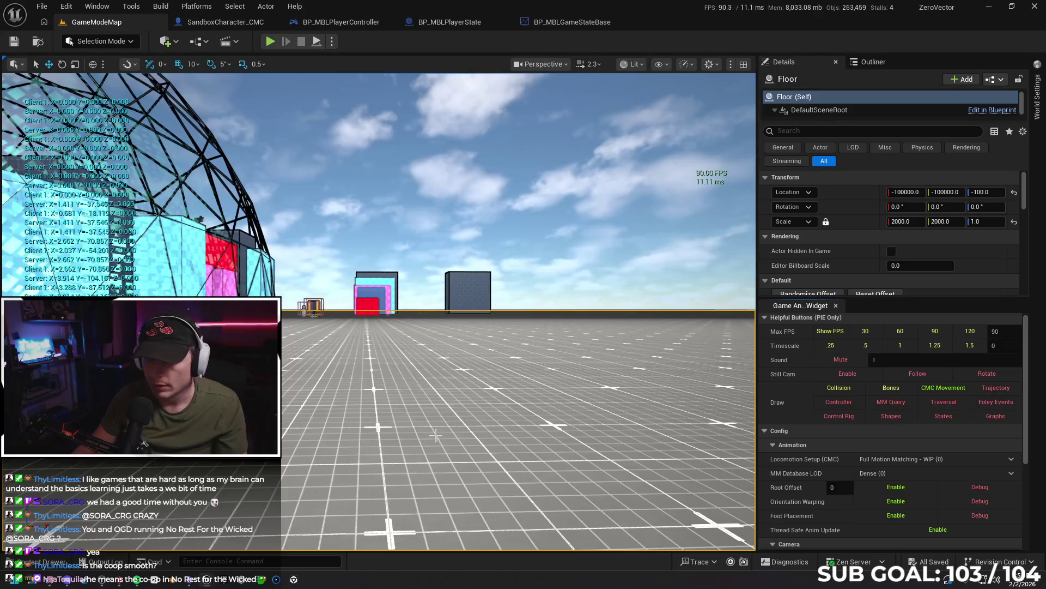
right_click(437, 434)
click(464, 424)
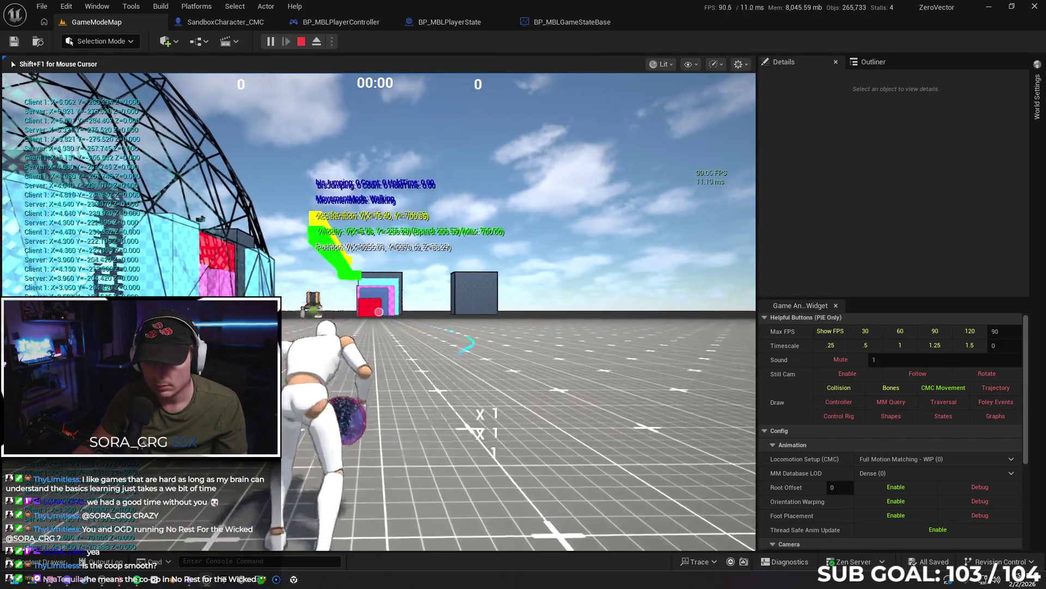
key(w)
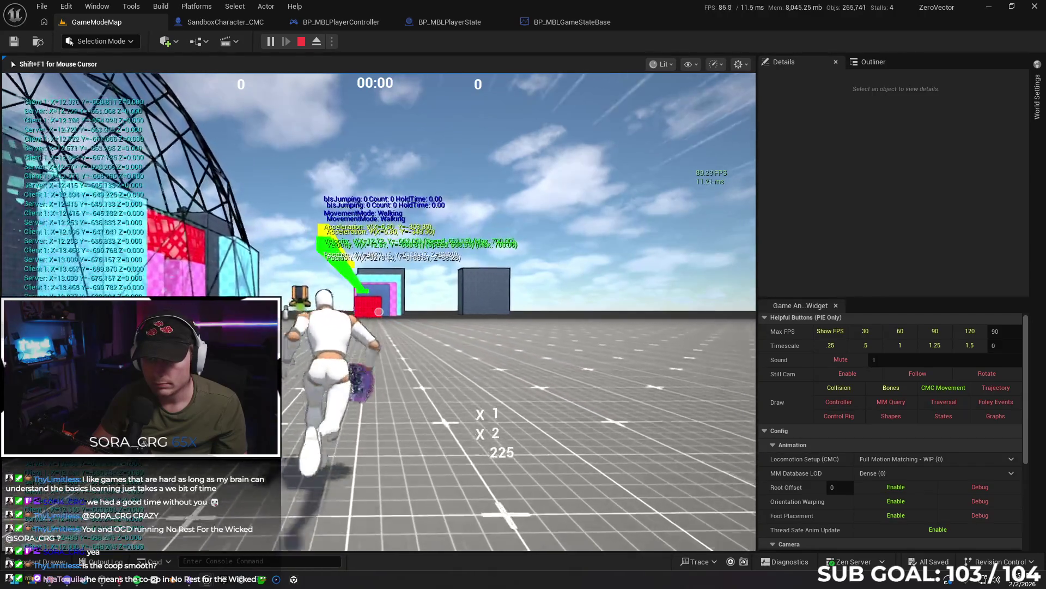
key(Escape)
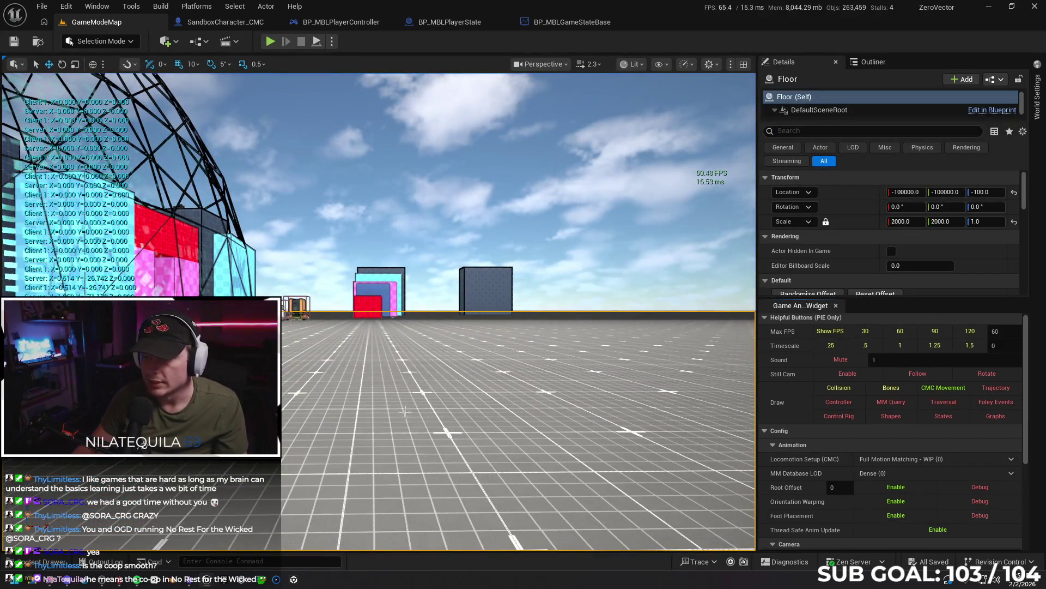
right_click(340, 424)
click(361, 419)
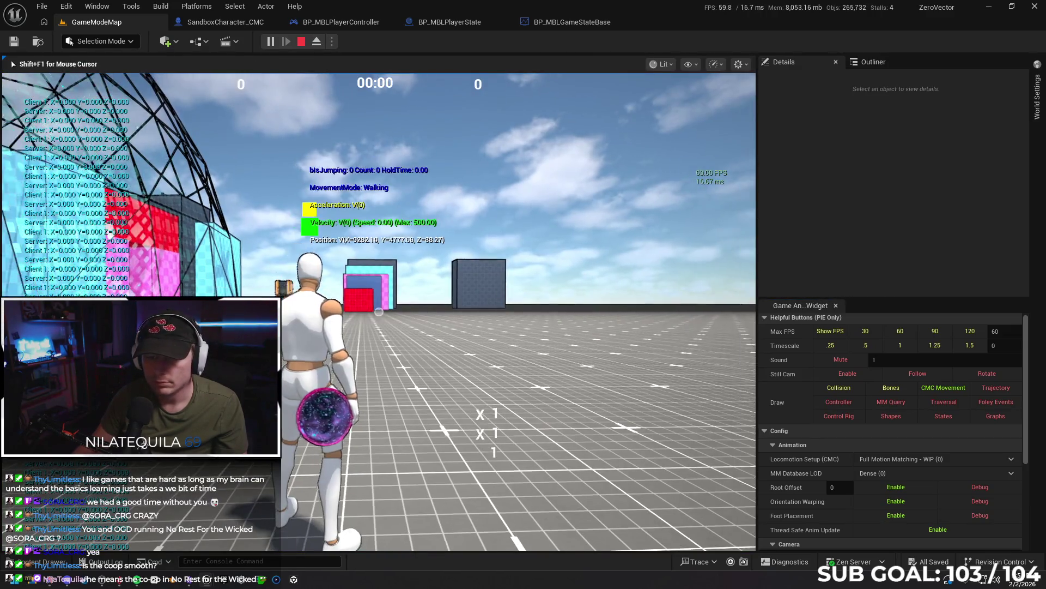
key(w)
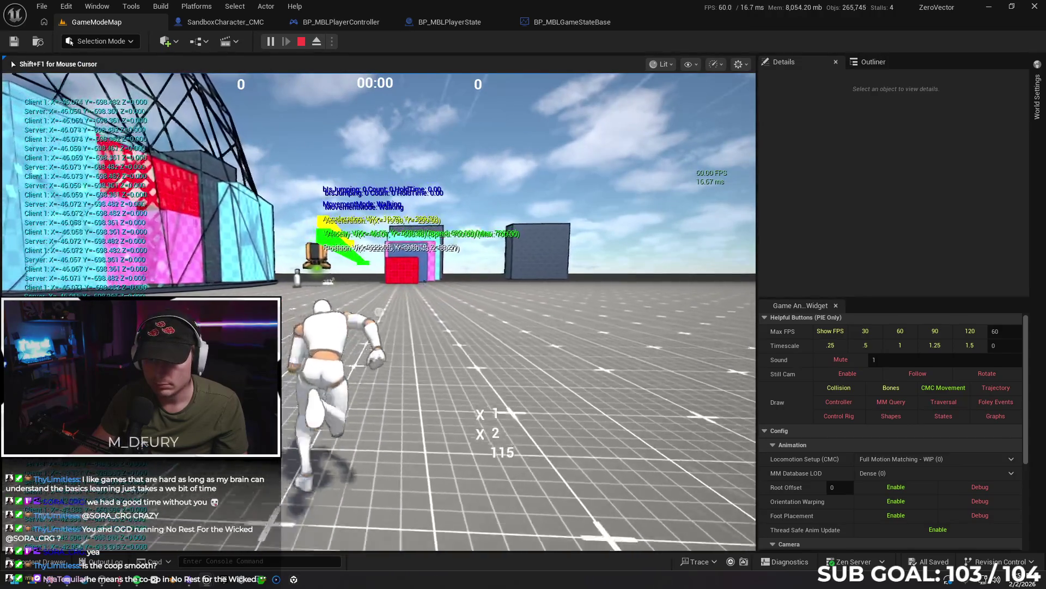
click(379, 312)
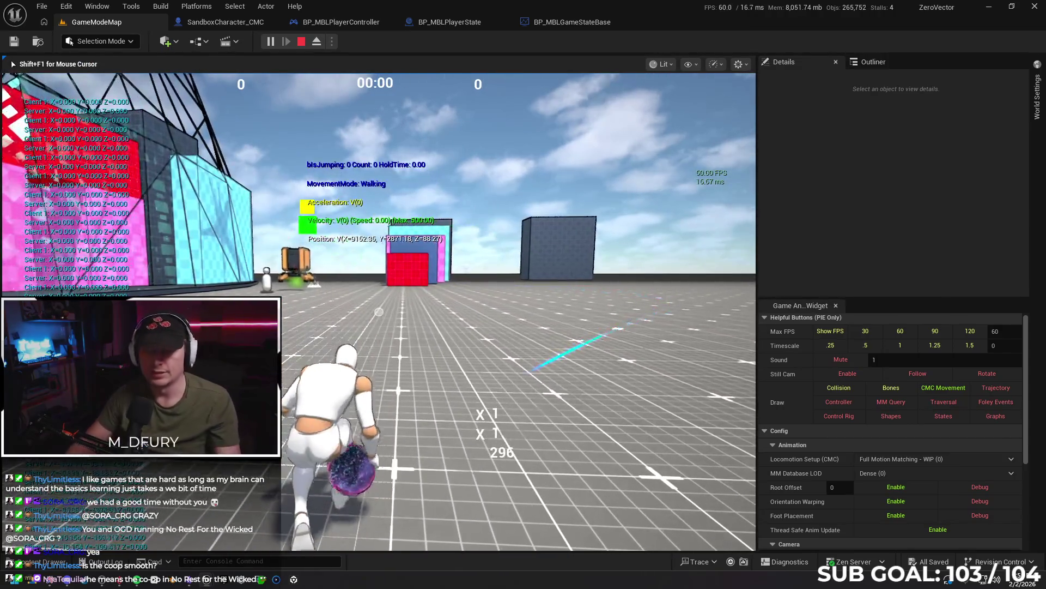
key(Escape)
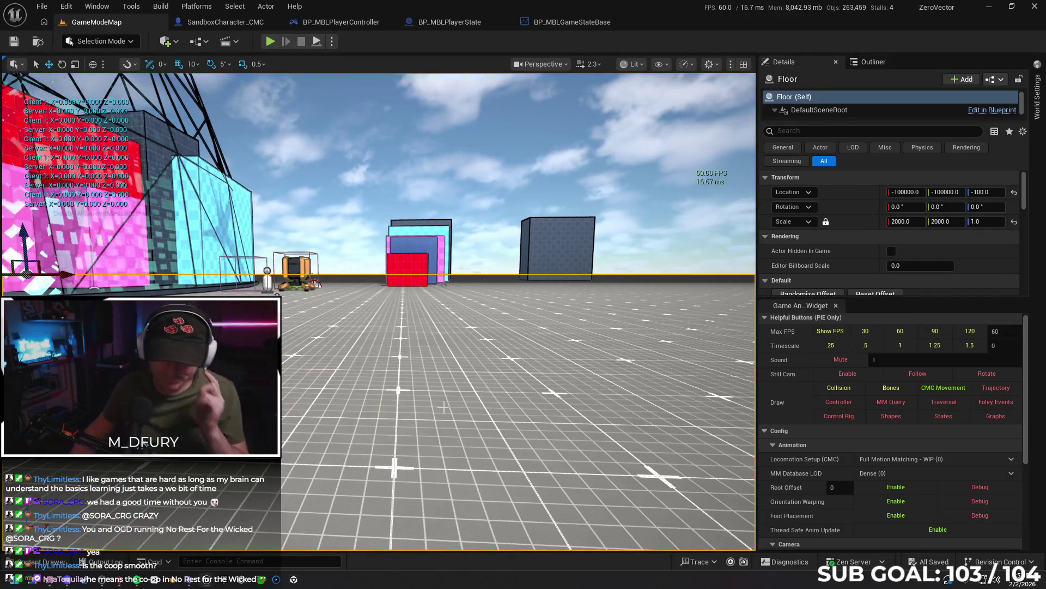
click(211, 581)
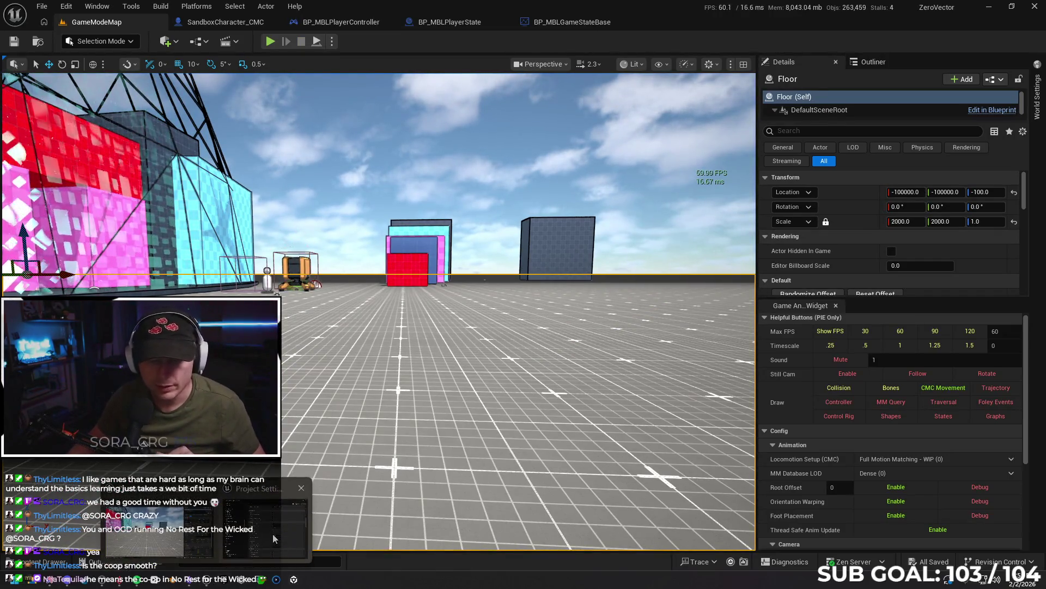
- Uncheck Substepping, Substepping Async and Tick Physics Async, collapse Advanced, and close Project Settings
click(562, 348)
click(562, 362)
click(561, 376)
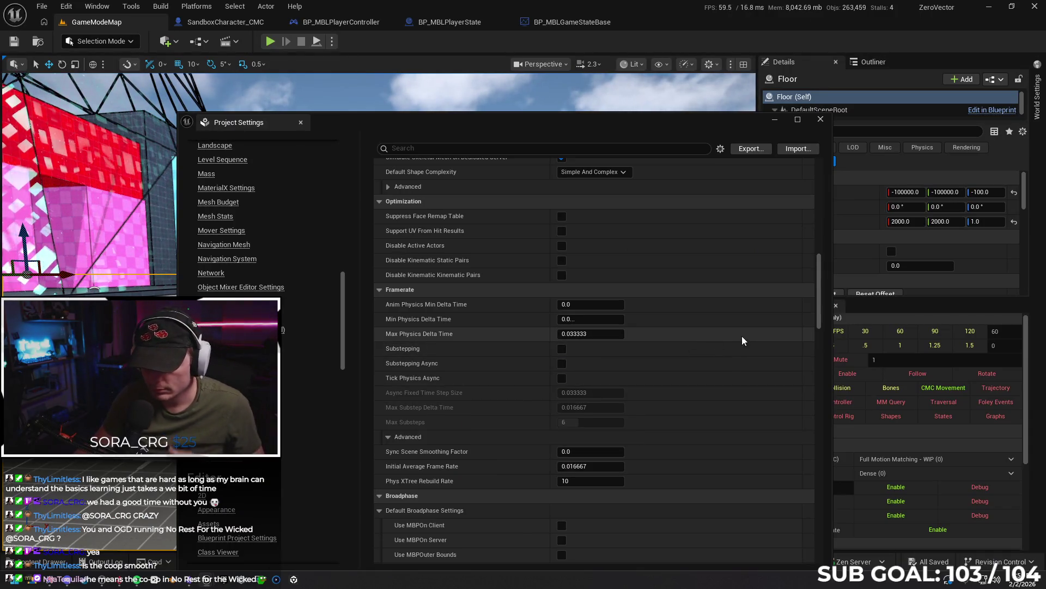
click(399, 434)
drag(819, 294, 820, 197)
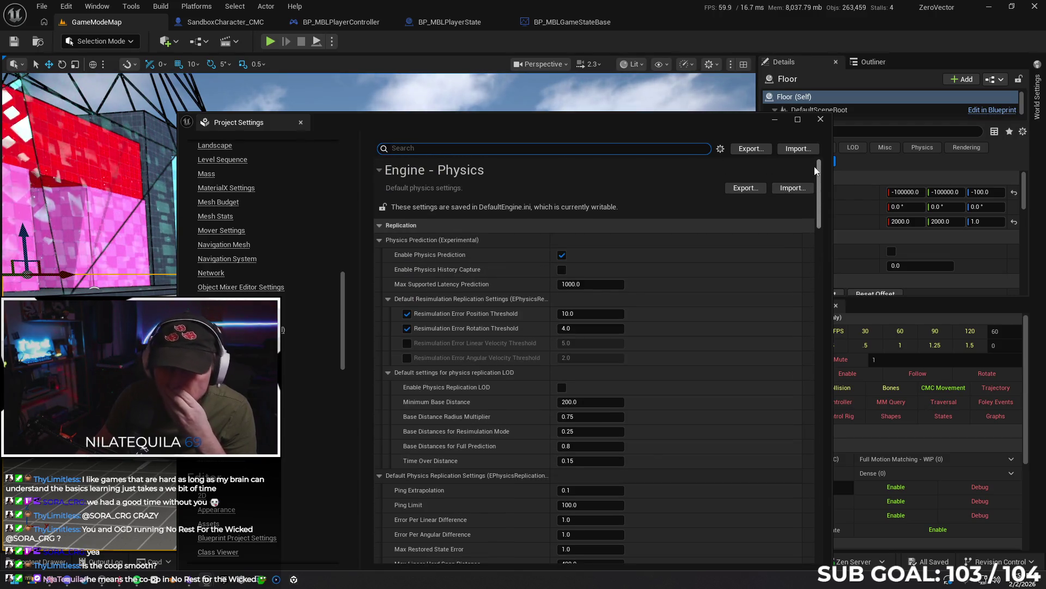
click(820, 119)
click(55, 583)
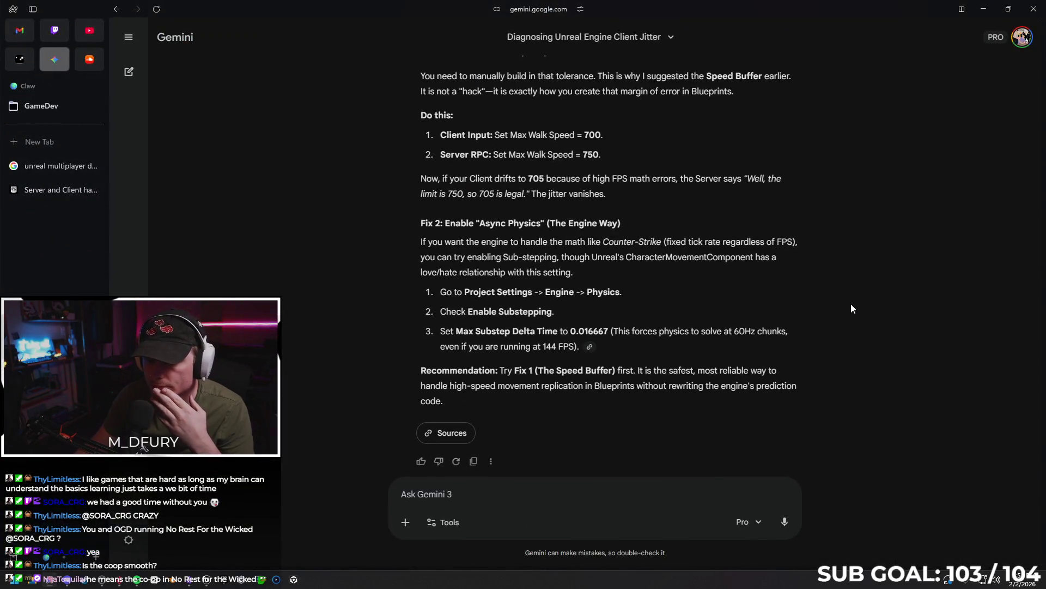
- Scroll up through Gemini's jitter answer to its 'Force the Server to 60 Hz' advice
scroll(865, 331, up, 1)
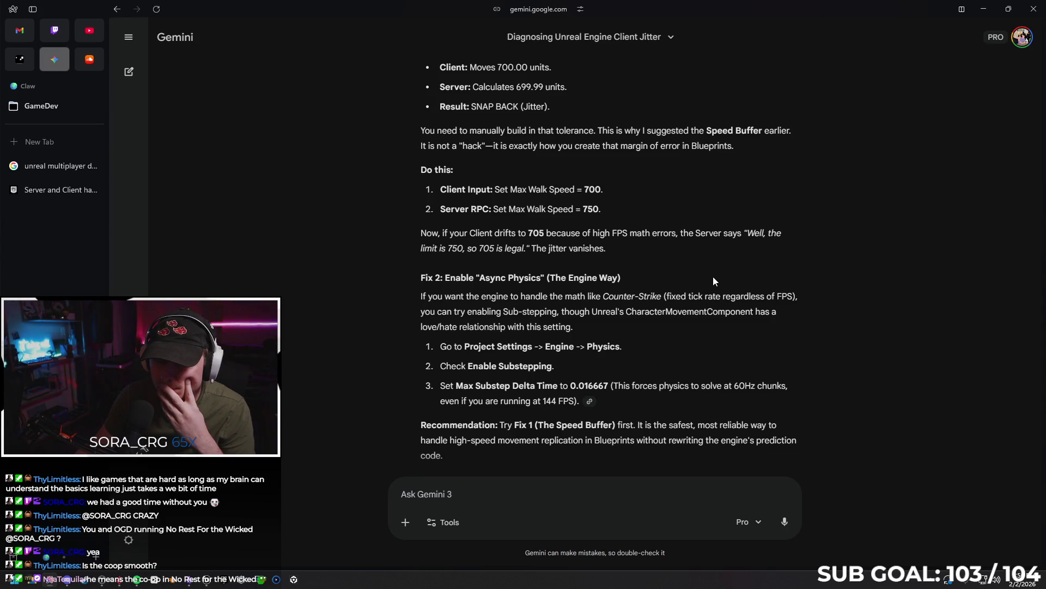
scroll(713, 278, up, 1)
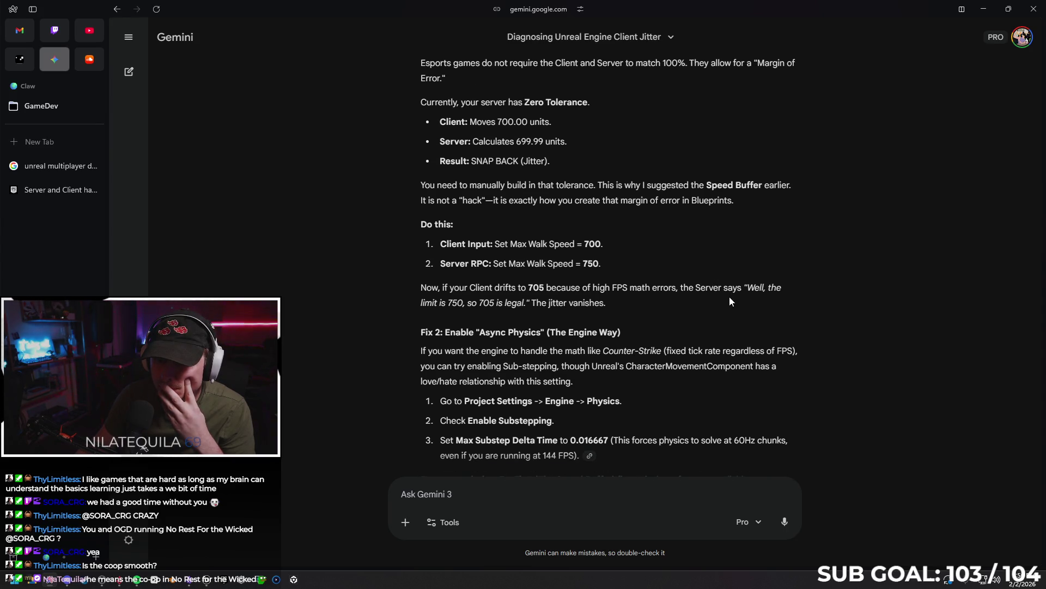
scroll(710, 302, up, 10)
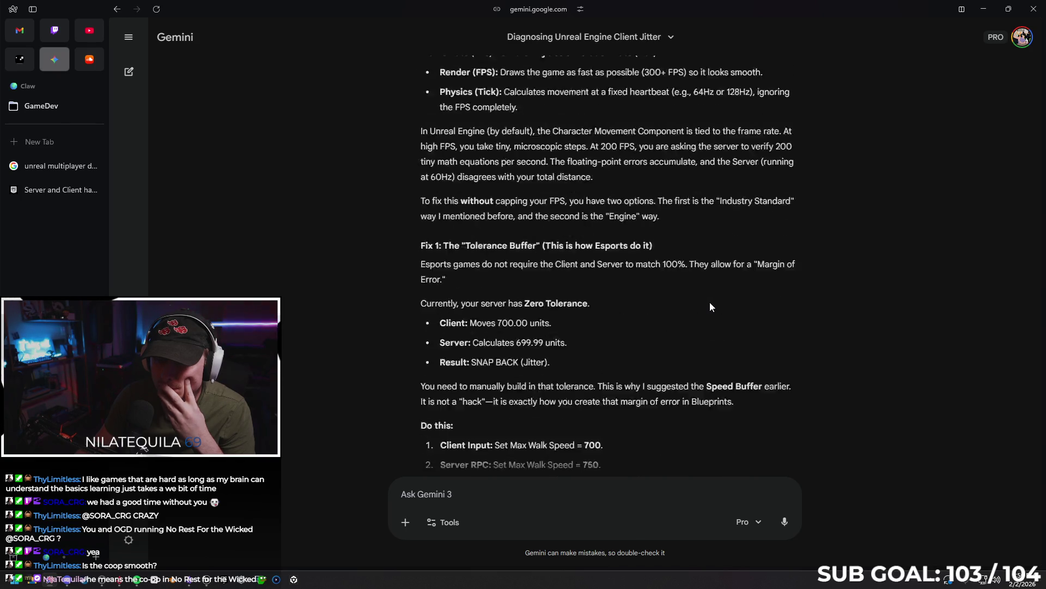
scroll(795, 282, up, 1)
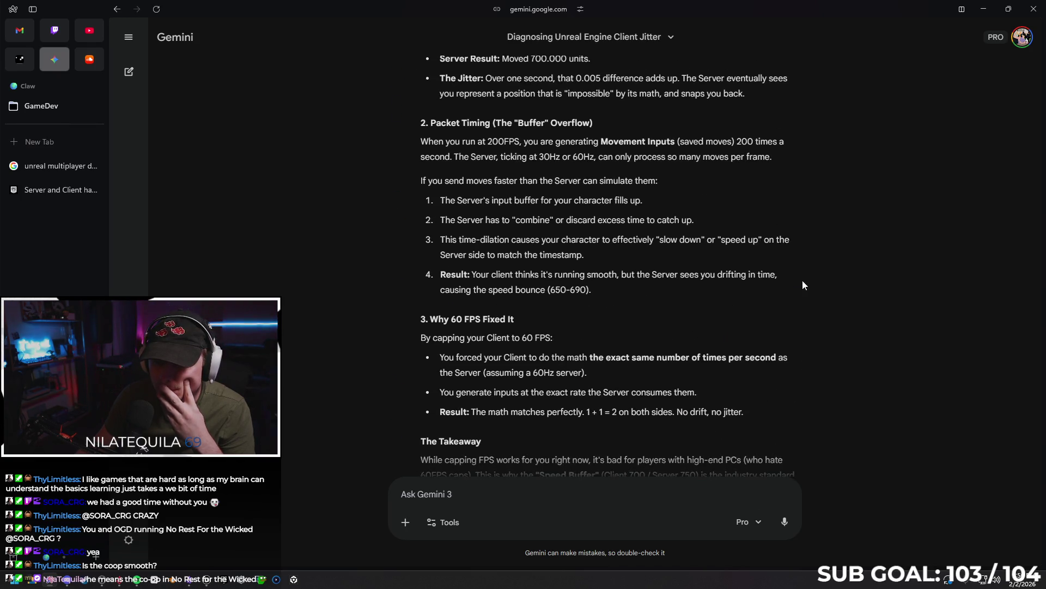
scroll(754, 309, up, 6)
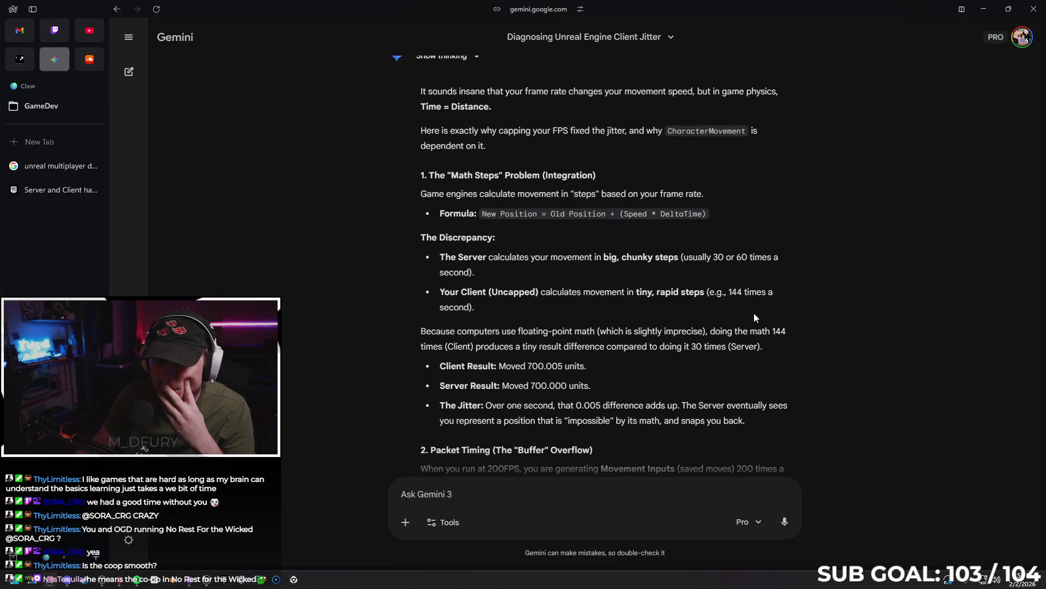
scroll(761, 313, up, 3)
scroll(810, 315, down, 15)
scroll(815, 324, up, 2)
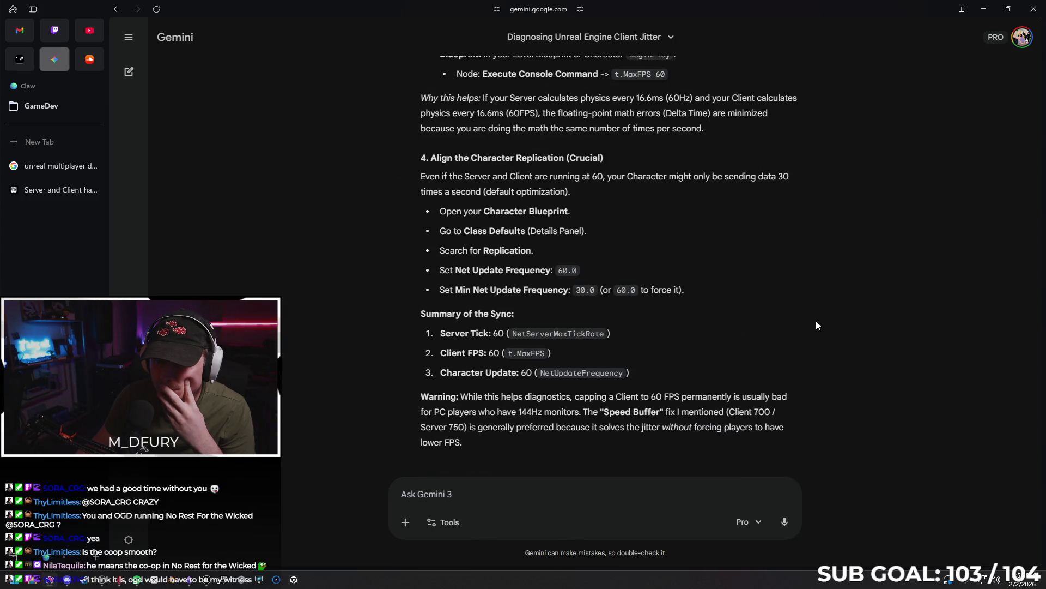
scroll(815, 331, up, 4)
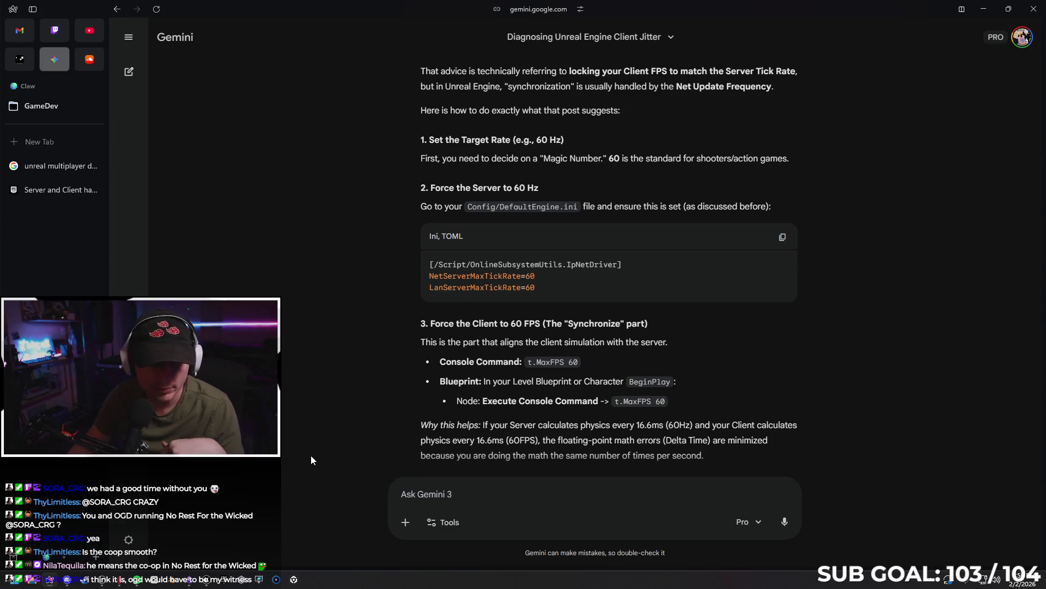
mouse_move(211, 581)
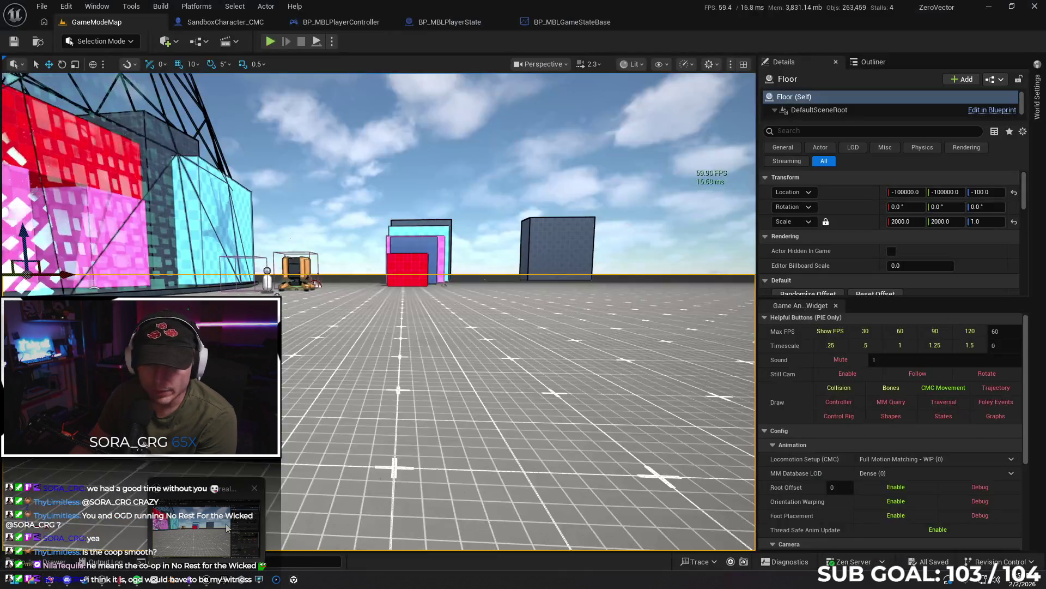
- Search 'speed' in the details of BP_MBLPlayerController, BP_MBLPlayerState and BP_MBLGameStateBase
click(226, 528)
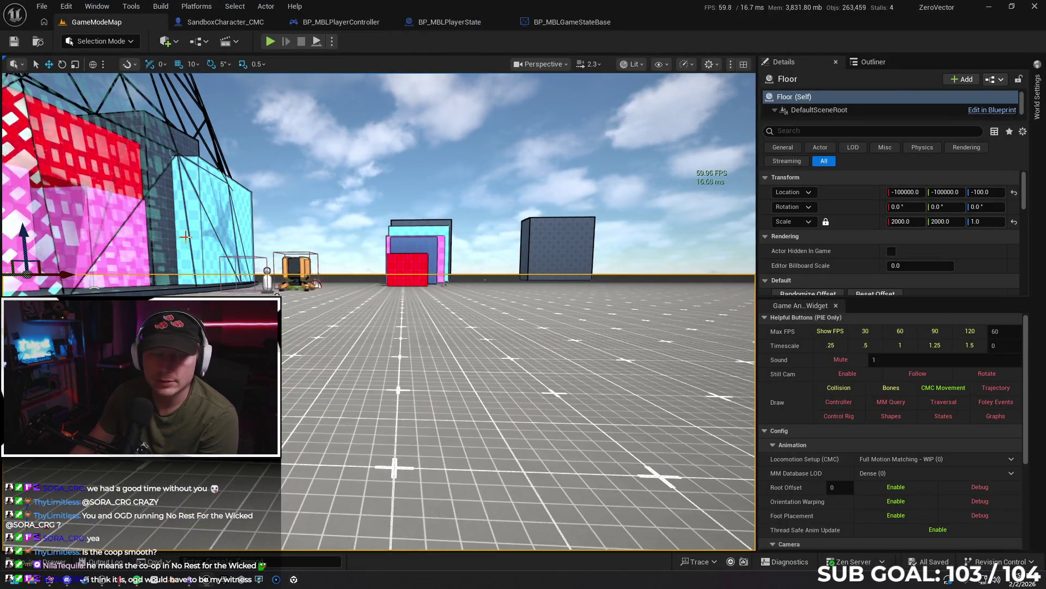
key(ctrl+space)
click(938, 500)
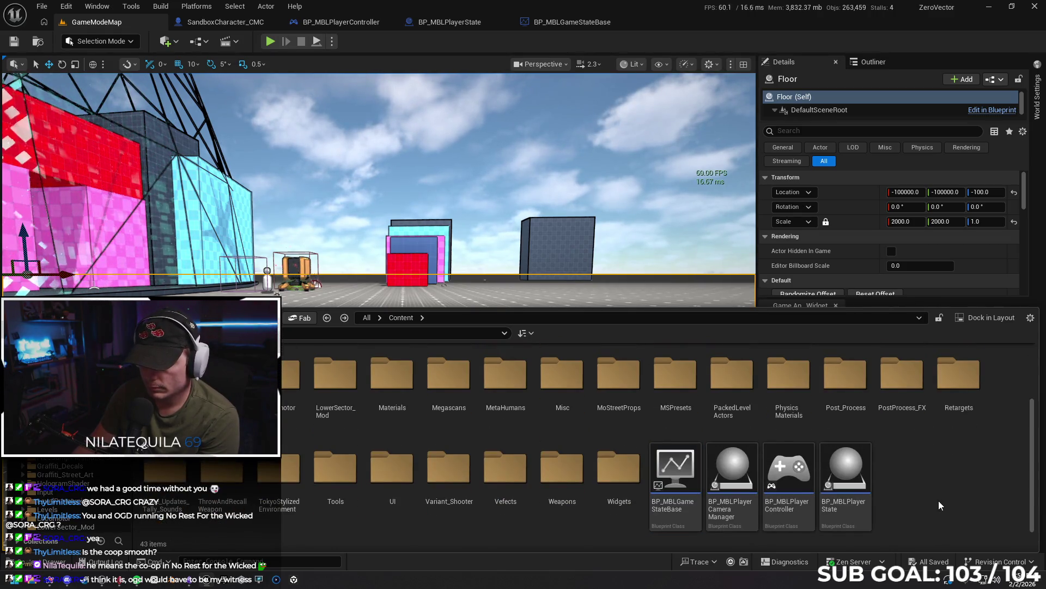
click(339, 22)
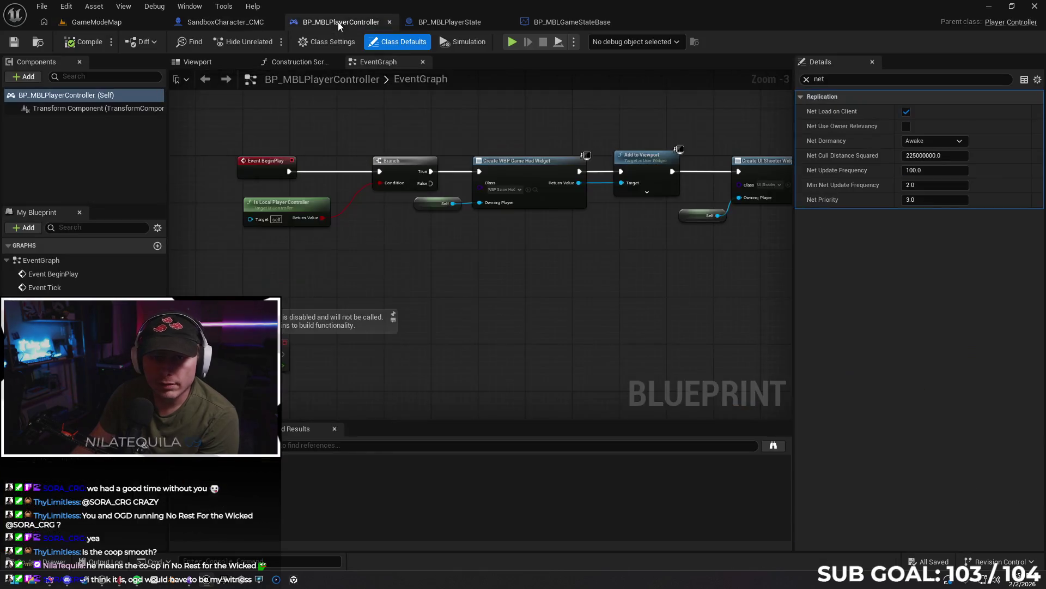
click(807, 79)
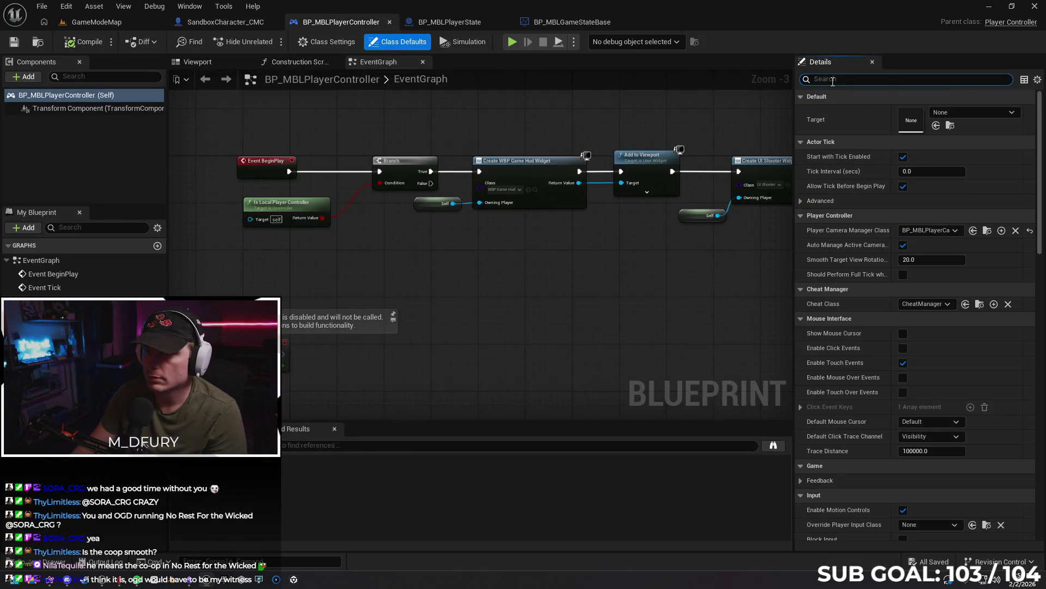
text(speed)
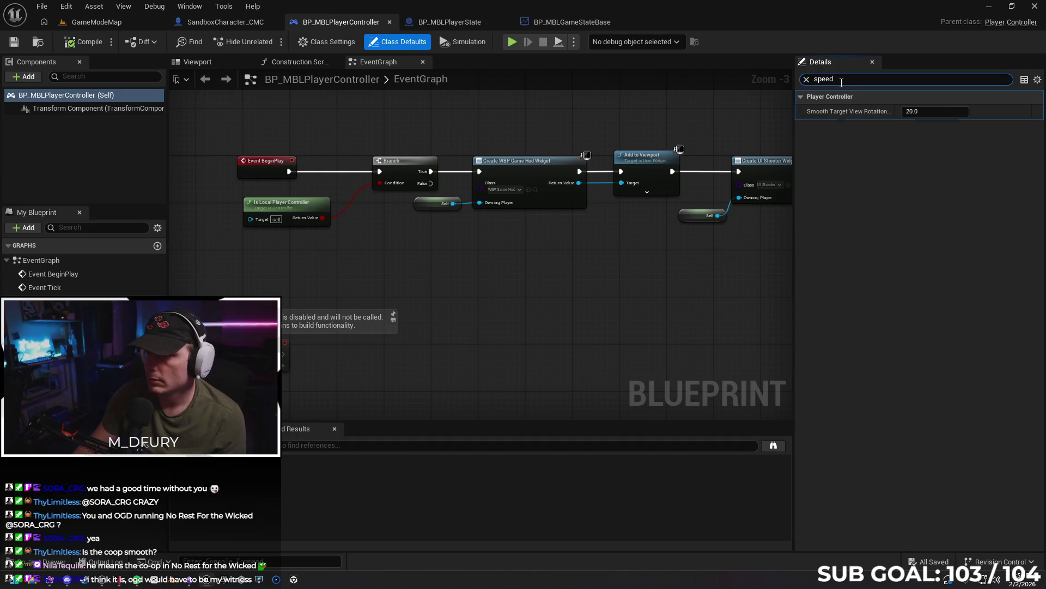
click(437, 19)
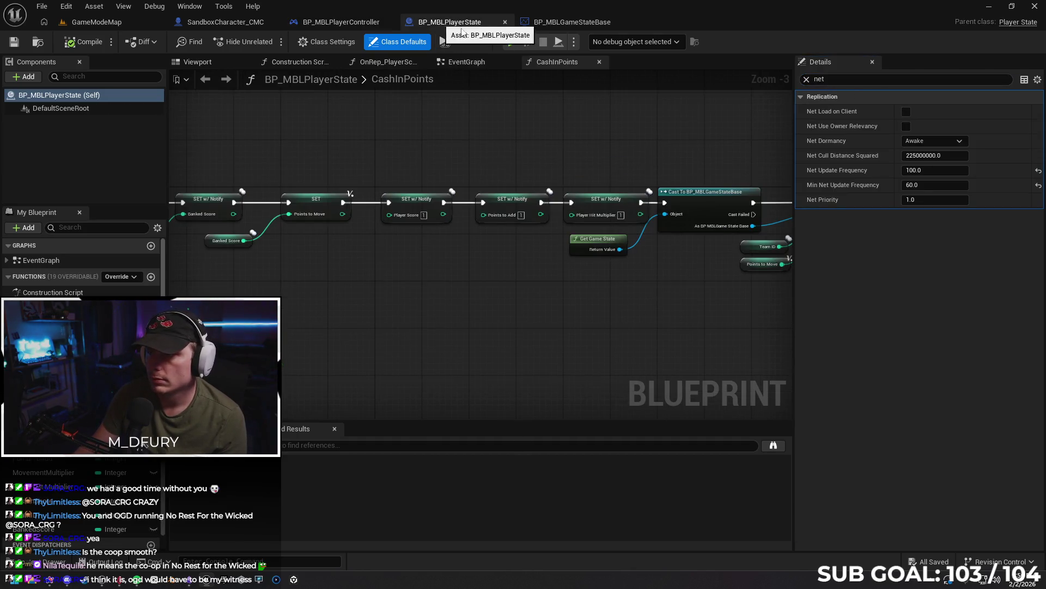
text(speed)
click(561, 21)
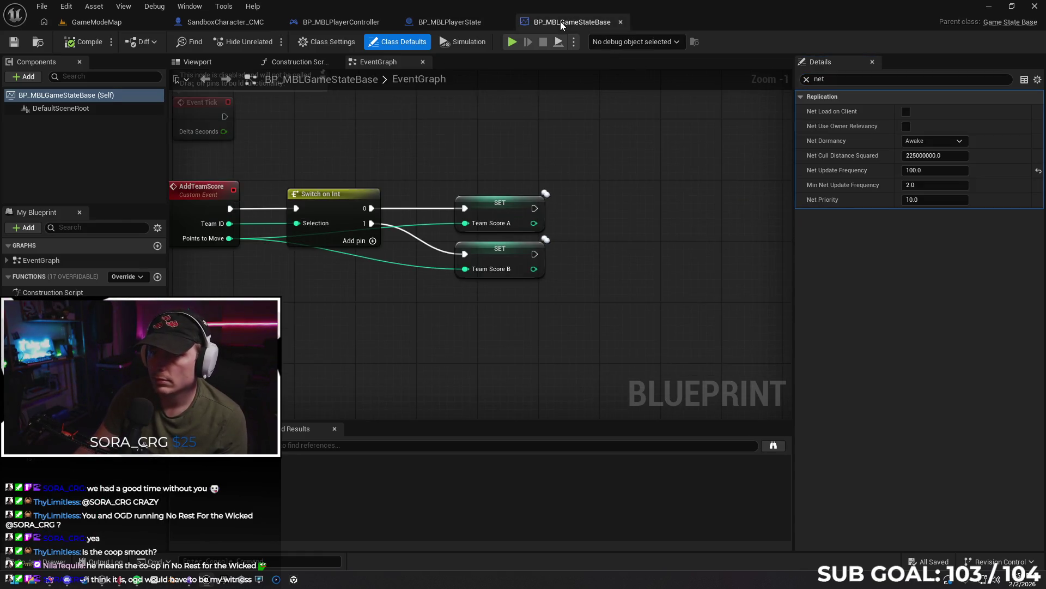
text(speed)
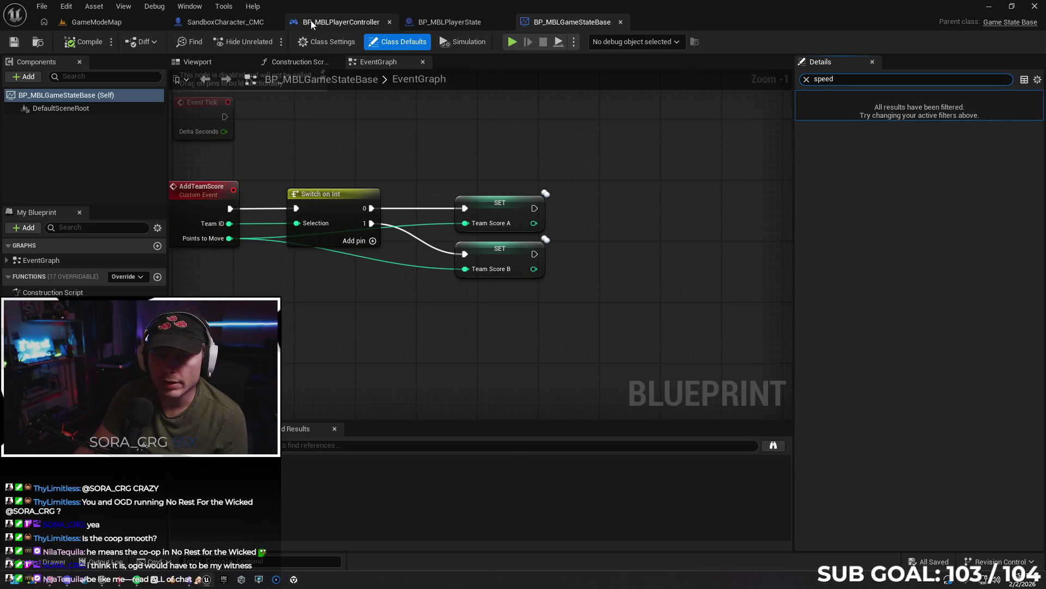
- Open GM_Sandbox from Blueprints and search its properties for 'speed' and 'net', keeping replication Default
click(54, 562)
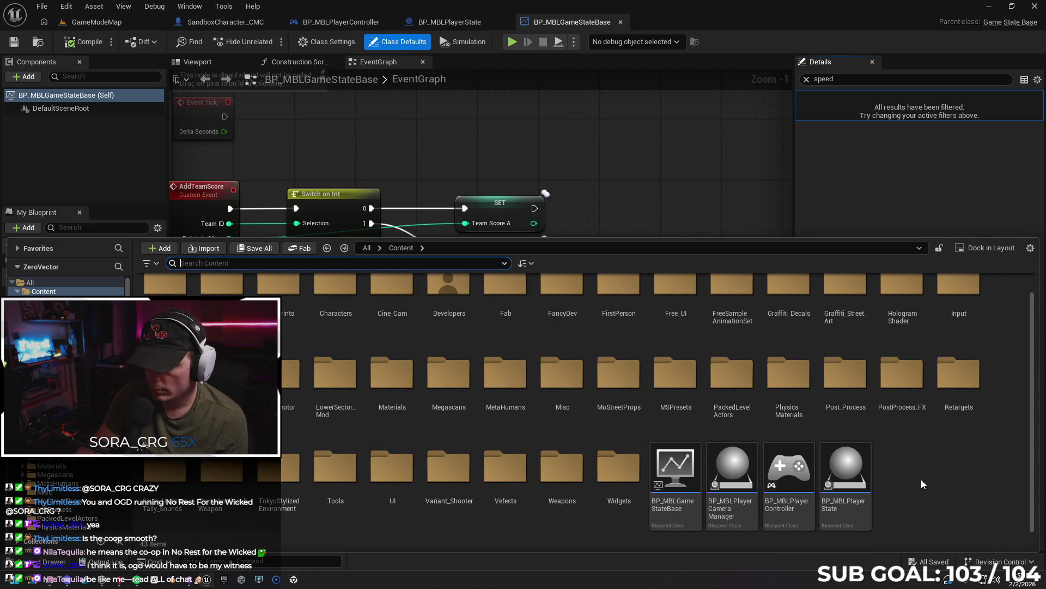
double_click(294, 300)
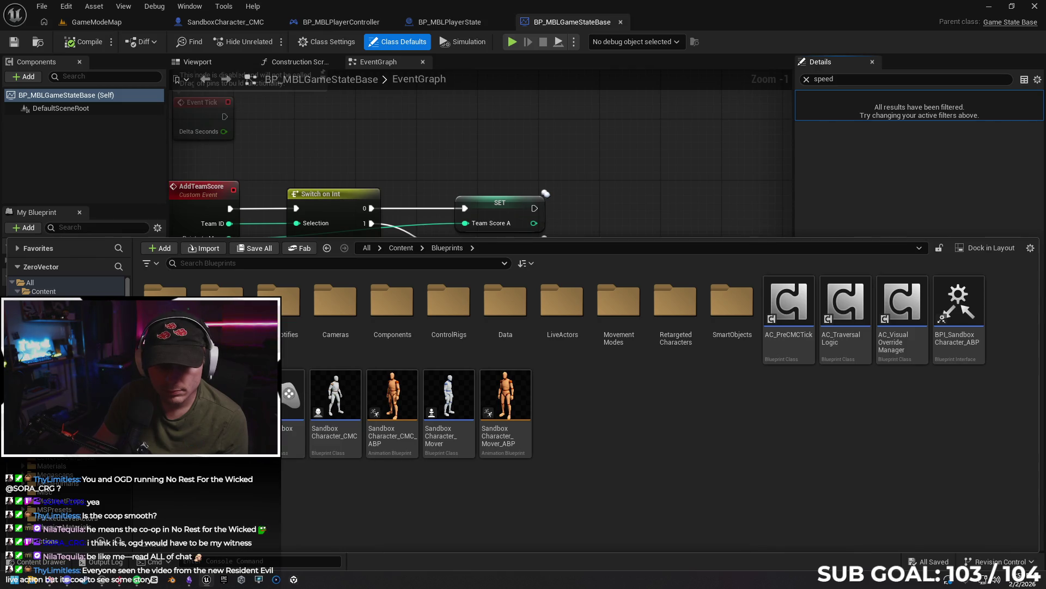
double_click(292, 398)
text(speed)
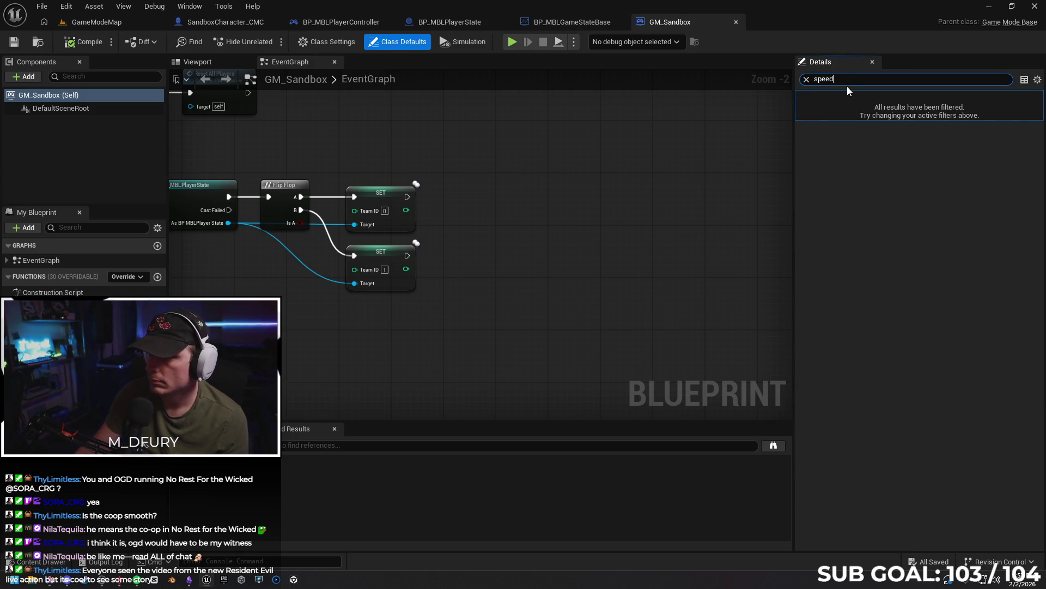
key(ctrl+a)
text(net)
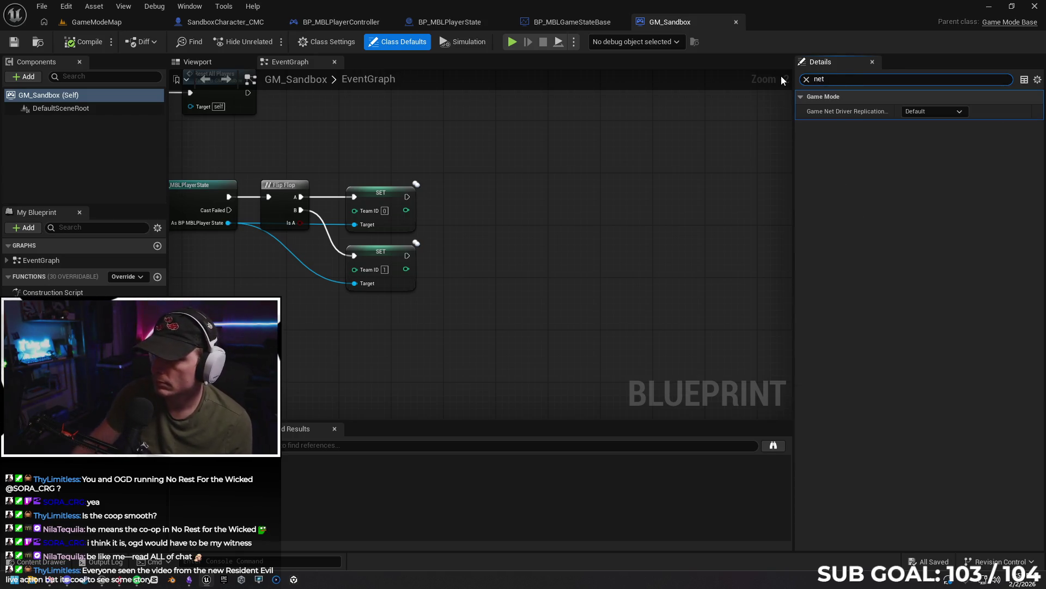
mouse_move(865, 110)
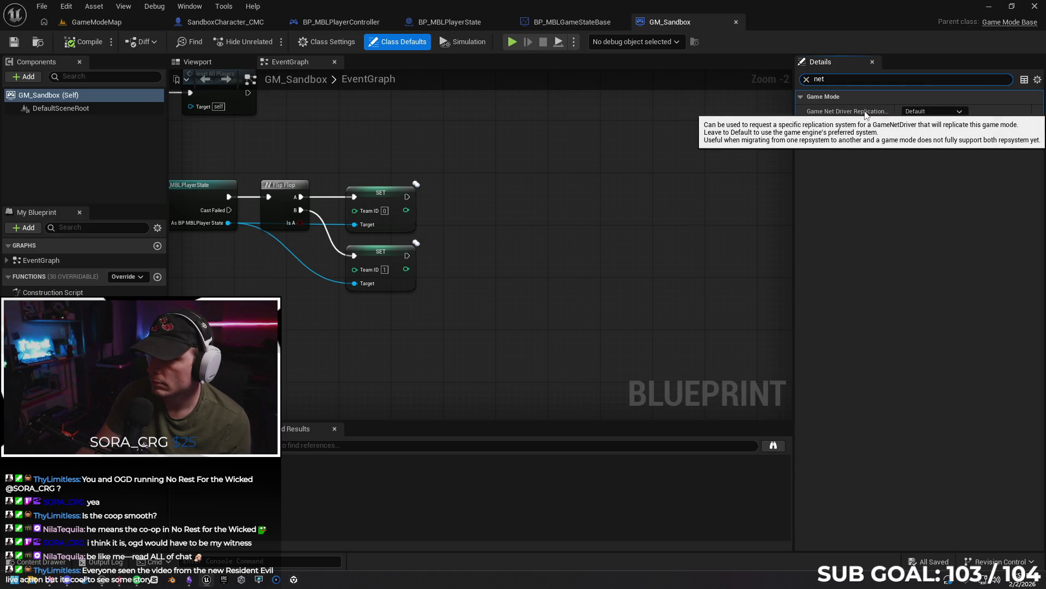
click(936, 111)
click(937, 111)
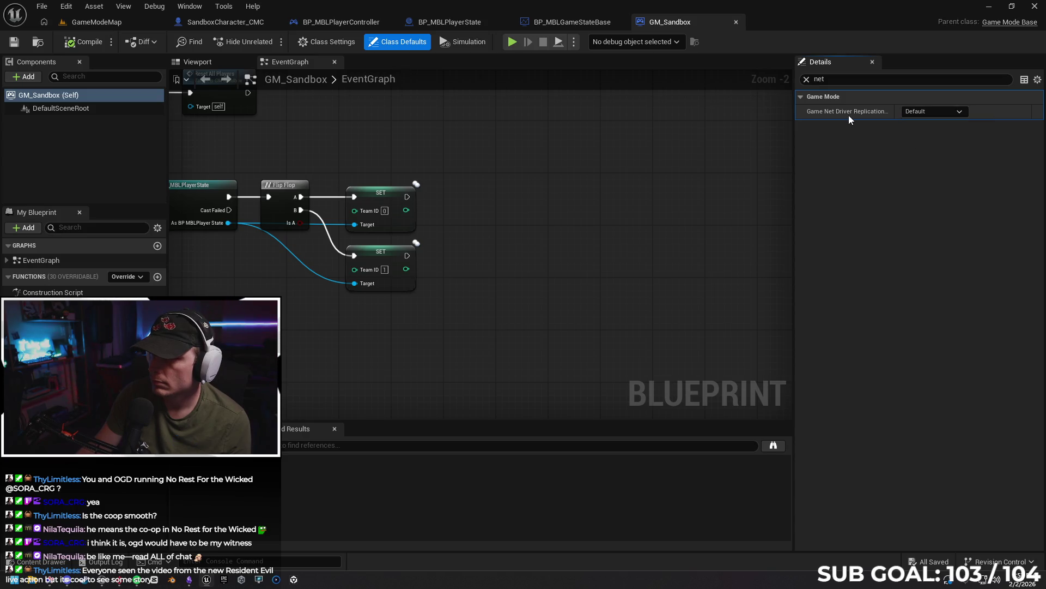
click(806, 79)
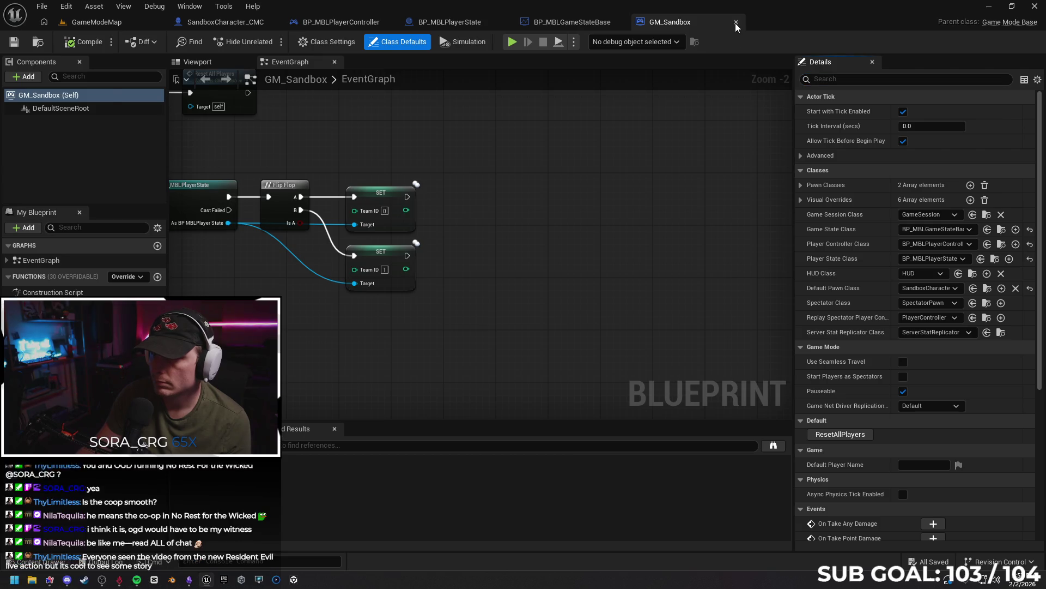
- Close the GM_Sandbox, BP_MBLGameStateBase, BP_MBLPlayerState and BP_MBLPlayerController tabs
click(736, 22)
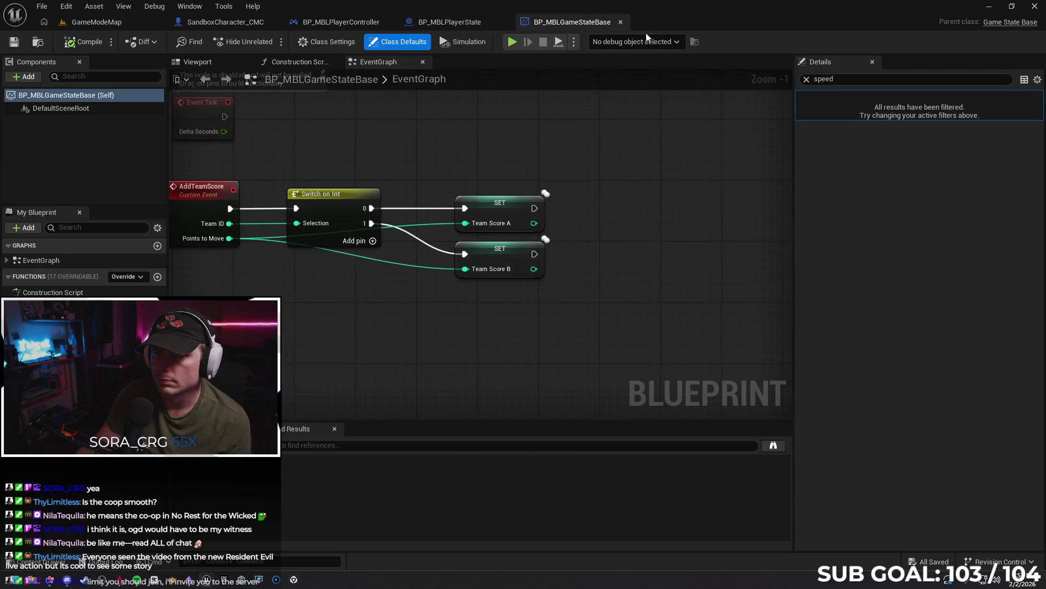
click(504, 21)
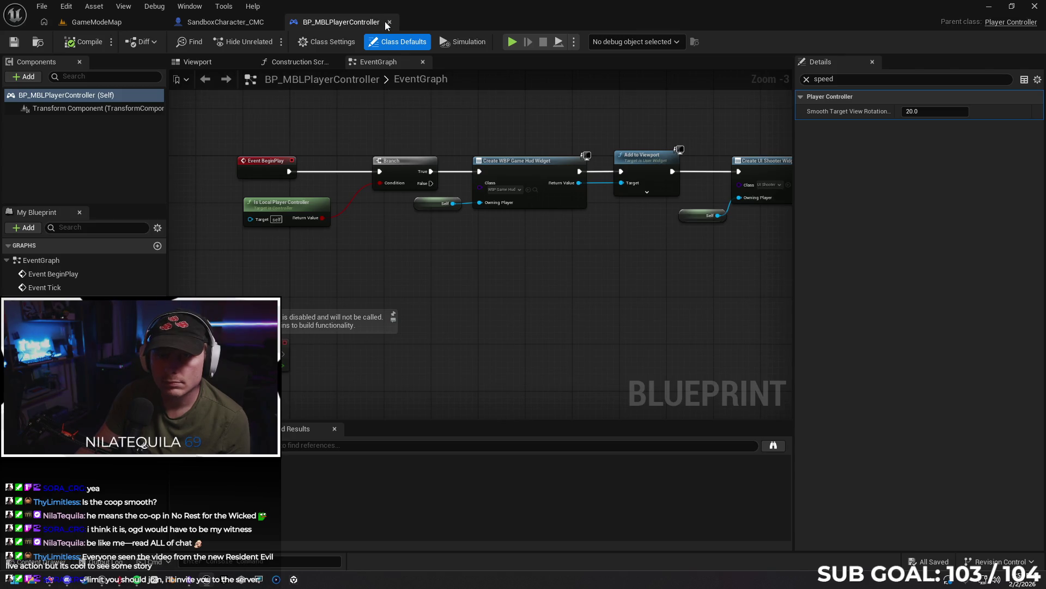
click(389, 22)
- Search the Content Drawer for 'pawn' and open BPI_SandboxCharacter_Pawn
click(33, 567)
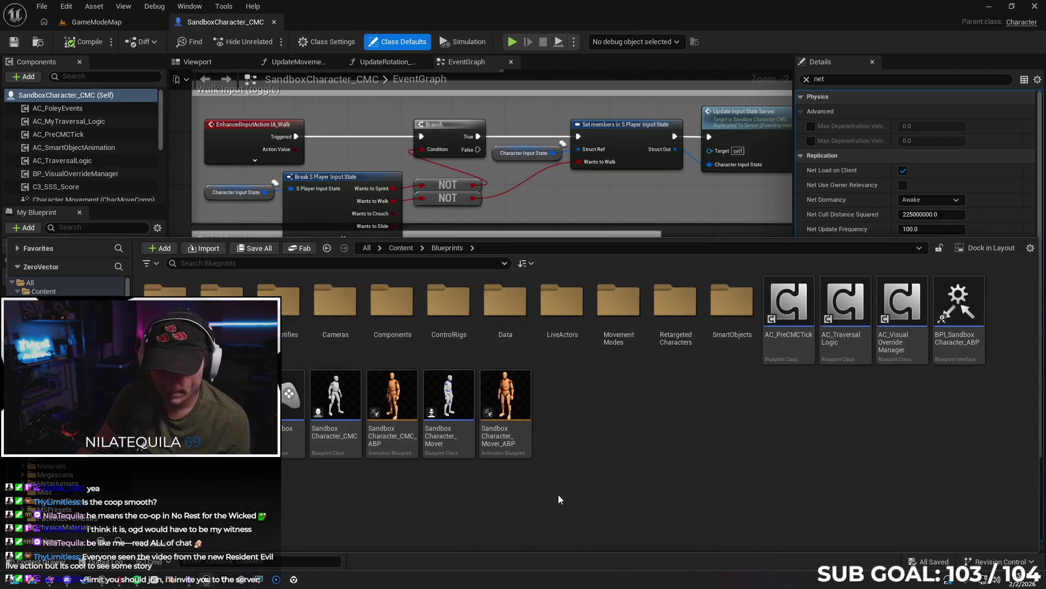
scroll(935, 419, down, 1)
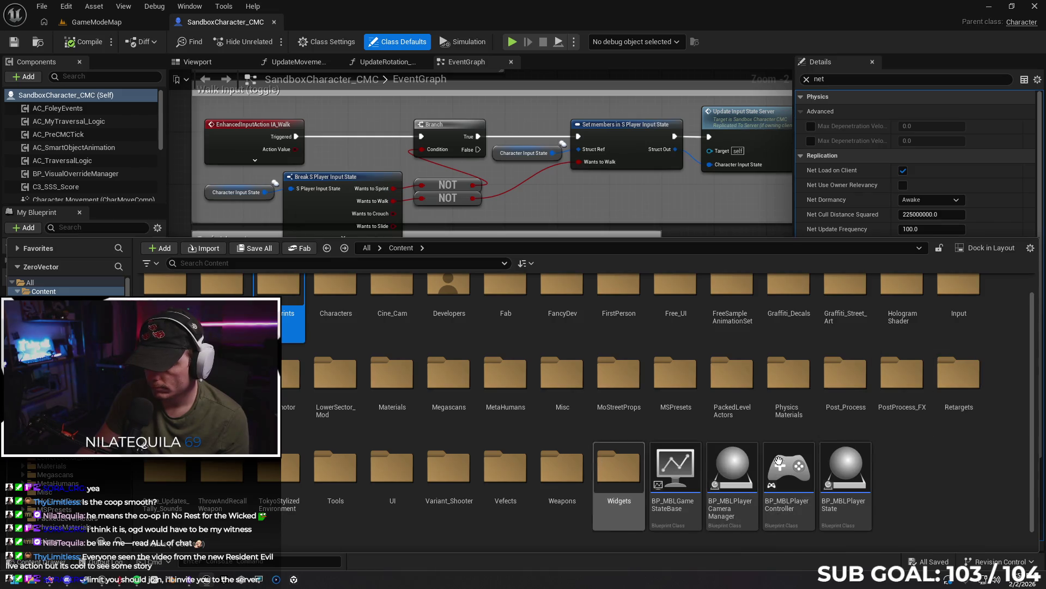
scroll(461, 476, up, 1)
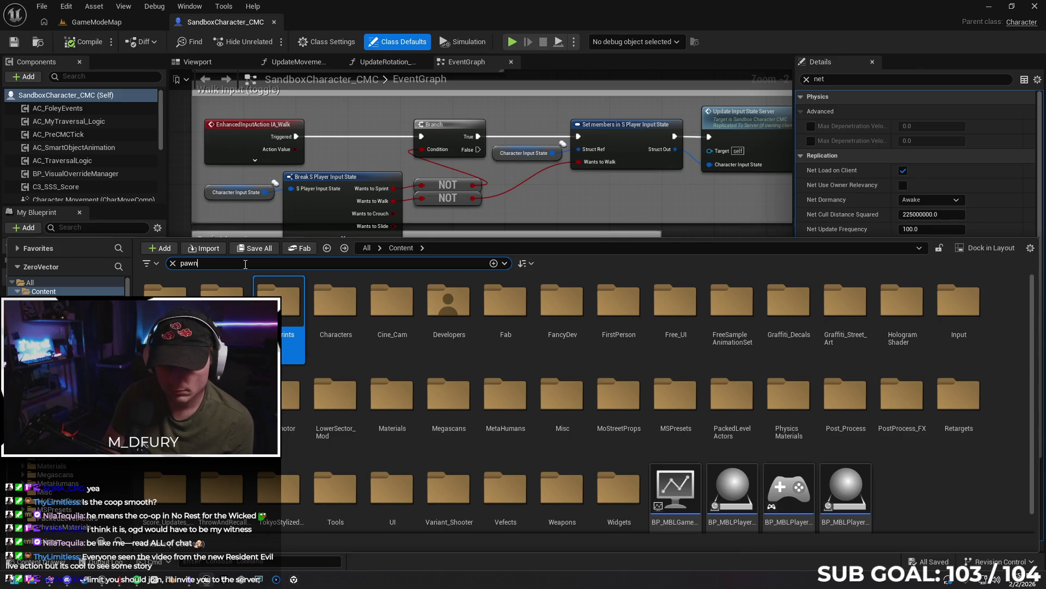
text(n)
click(400, 463)
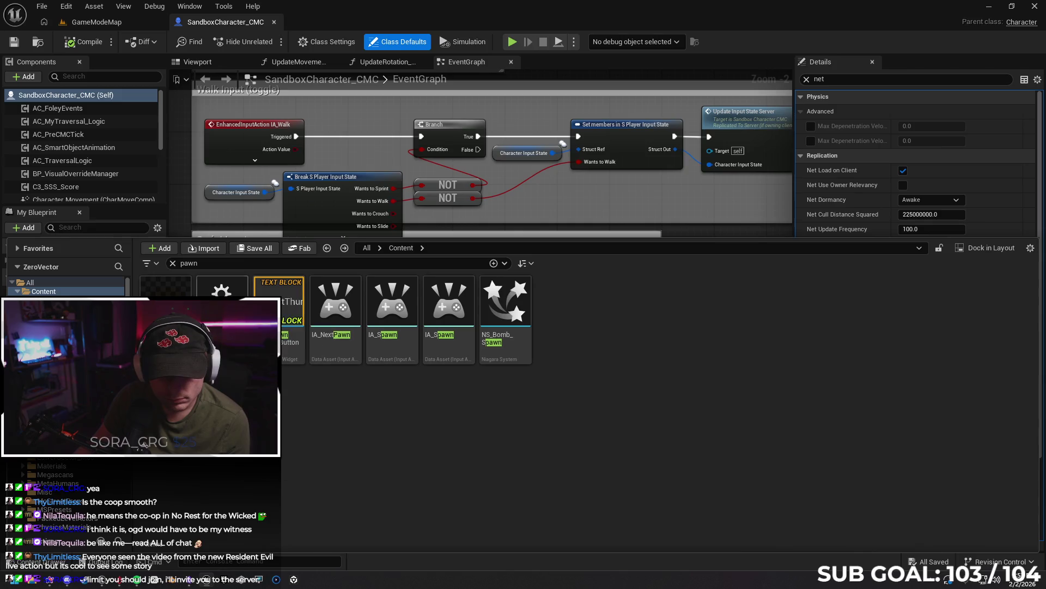
double_click(221, 294)
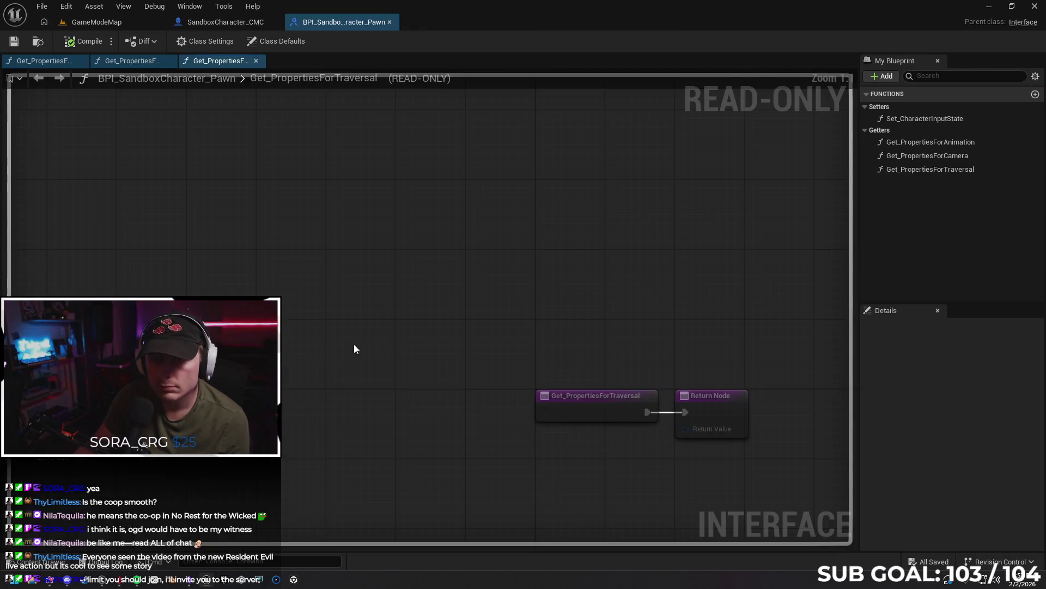
- Inspect the interface's functions, Class Defaults and Class Settings, then close the BPI_SandboxCharacter_Pawn tab
click(934, 119)
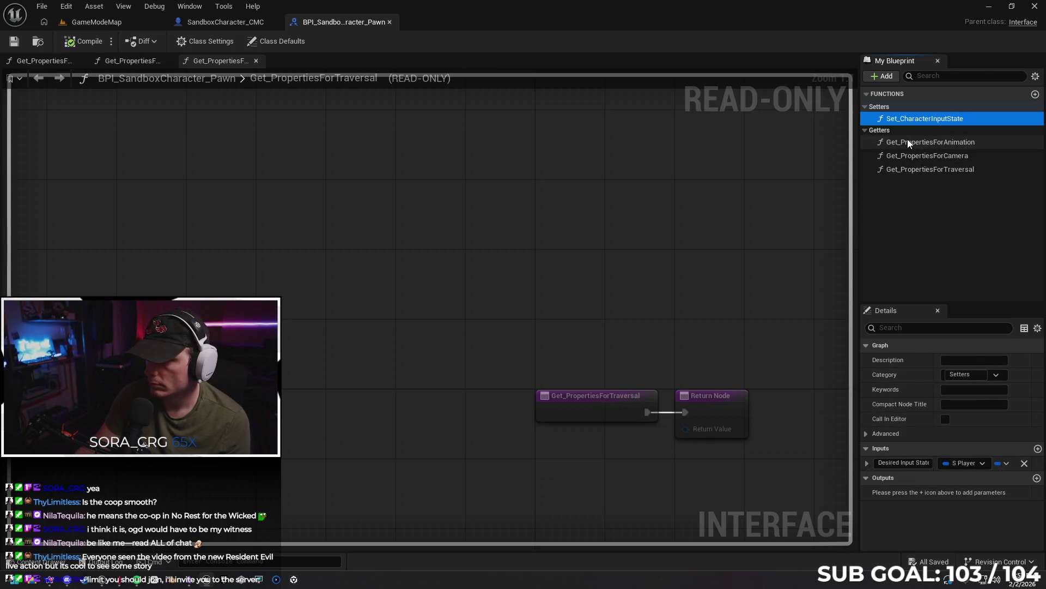
click(906, 169)
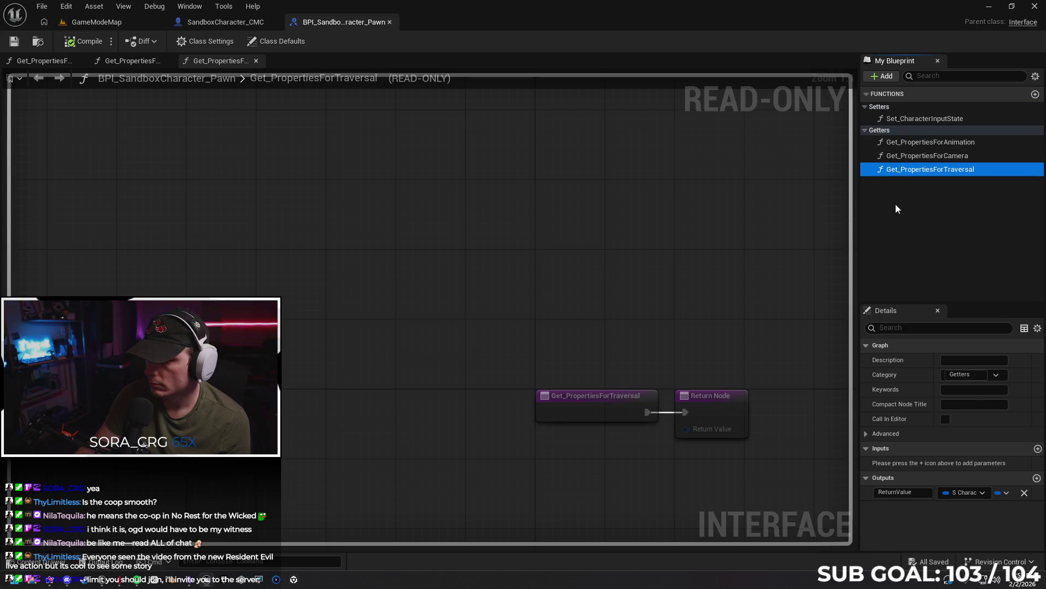
click(866, 434)
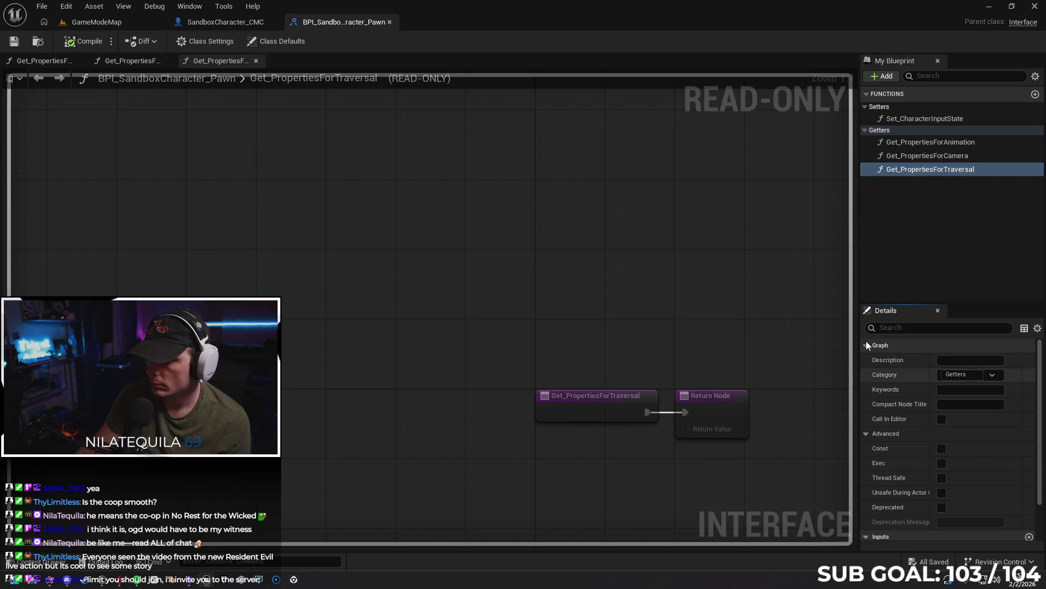
click(908, 143)
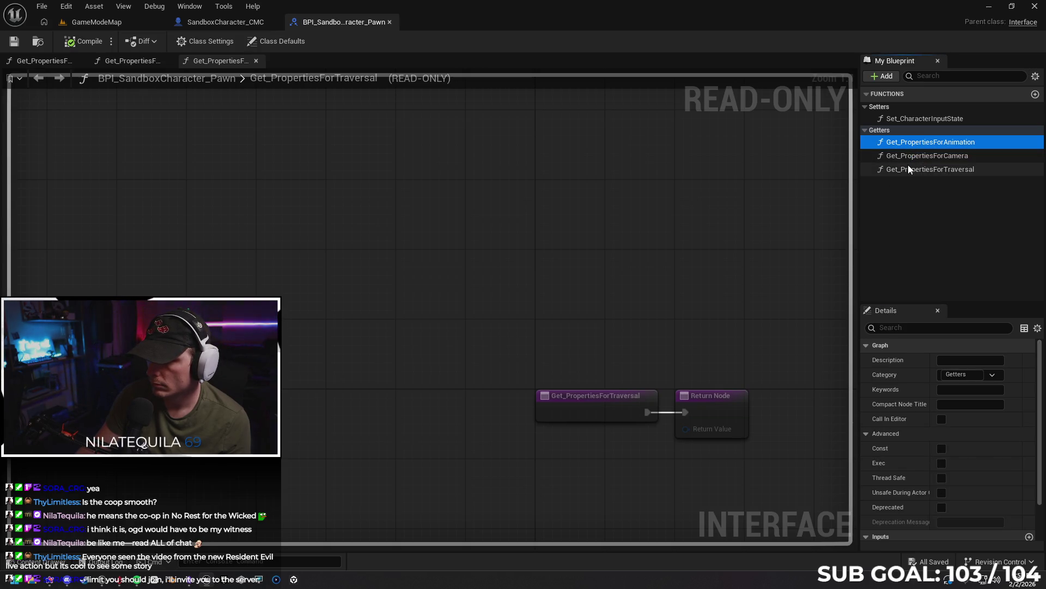
click(914, 120)
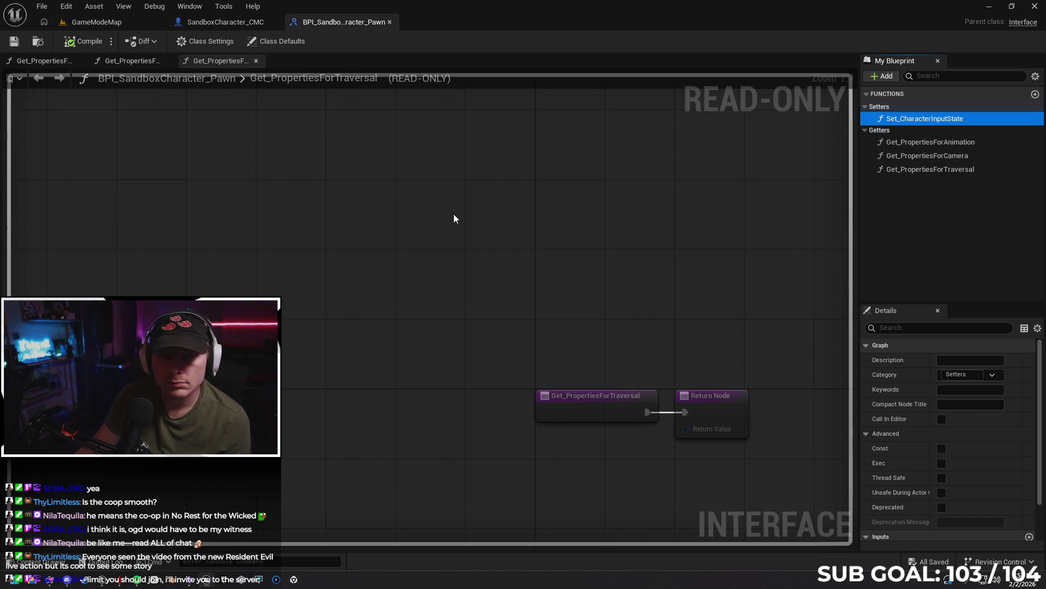
click(284, 42)
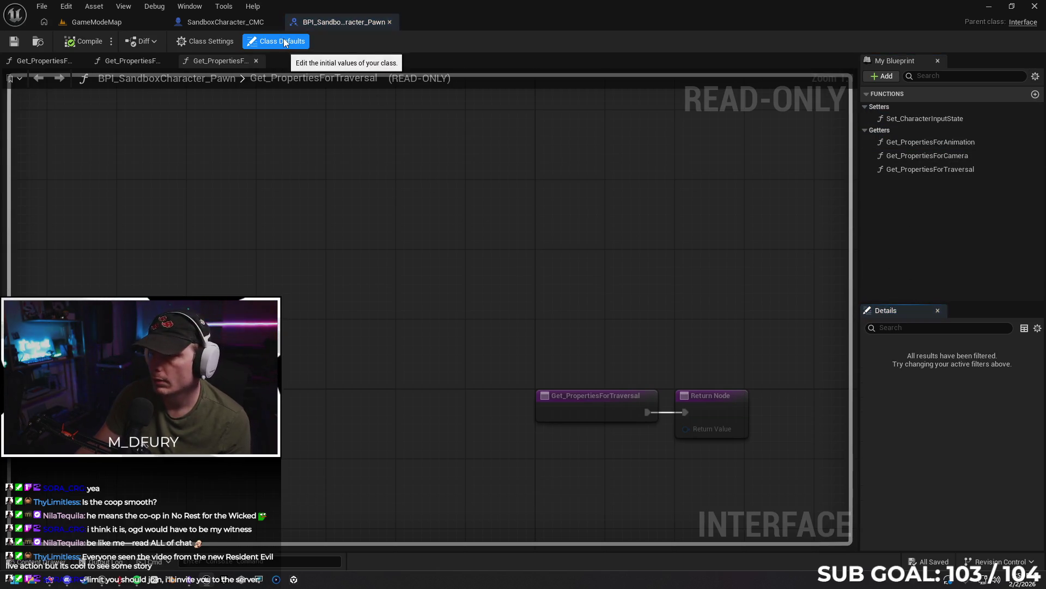
click(207, 41)
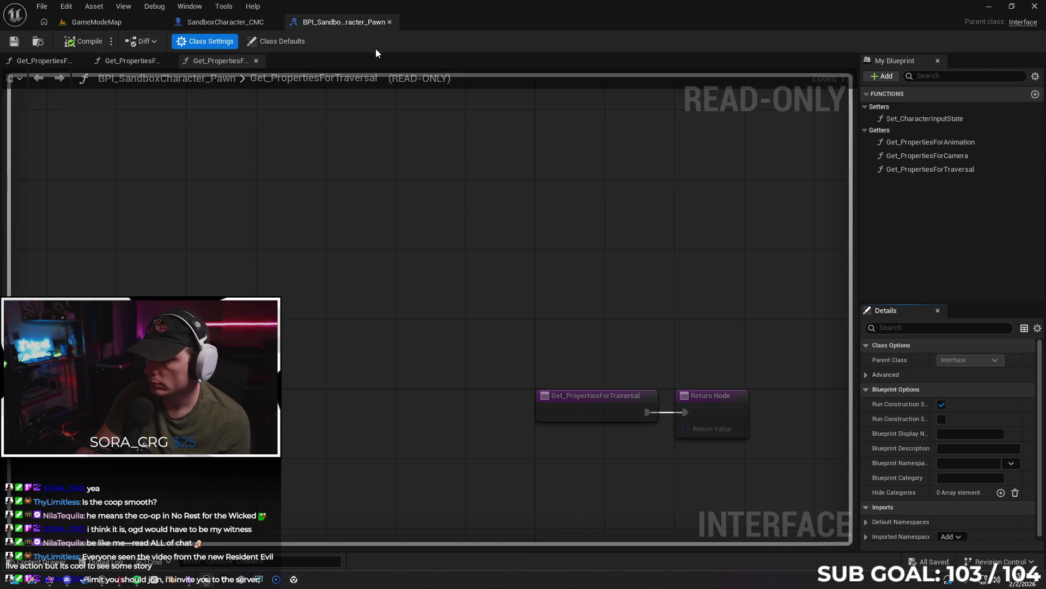
click(389, 22)
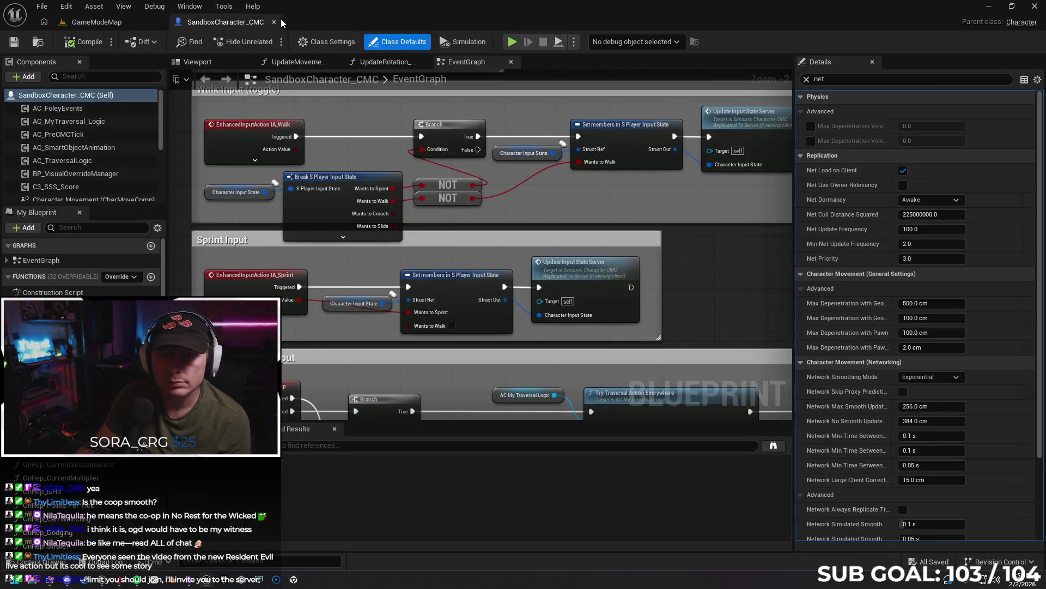
- Close the SandboxCharacter_CMC blueprint and browse to the Blueprints folder in the Content Drawer
click(274, 21)
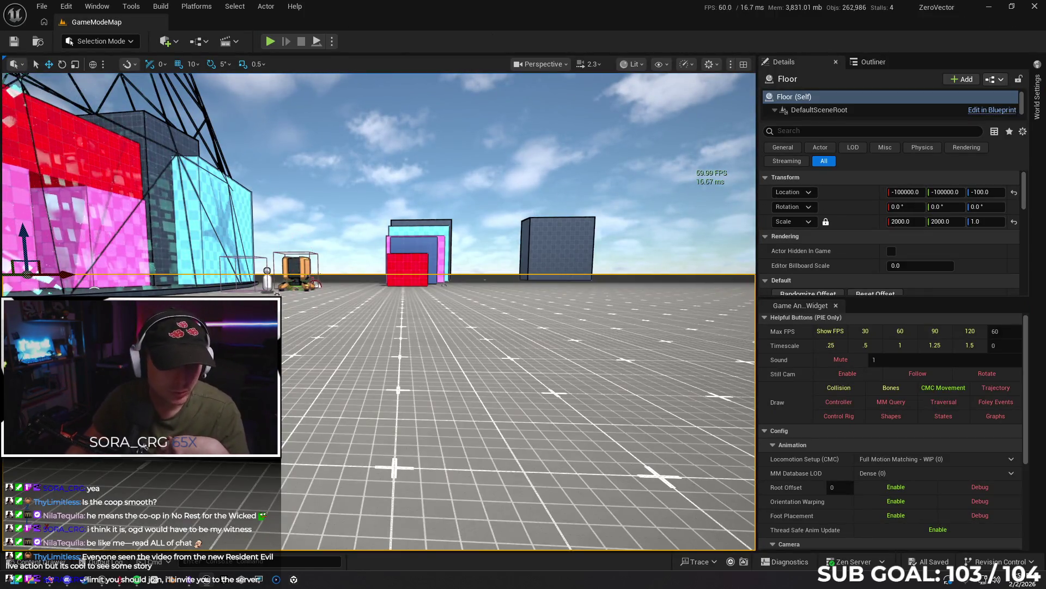
key(ctrl+space)
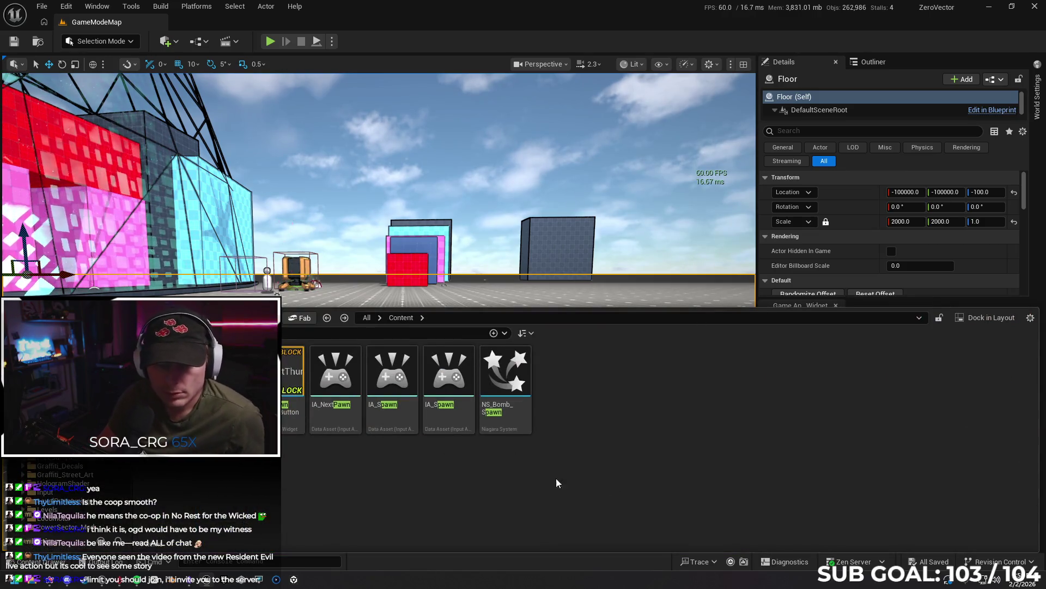
key(Escape)
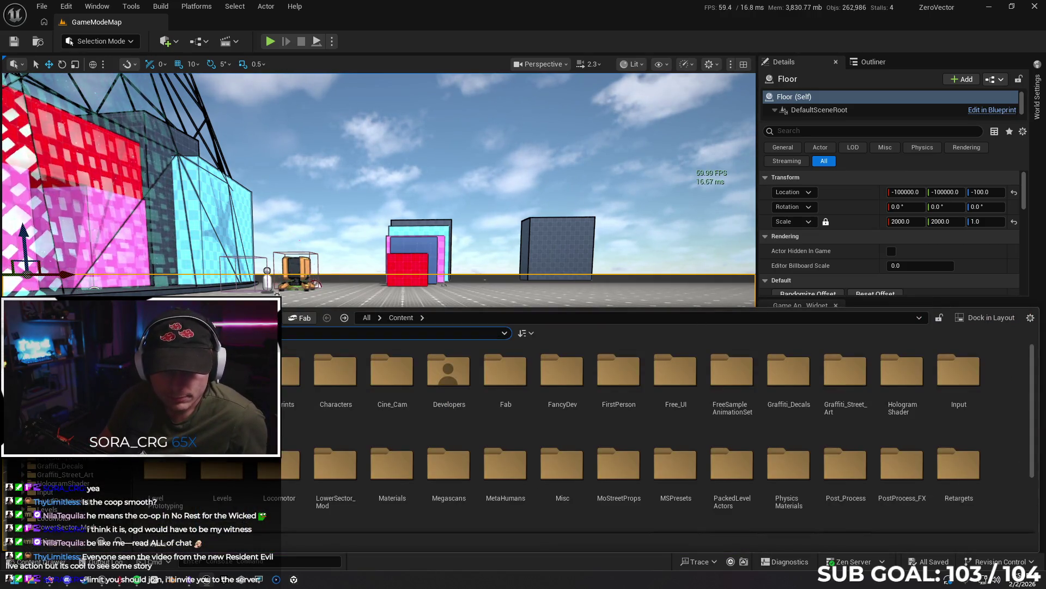
double_click(335, 370)
- Create a child blueprint class of SandboxCharacter_CMC, keeping the default SandboxCharacter_CMC_Child name
right_click(336, 469)
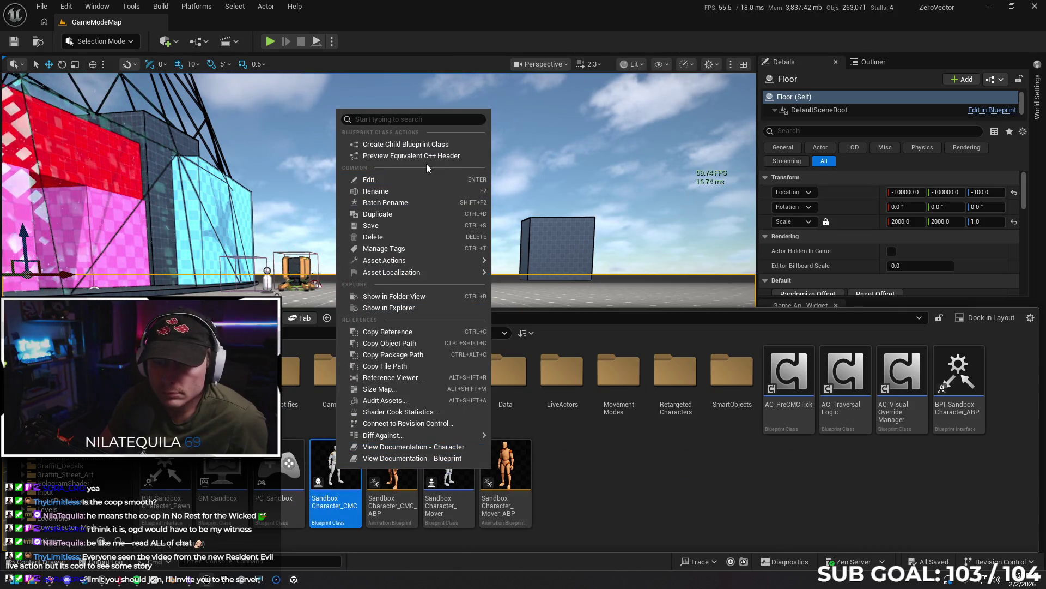
click(459, 145)
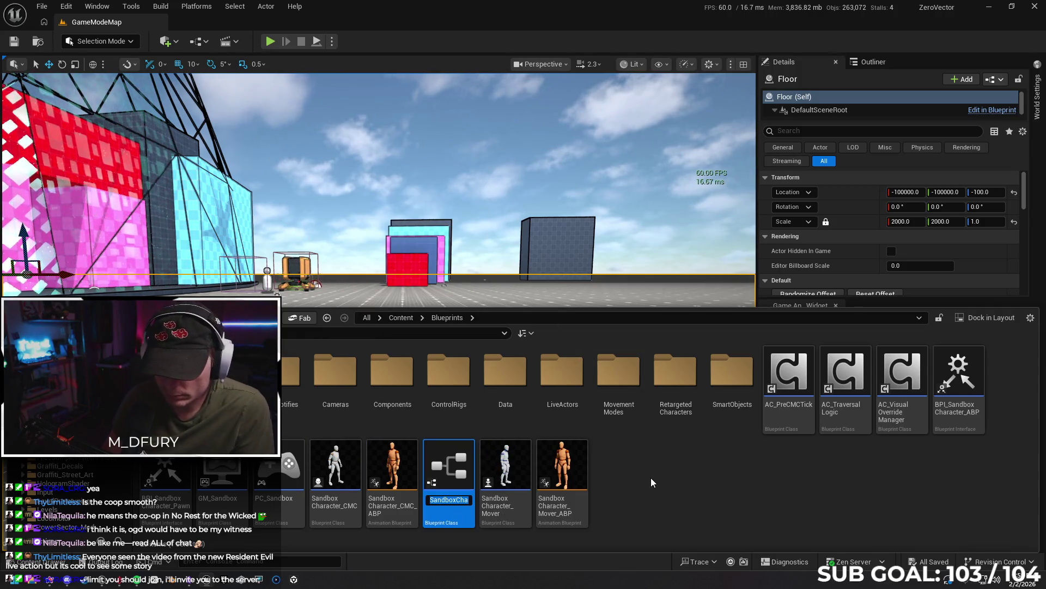
key(Return)
- Undo and redo the Tick Physics Async edit, then start deleting the new child blueprint
key(ctrl+z)
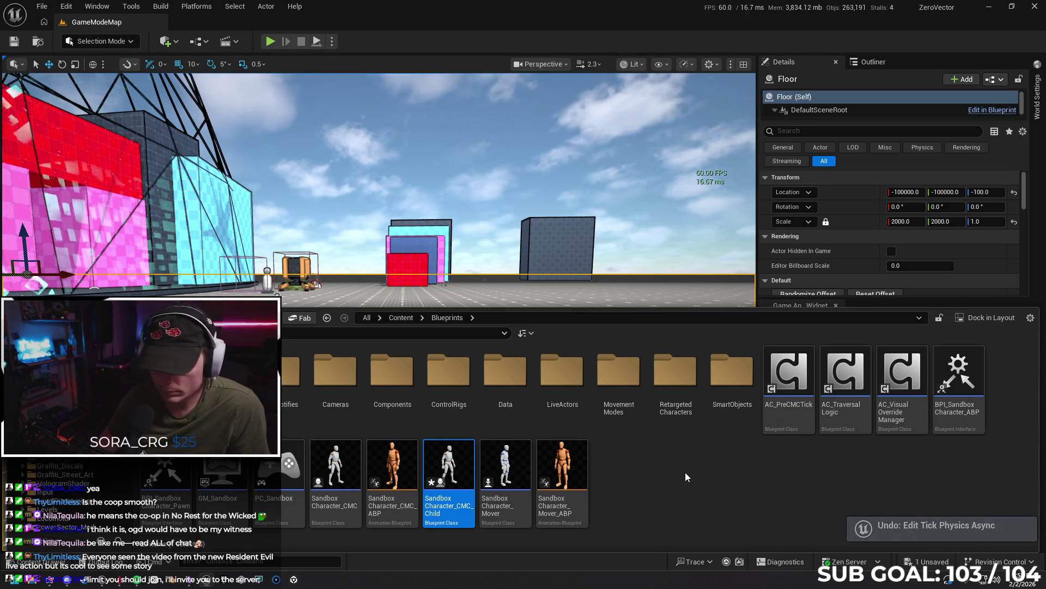
click(67, 7)
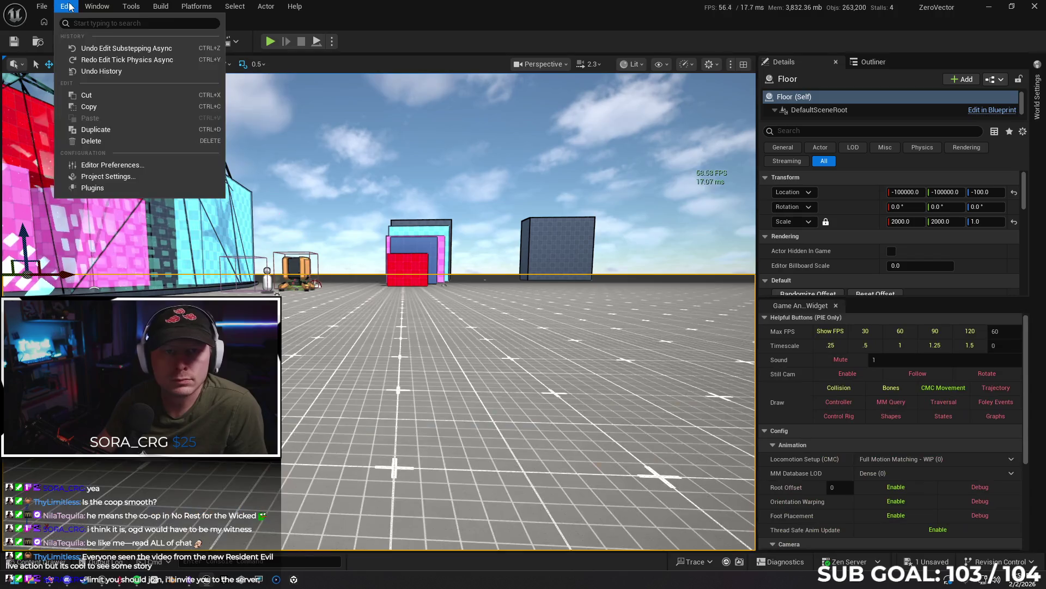
click(90, 58)
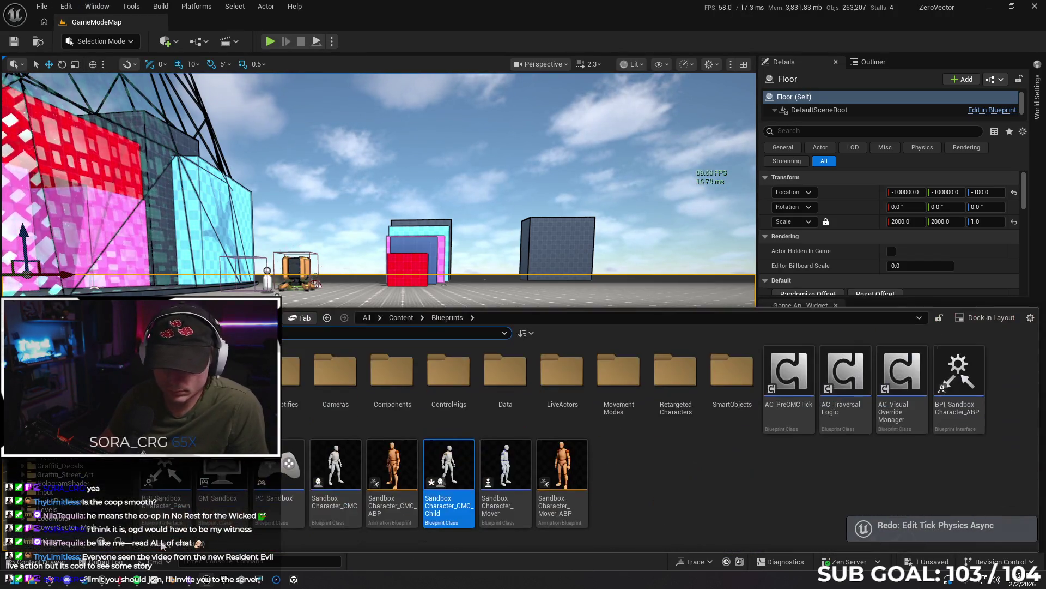
click(30, 562)
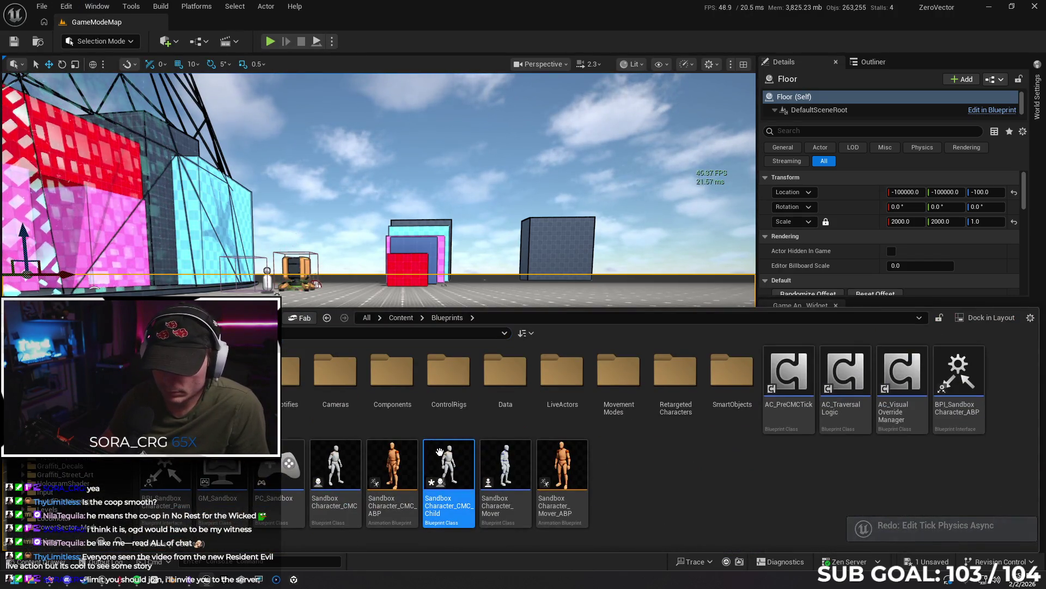
key(Delete)
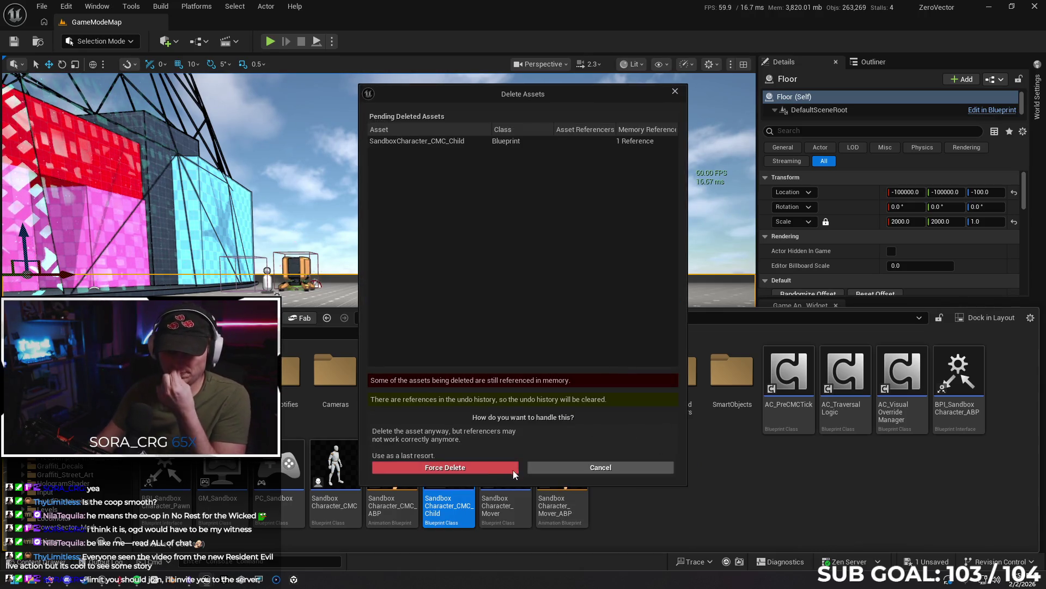
- Force-delete SandboxCharacter_CMC_Child and bring up SandboxCharacter_CMC's asset actions
click(515, 468)
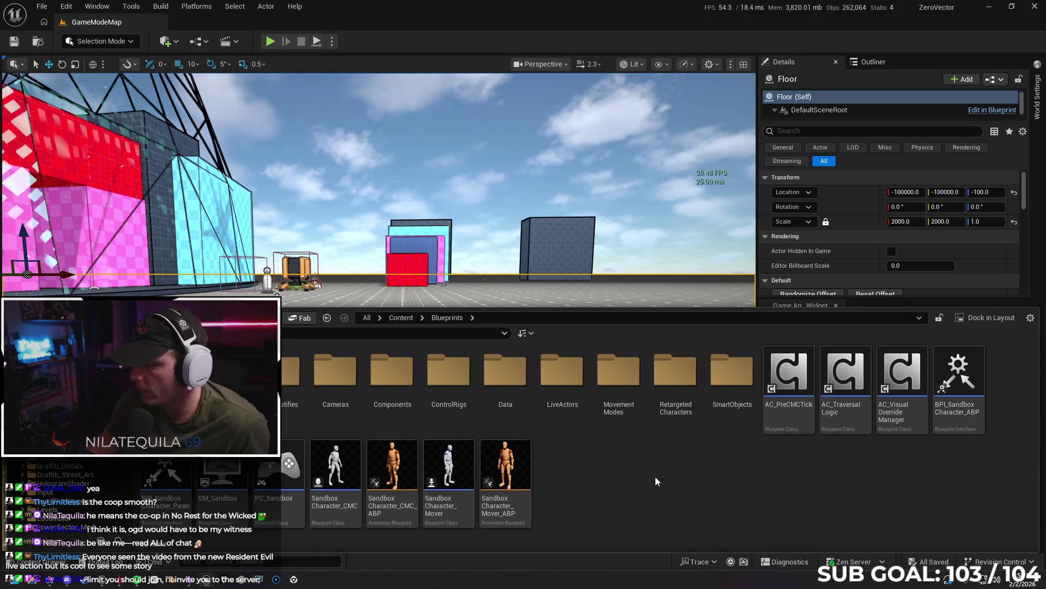
click(343, 449)
right_click(343, 448)
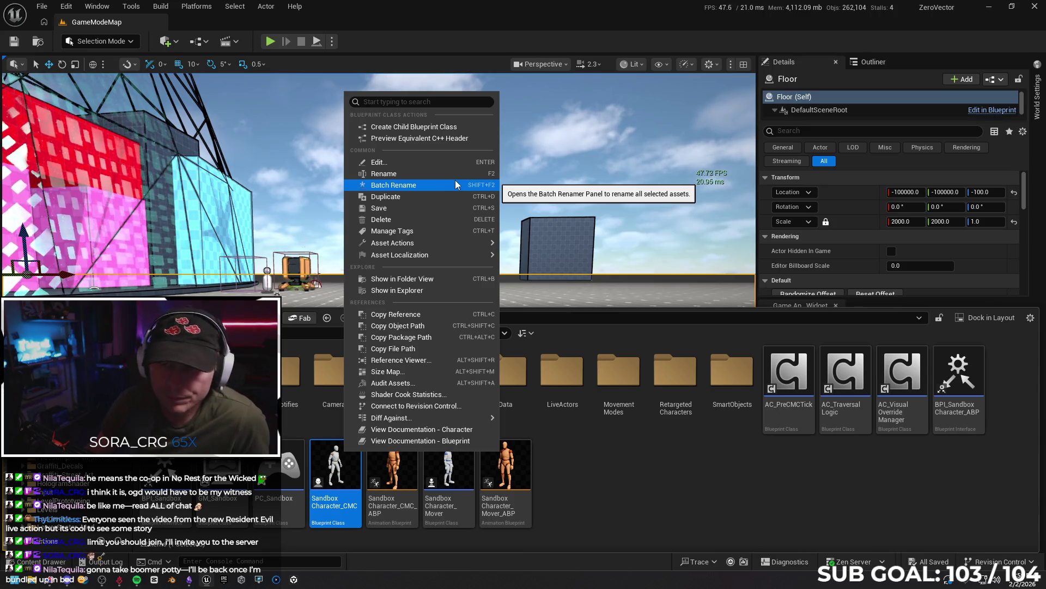
- Dismiss the asset actions menu without choosing anything and close the Content Drawer
mouse_move(445, 246)
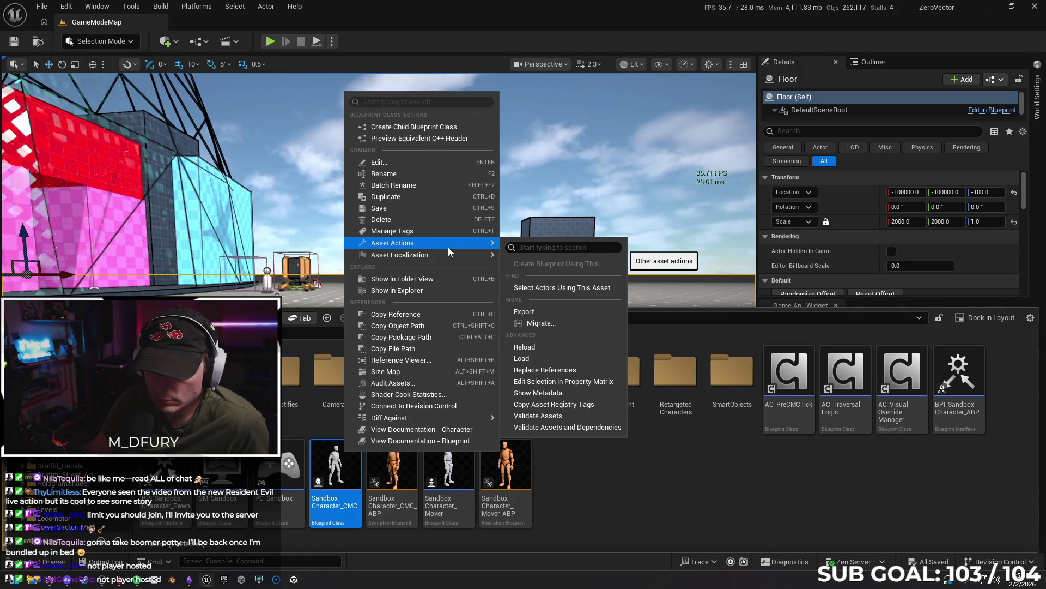
mouse_move(463, 417)
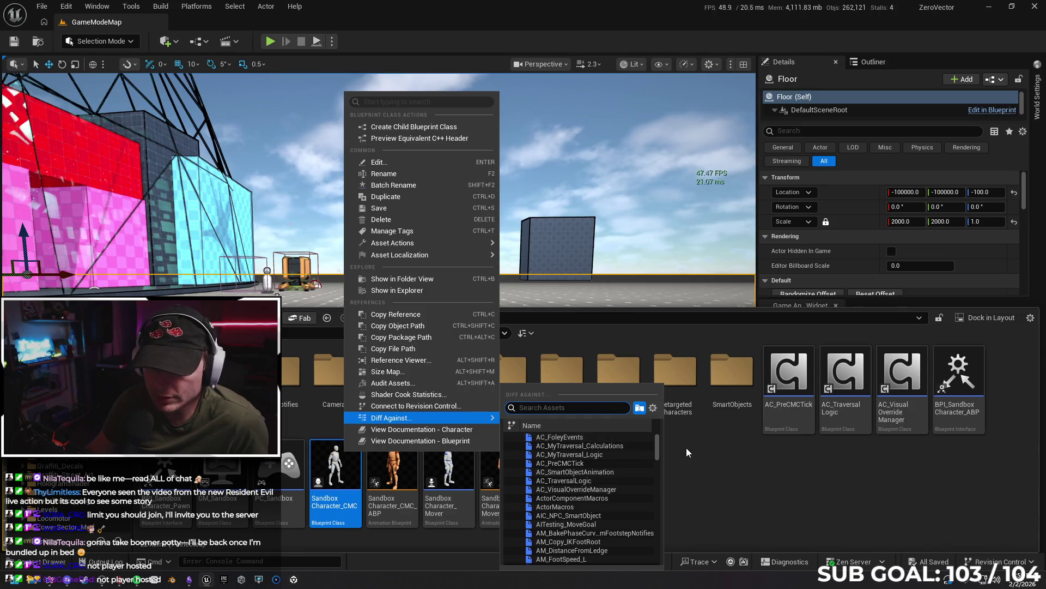
click(673, 449)
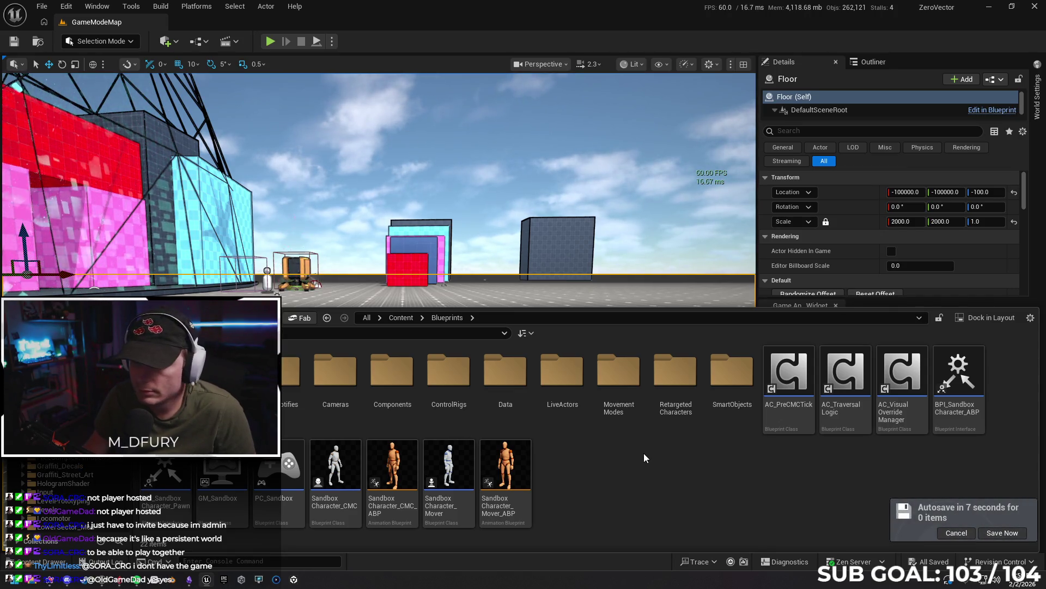
click(1000, 533)
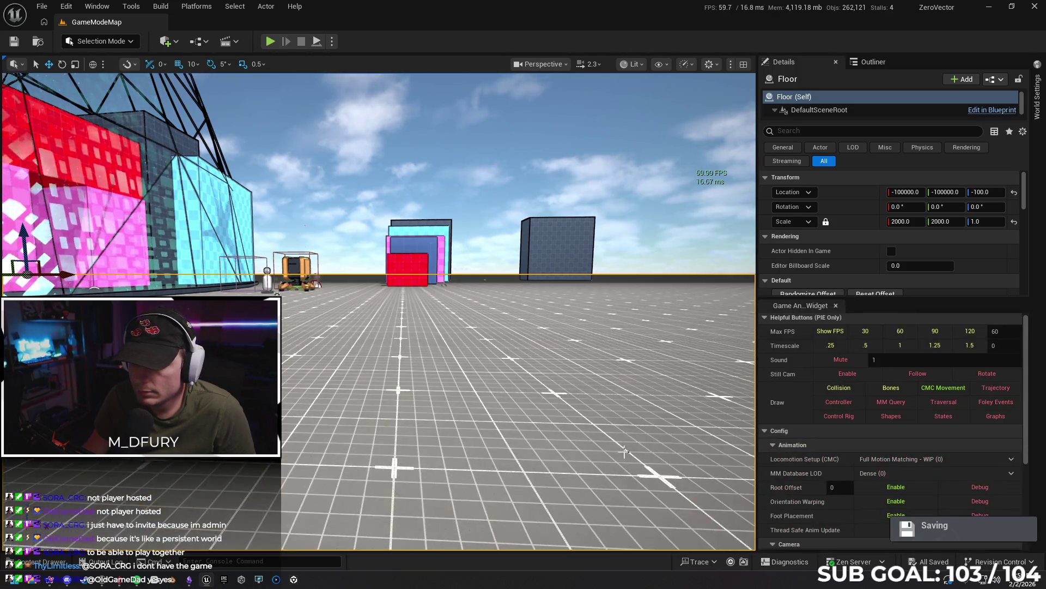
- Switch to the Gemini chat and scroll back through the earlier jitter answers
click(31, 582)
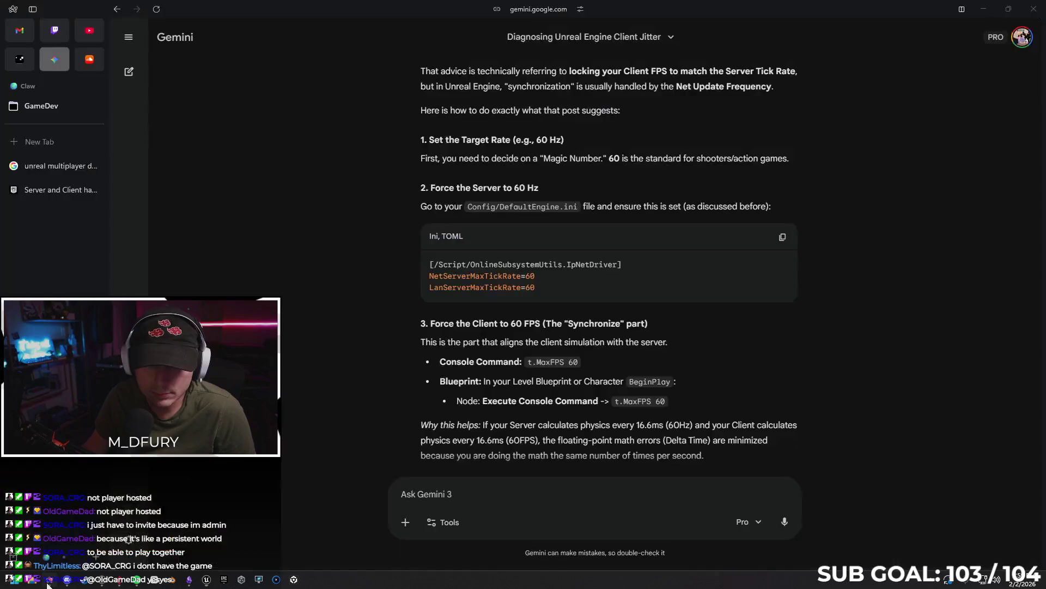
scroll(791, 309, up, 10)
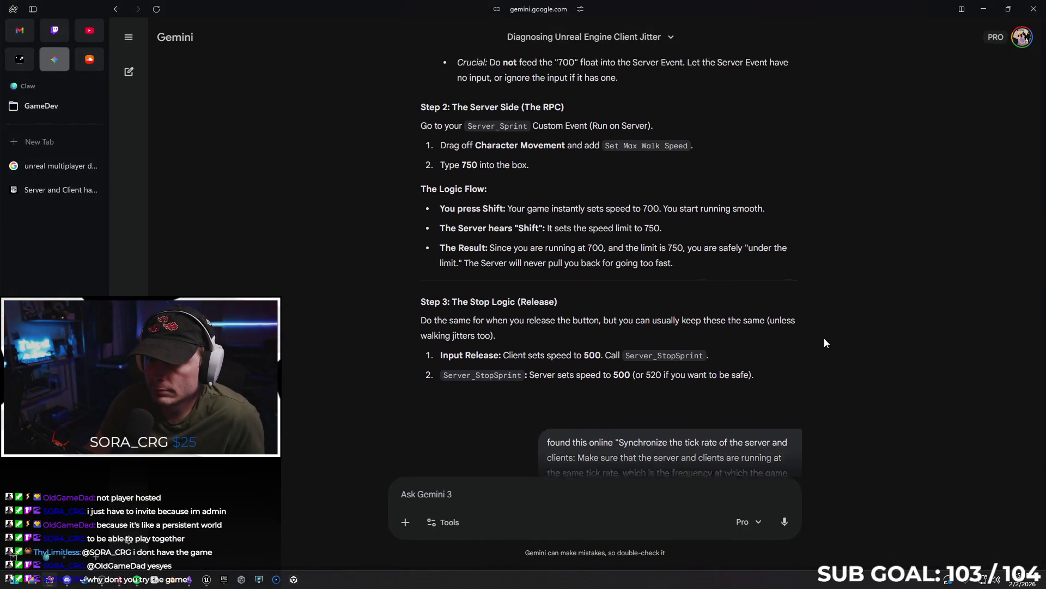
scroll(827, 343, up, 2)
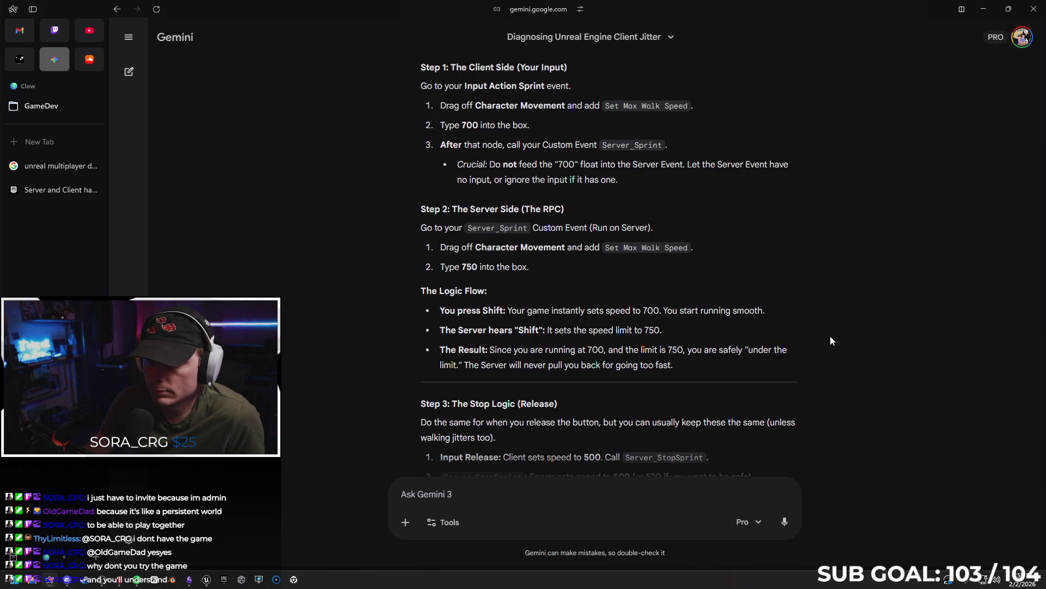
scroll(829, 349, up, 2)
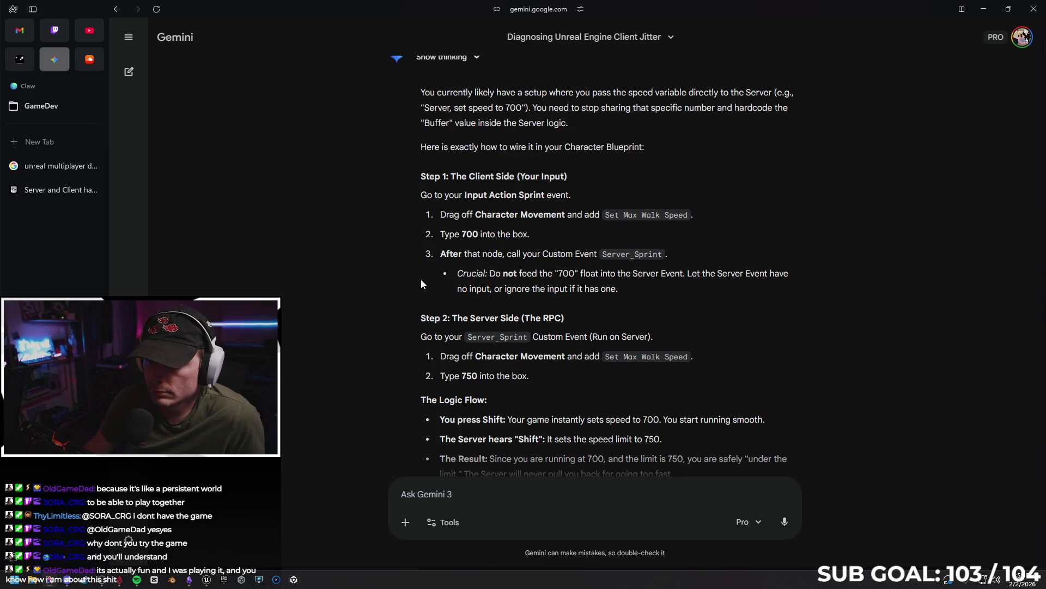
scroll(600, 441, down, 20)
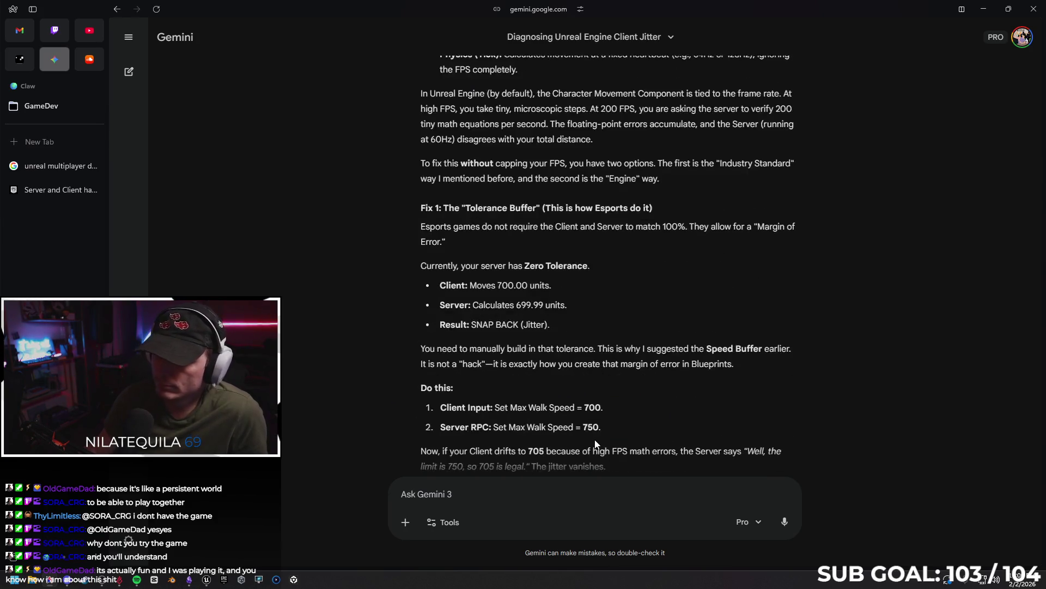
scroll(598, 443, down, 5)
- Tell Gemini that GASP prevents a separate server max speed, then read its throttle strategy
text(bec)
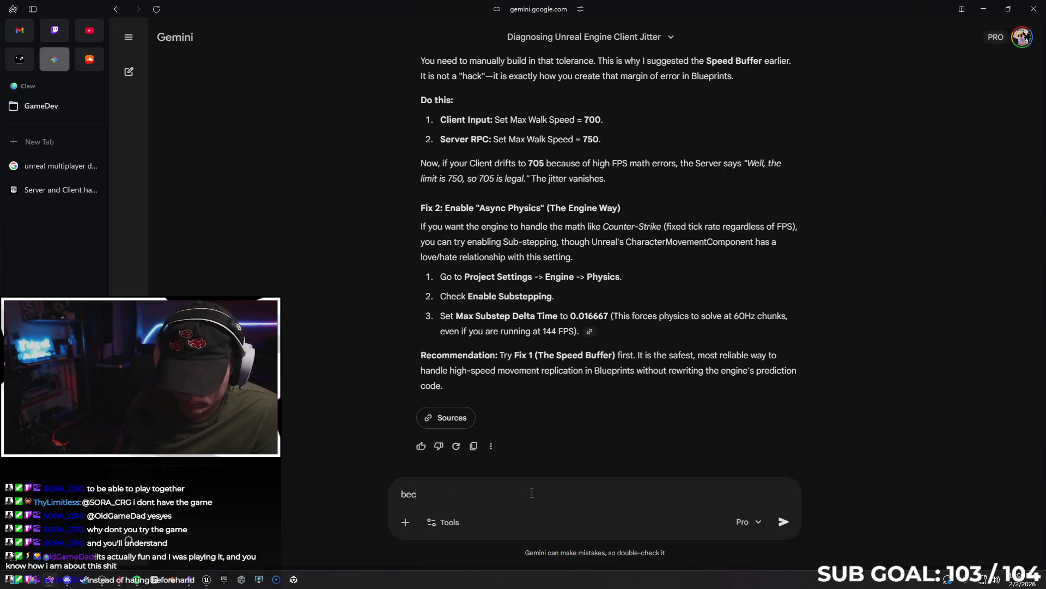
text(ause i am in )
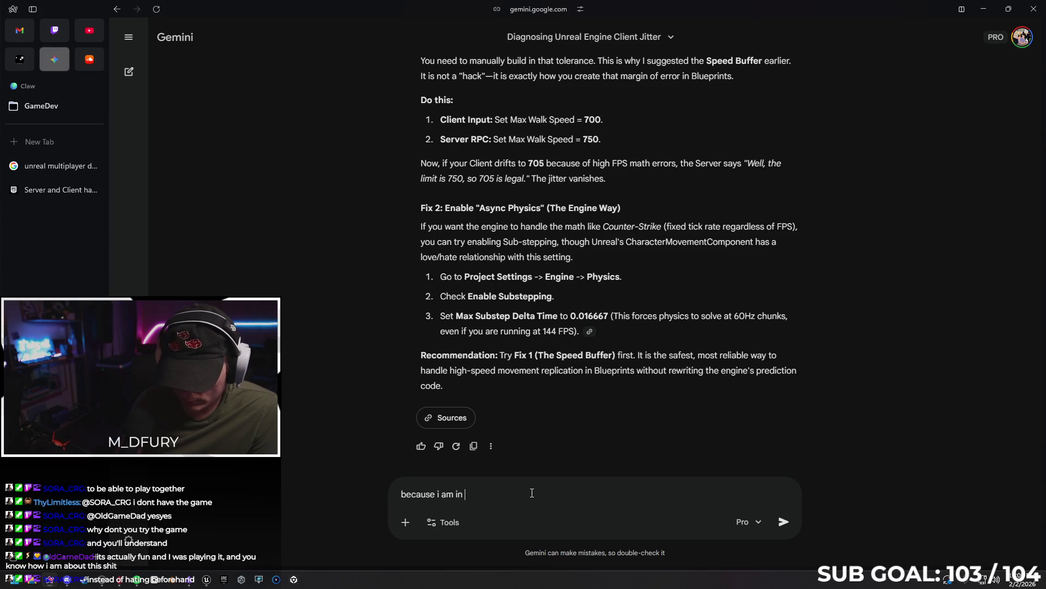
text(GASP I can)
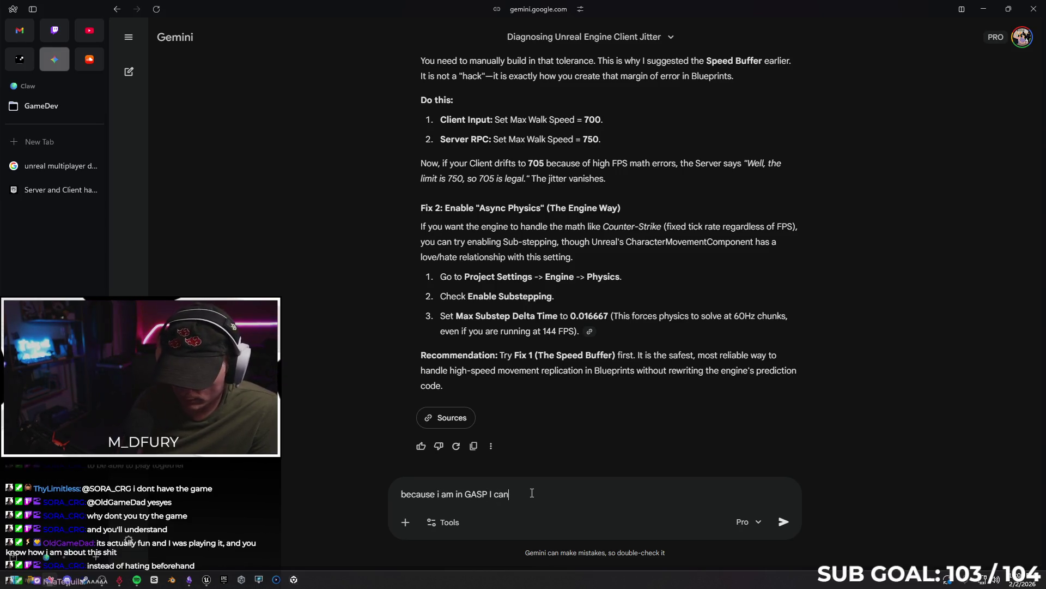
text(not the )
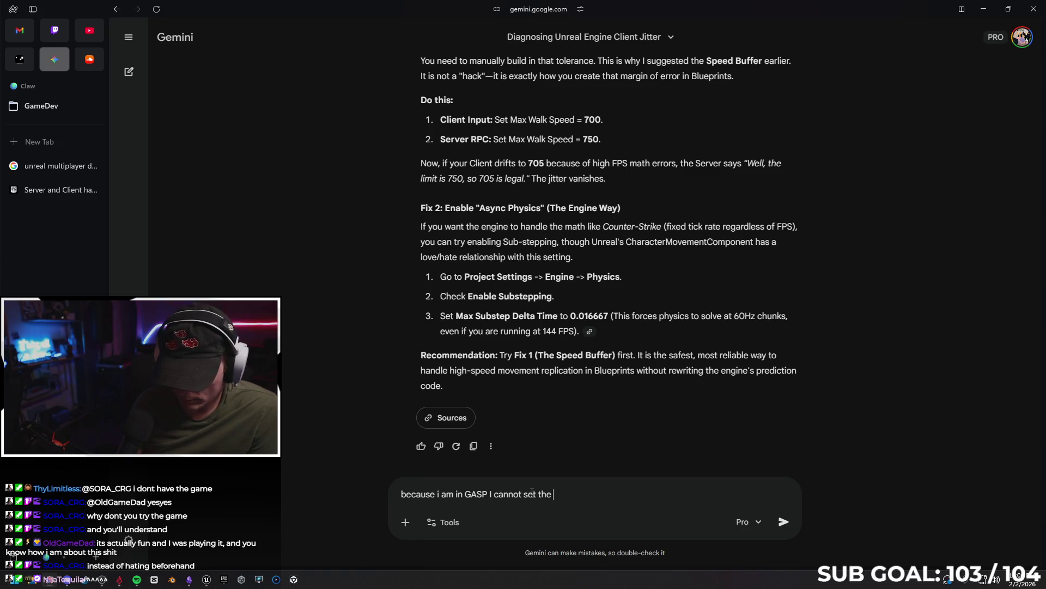
text(max speed li)
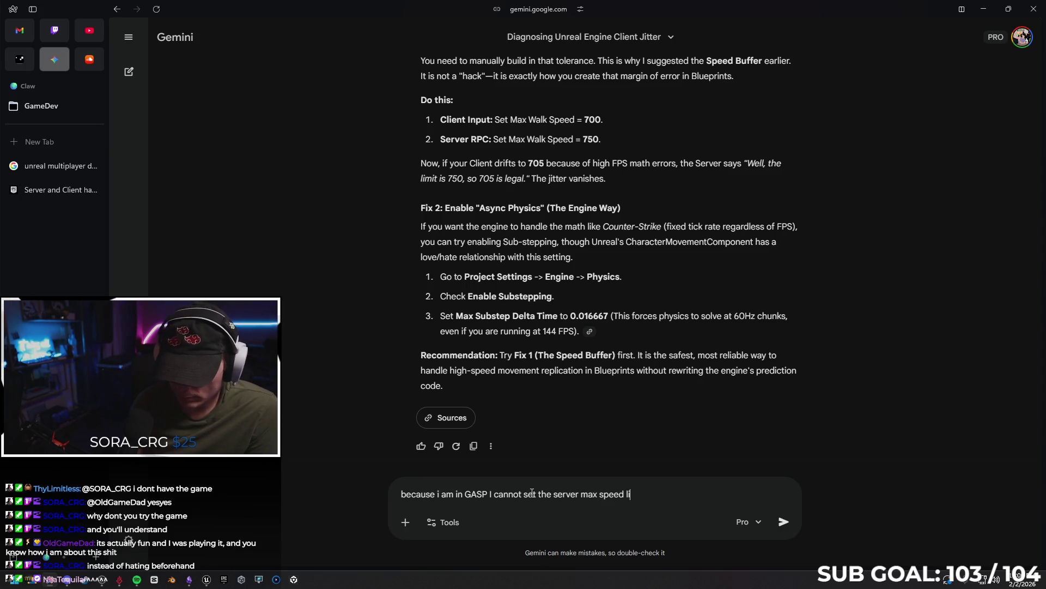
text(saying)
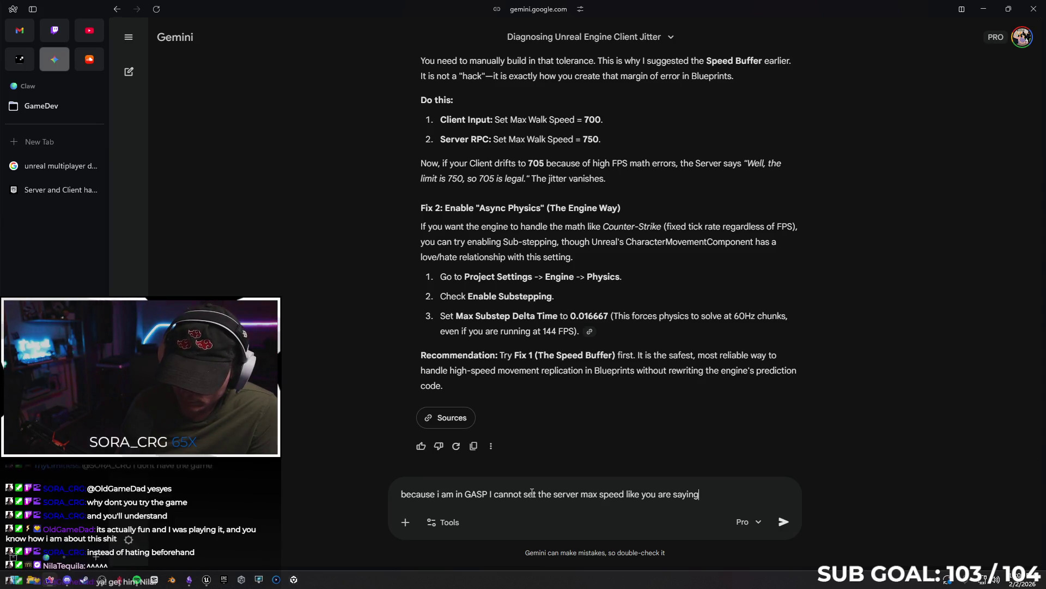
key(Return)
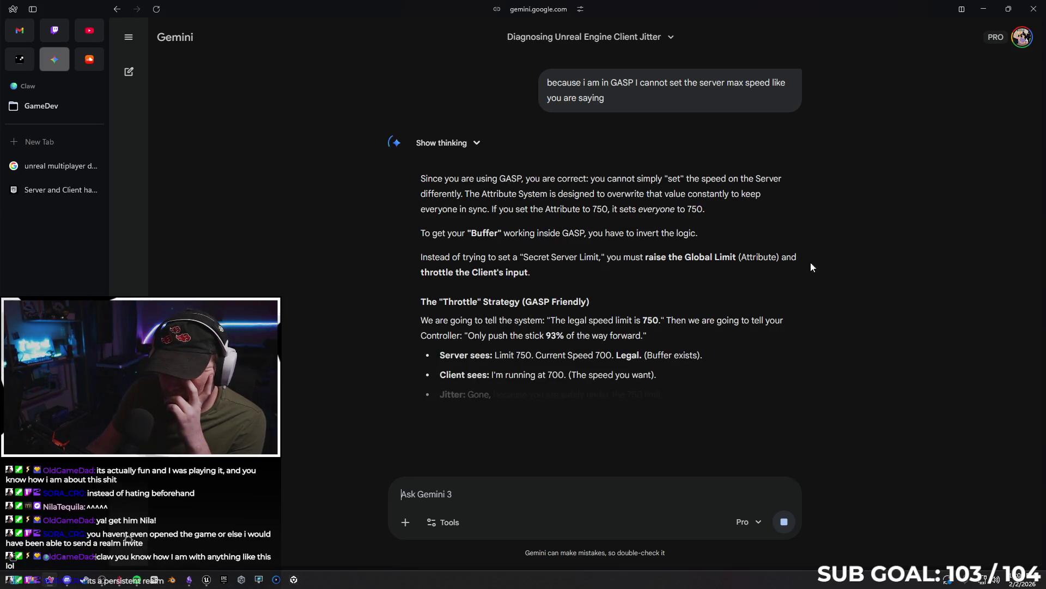
scroll(844, 302, down, 2)
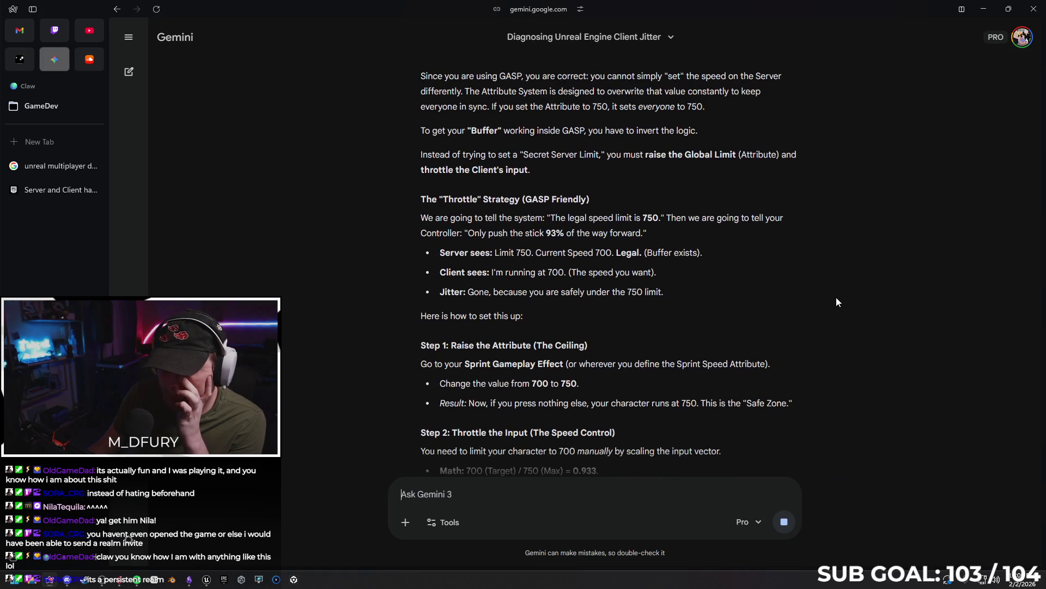
scroll(823, 265, down, 1)
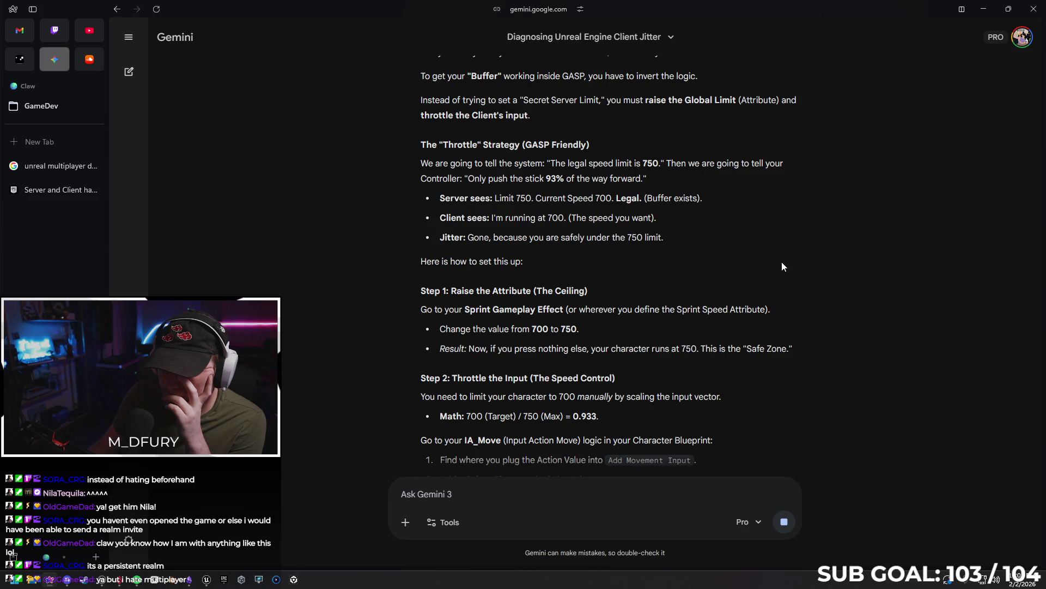
scroll(780, 261, down, 1)
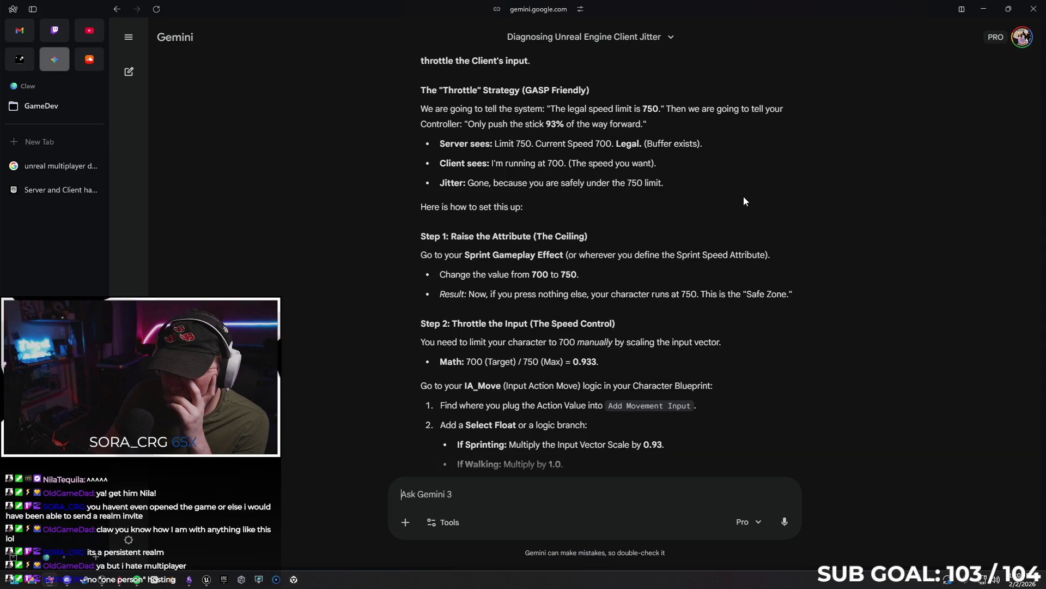
click(983, 9)
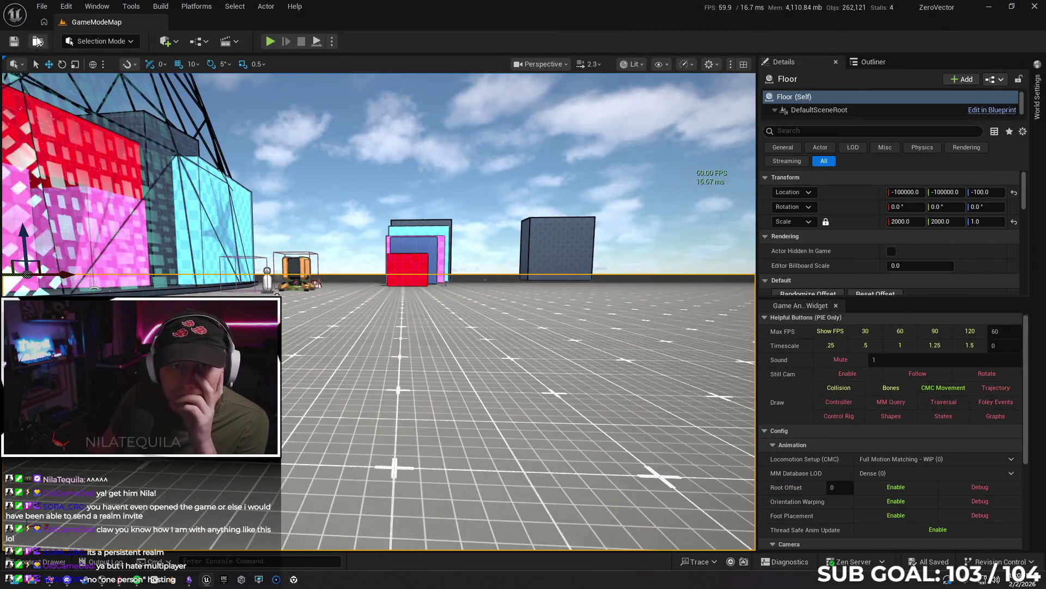
- Open SandboxCharacter_CMC and inspect the UpdateInputState_Server event, its SET node and replication settings
click(60, 561)
click(337, 463)
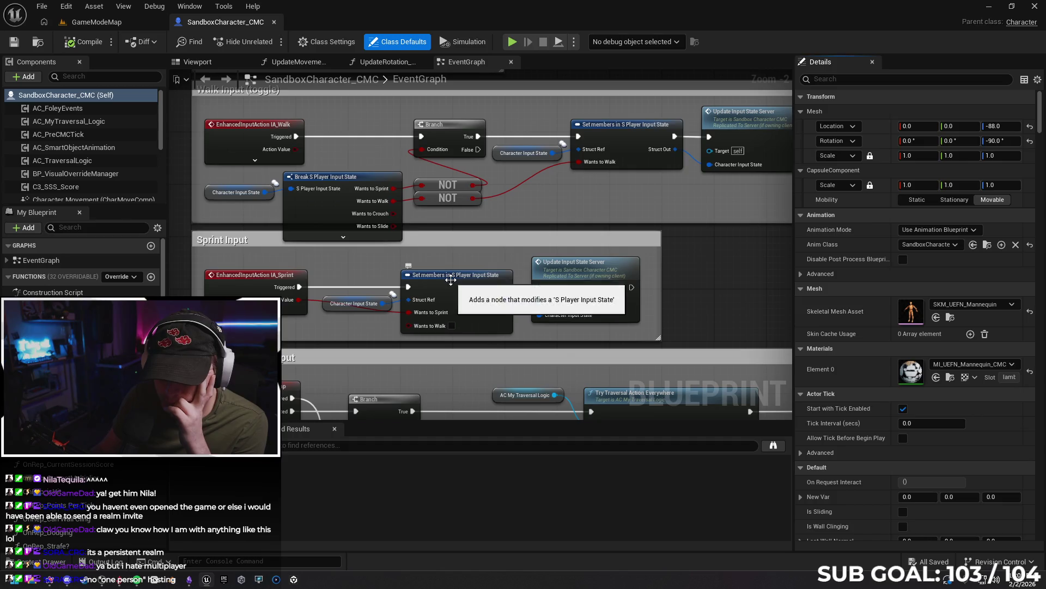
click(420, 281)
double_click(592, 274)
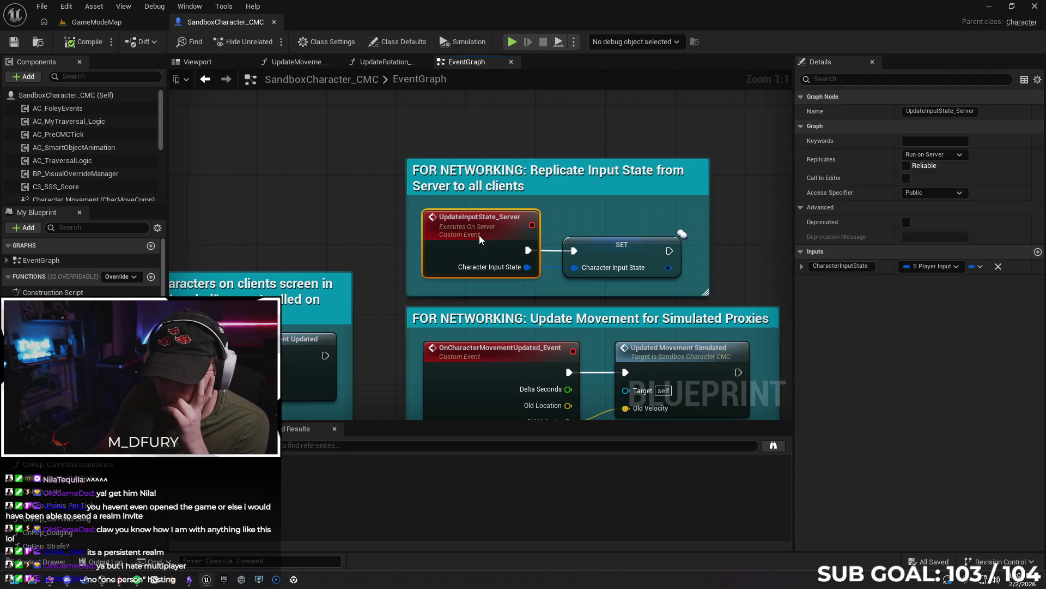
click(603, 252)
click(490, 236)
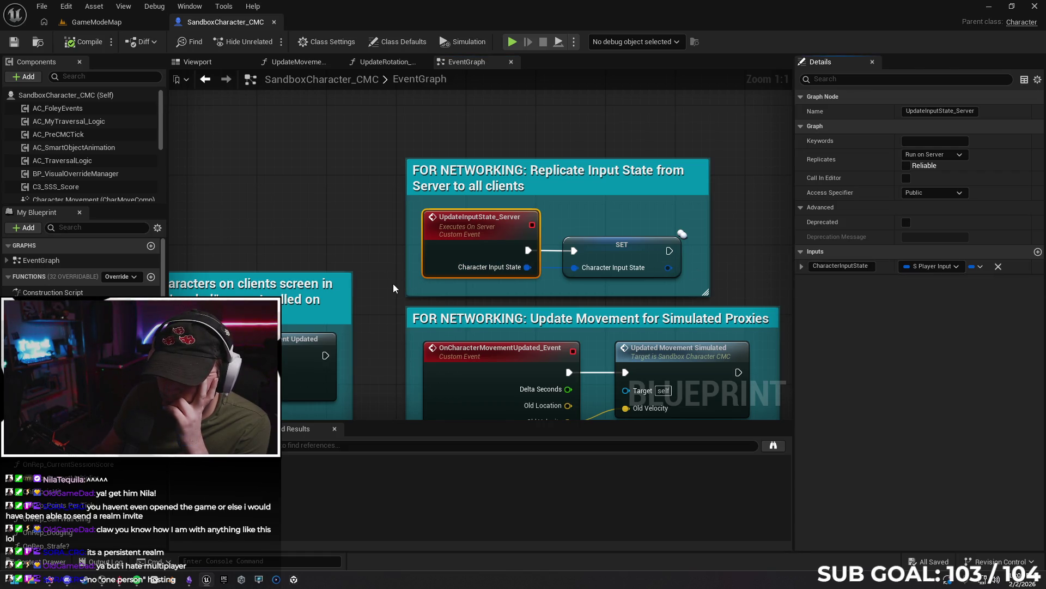
- Glance at the UpdateRotation_PreCMC graph, then re-inspect the Set members in S_PlayerInputState node
click(373, 62)
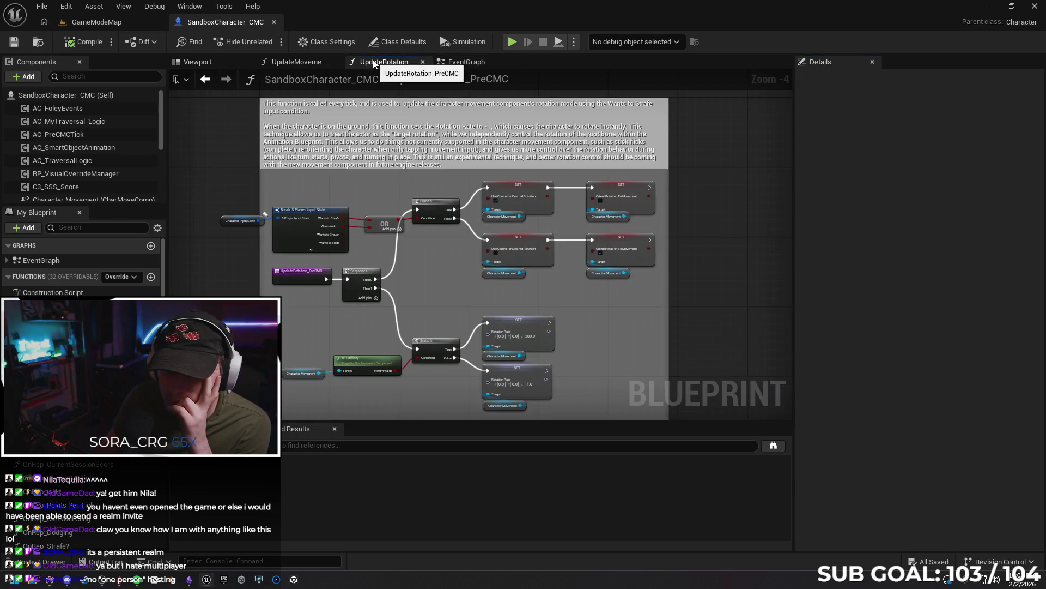
click(423, 61)
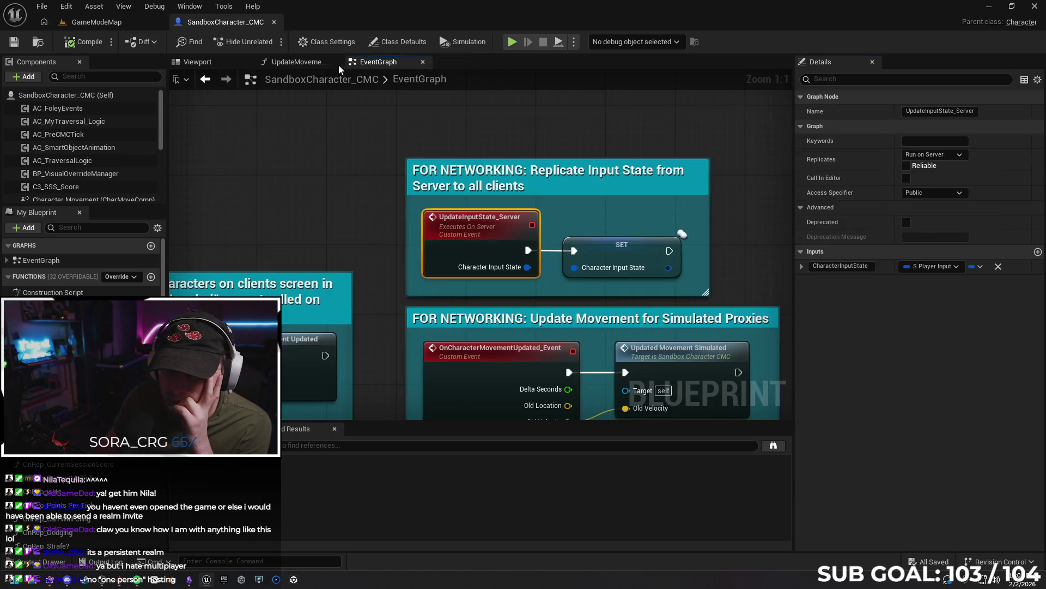
click(319, 67)
click(377, 63)
scroll(388, 284, down, 6)
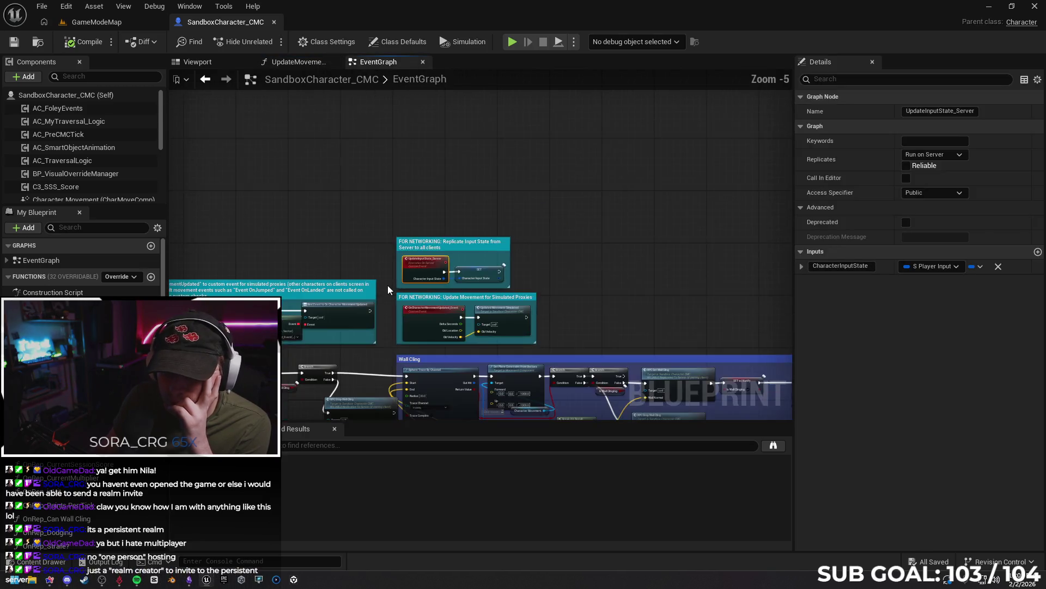
scroll(444, 230, up, 3)
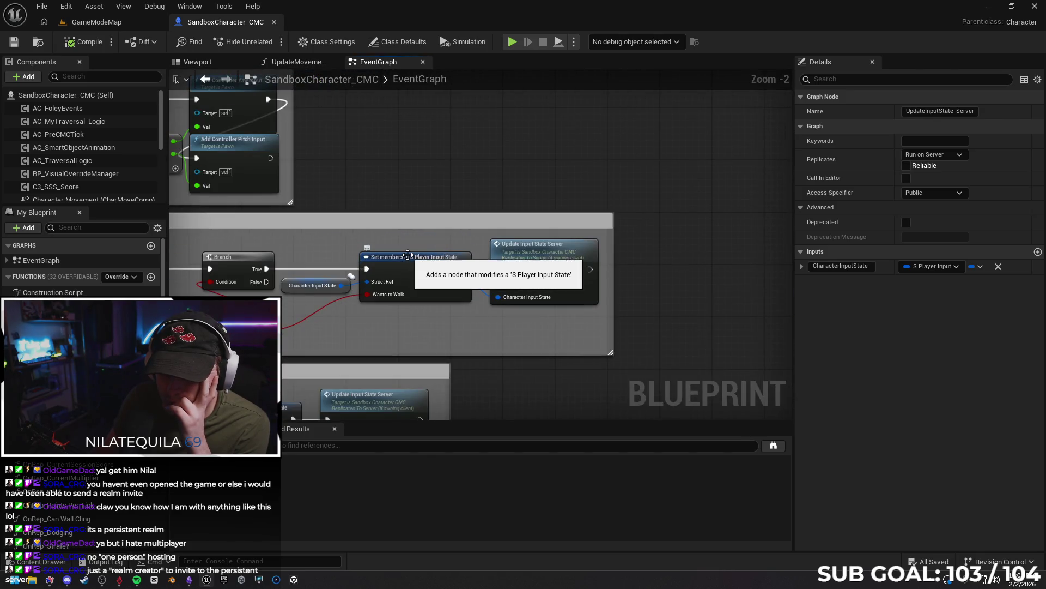
click(405, 258)
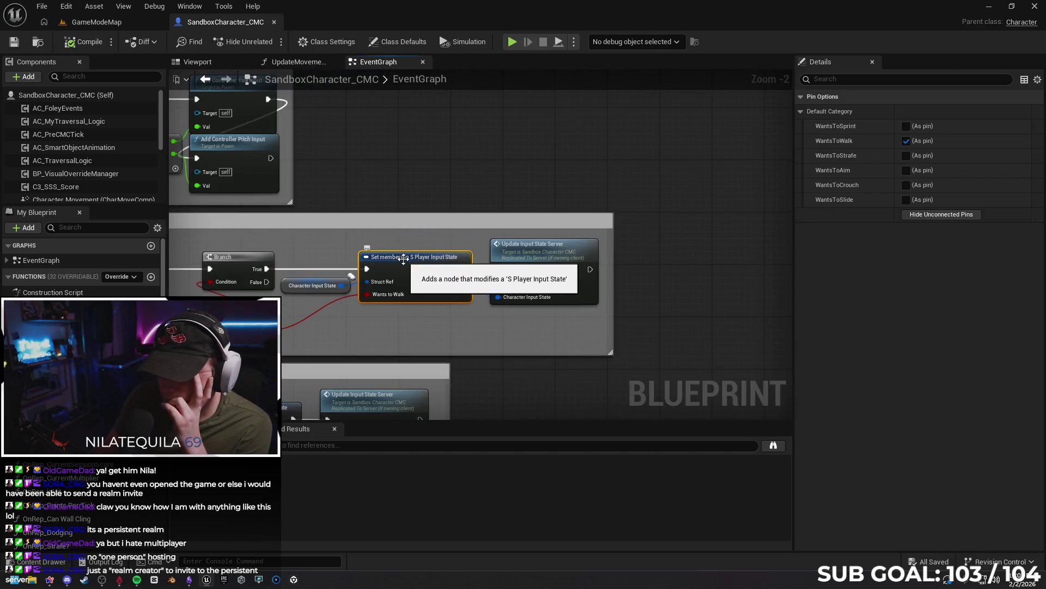
click(39, 562)
click(252, 267)
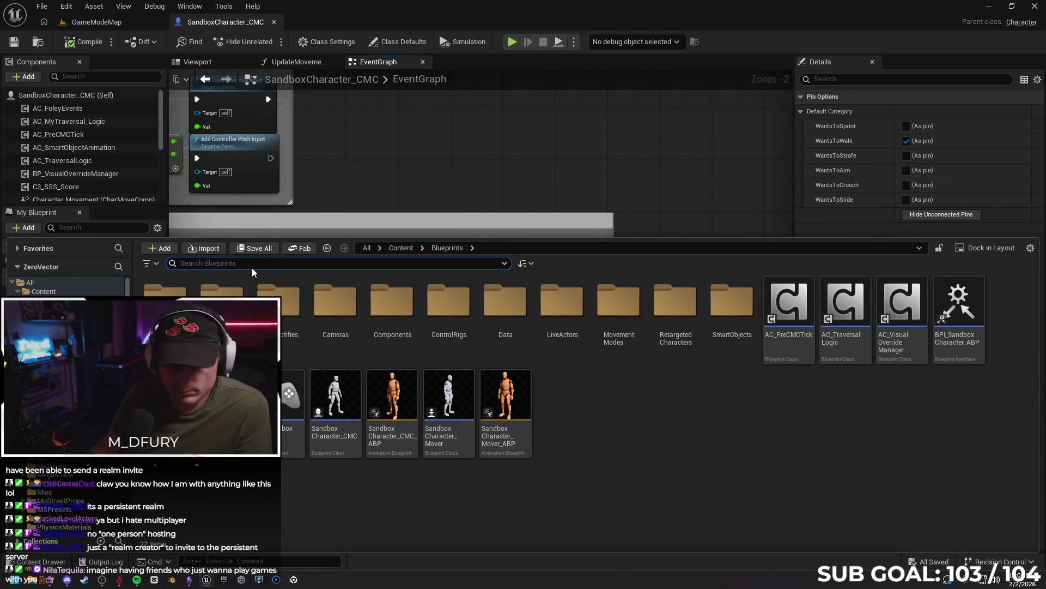
- Search 'input state' and review the S_PlayerInputState struct's members and defaults, then close it
text(input)
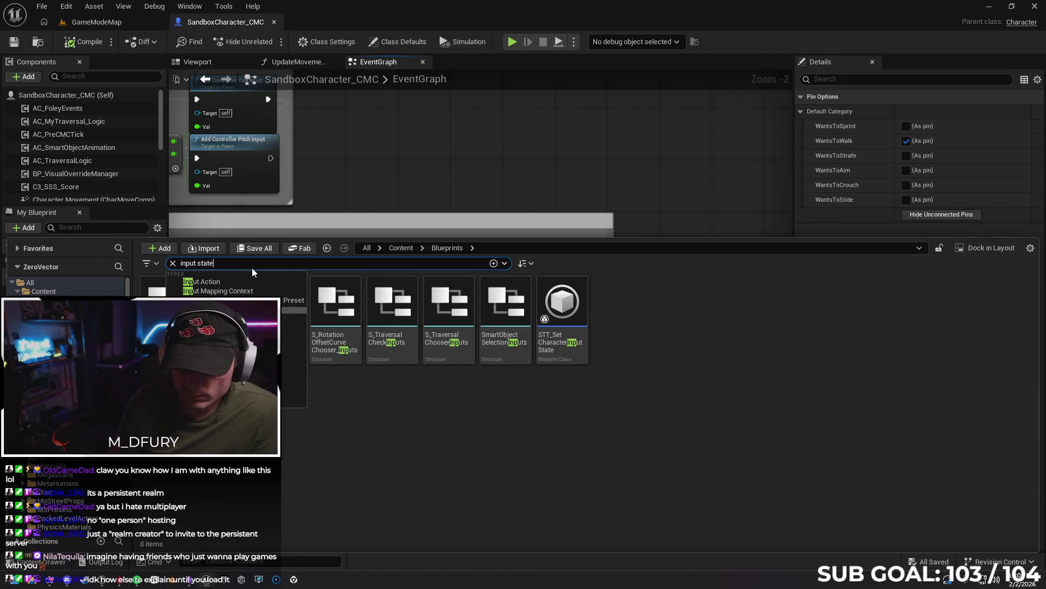
text( state)
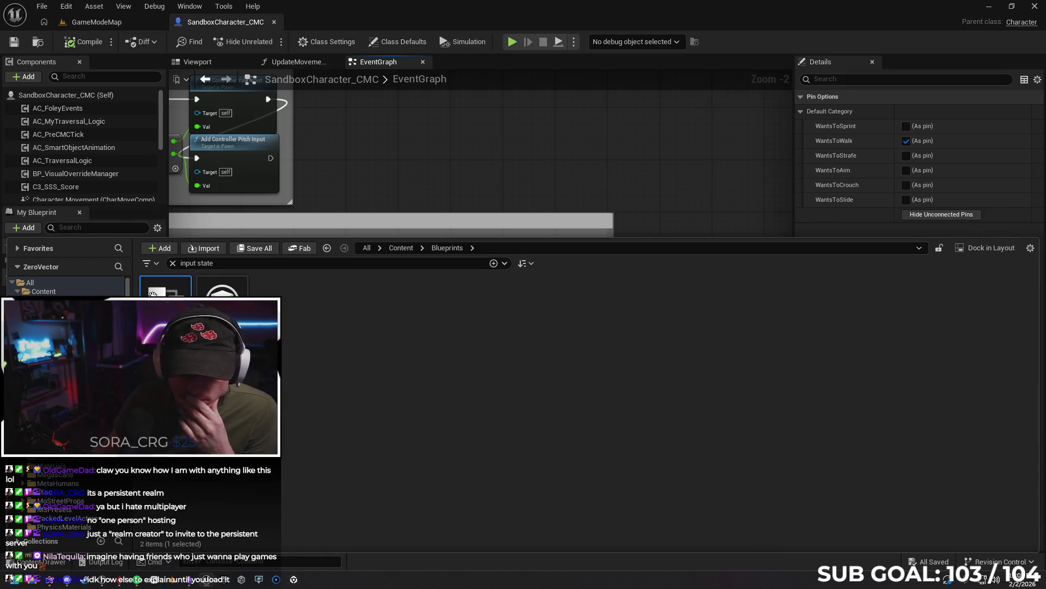
double_click(154, 295)
click(8, 104)
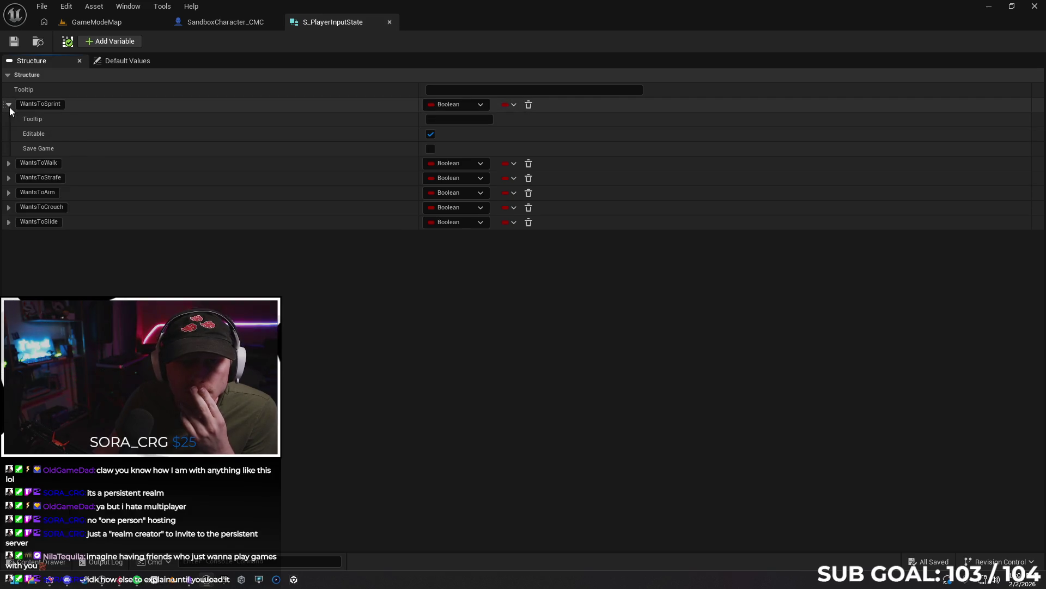
click(9, 104)
click(106, 63)
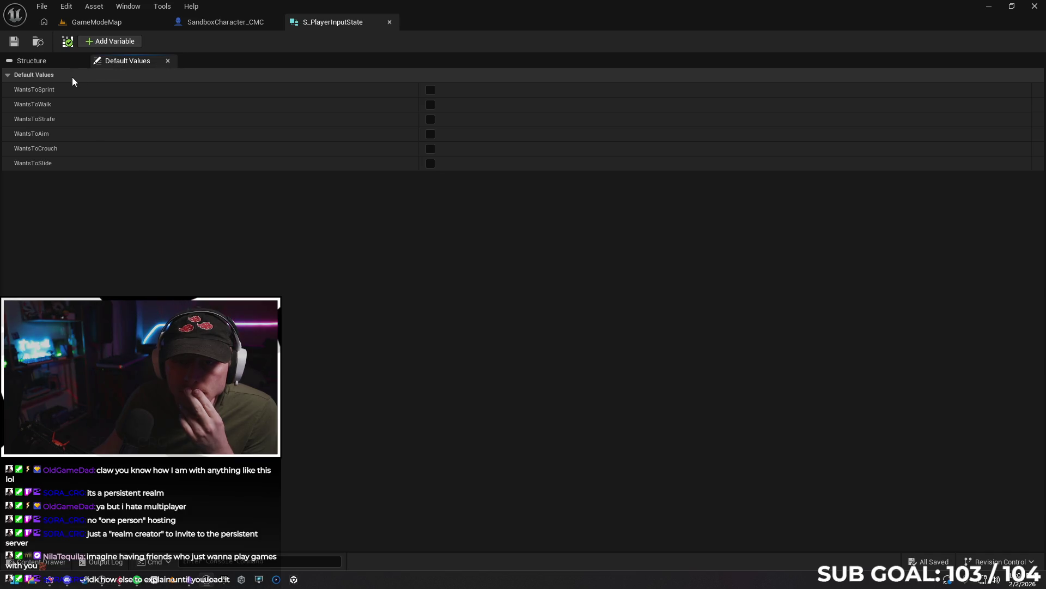
click(60, 64)
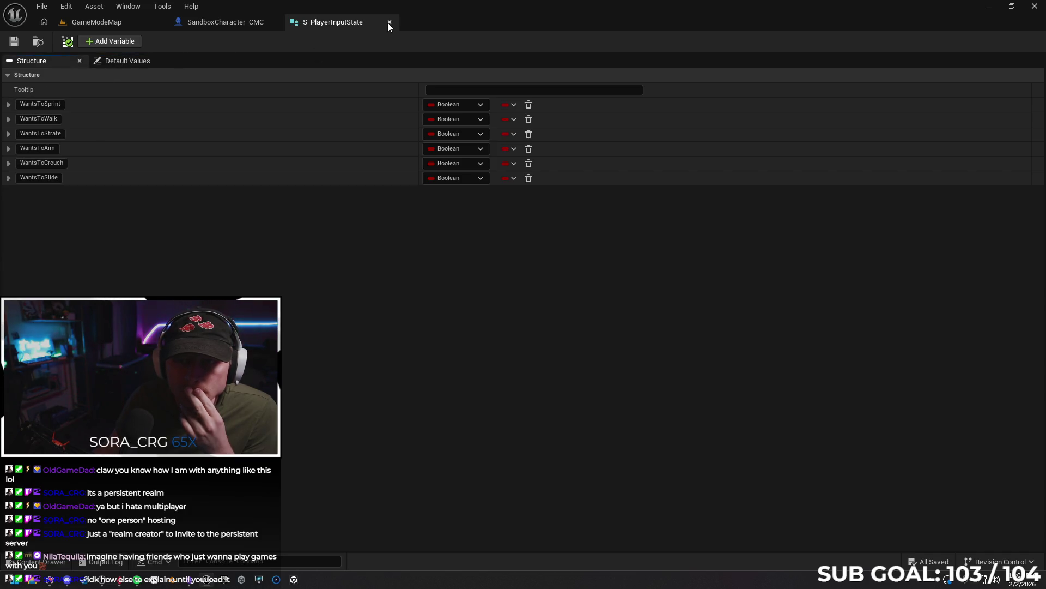
click(389, 22)
- Pan to the Update Input State Server call and inspect the replicated input state SET node
mouse_move(550, 381)
mouse_down()
mouse_move(643, 354)
mouse_move(724, 302)
mouse_up()
drag(588, 279, 452, 275)
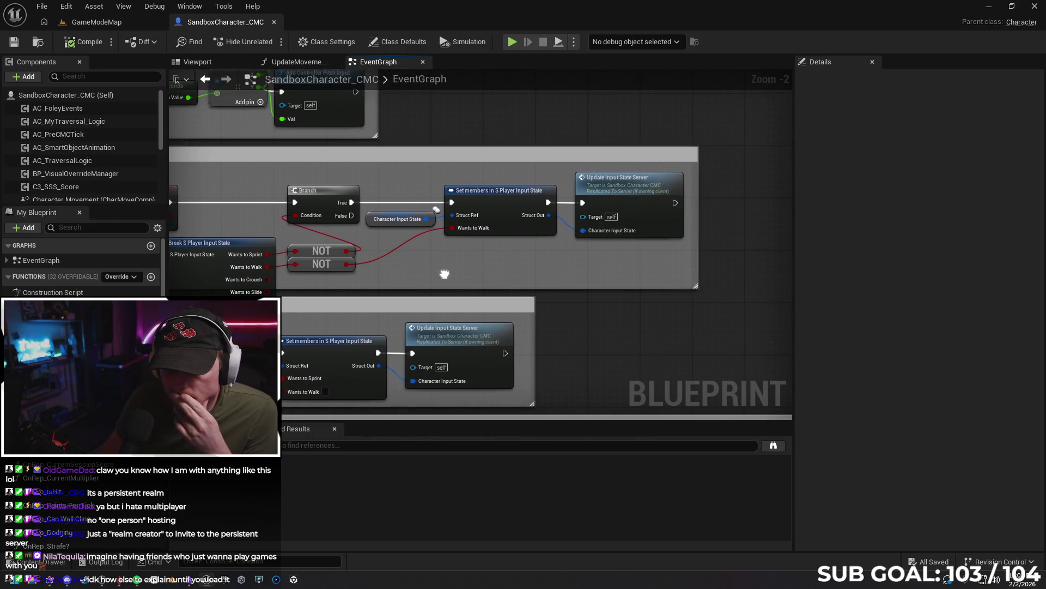
drag(654, 197, 578, 191)
double_click(578, 191)
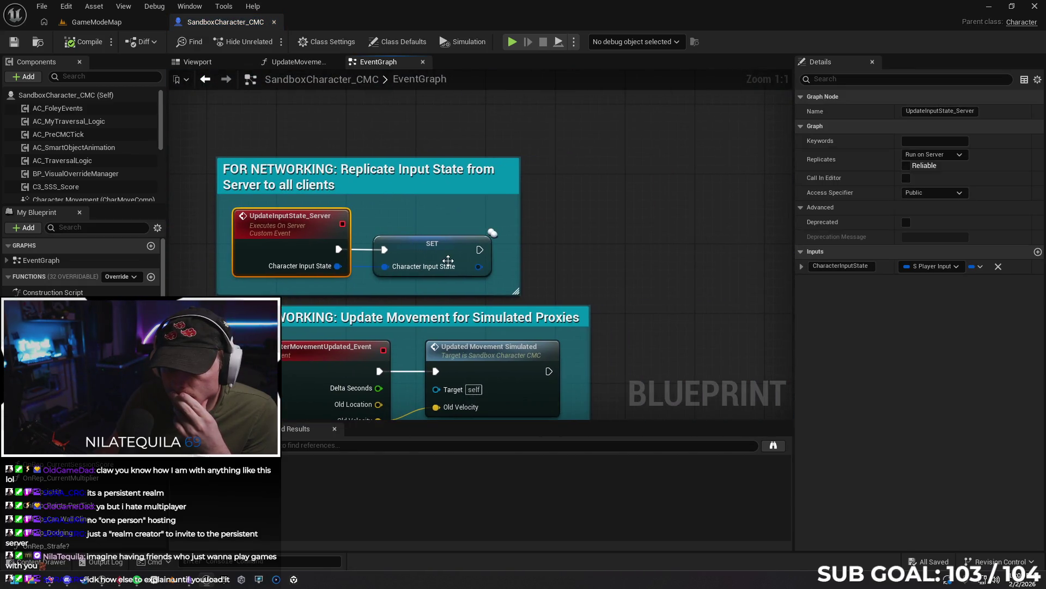
click(448, 261)
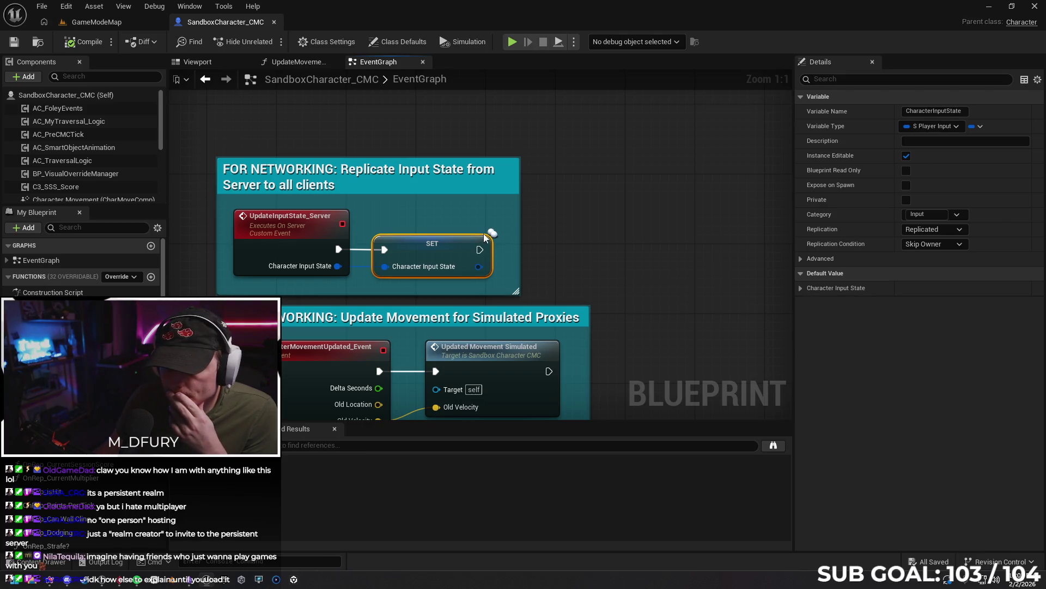
- Open STT_SetCharacterInputState from an all-folders search, check its Class Settings and Defaults, and close it
click(41, 562)
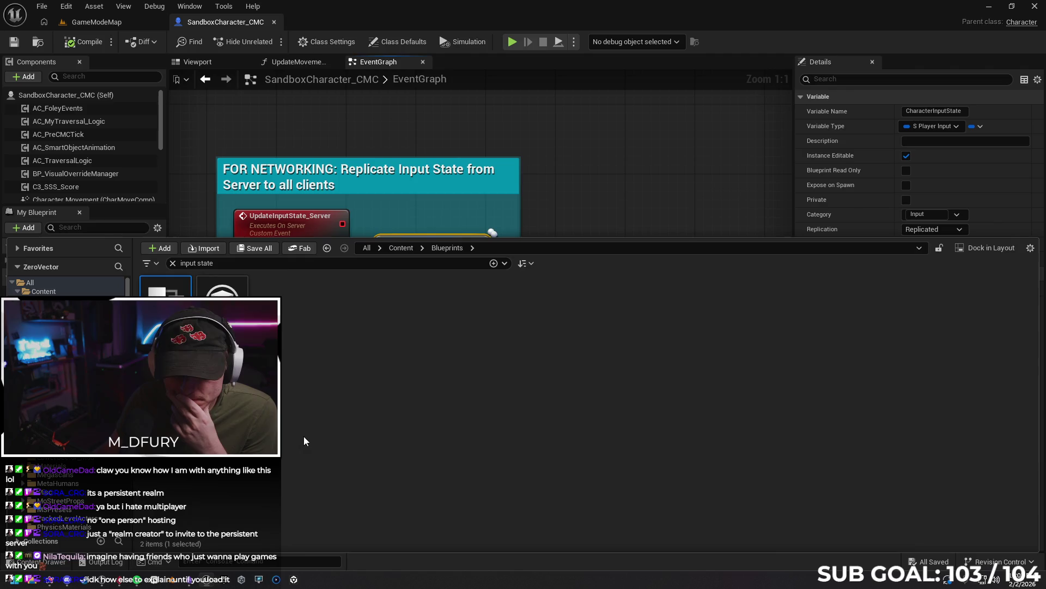
click(55, 281)
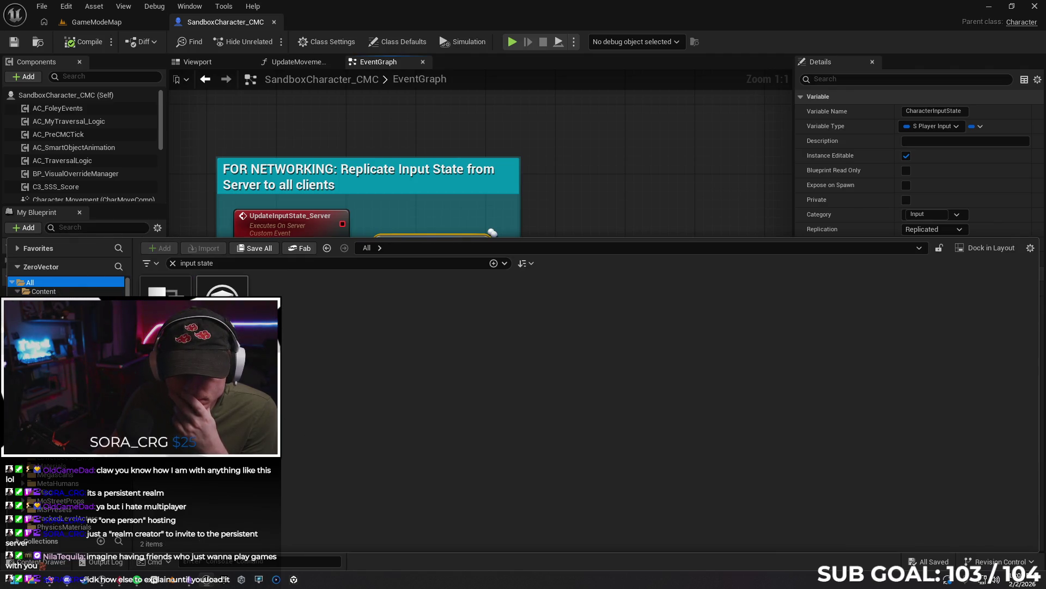
double_click(234, 295)
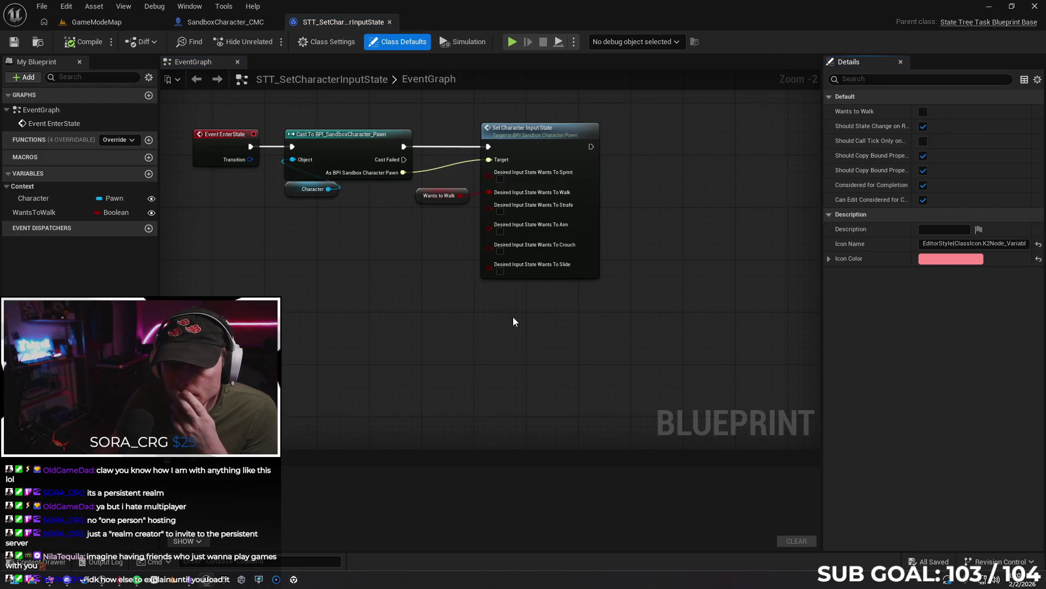
drag(419, 311, 419, 312)
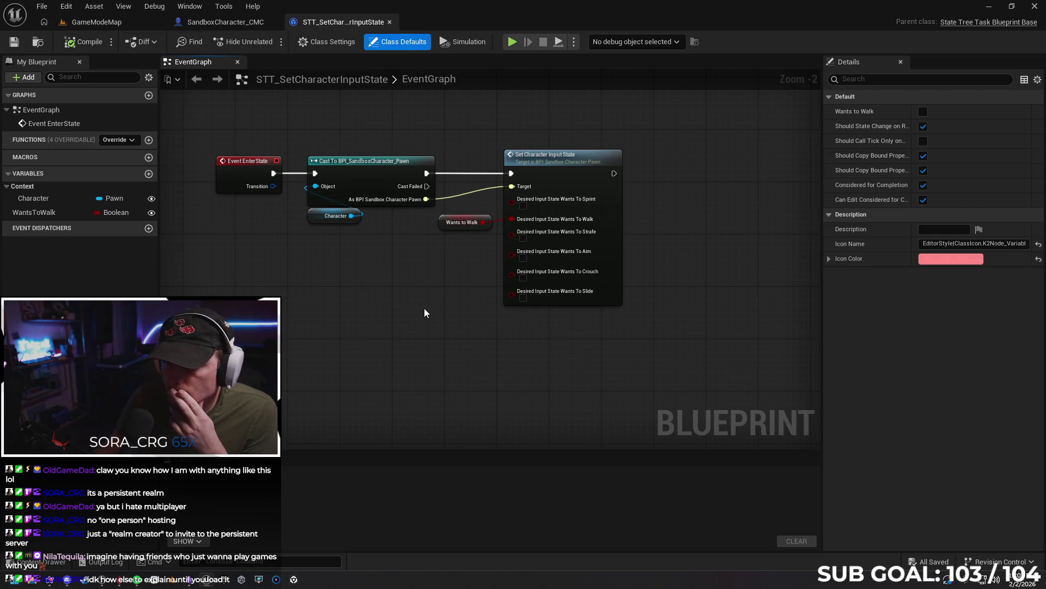
drag(355, 296, 348, 290)
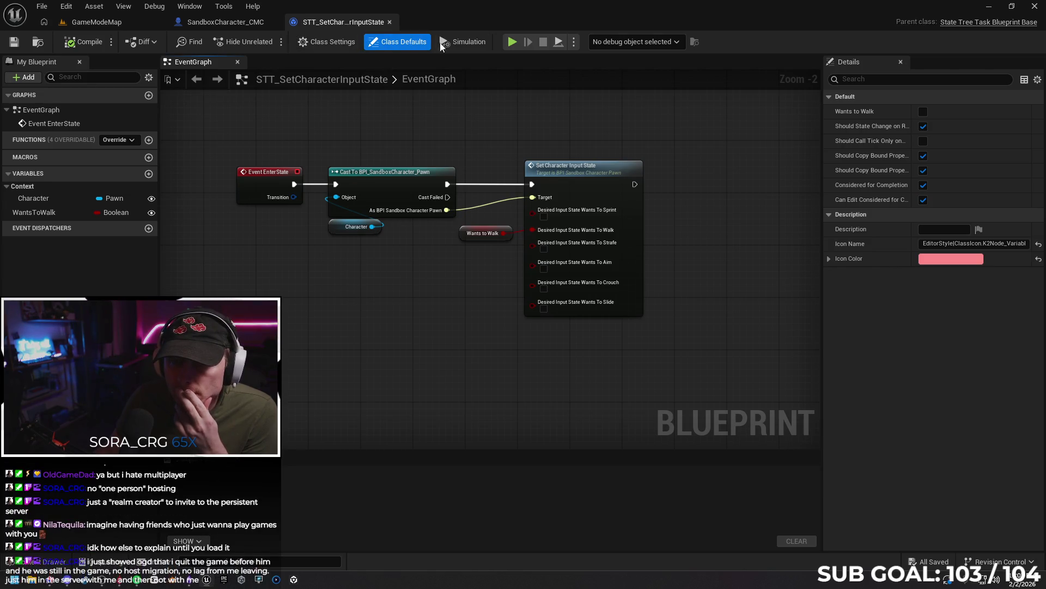
click(326, 42)
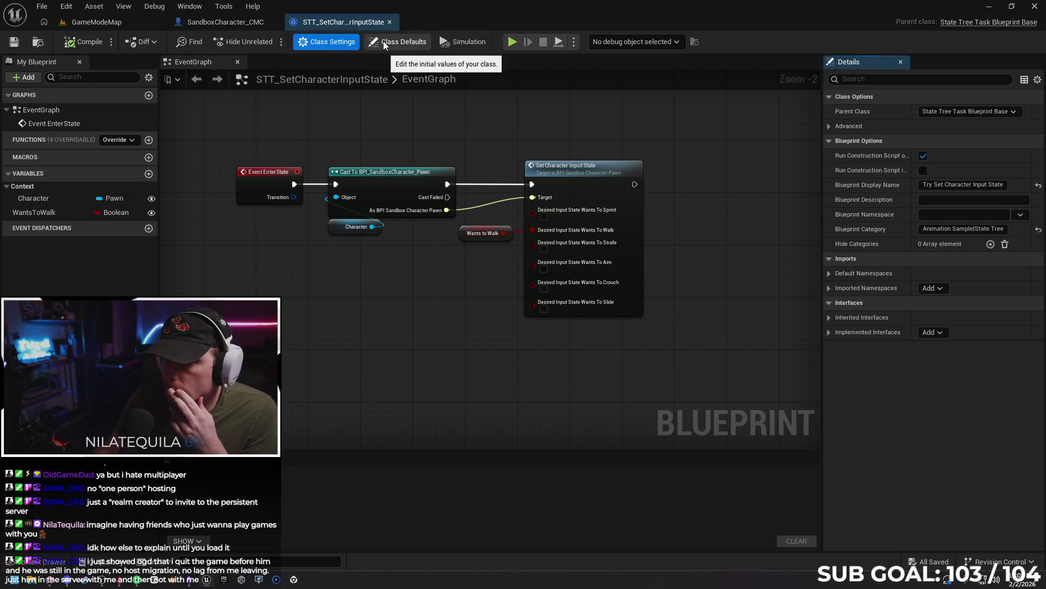
click(384, 41)
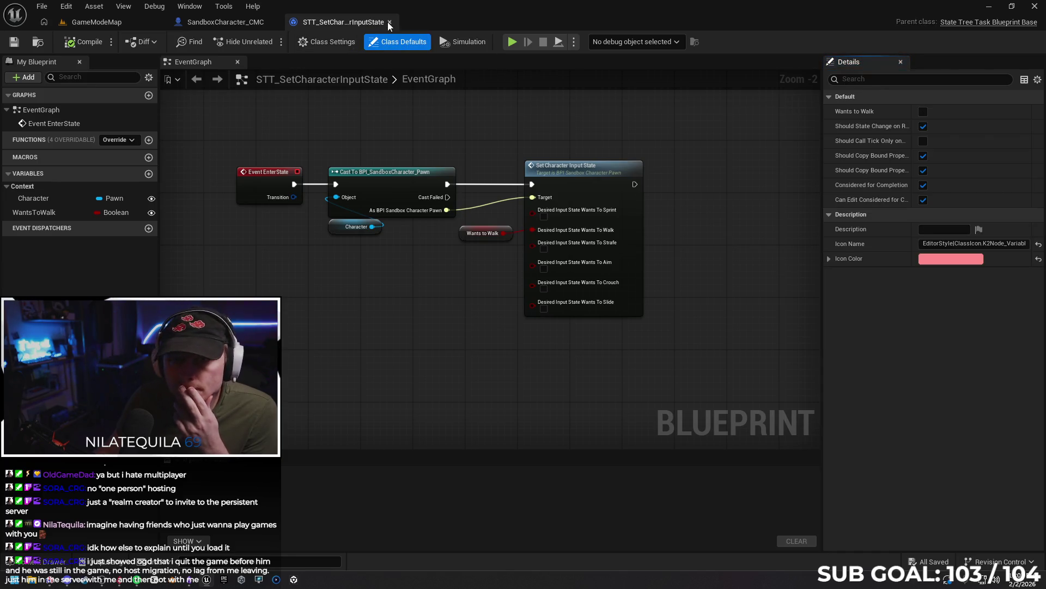
click(389, 22)
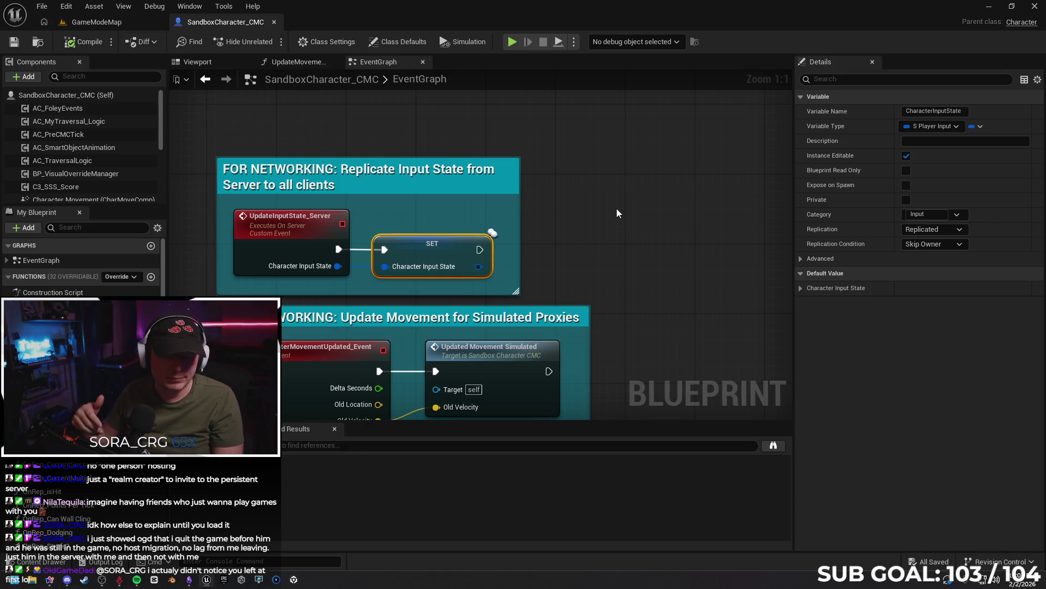
- Pan and zoom the character EventGraph to review the Movement Input and Event Tick sections
click(613, 170)
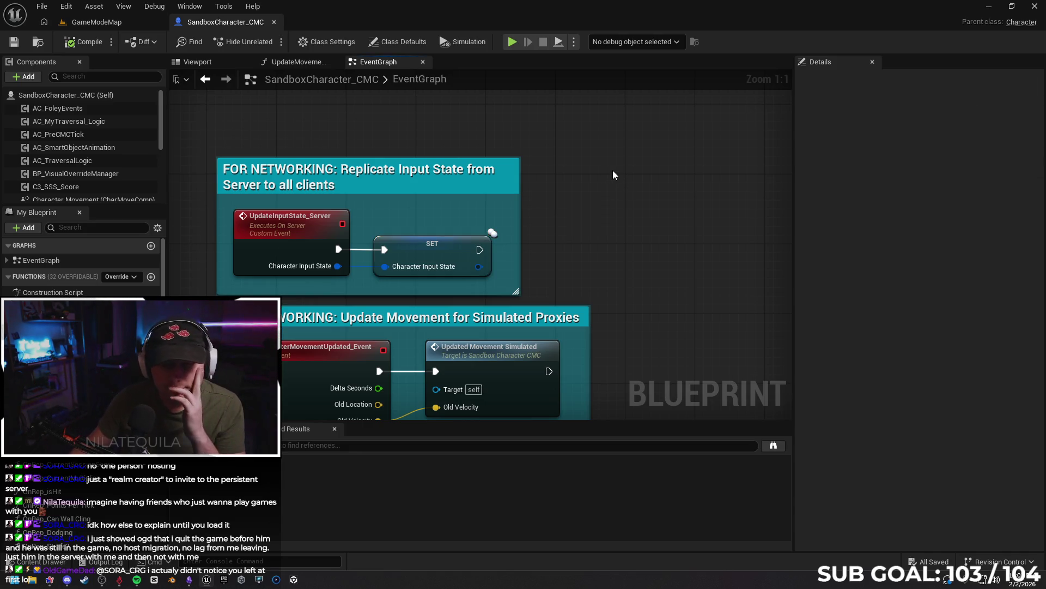
scroll(338, 145, down, 6)
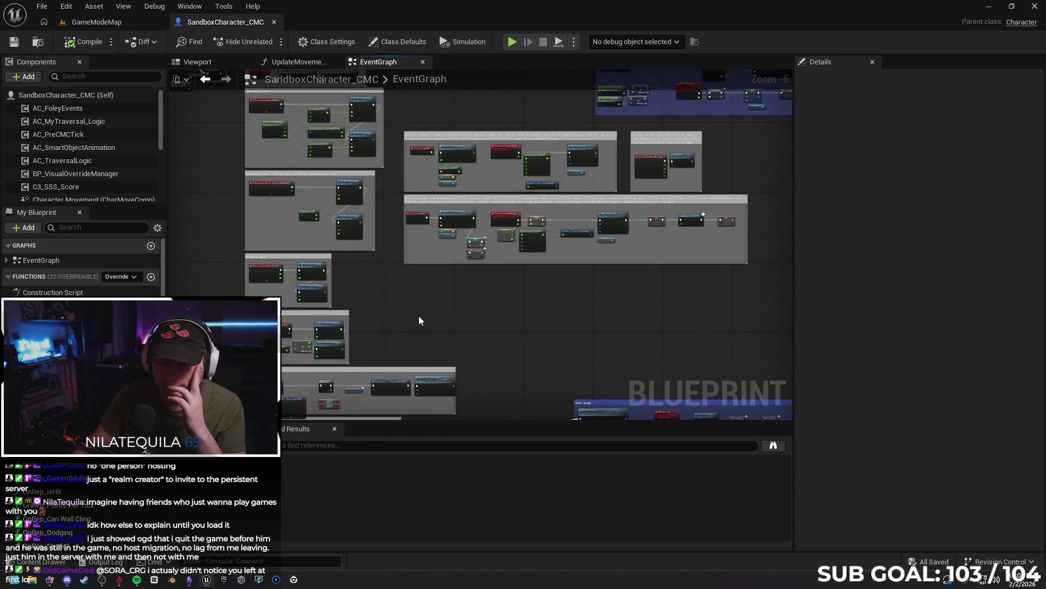
mouse_move(430, 196)
mouse_down()
mouse_move(535, 108)
mouse_move(575, 251)
mouse_move(582, 107)
mouse_move(456, 278)
mouse_move(472, 320)
mouse_move(345, 245)
mouse_move(299, 266)
mouse_up()
scroll(308, 228, up, 2)
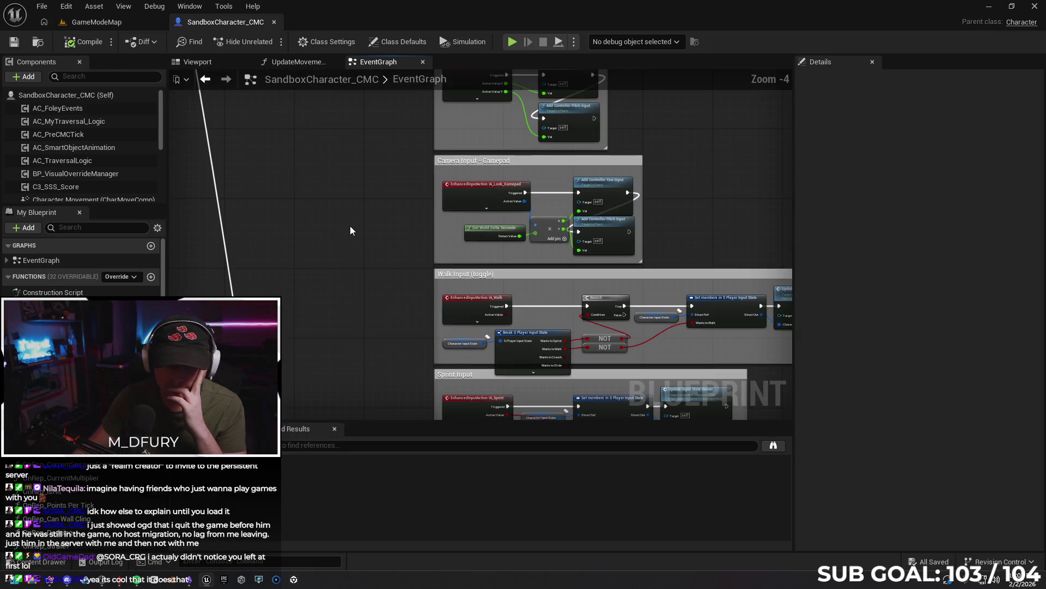
mouse_move(353, 222)
mouse_down()
mouse_move(327, 305)
mouse_move(287, 366)
mouse_move(317, 289)
mouse_move(329, 364)
mouse_move(353, 370)
mouse_up()
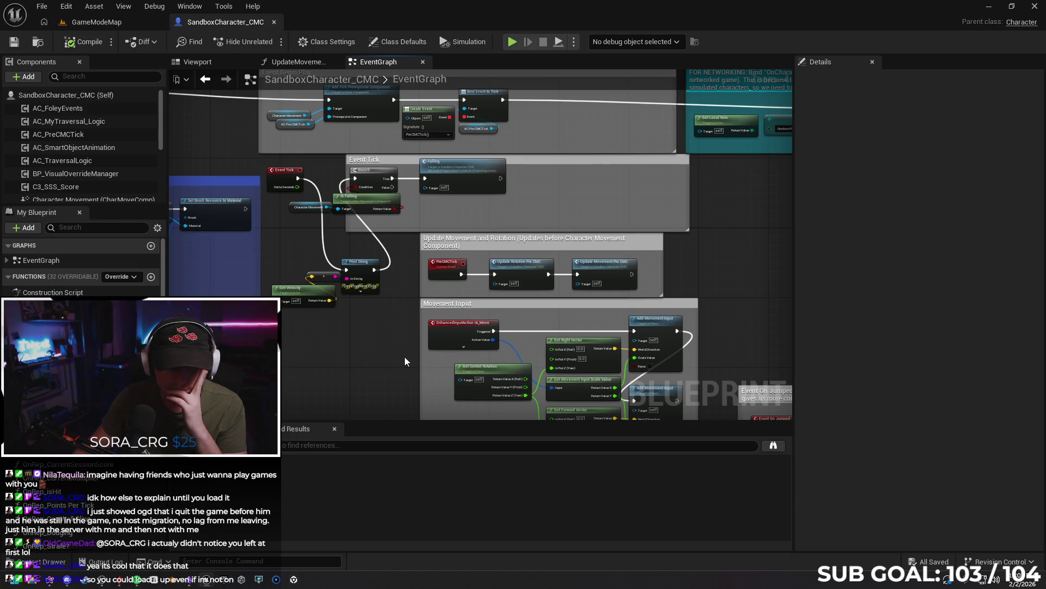
drag(405, 361, 368, 348)
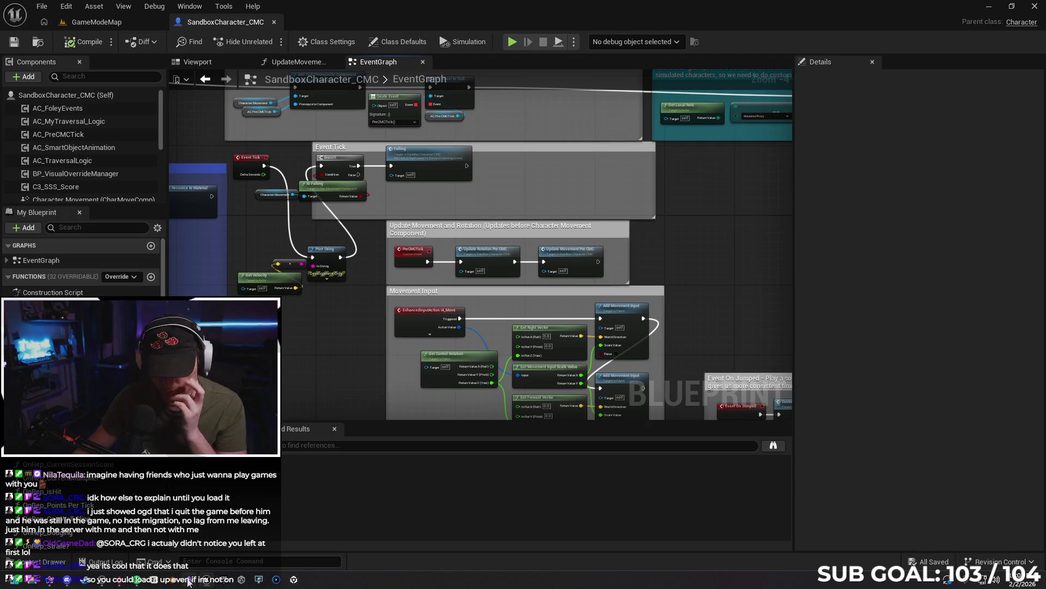
click(51, 580)
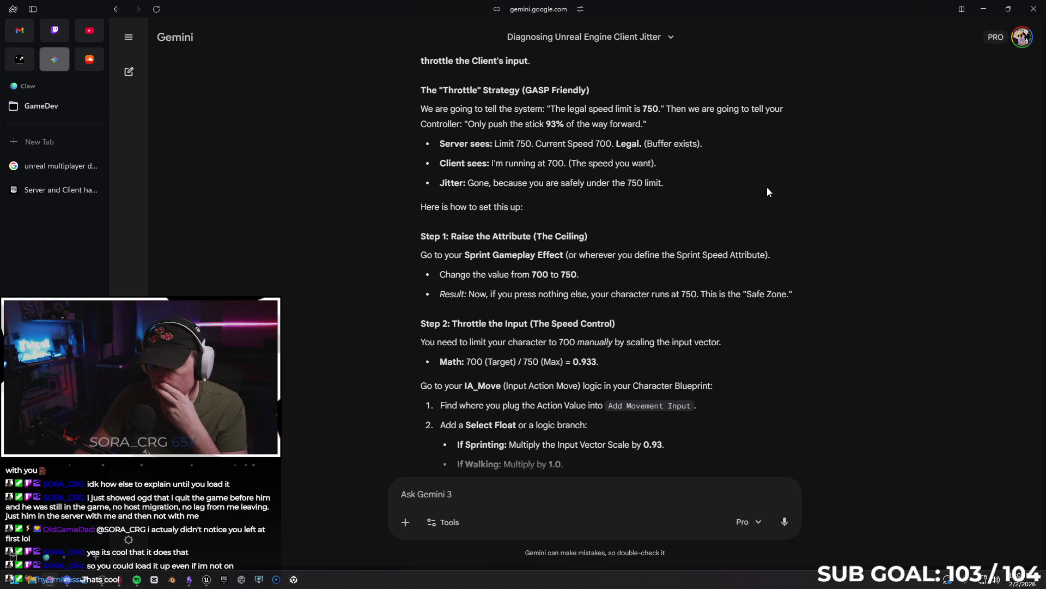
scroll(767, 187, down, 3)
scroll(777, 219, down, 4)
scroll(842, 293, up, 1)
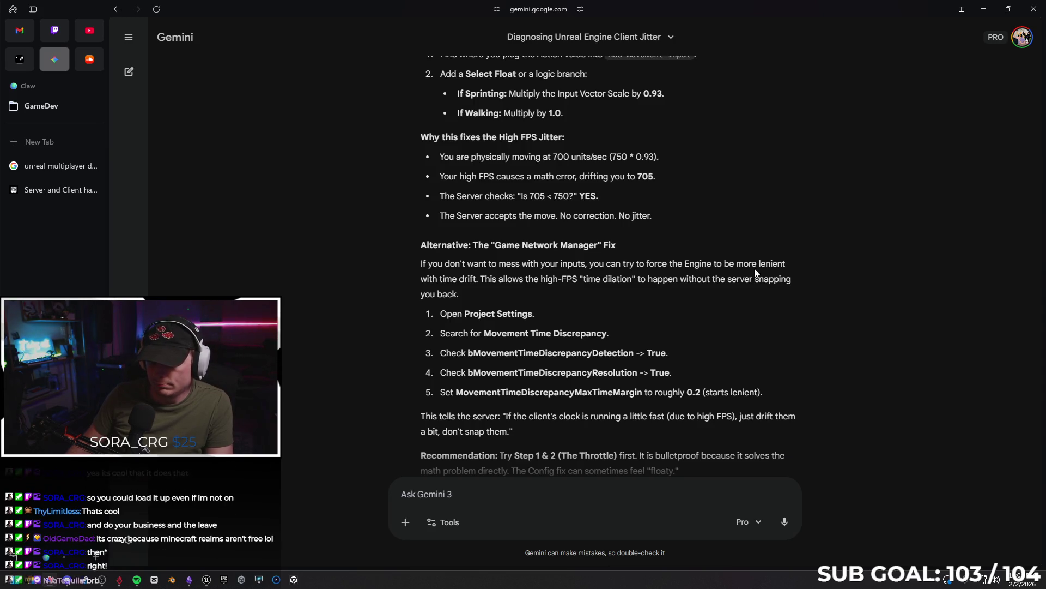
click(984, 8)
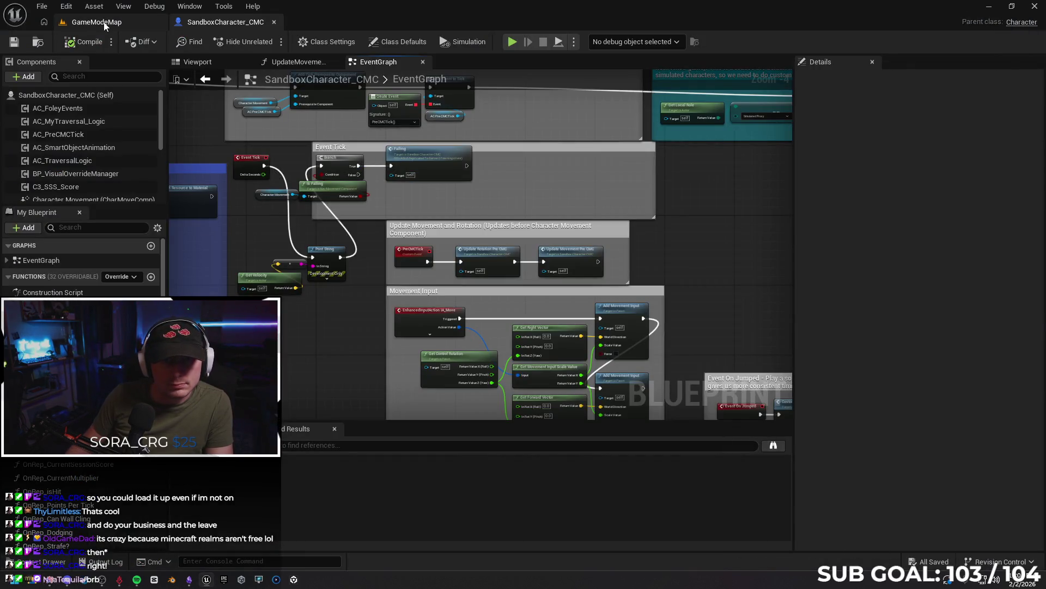
- Open Project Settings and search 'movement', then 'time des', before clearing the search
click(66, 6)
click(111, 142)
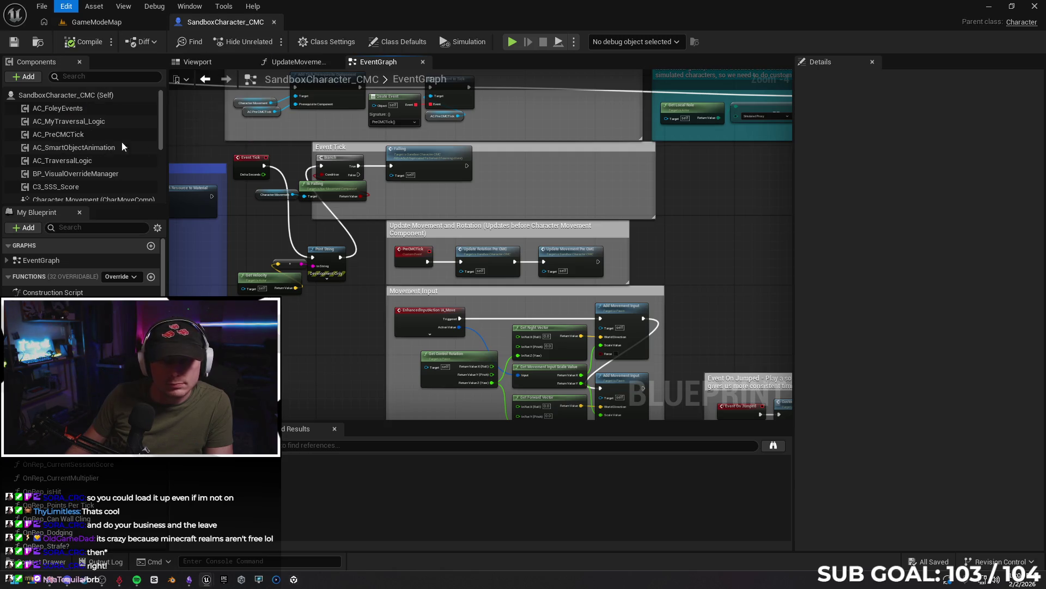
text(movement)
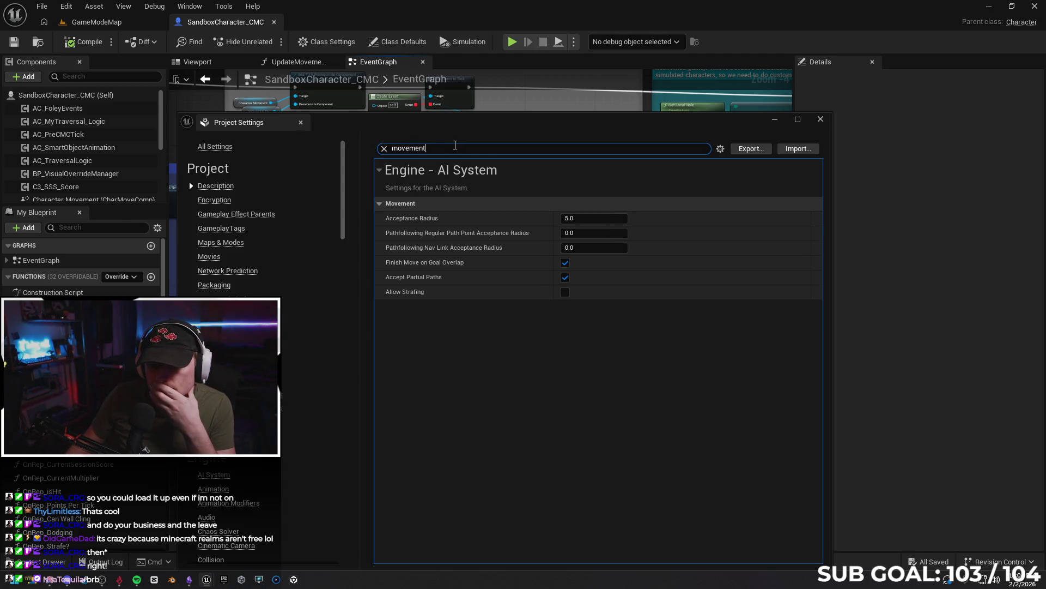
key(ctrl+a)
text(time d)
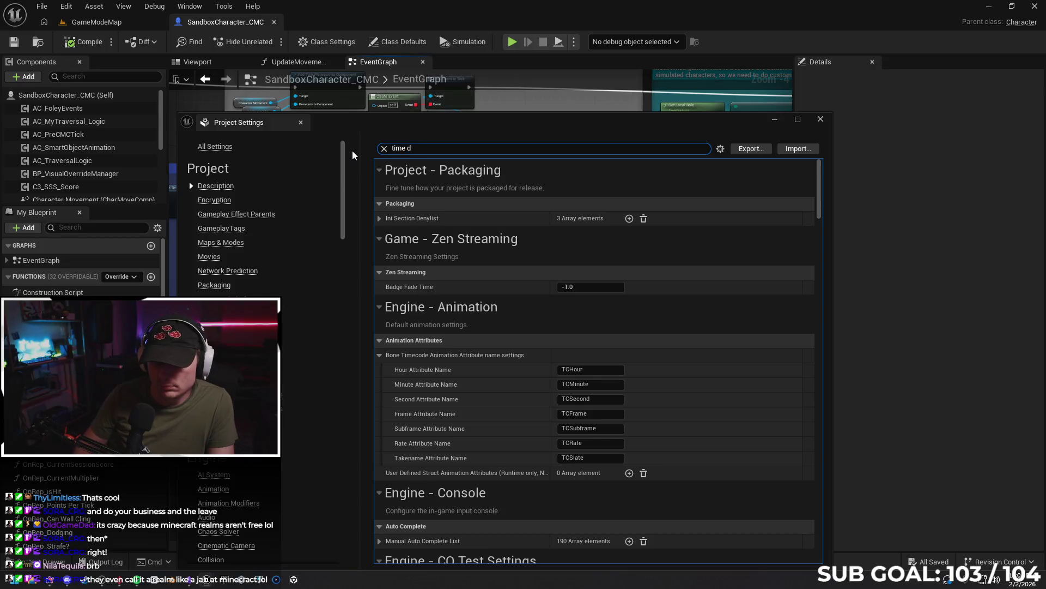
text(es)
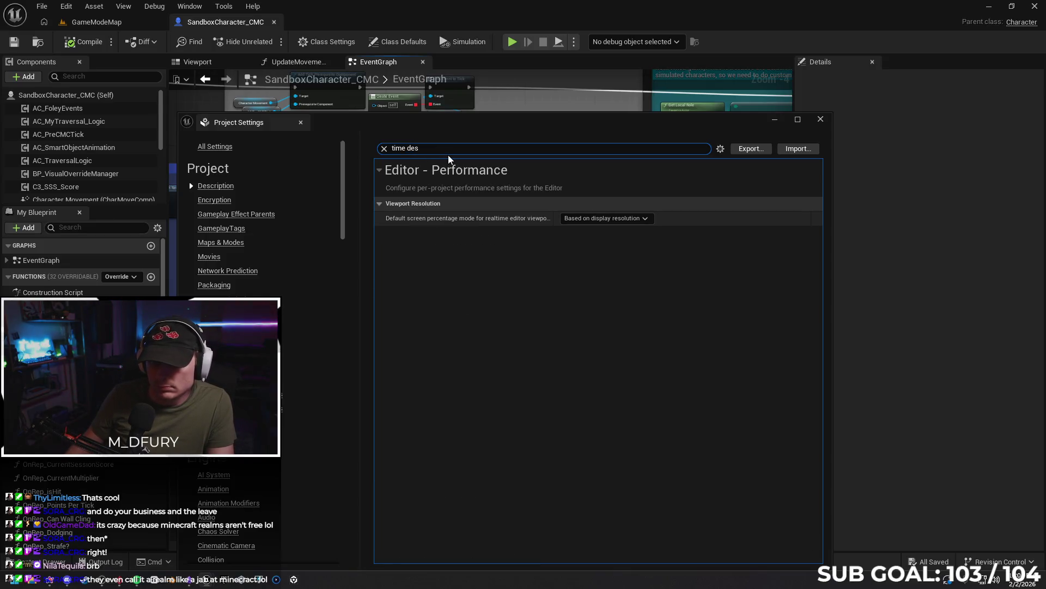
key(ctrl+a)
key(BackSpace)
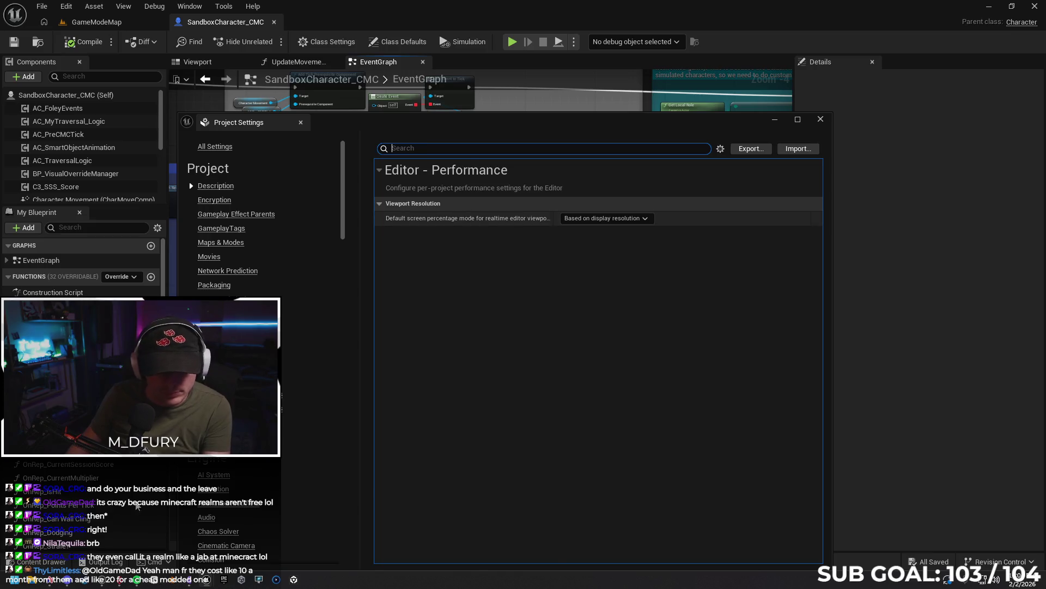
key(alt+Tab)
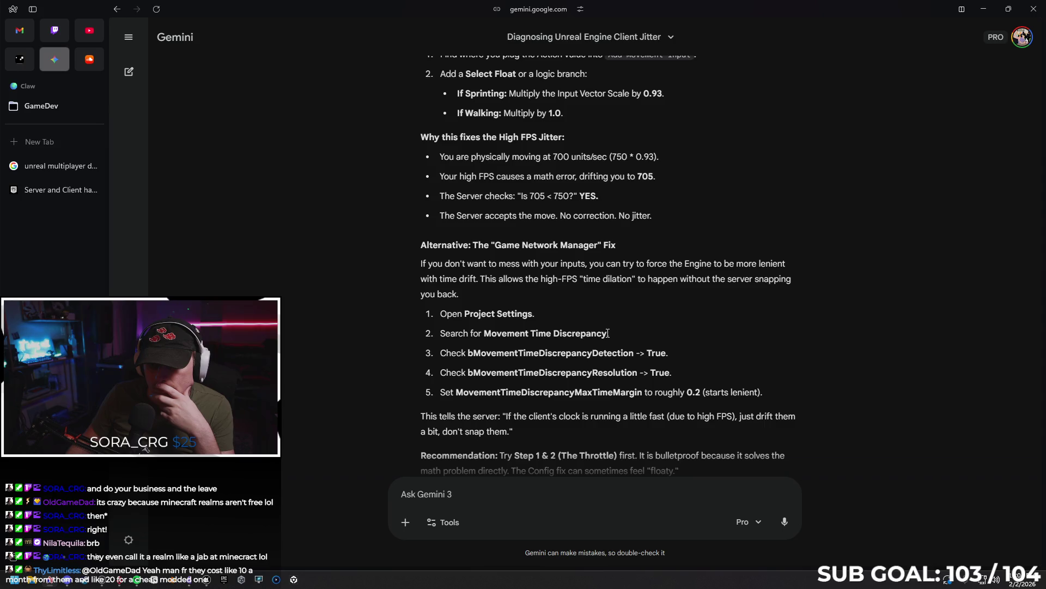
- Copy the phrase 'Movement Time Discrepancy' from Gemini's answer and return to the Unreal editor
drag(607, 333, 484, 333)
right_click(498, 331)
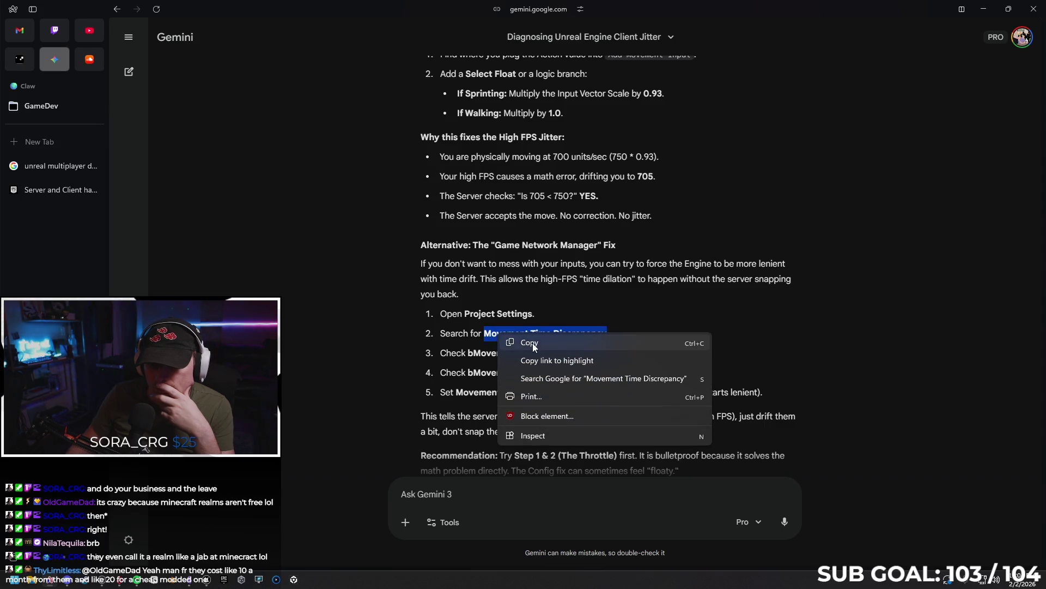
click(532, 343)
click(358, 381)
scroll(460, 370, down, 1)
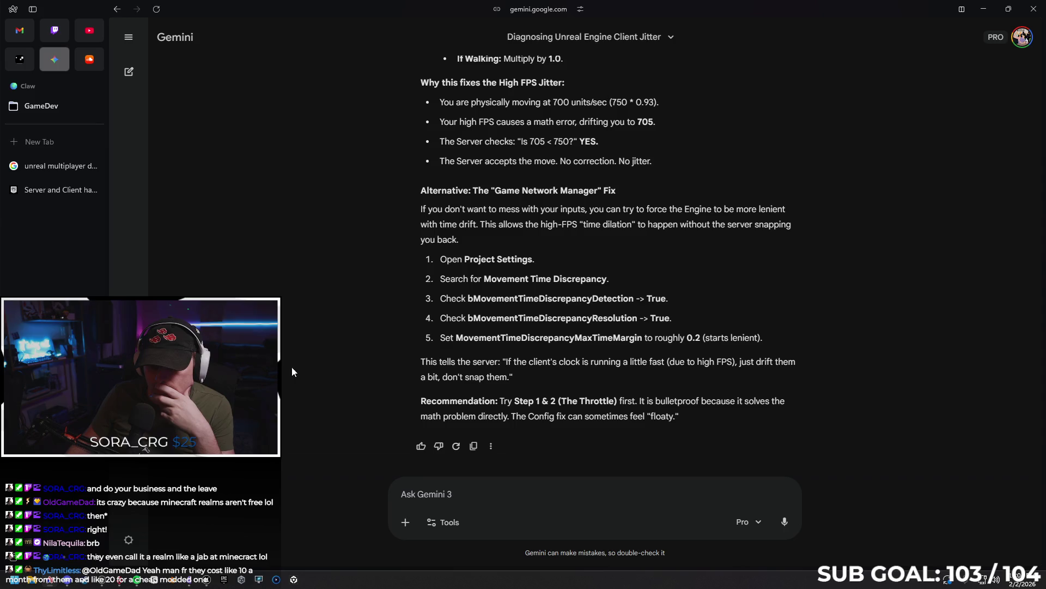
mouse_move(68, 582)
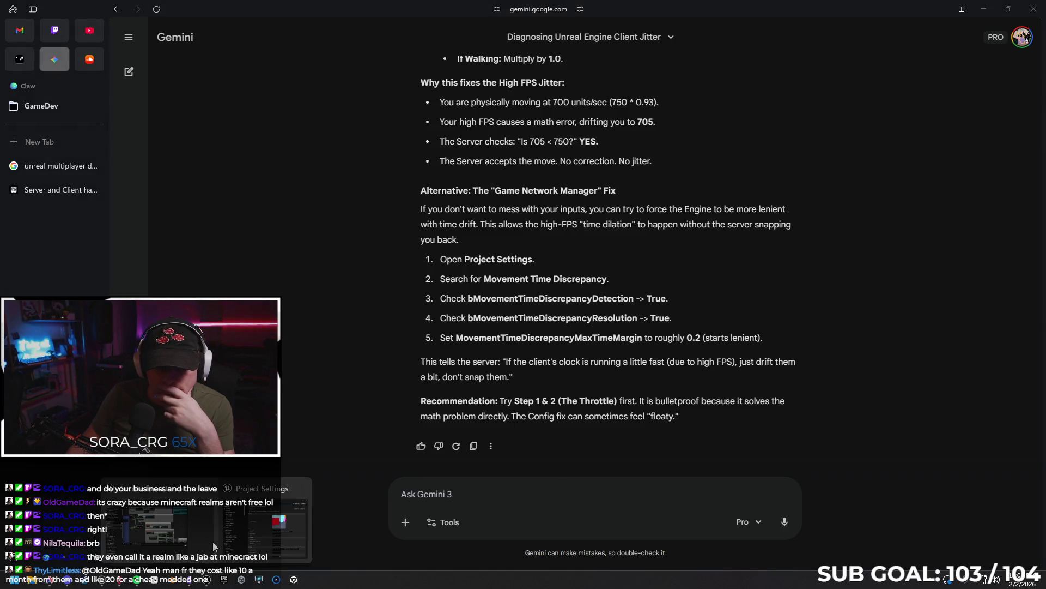
click(210, 581)
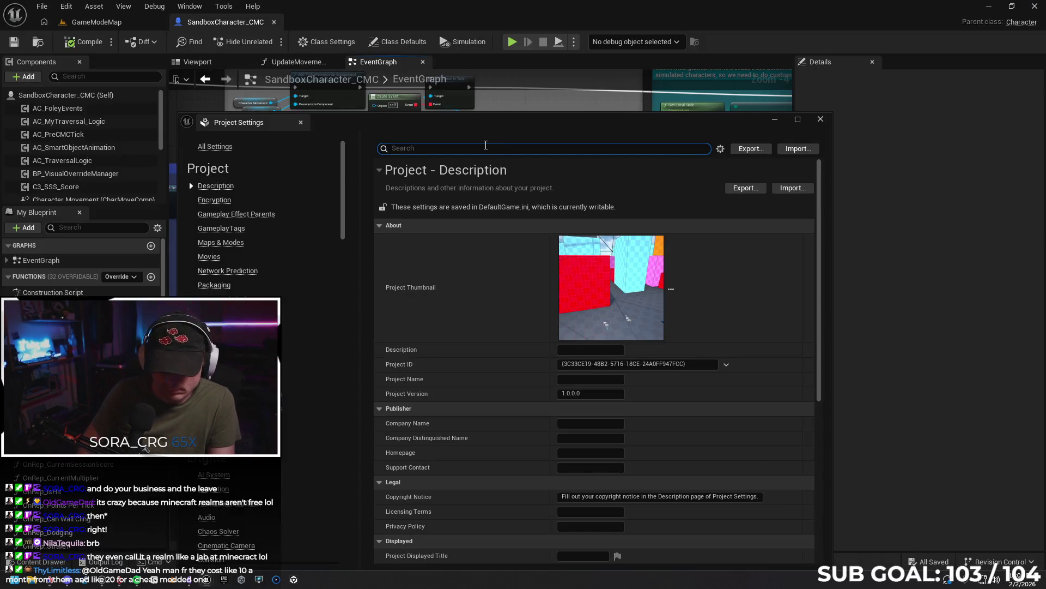
- Search Project Settings for 'Time', scroll through the matching settings, then clear the filter
text(Time)
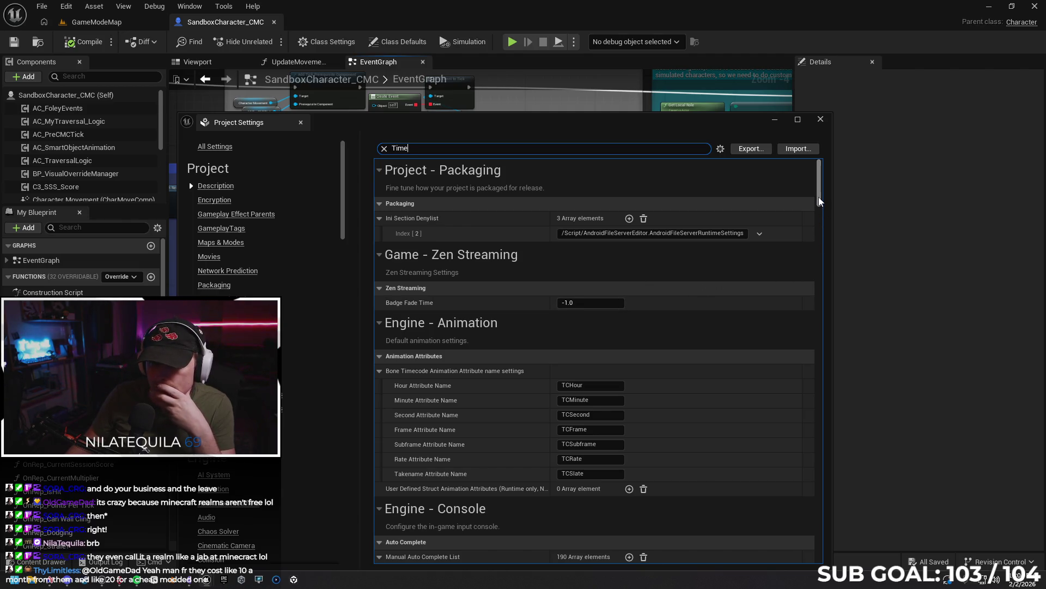
drag(819, 198, 825, 280)
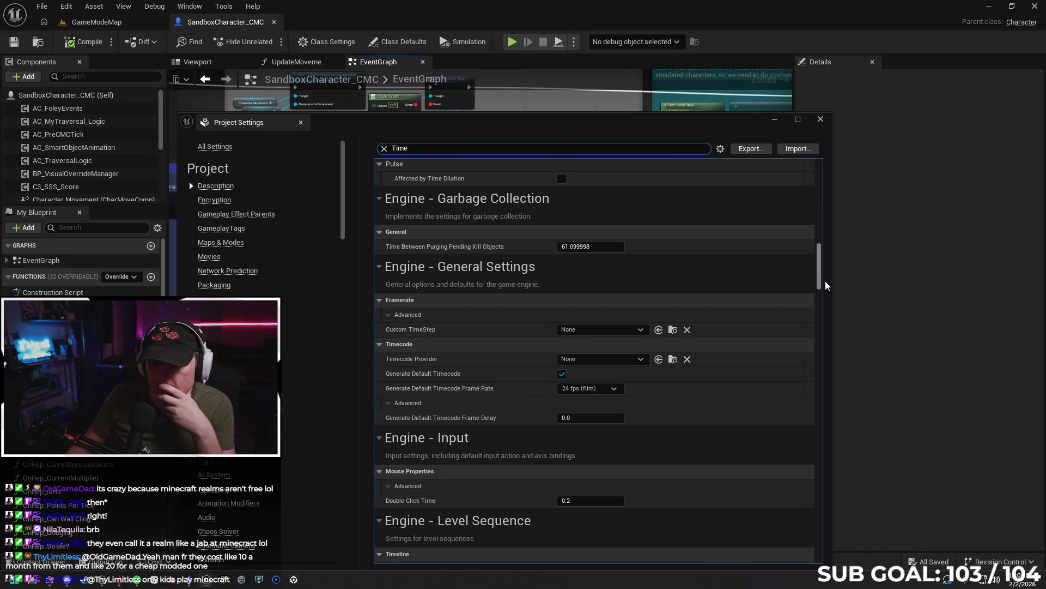
drag(825, 280, 823, 290)
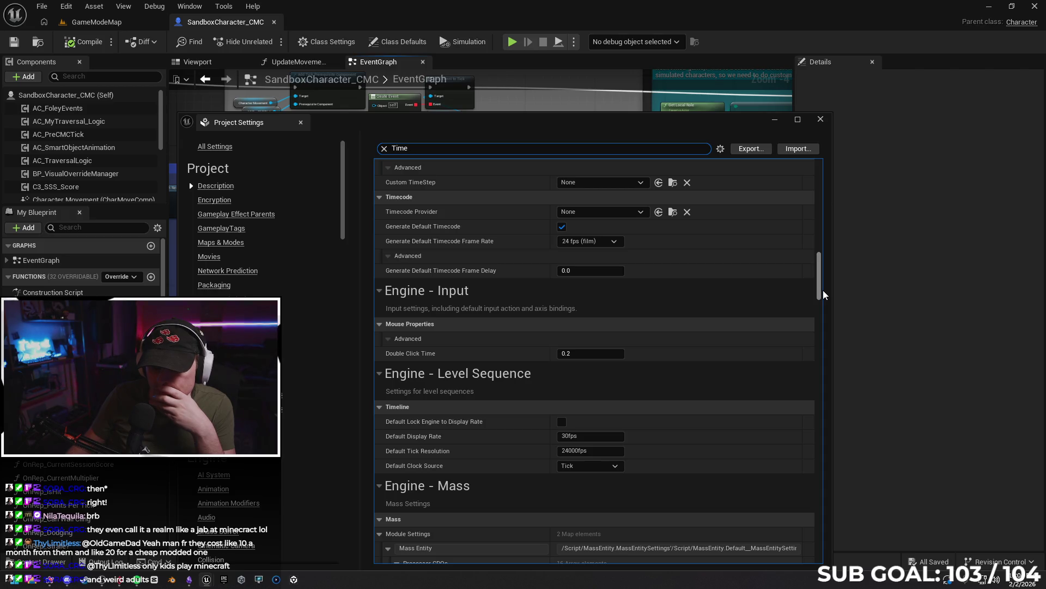
drag(824, 294, 808, 414)
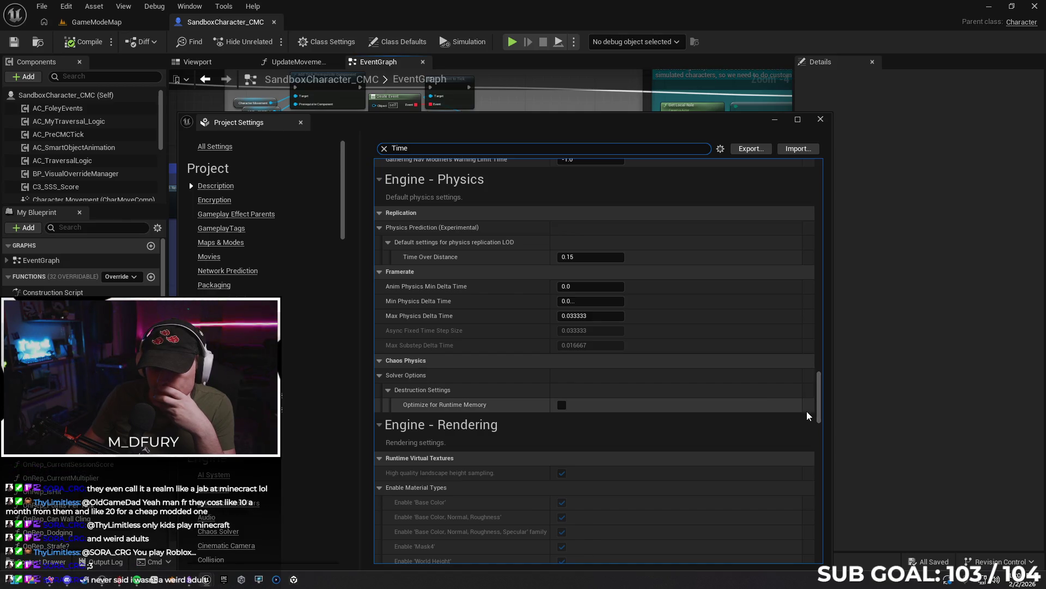
mouse_move(442, 260)
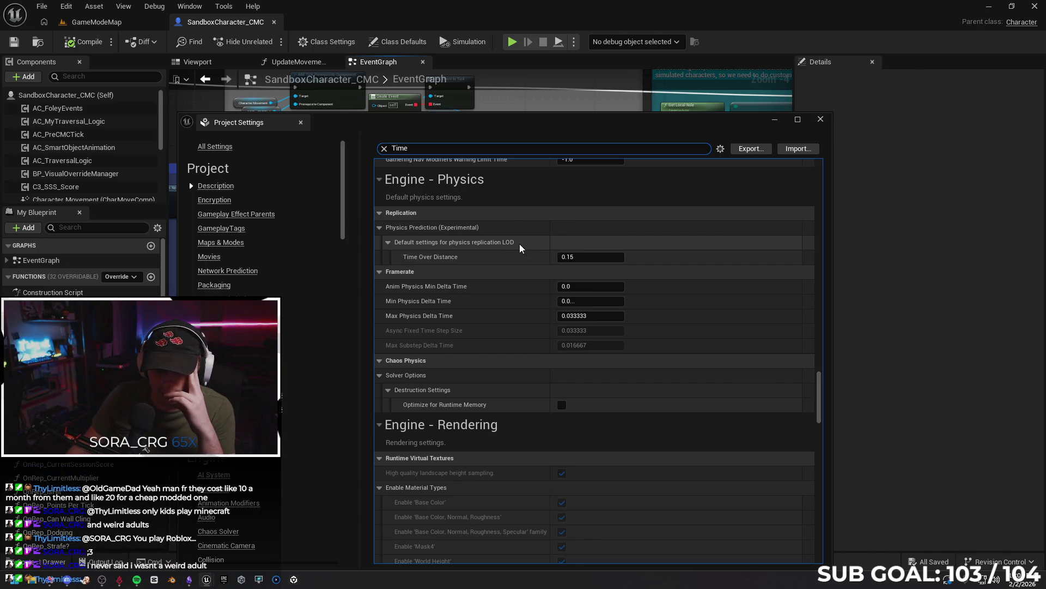
click(385, 148)
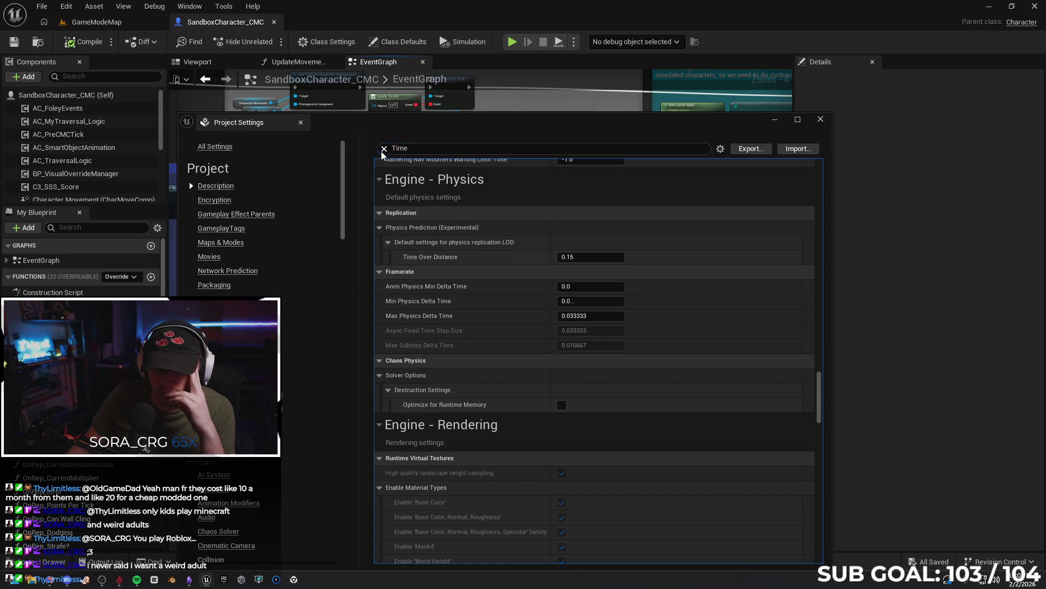
scroll(323, 420, down, 15)
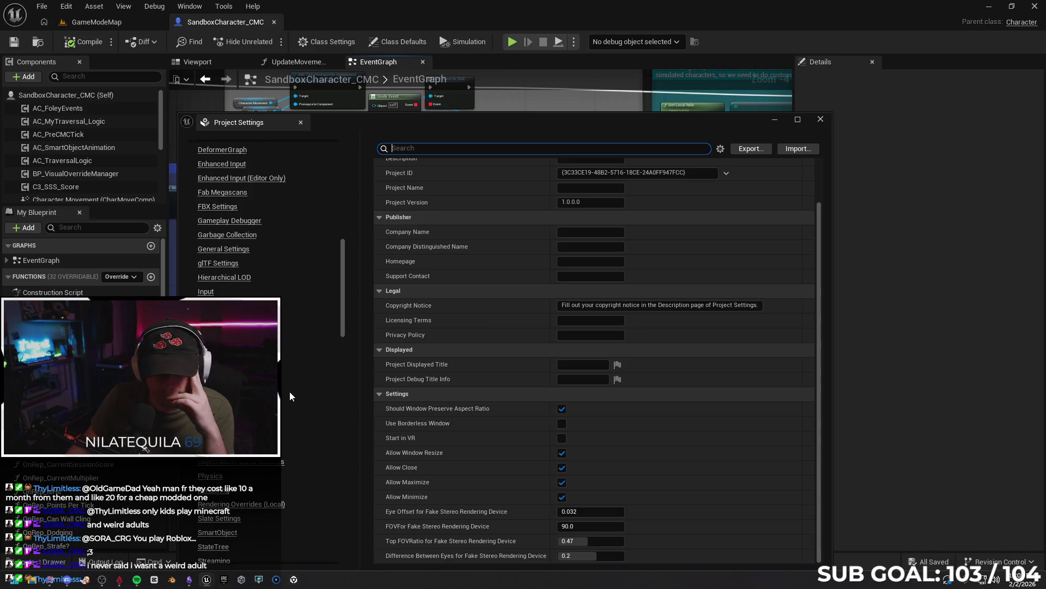
- In Engine > Physics, enable the Linear (5.0) and Angular (2.0) Velocity resimulation error thresholds
click(218, 447)
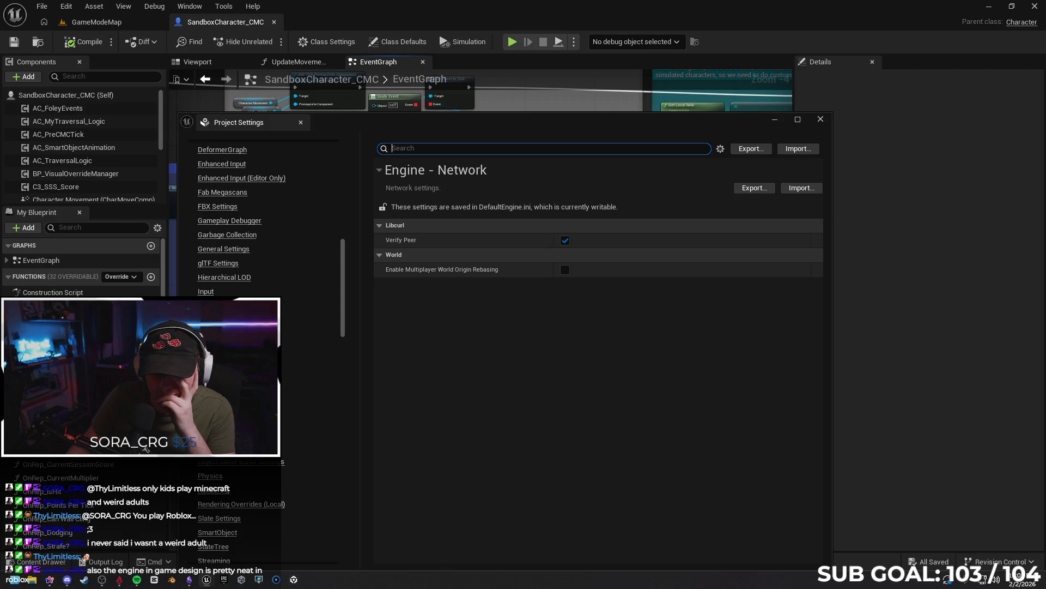
scroll(242, 349, down, 1)
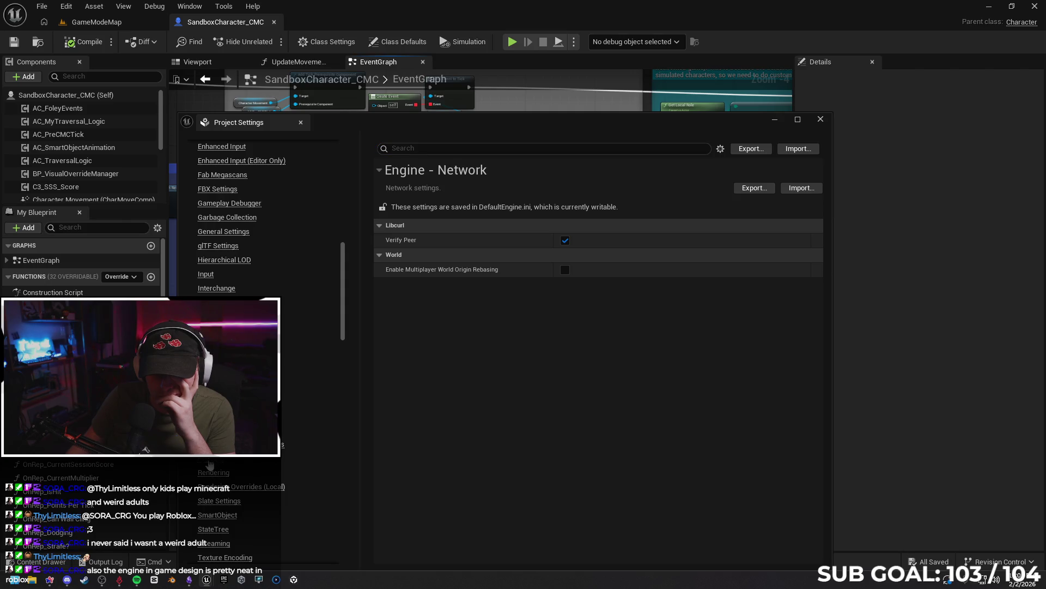
click(211, 461)
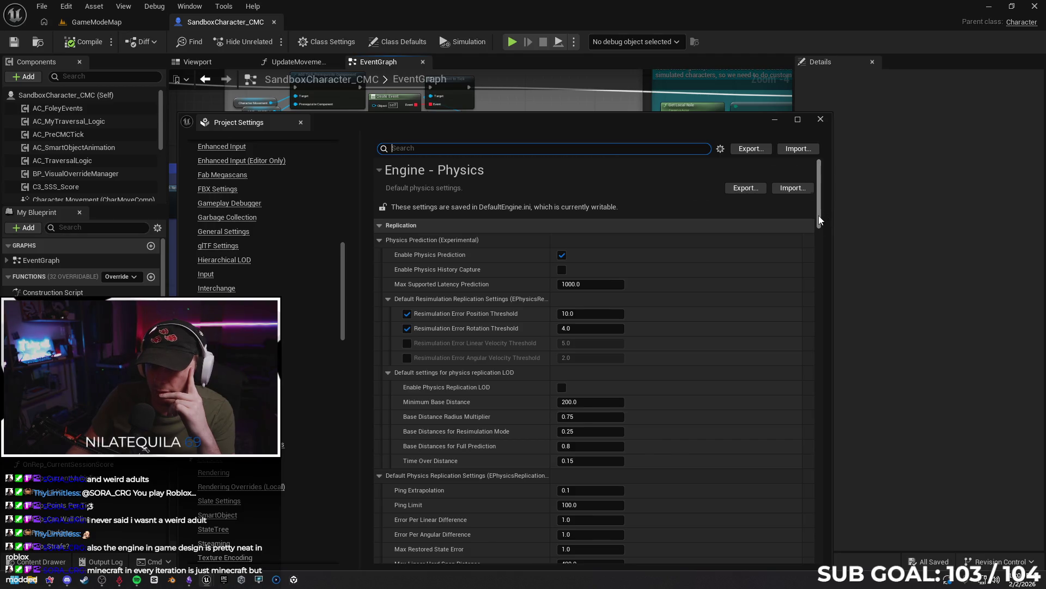
drag(819, 215, 817, 223)
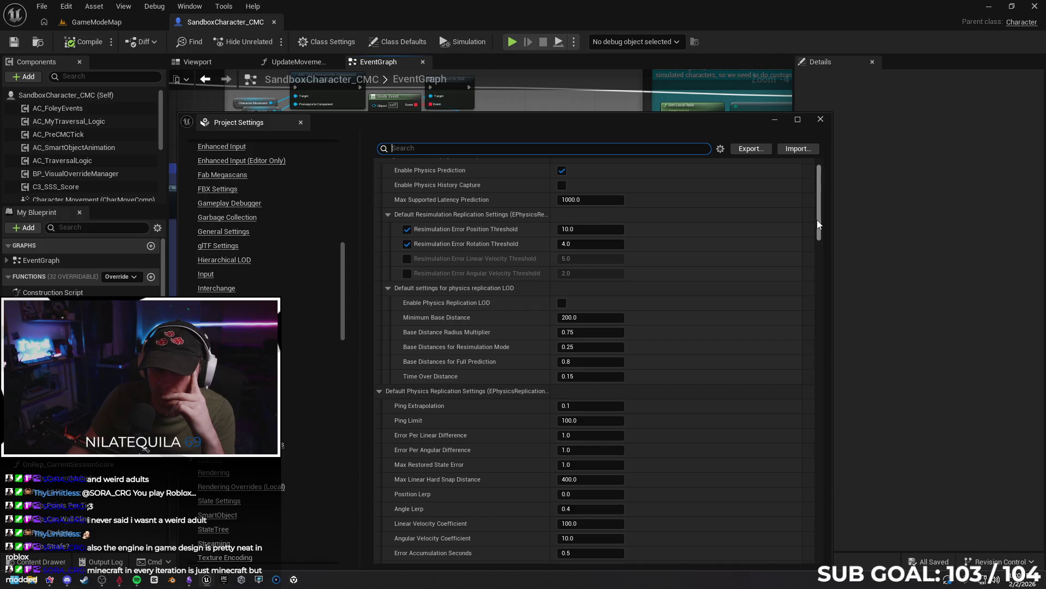
drag(818, 220, 816, 222)
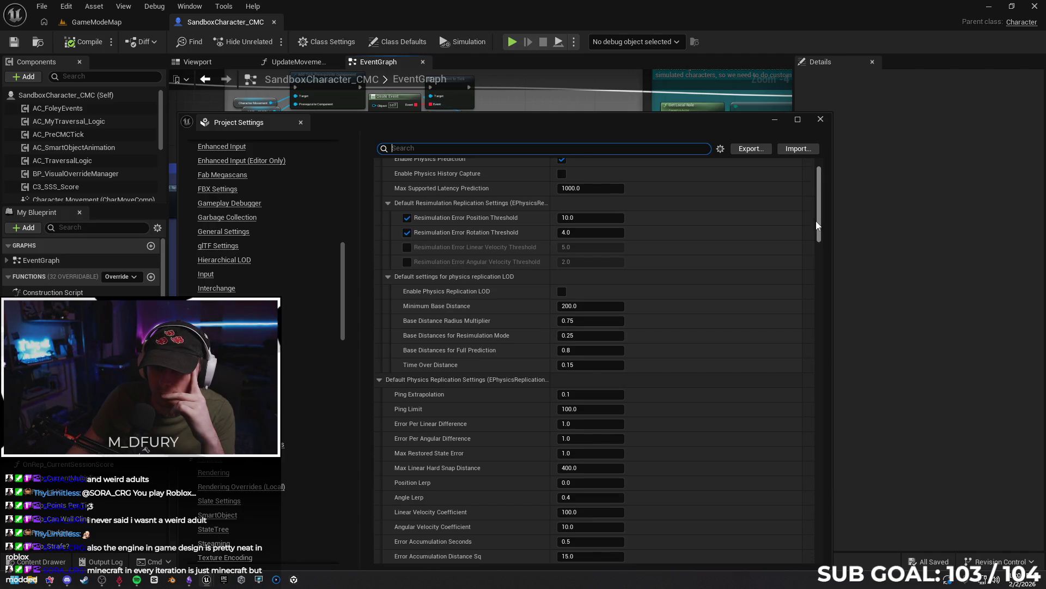
click(407, 248)
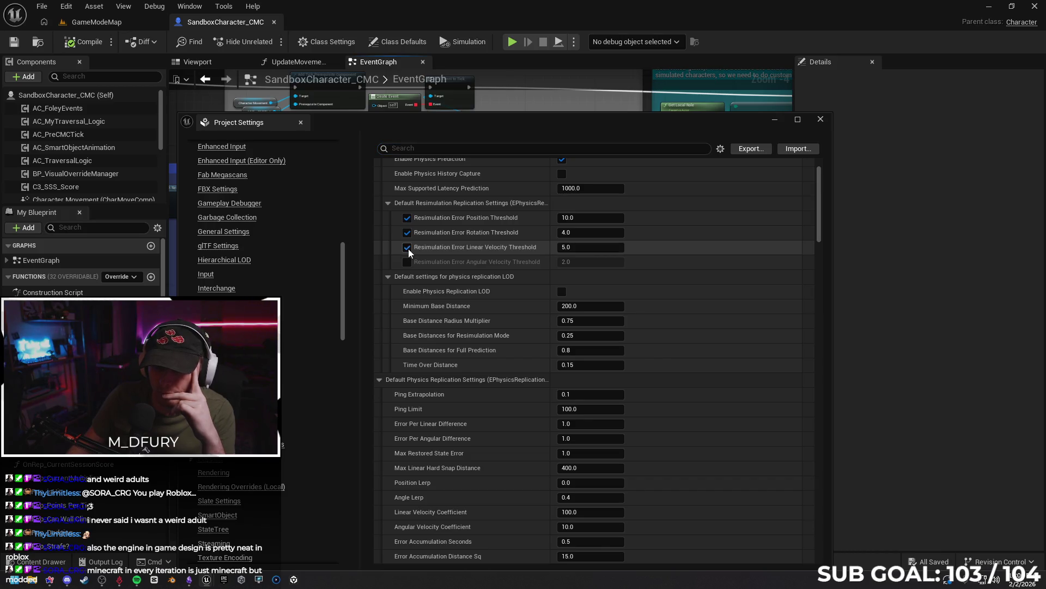
click(408, 262)
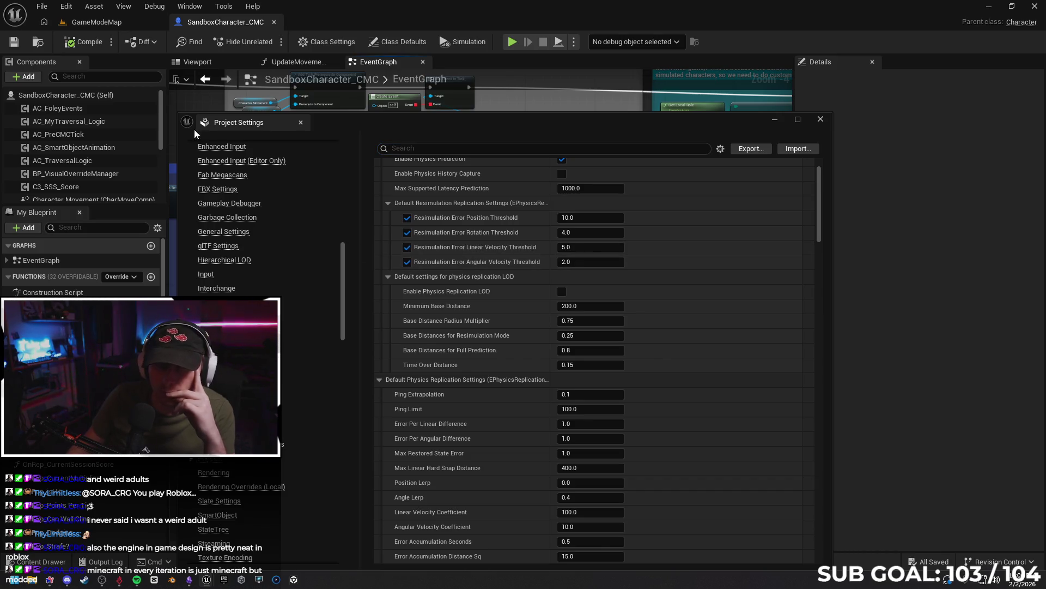
click(118, 23)
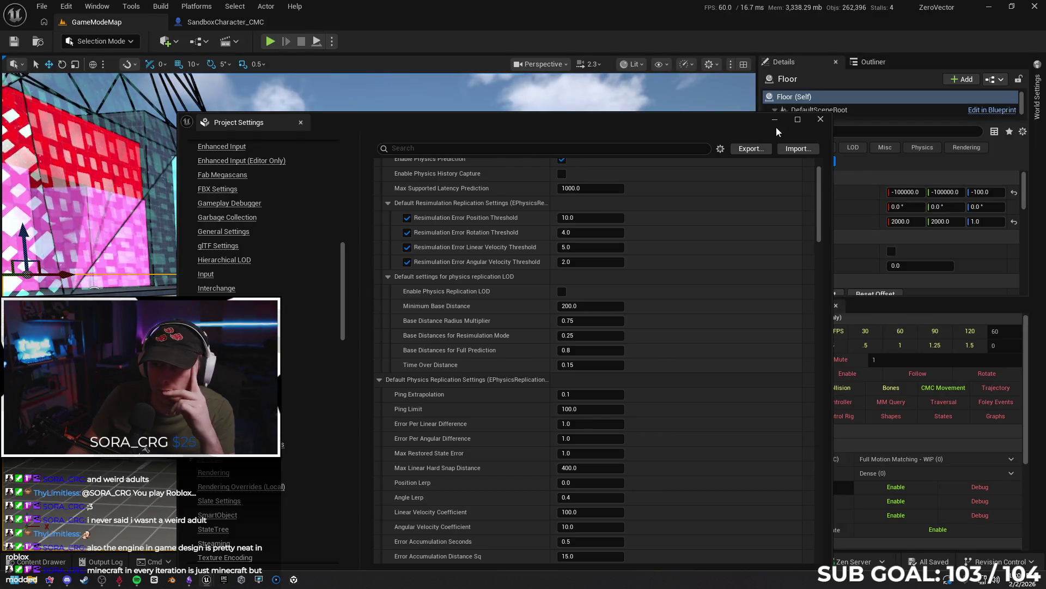
- Hide Project Settings and run a quick Play From Here test of GameModeMap
click(775, 119)
right_click(444, 381)
click(469, 375)
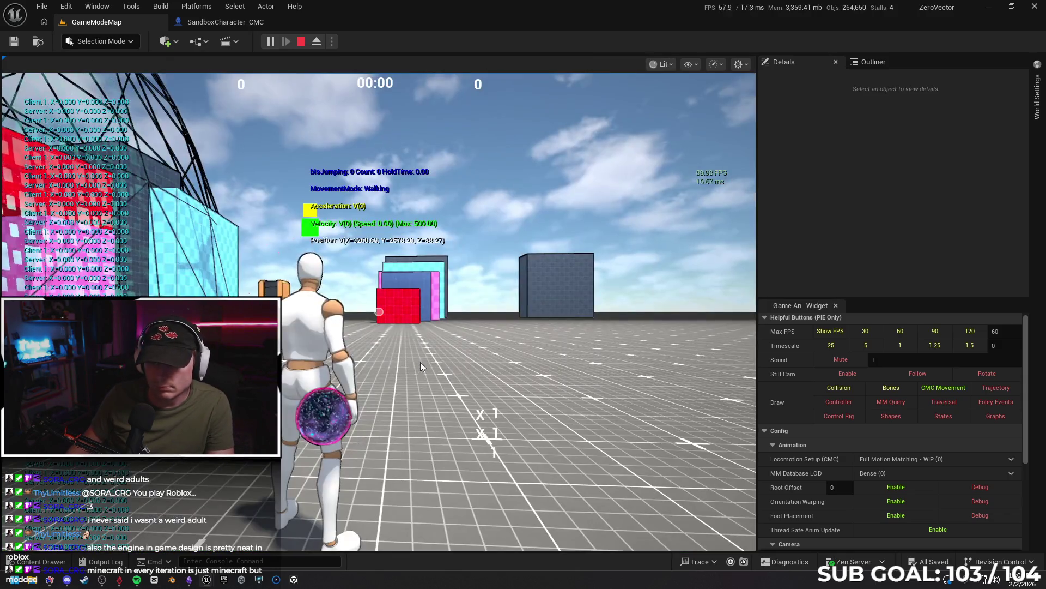
key(Escape)
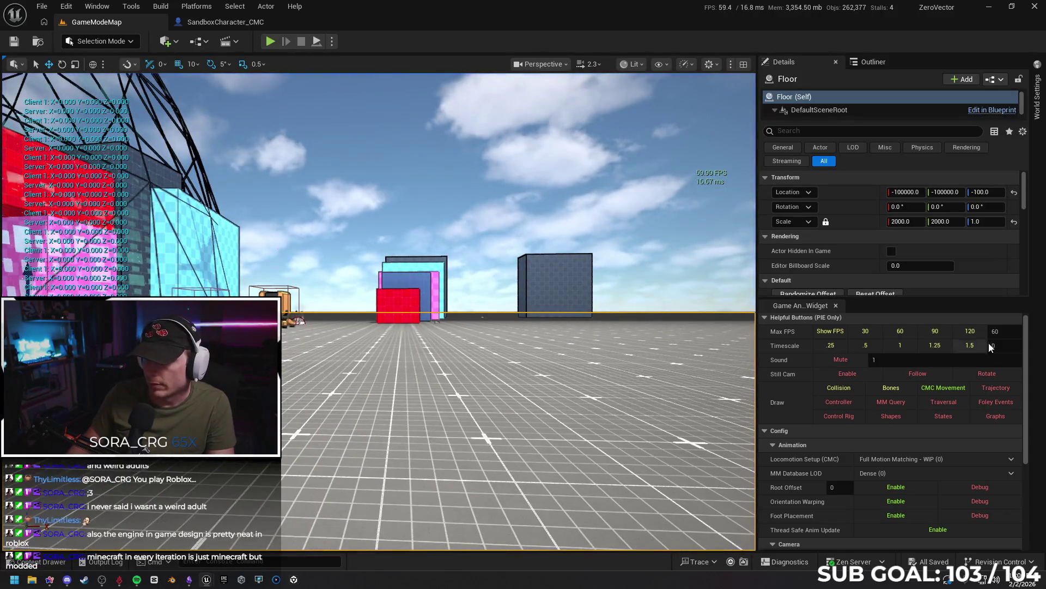
- Cap the frame rate with t.maxfps 1000, then play-test again running the character forward
click(215, 562)
text(t.maxf)
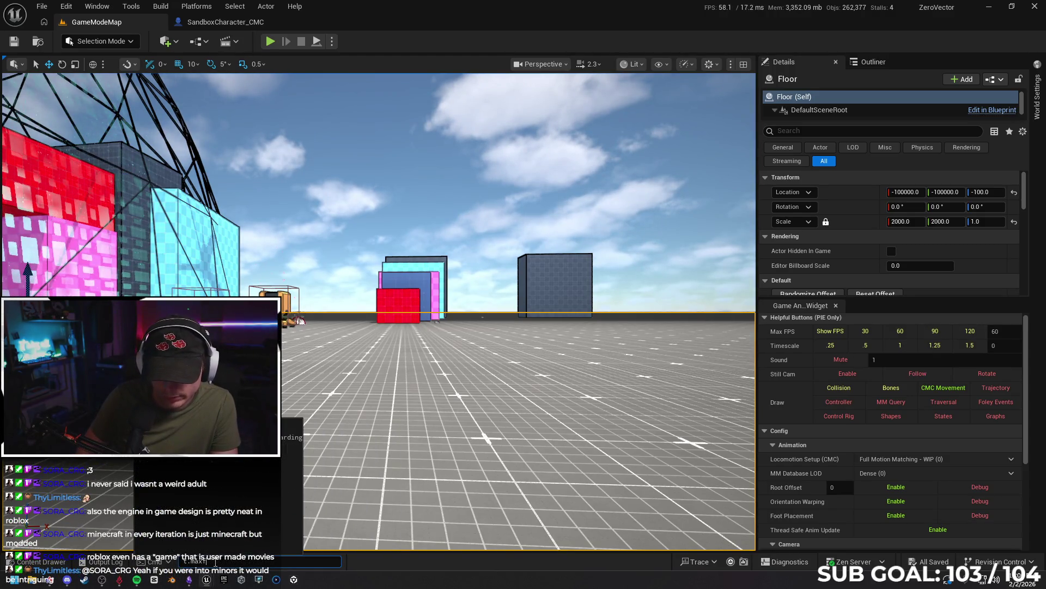
text(ps 1000)
key(Return)
right_click(412, 426)
click(436, 413)
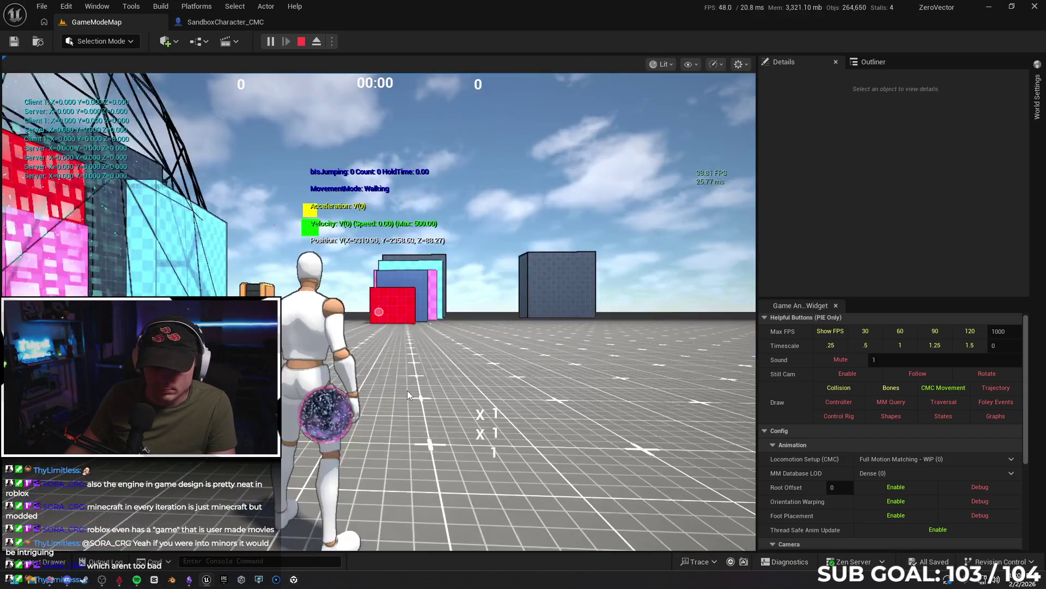
click(400, 393)
key(w)
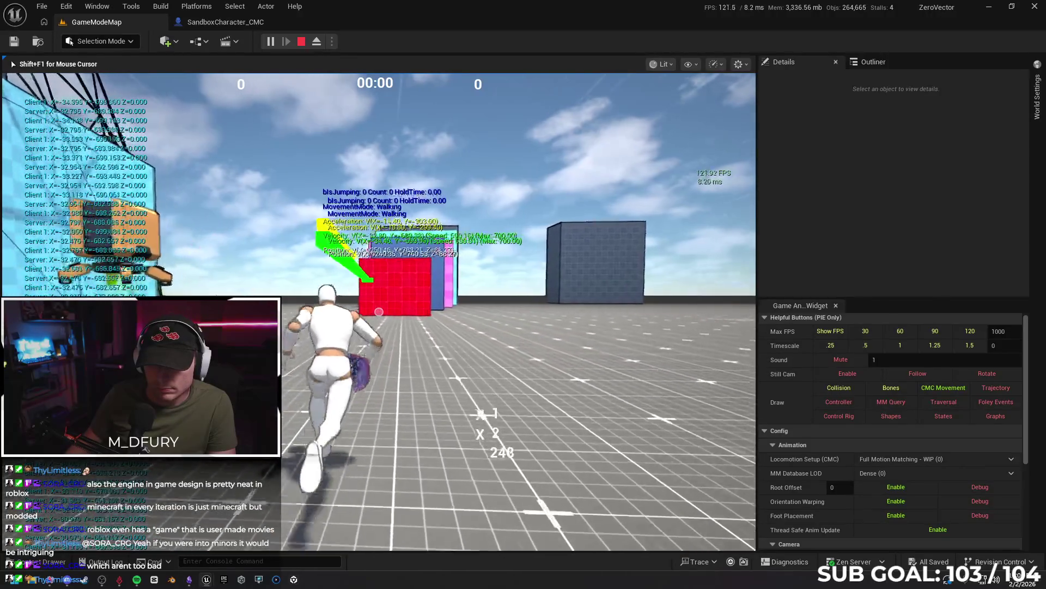
key(Escape)
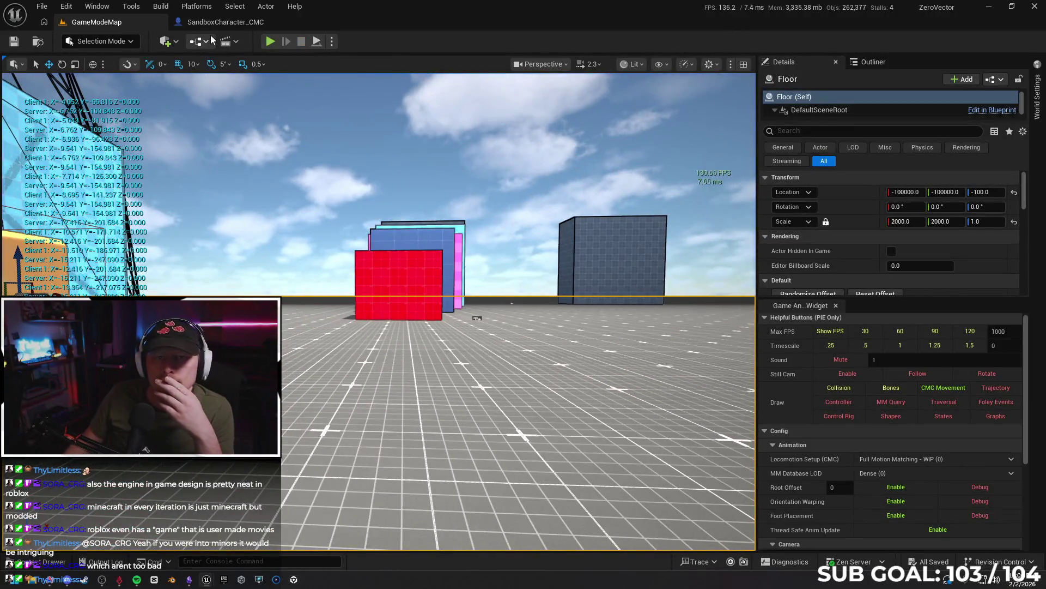
- Look at the SandboxCharacter_CMC blueprint, return to GameModeMap, and restore Project Settings
click(221, 22)
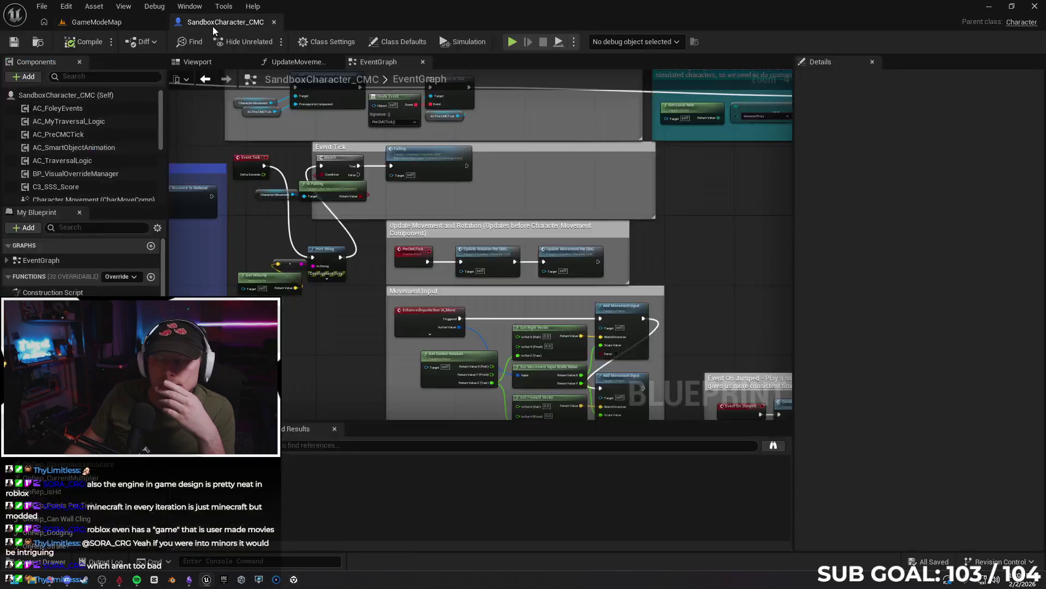
click(106, 27)
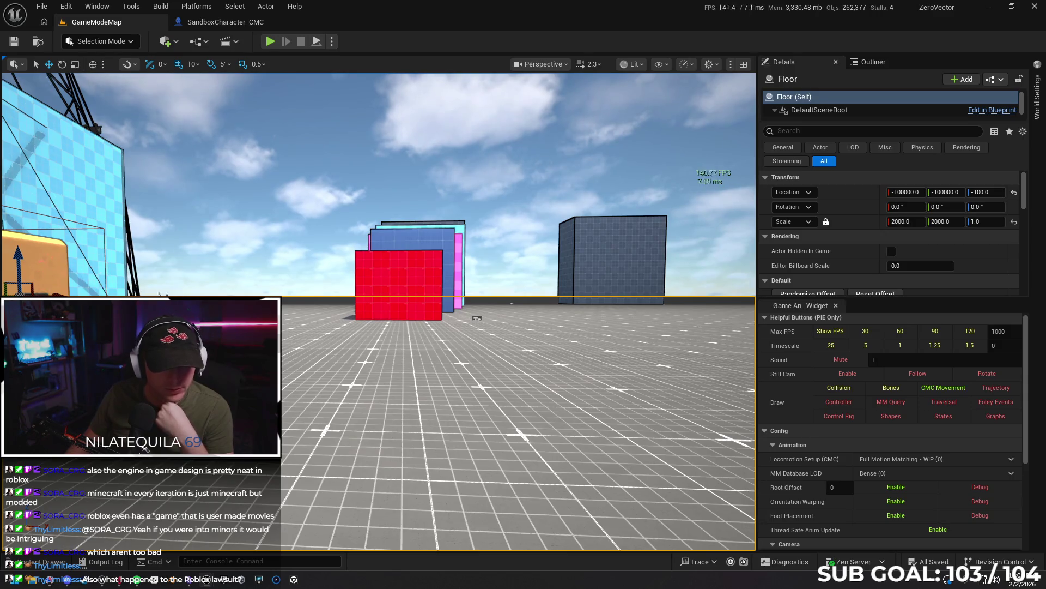
mouse_move(212, 583)
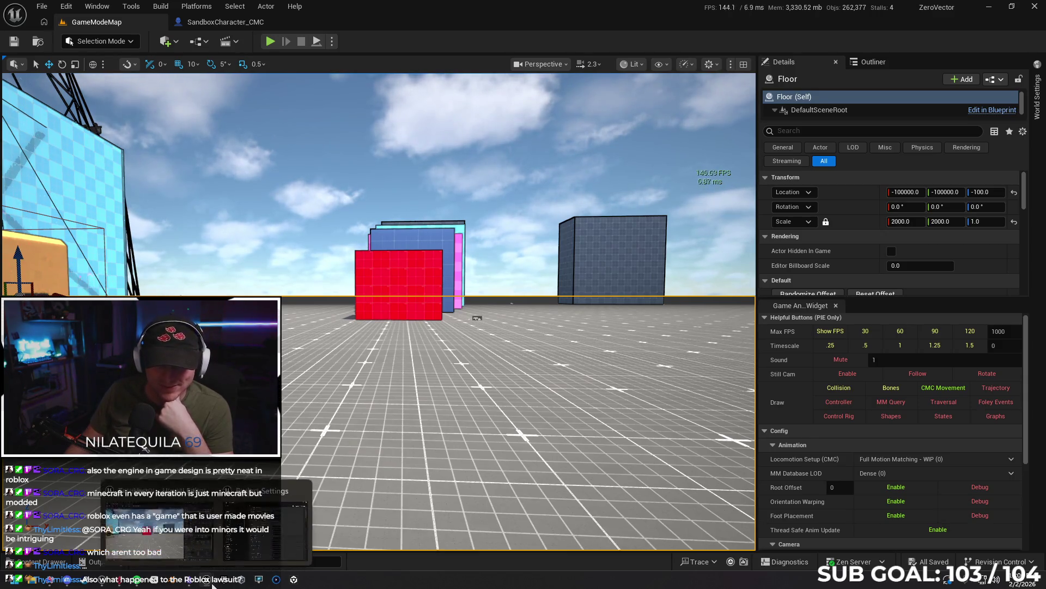
click(266, 529)
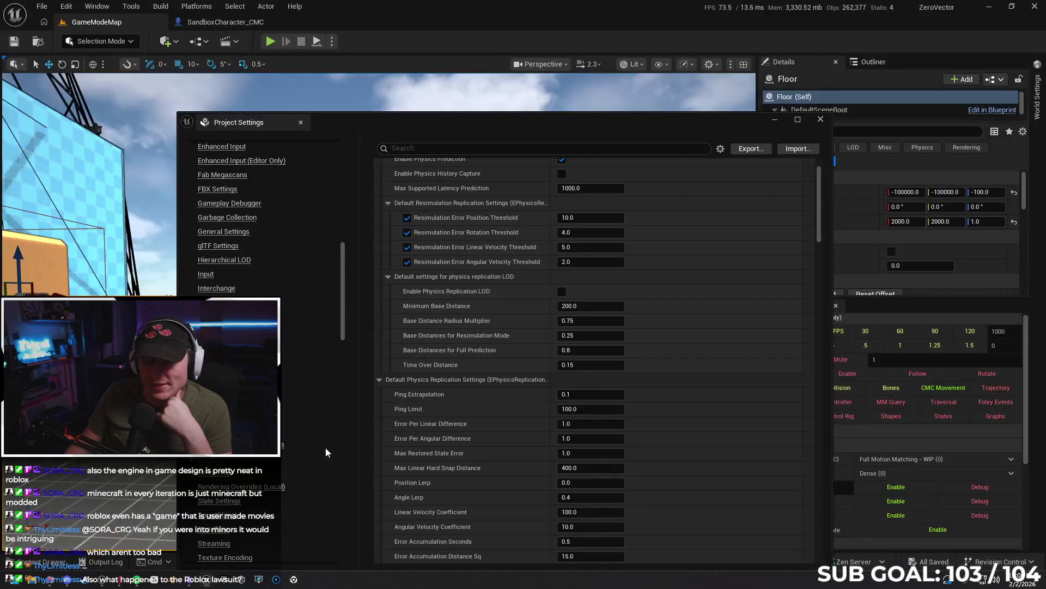
- Disable the linear and angular velocity error thresholds and scroll down through the Physics settings
click(407, 247)
click(407, 261)
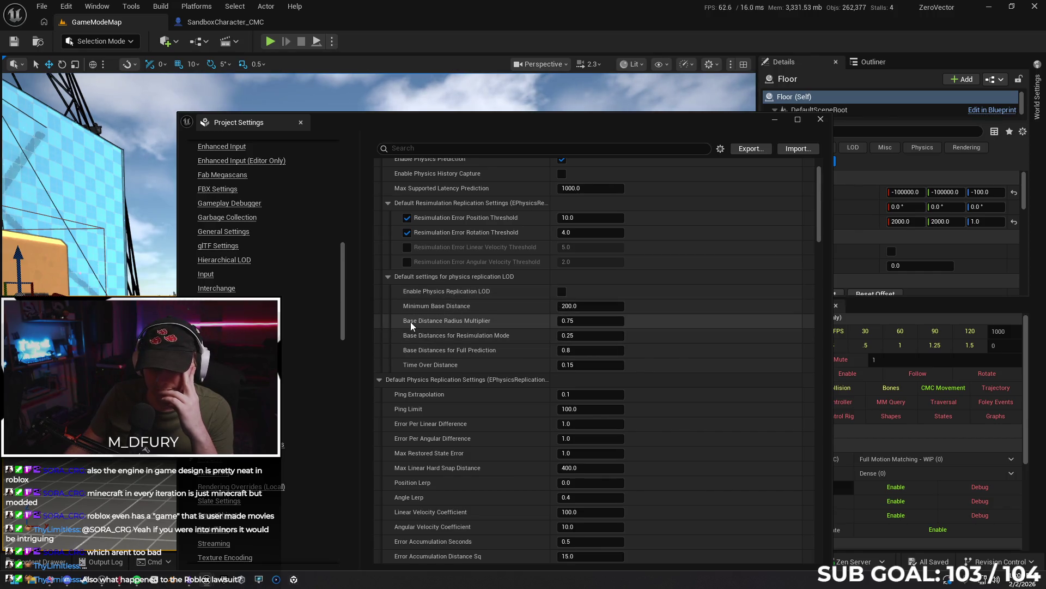
scroll(410, 321, down, 2)
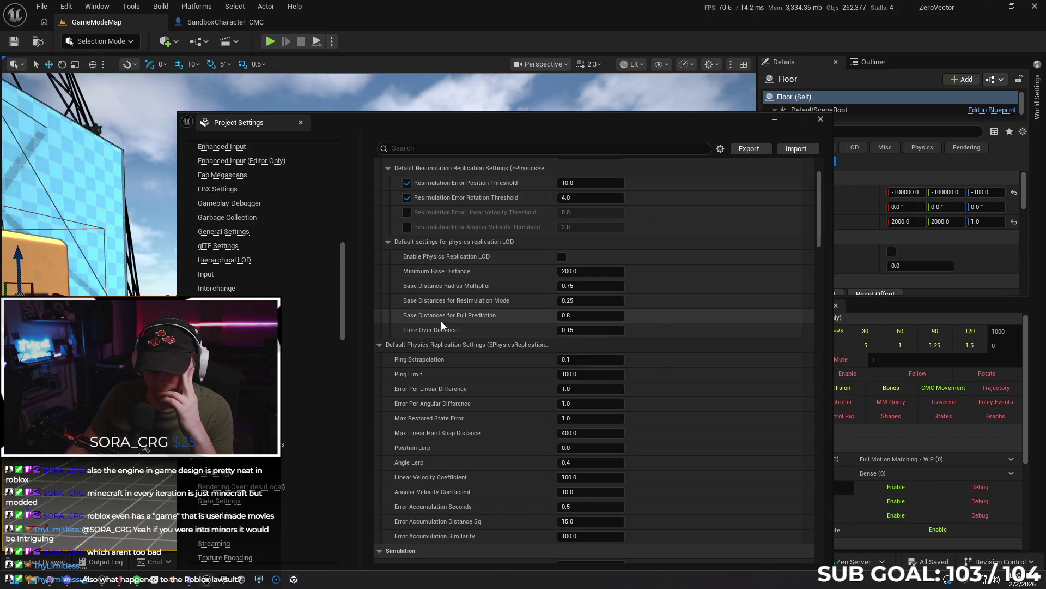
scroll(431, 322, down, 1)
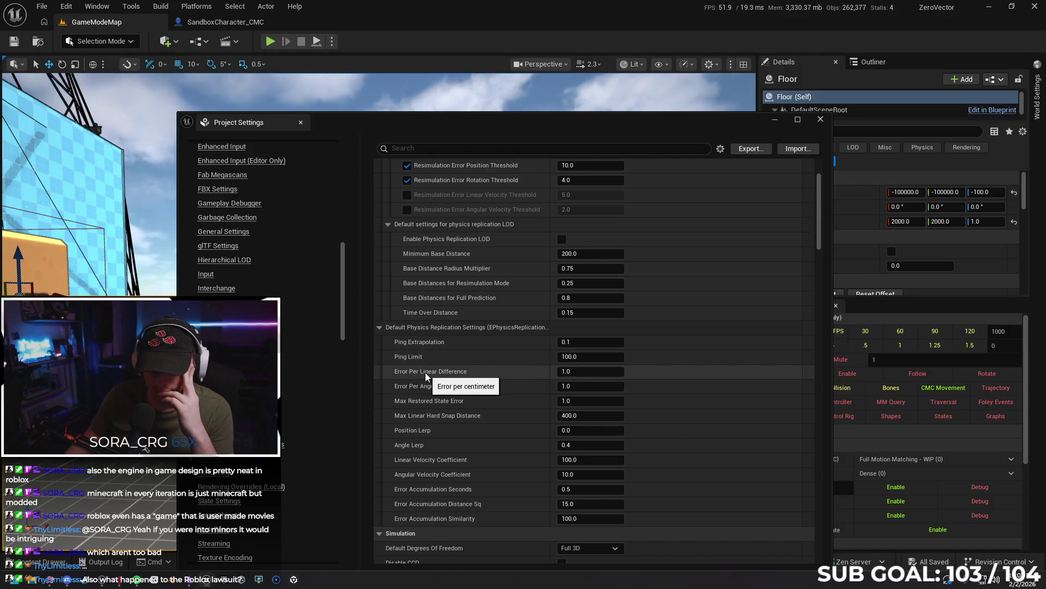
scroll(440, 364, down, 1)
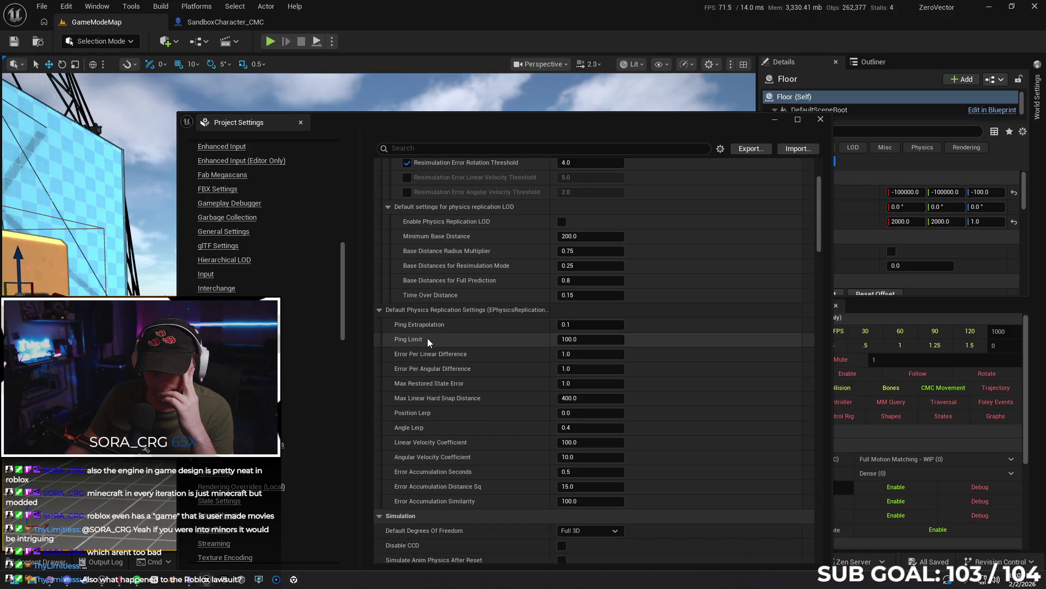
scroll(441, 357, down, 1)
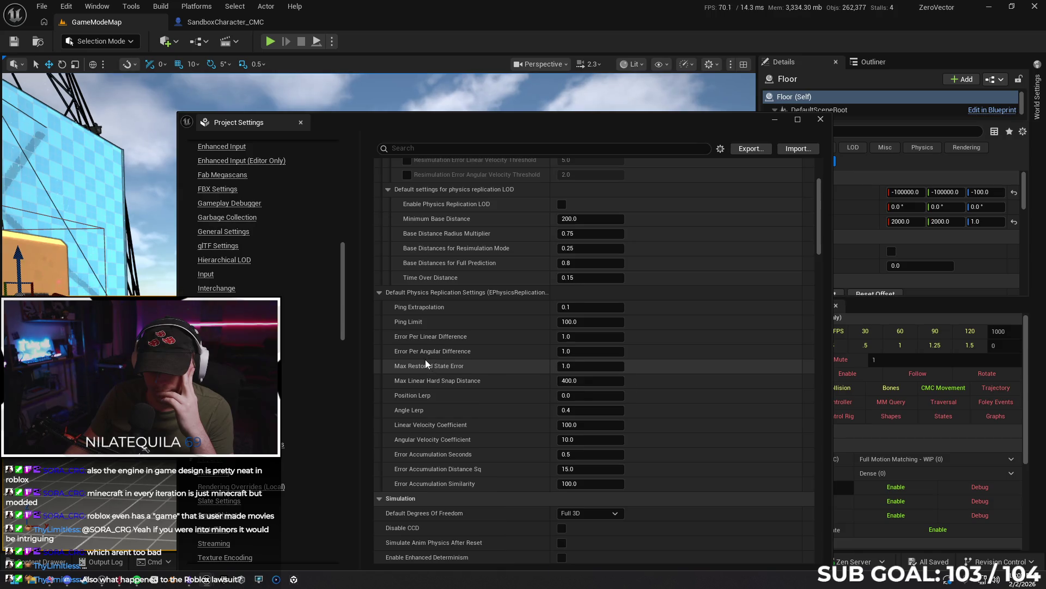
scroll(425, 359, down, 1)
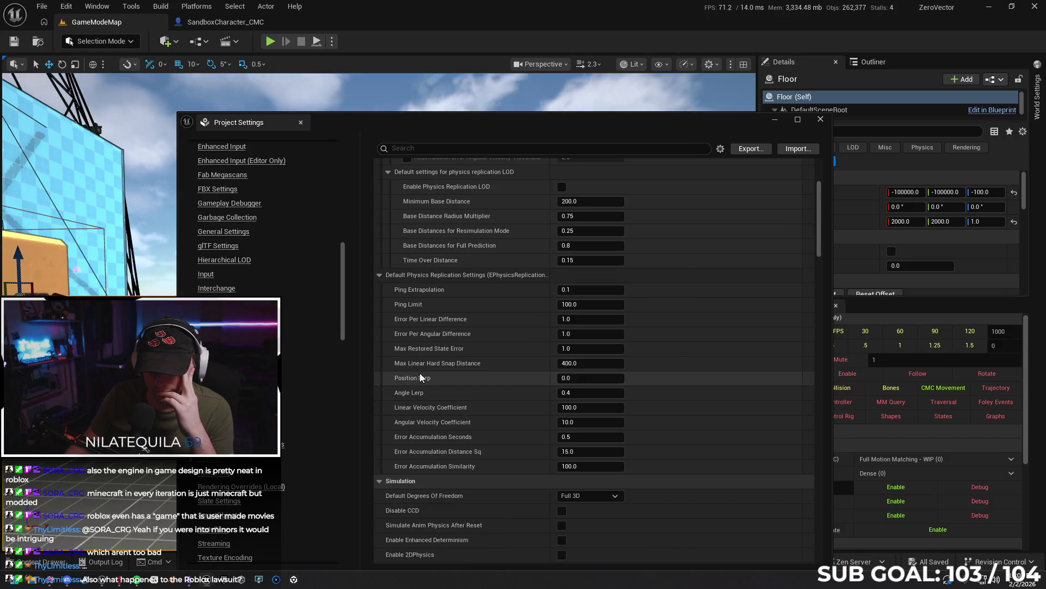
scroll(420, 373, down, 4)
scroll(415, 382, down, 15)
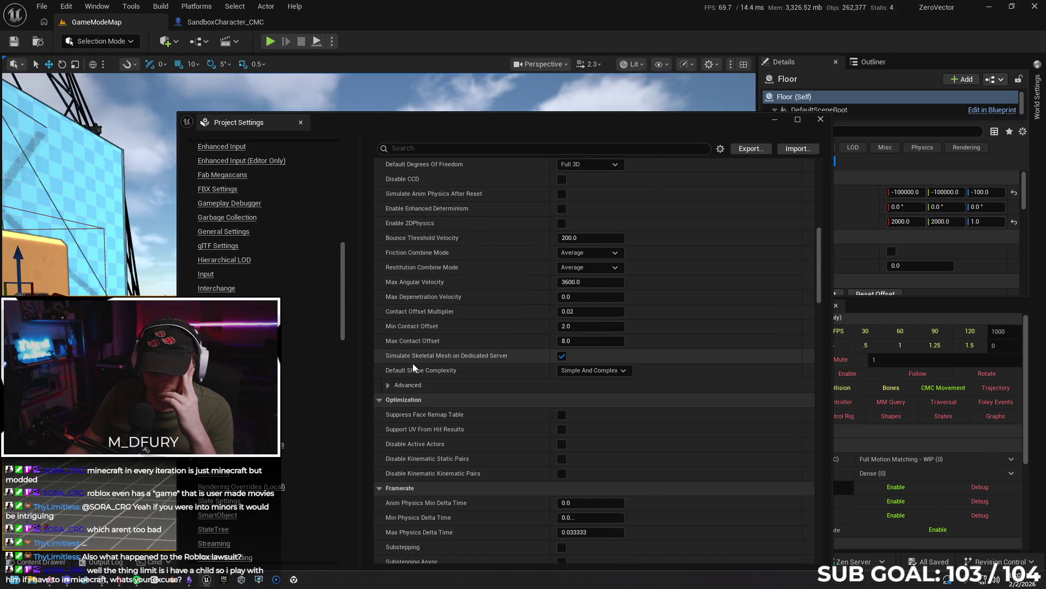
scroll(417, 368, down, 3)
scroll(416, 373, down, 1)
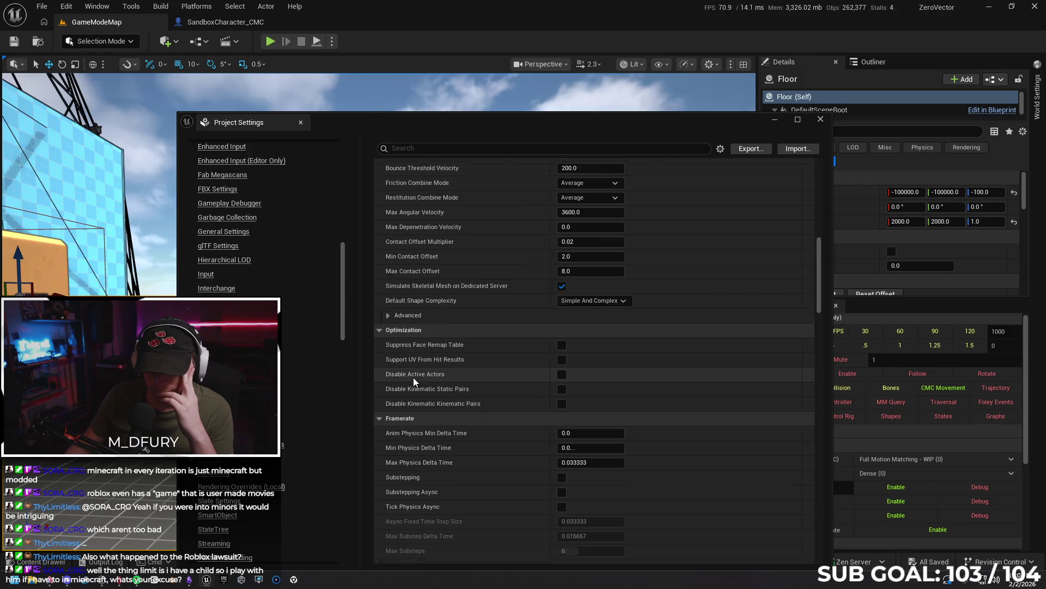
scroll(414, 376, down, 2)
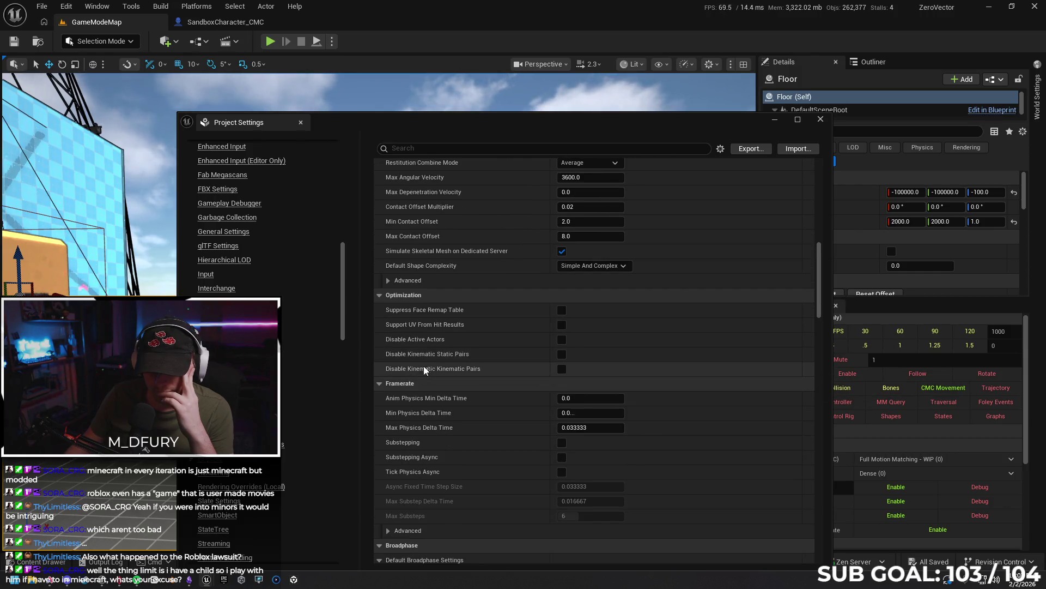
scroll(420, 367, down, 1)
scroll(427, 387, down, 6)
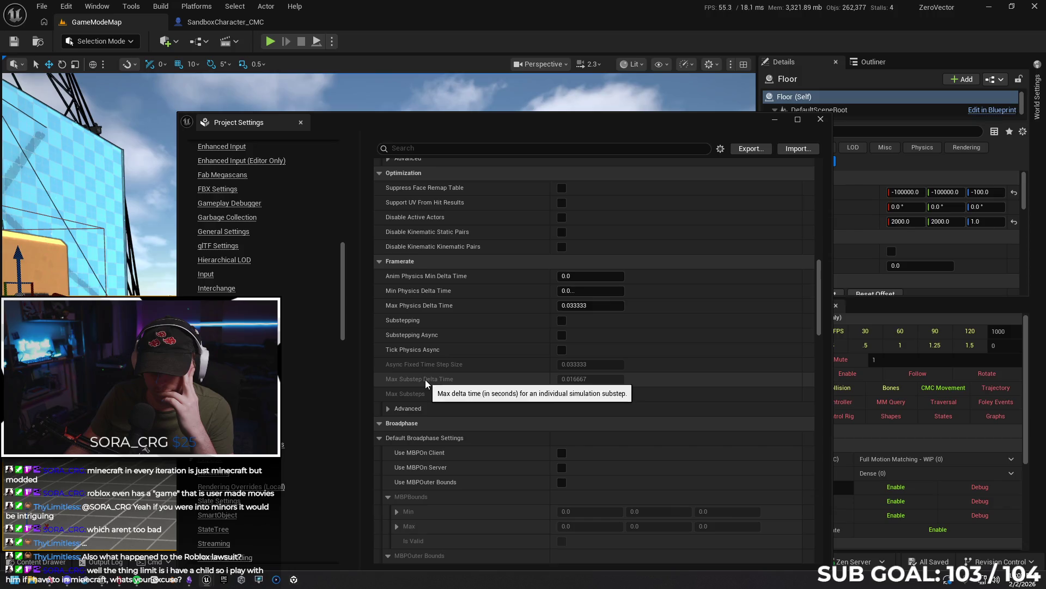
- Collapse the Broadphase, Chaos Physics and Physical Surface sections, then close Project Settings for Gemini
click(422, 408)
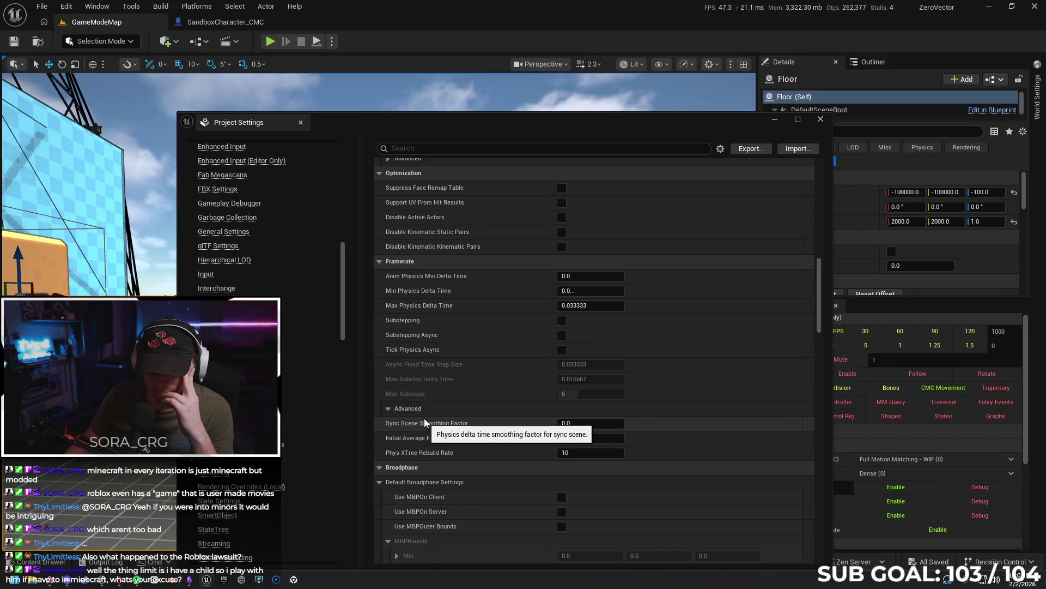
click(423, 408)
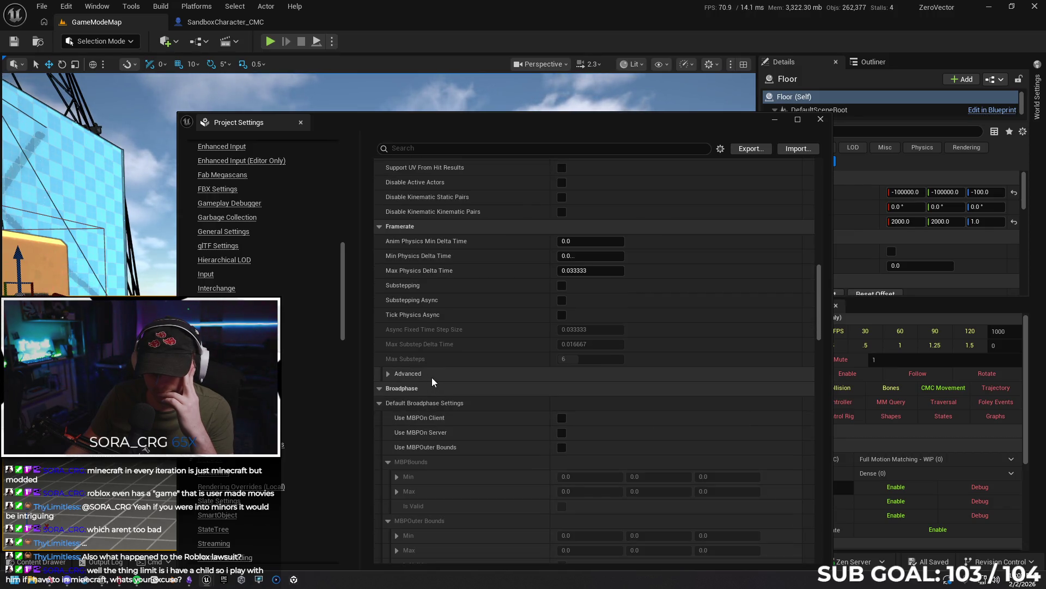
scroll(430, 378, down, 2)
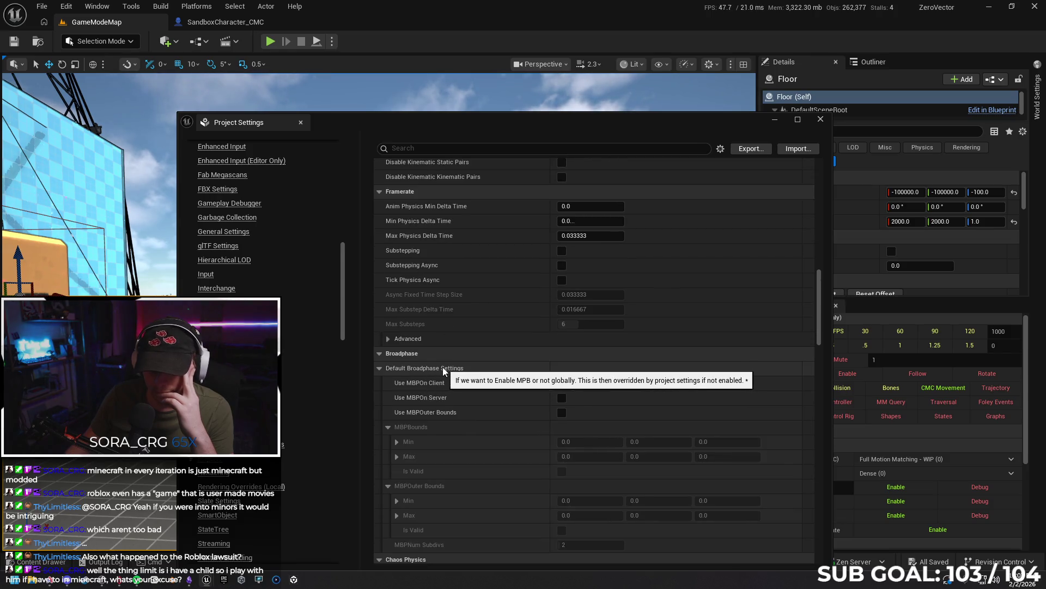
click(378, 368)
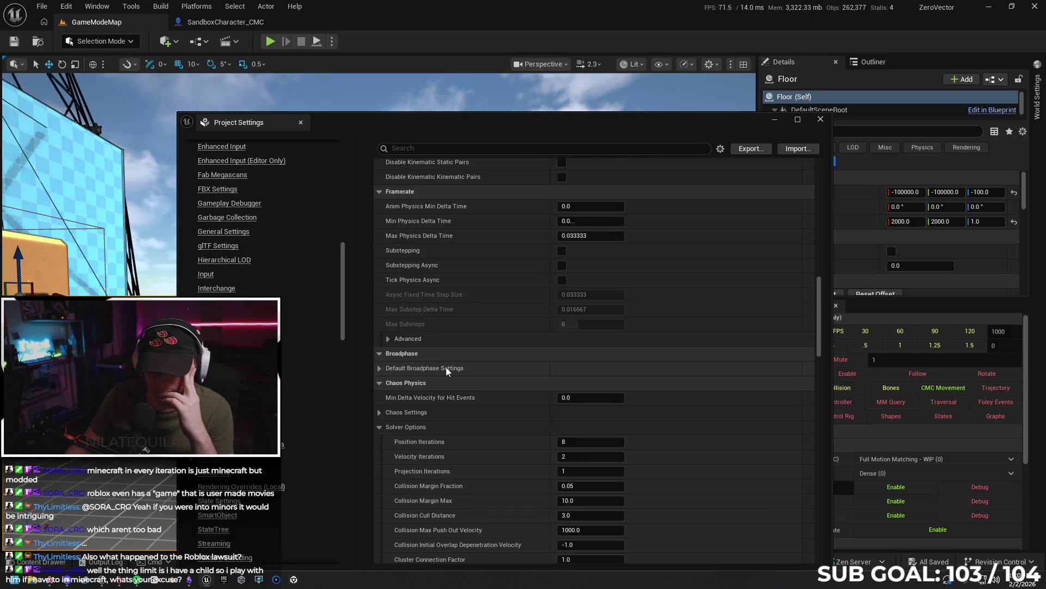
click(378, 383)
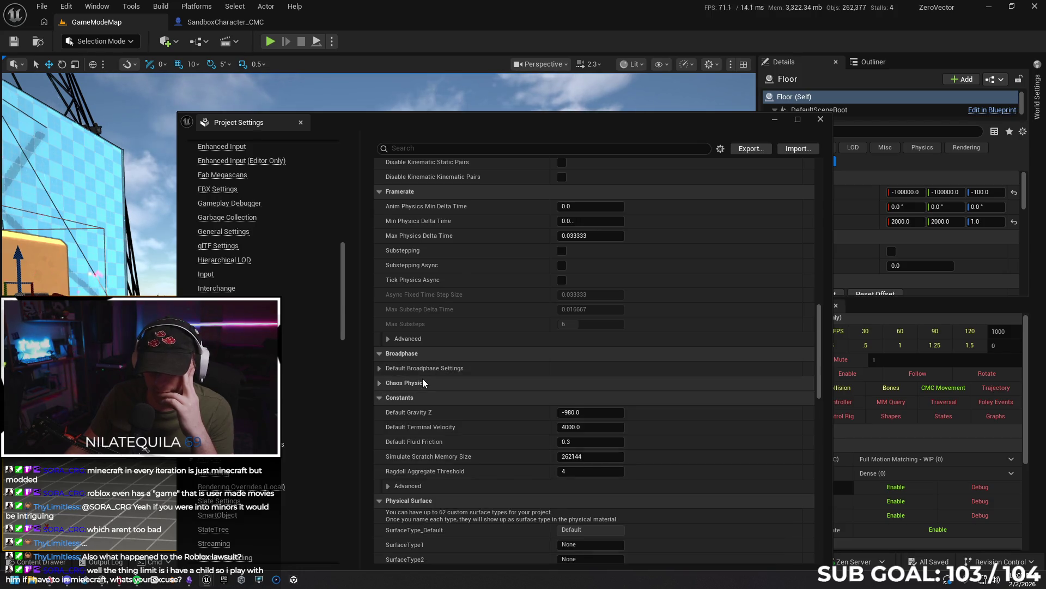
scroll(423, 378, down, 2)
scroll(425, 347, down, 5)
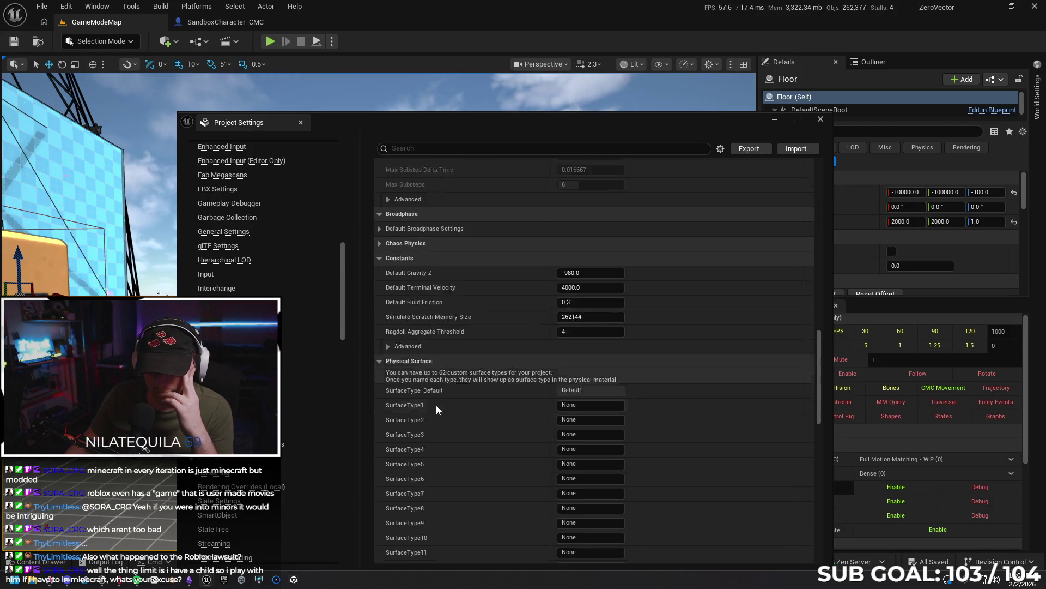
click(382, 345)
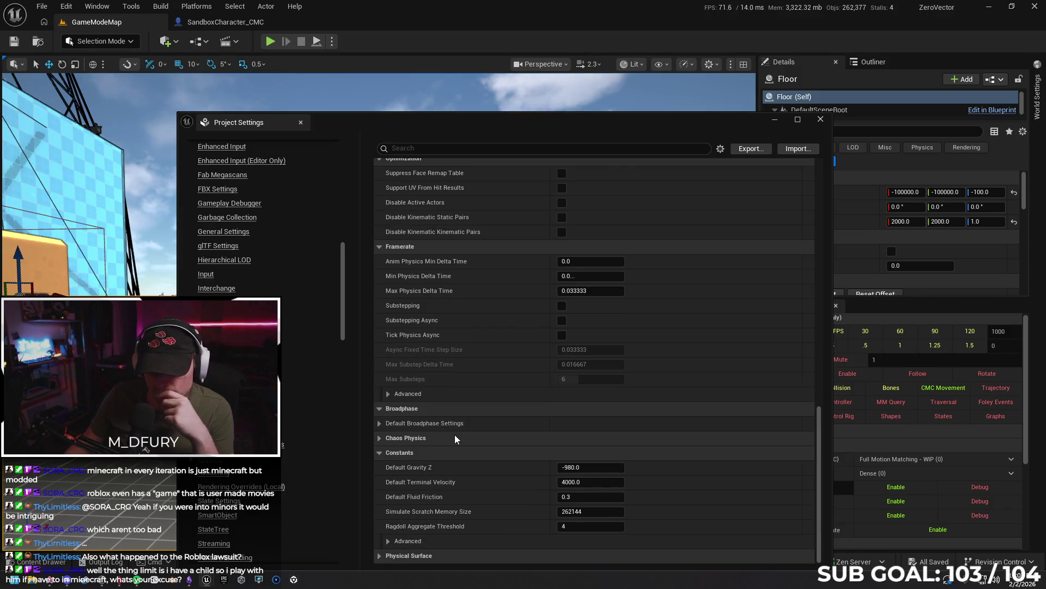
click(411, 539)
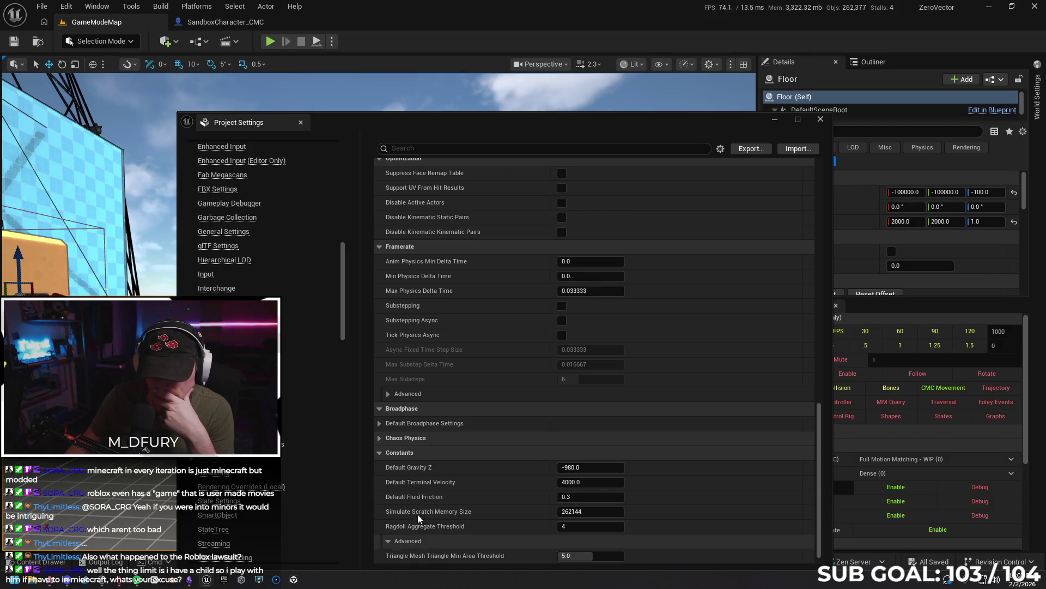
click(820, 119)
click(50, 579)
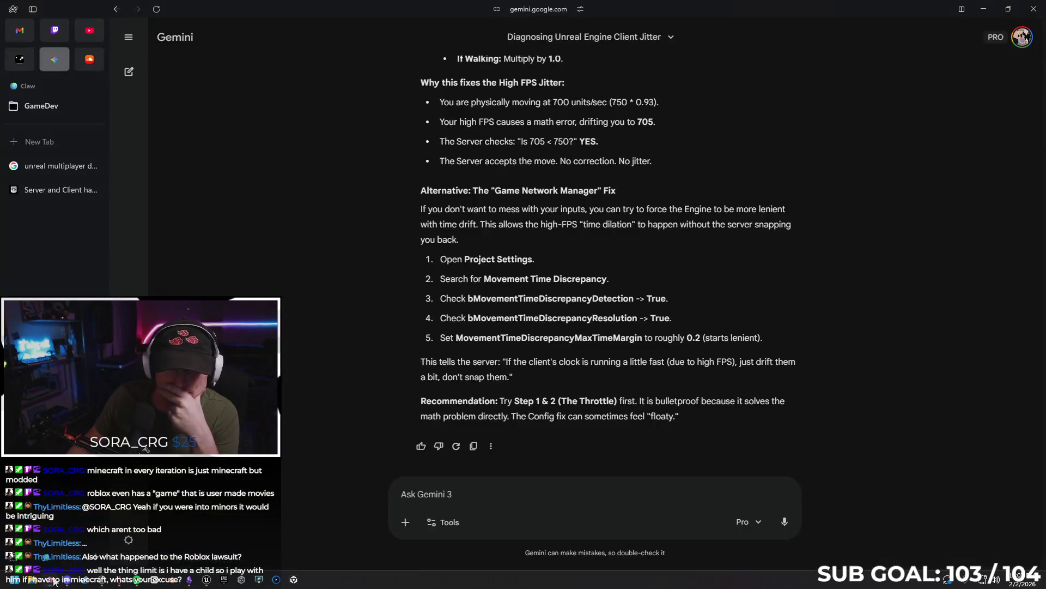
- Open the forum thread 'Server and Client have different movement speeds and rotation speeds' from search results
click(76, 172)
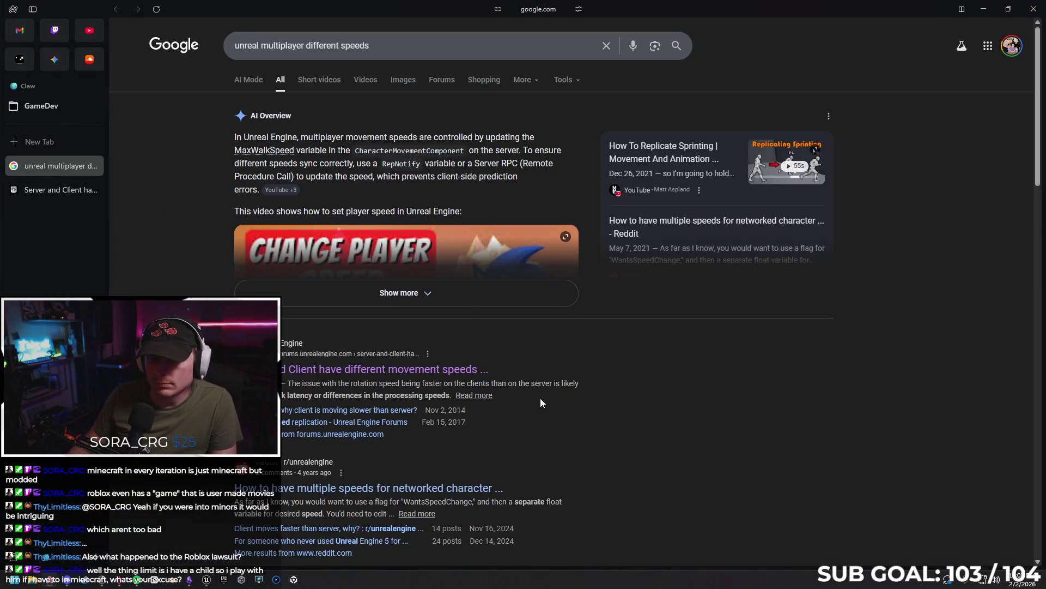
middle_click(293, 376)
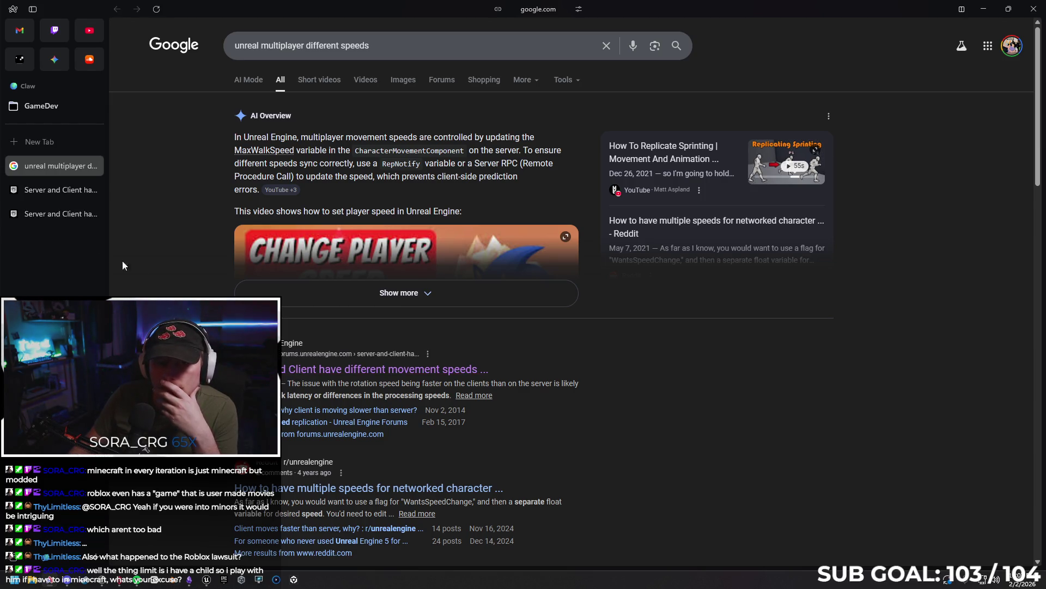
click(53, 213)
click(92, 214)
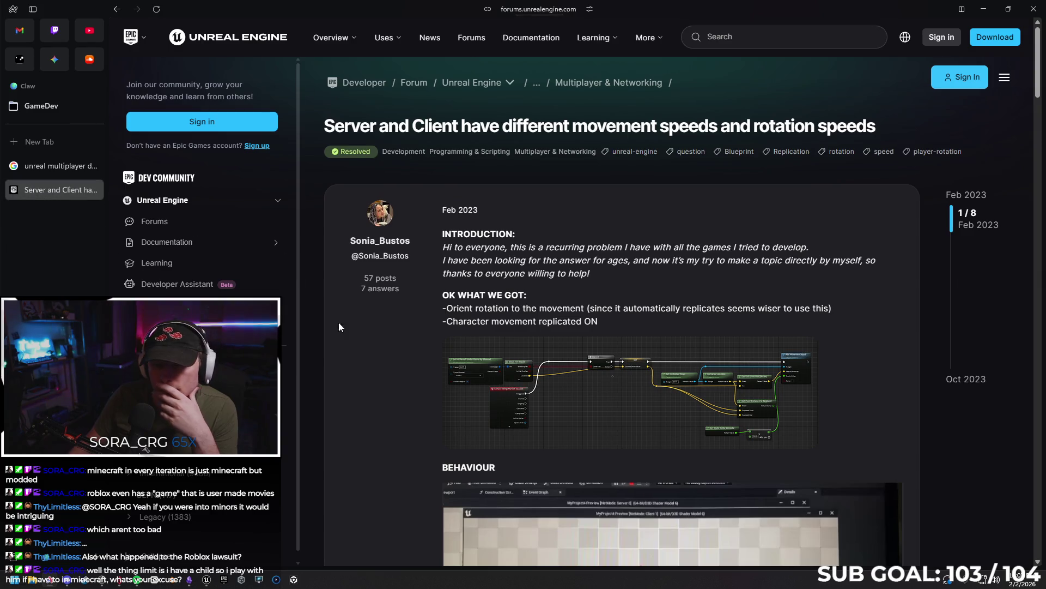
- Expand the thread's accepted 'Solved by' answer to read it in full
scroll(337, 315, down, 4)
scroll(394, 333, up, 2)
scroll(472, 339, down, 8)
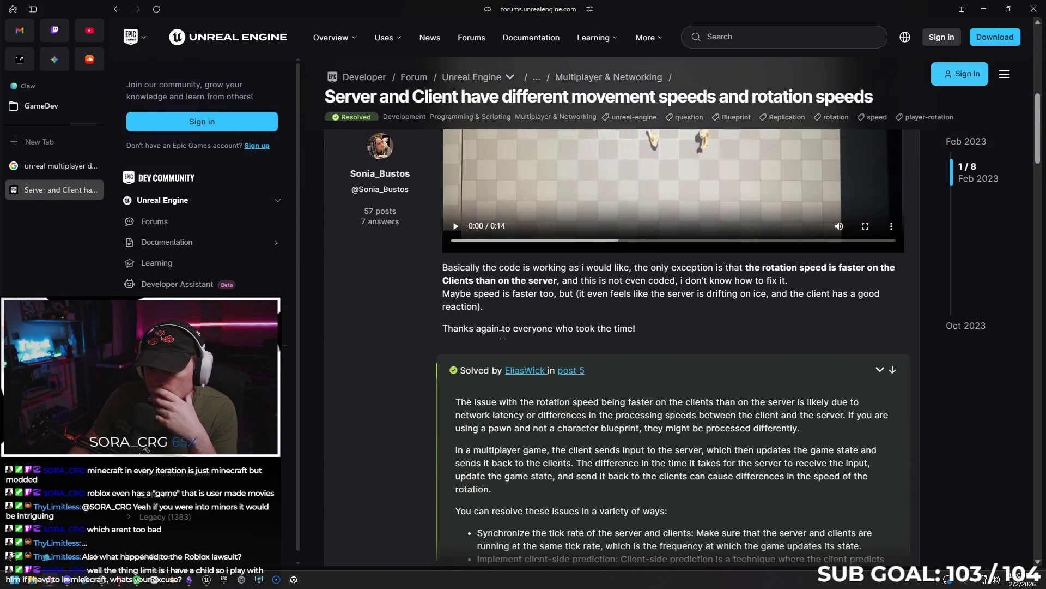
click(880, 262)
scroll(626, 344, down, 2)
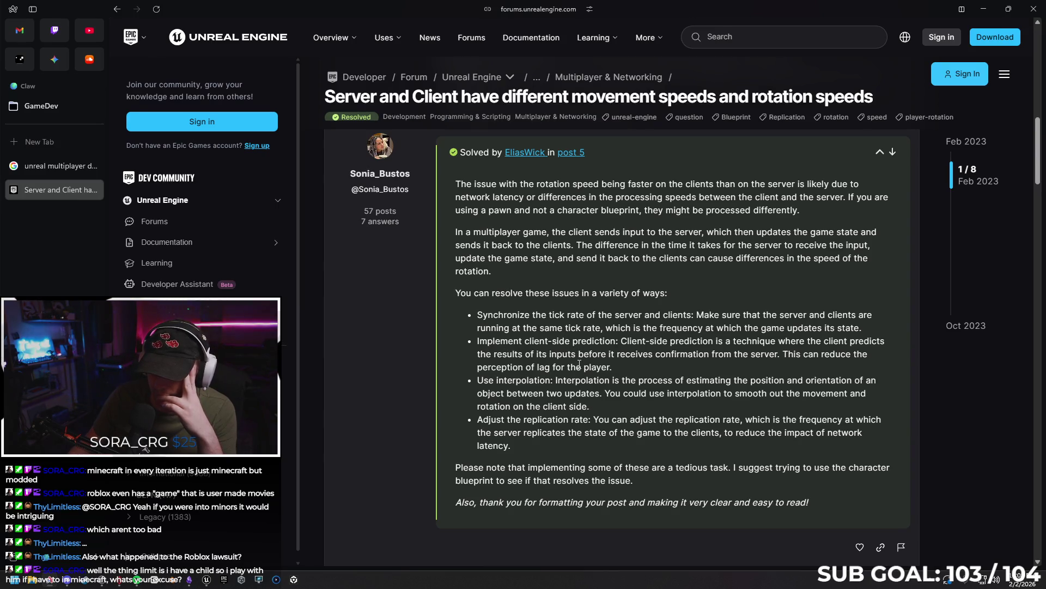
- Copy the client-side prediction, interpolation and replication-rate suggestions from the answer
mouse_move(612, 365)
mouse_down()
mouse_move(556, 365)
mouse_move(478, 341)
mouse_up()
right_click(485, 342)
click(513, 351)
click(632, 364)
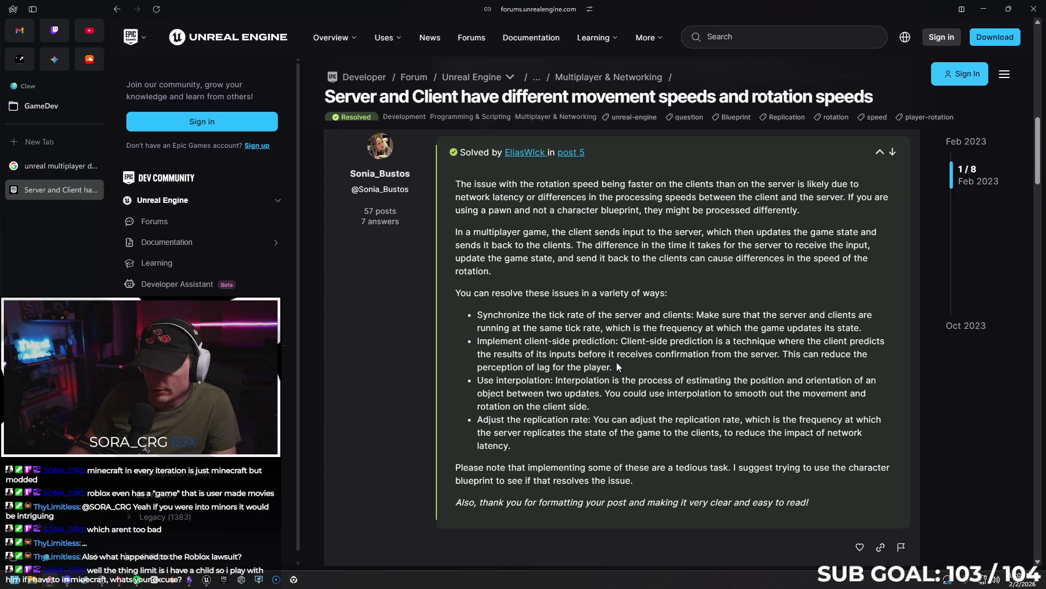
mouse_move(592, 408)
mouse_down()
mouse_move(480, 366)
mouse_move(474, 345)
mouse_up()
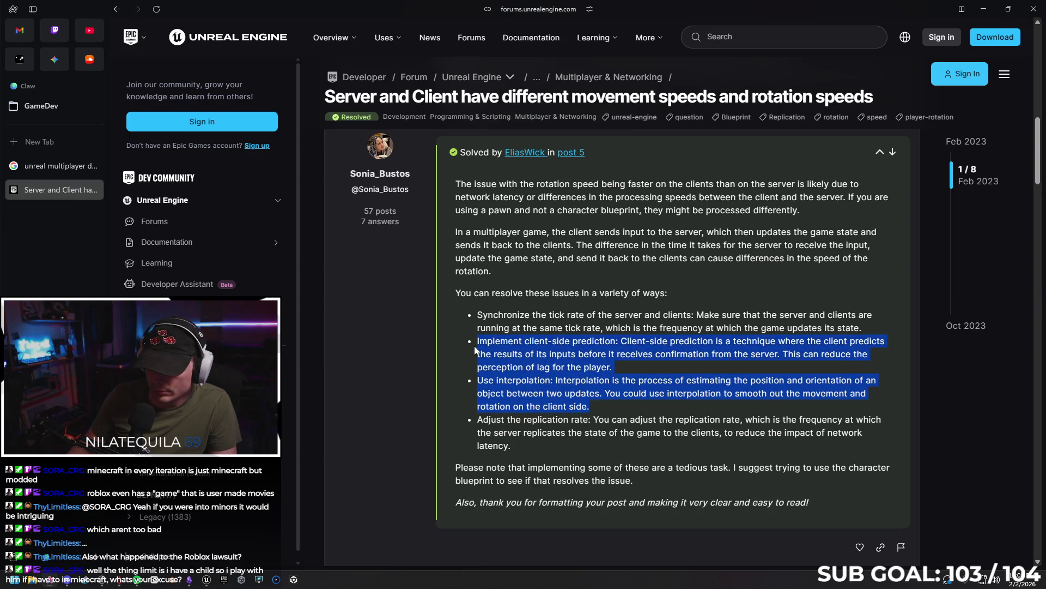
right_click(487, 343)
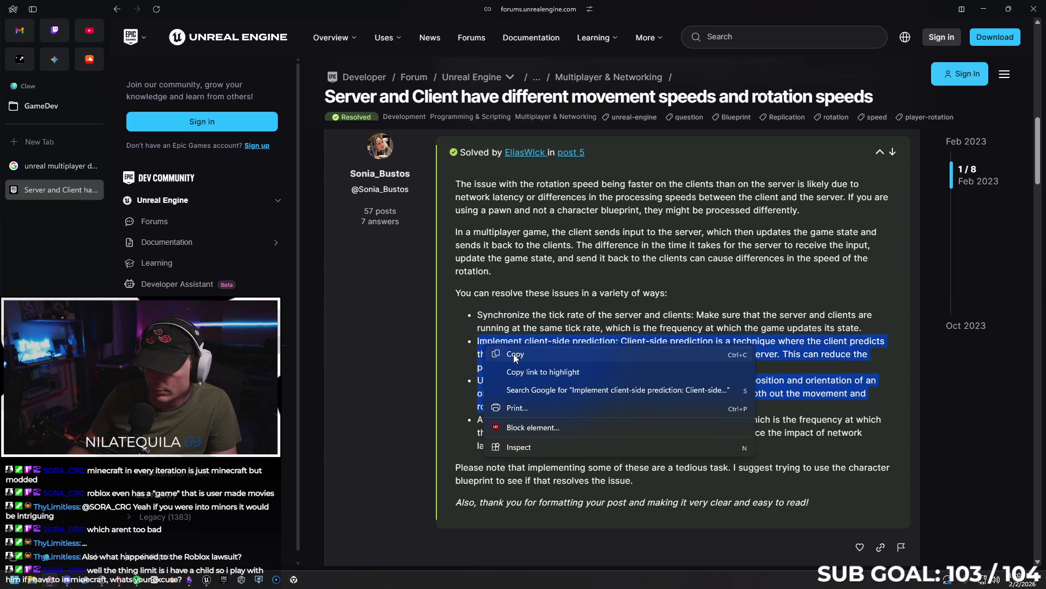
click(501, 349)
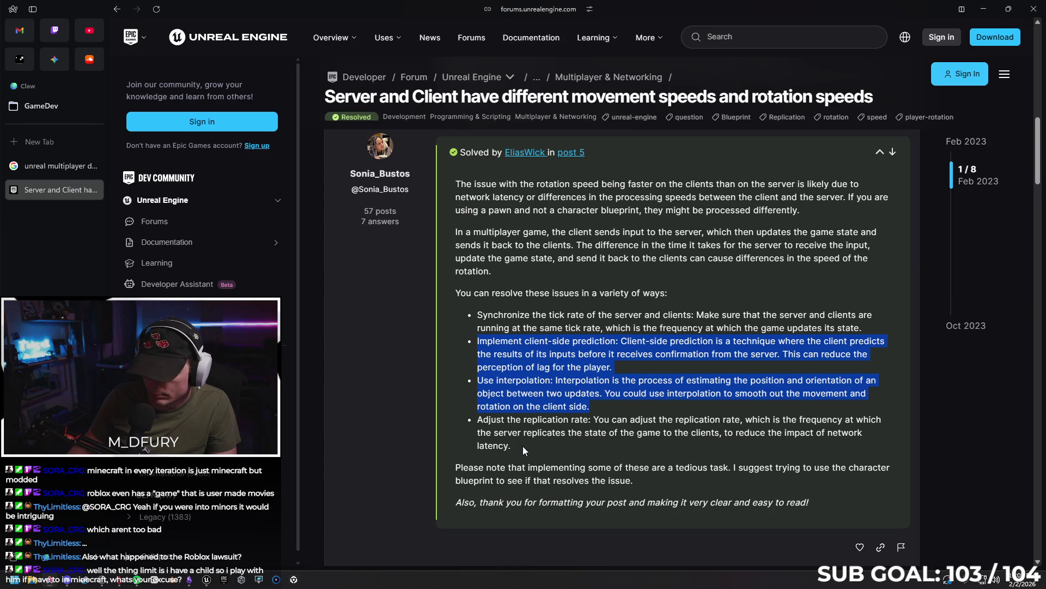
mouse_move(522, 443)
mouse_down()
mouse_move(507, 445)
mouse_move(476, 341)
mouse_up()
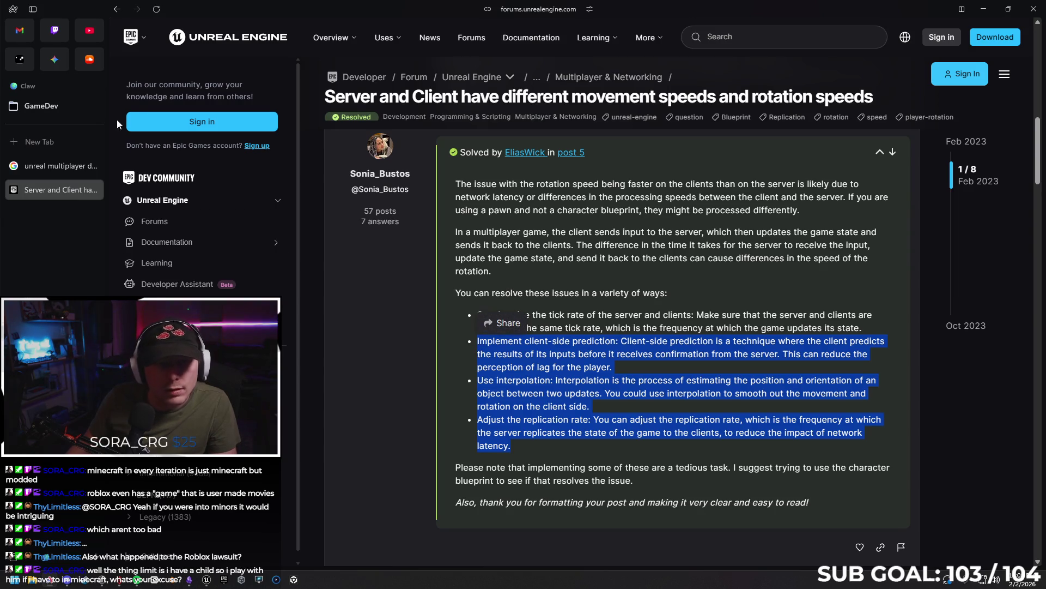
click(54, 60)
- Paste the forum suggestions into the Gemini prompt with a 'How do' question and send it
text(")
key(ctrl+v)
text(")
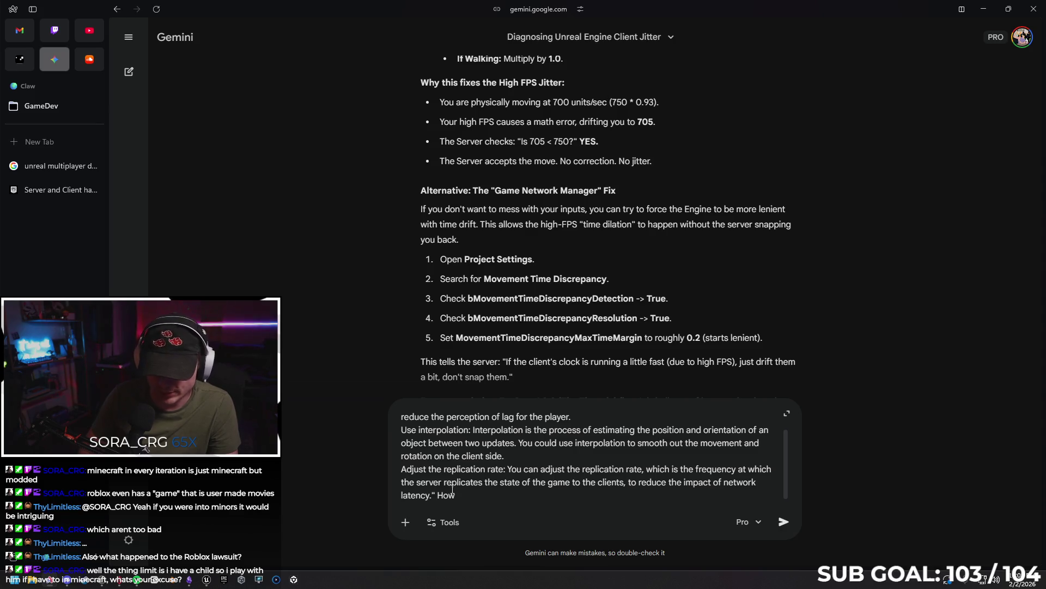
text(do I do)
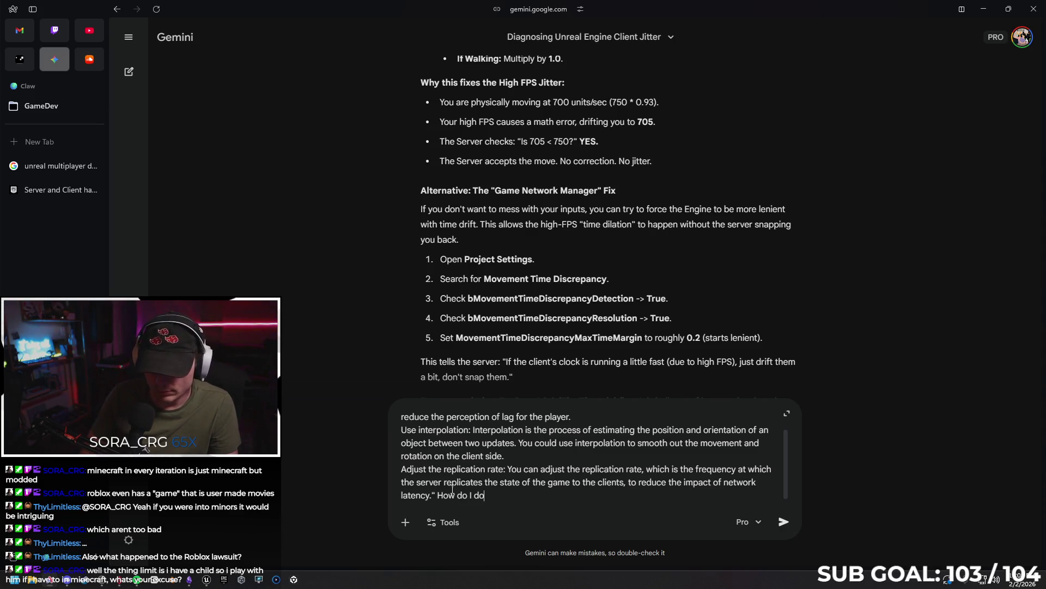
key(Return)
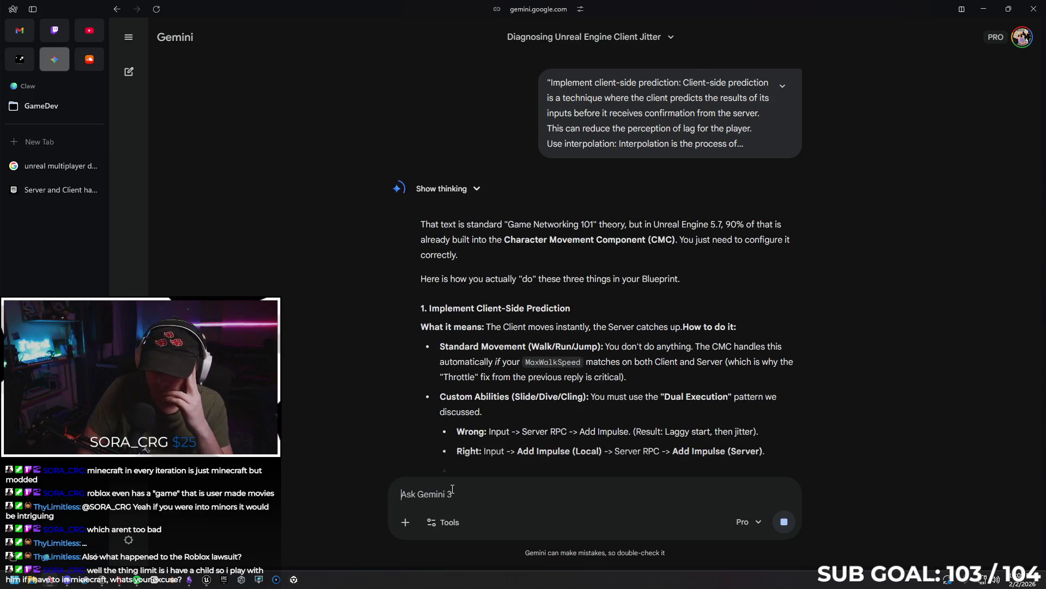
- Scroll through Gemini's answer to the Interpolation (Smoothing) and Adjust the Replication Rate steps
scroll(776, 398, down, 1)
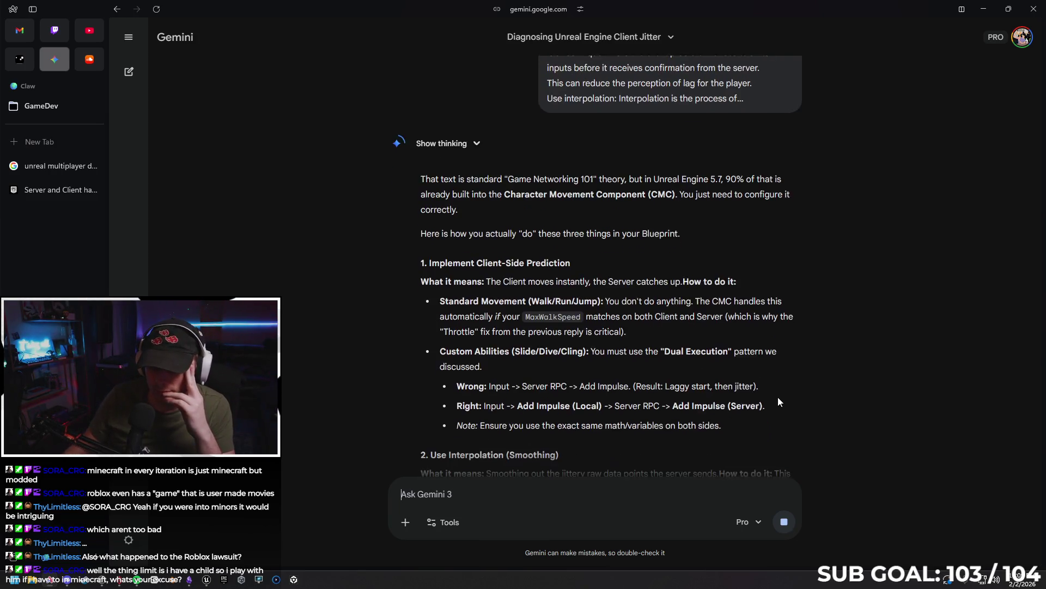
scroll(835, 322, down, 2)
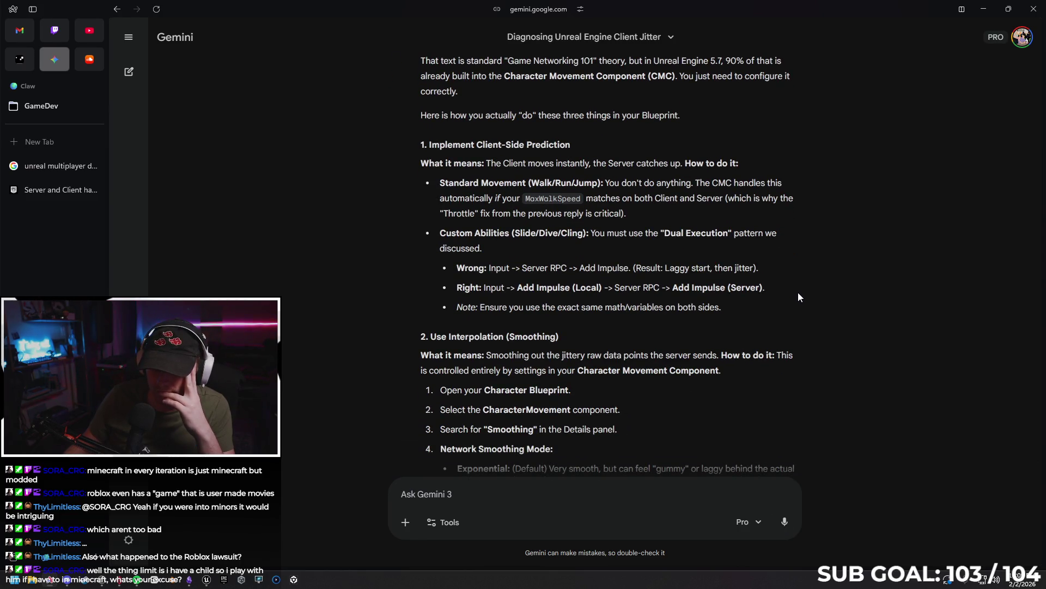
scroll(798, 297, down, 2)
scroll(798, 311, down, 1)
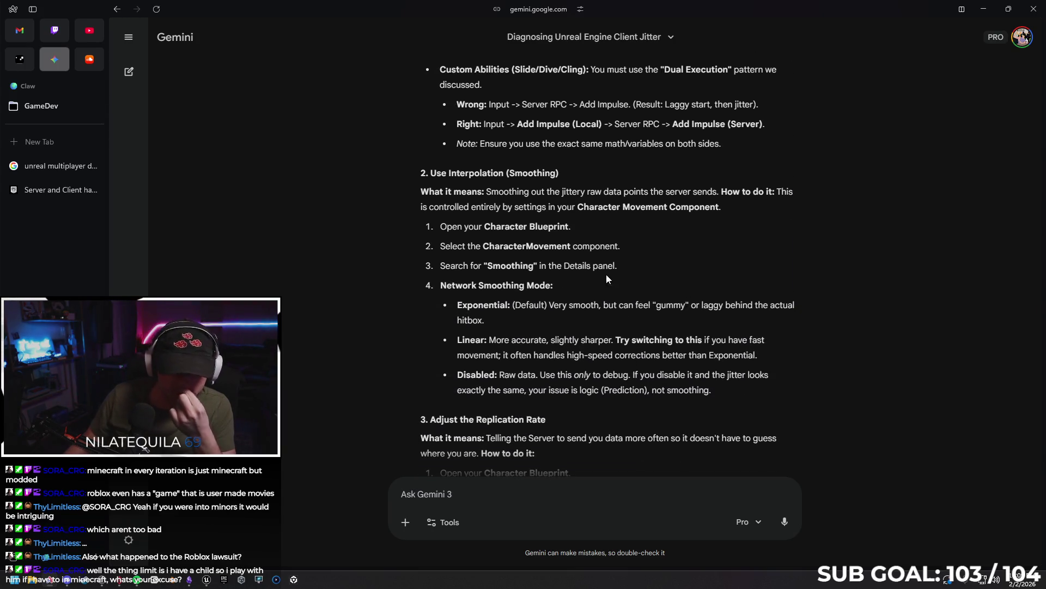
scroll(556, 286, down, 1)
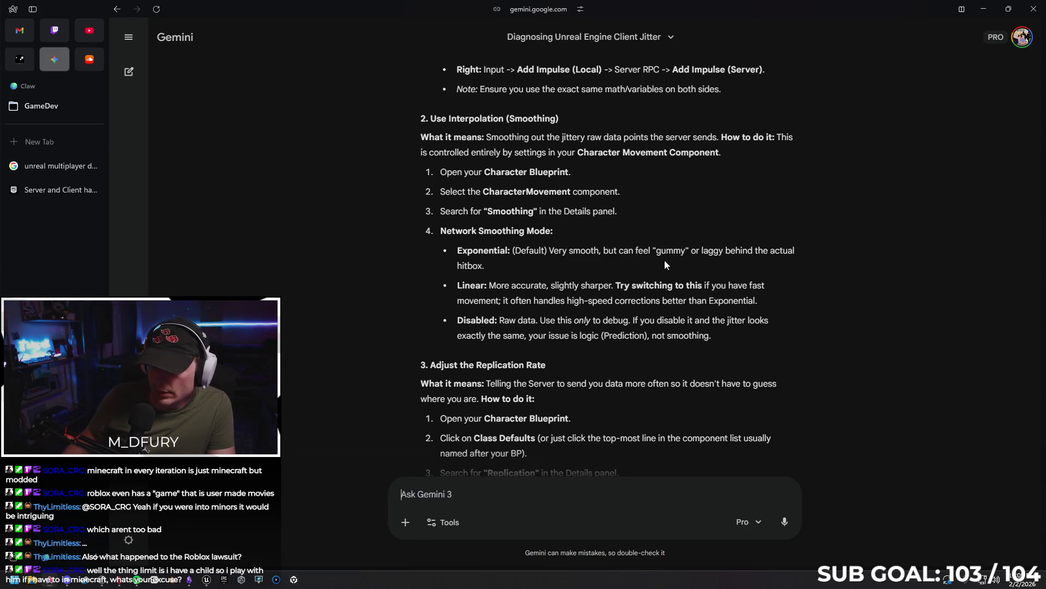
- Change SandboxCharacter_CMC's Network Smoothing Mode from Exponential to Linear in Class Defaults and compile
click(984, 8)
click(225, 22)
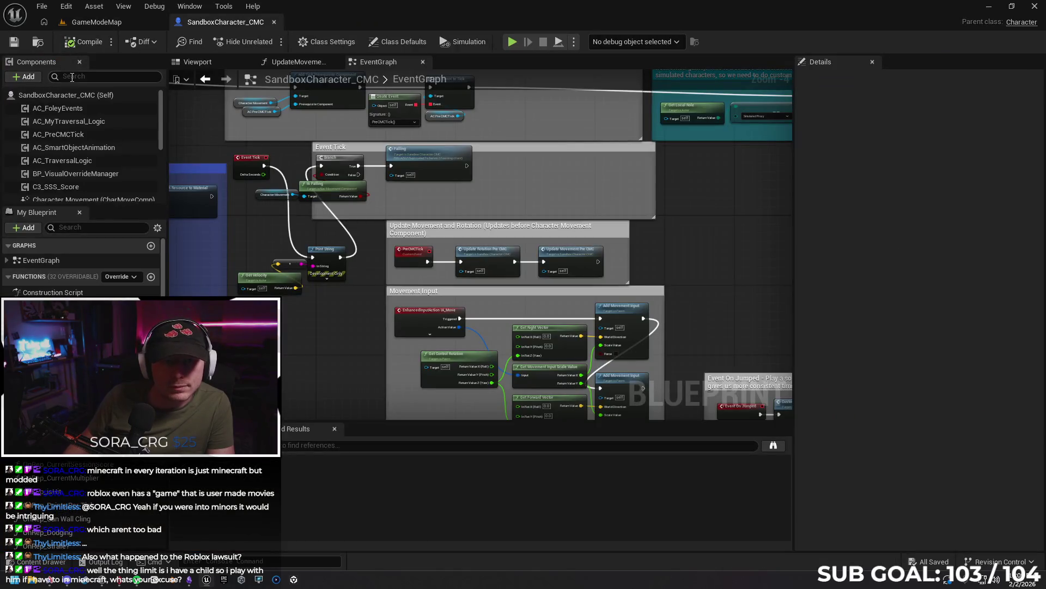
click(67, 95)
click(852, 80)
text(smooth)
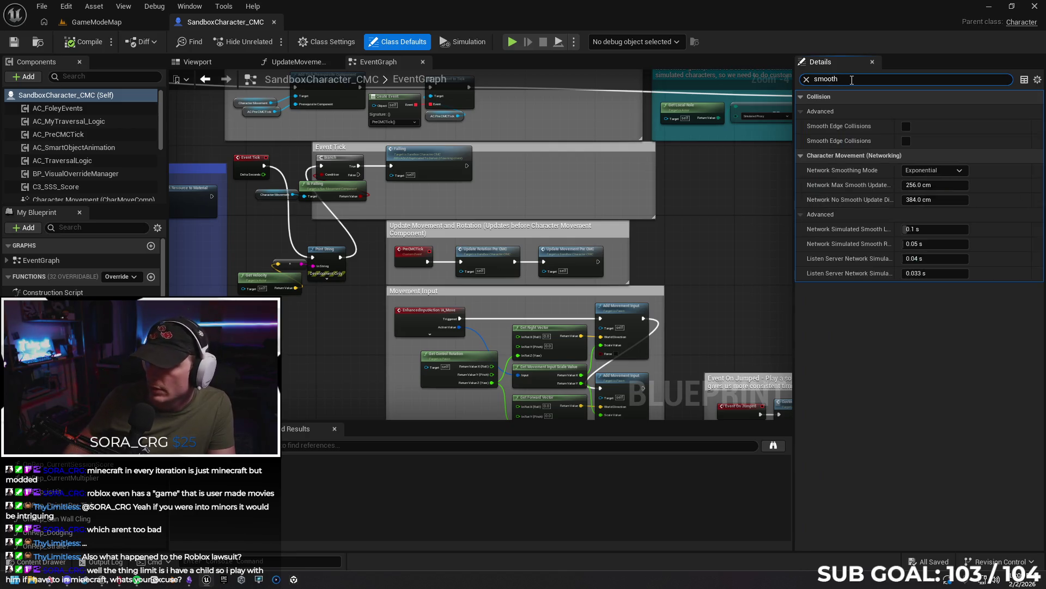
click(946, 171)
click(926, 191)
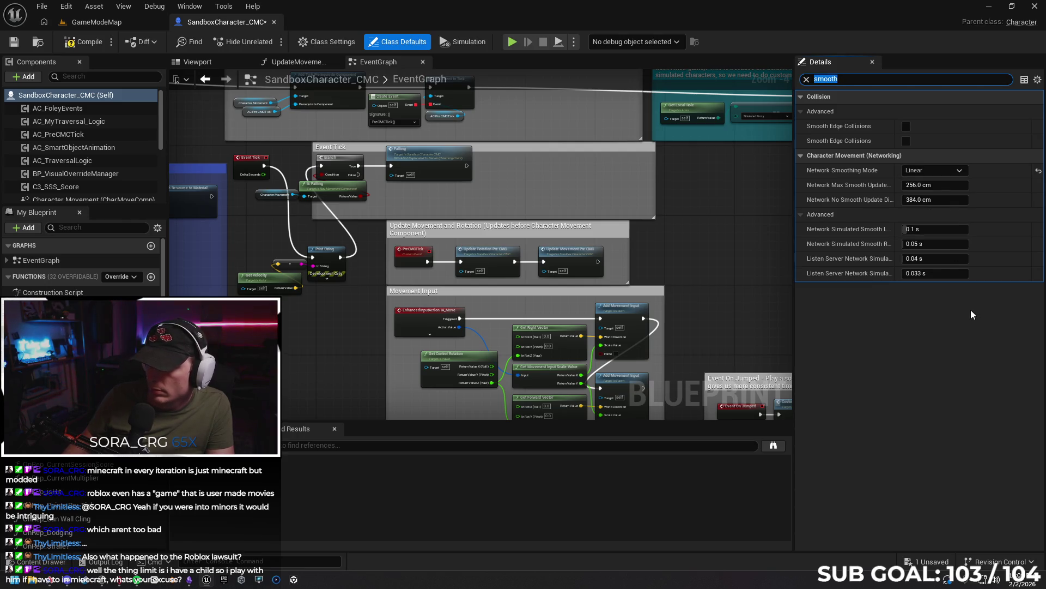
mouse_move(863, 189)
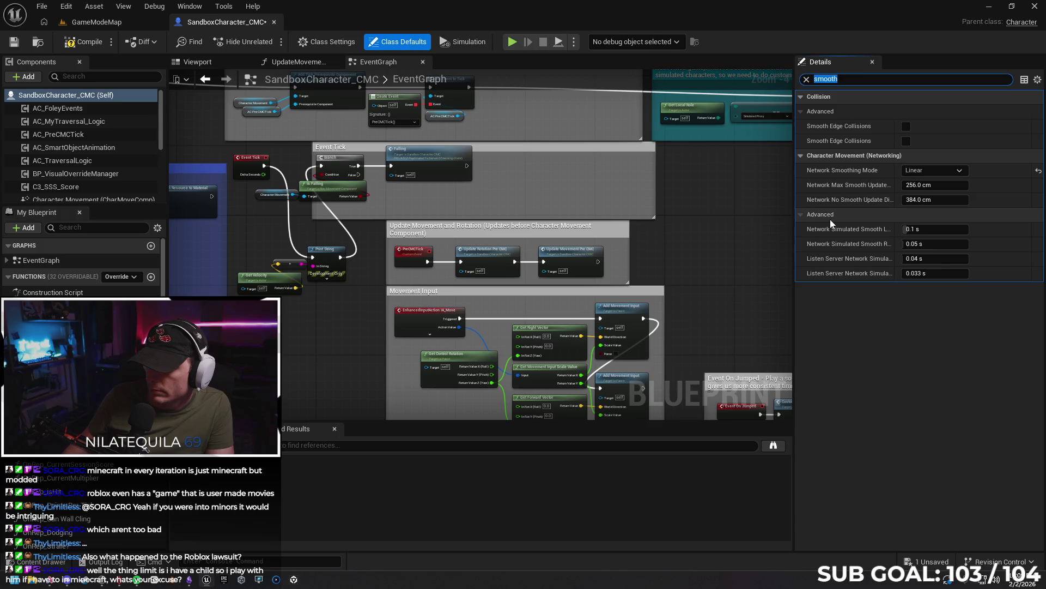
click(78, 40)
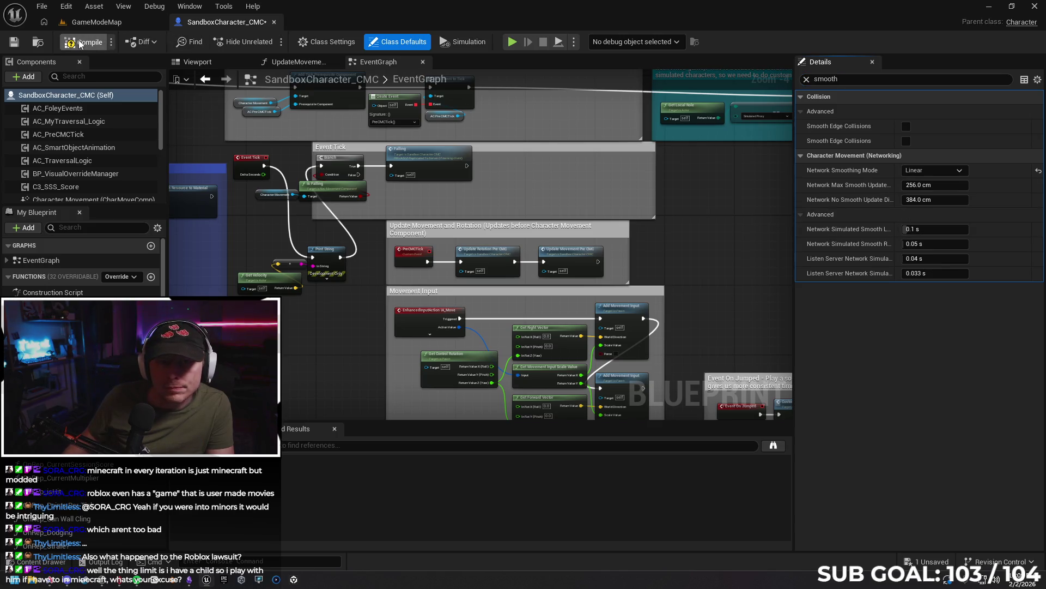
click(123, 24)
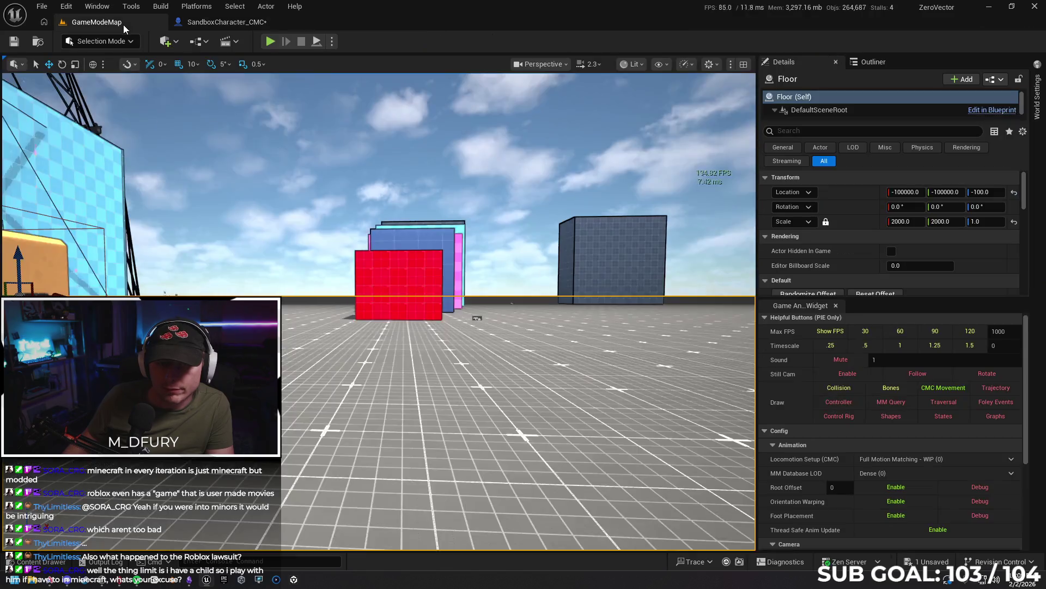
right_click(406, 412)
key(Escape)
key(alt+p)
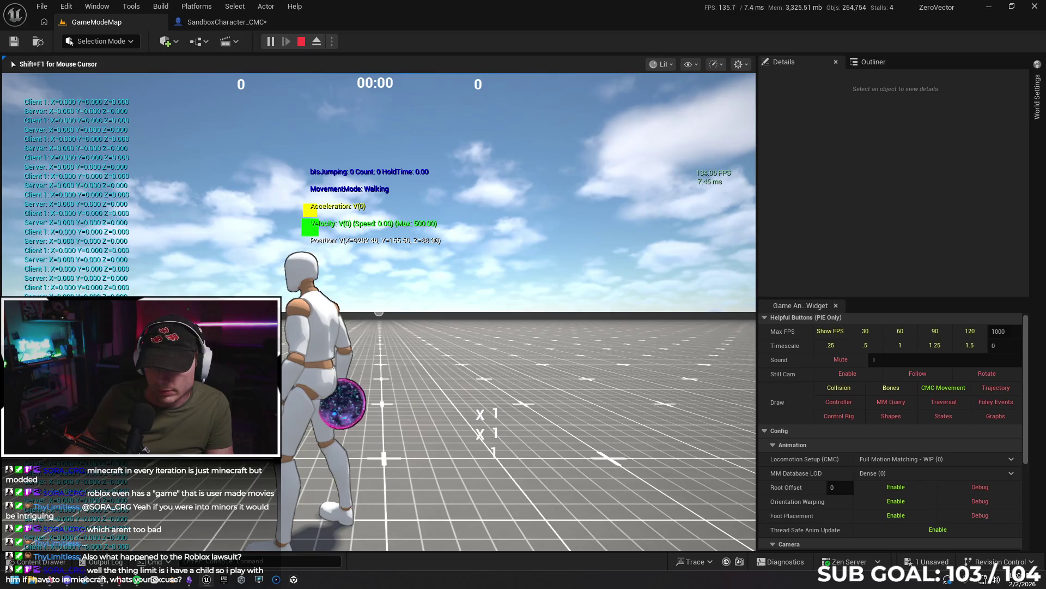
key(Escape)
right_click(368, 417)
click(385, 423)
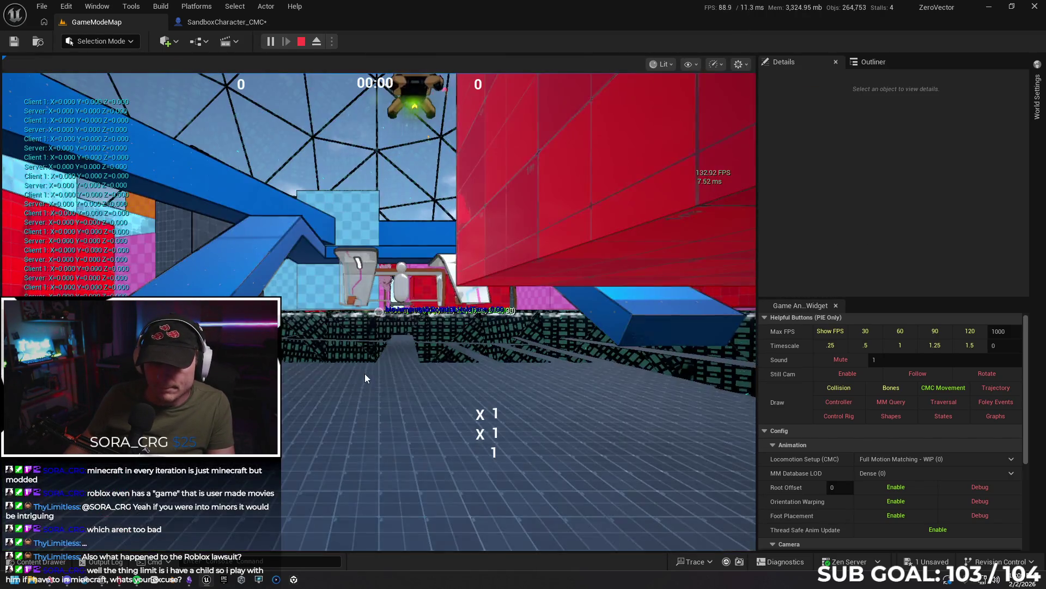
key(Escape)
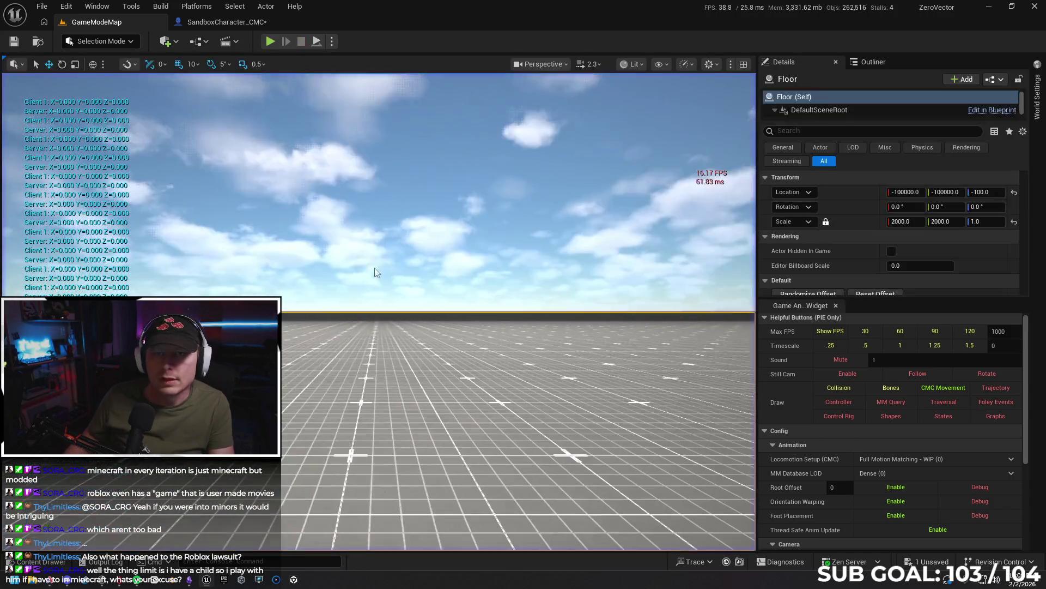
key(alt+p)
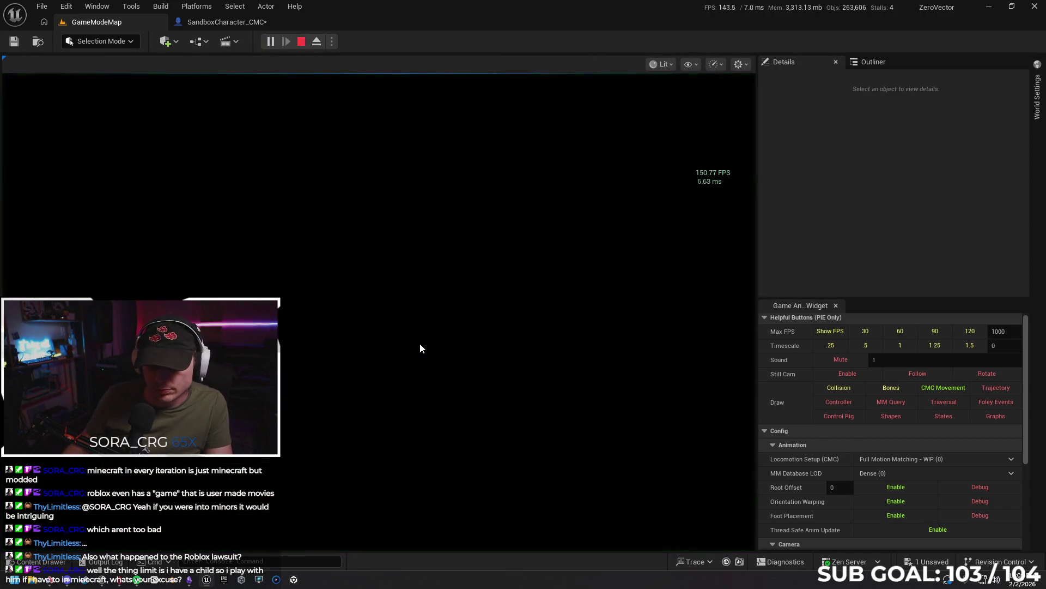
key(w)
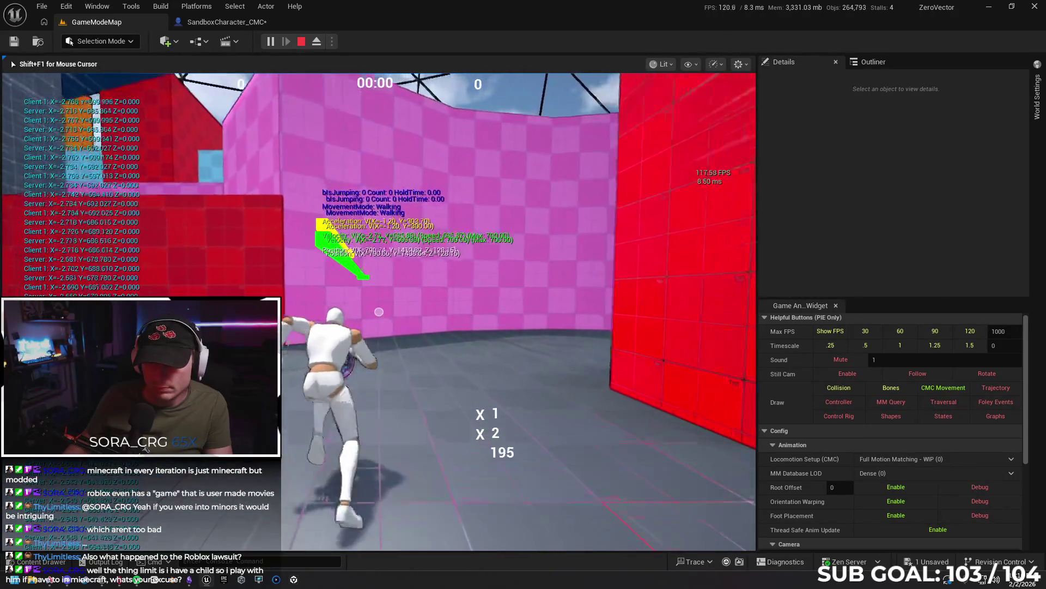
key(space)
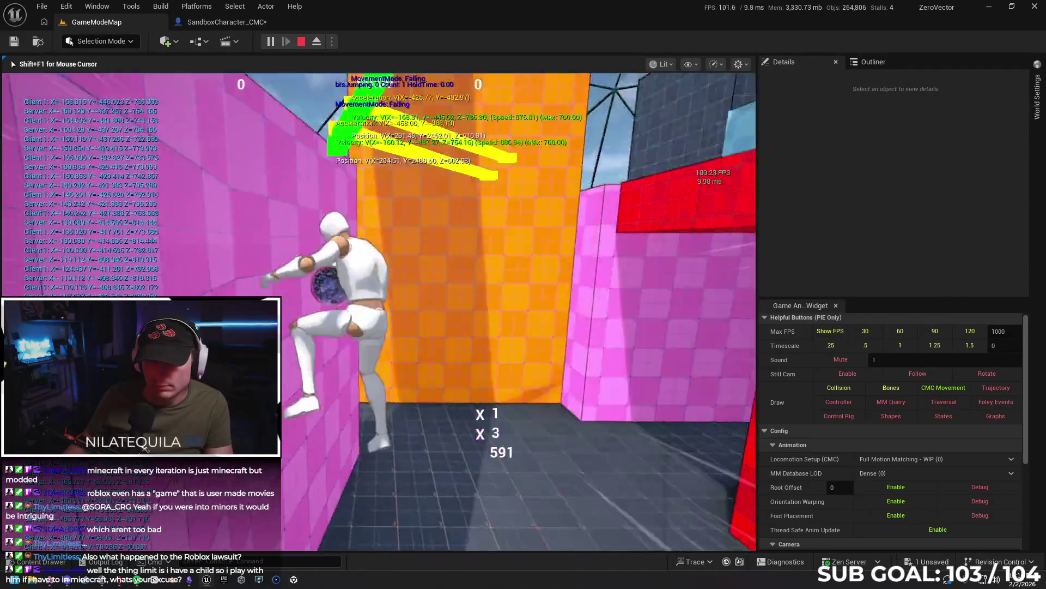
key(space)
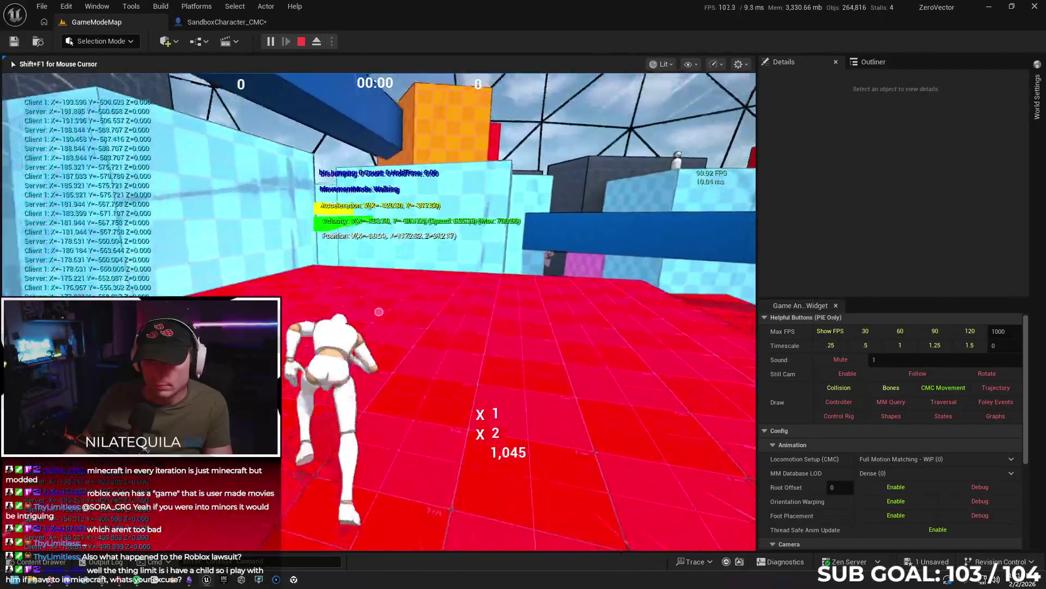
key(space)
key(space)
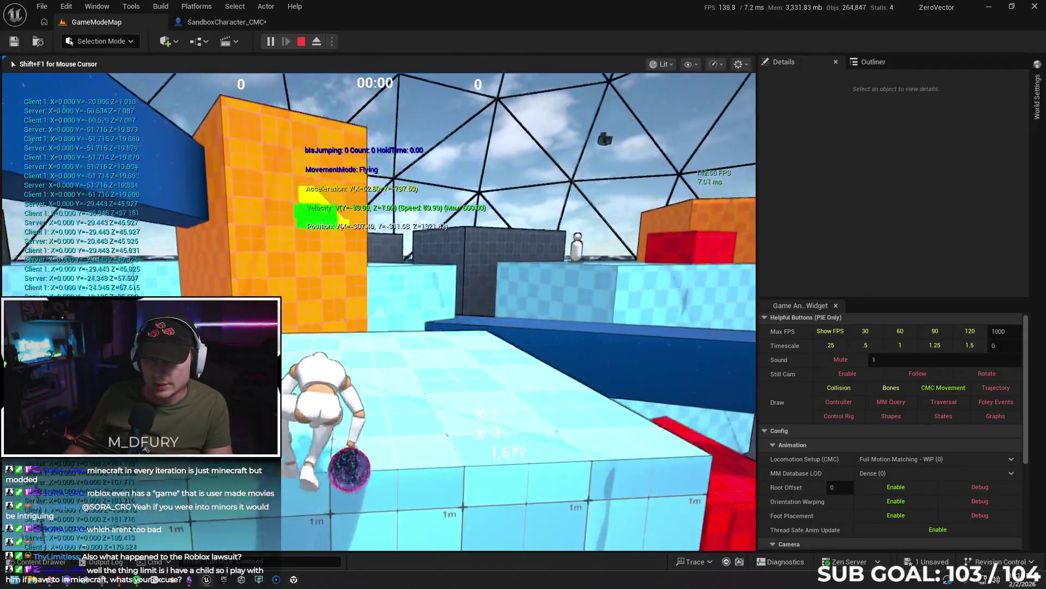
key(space)
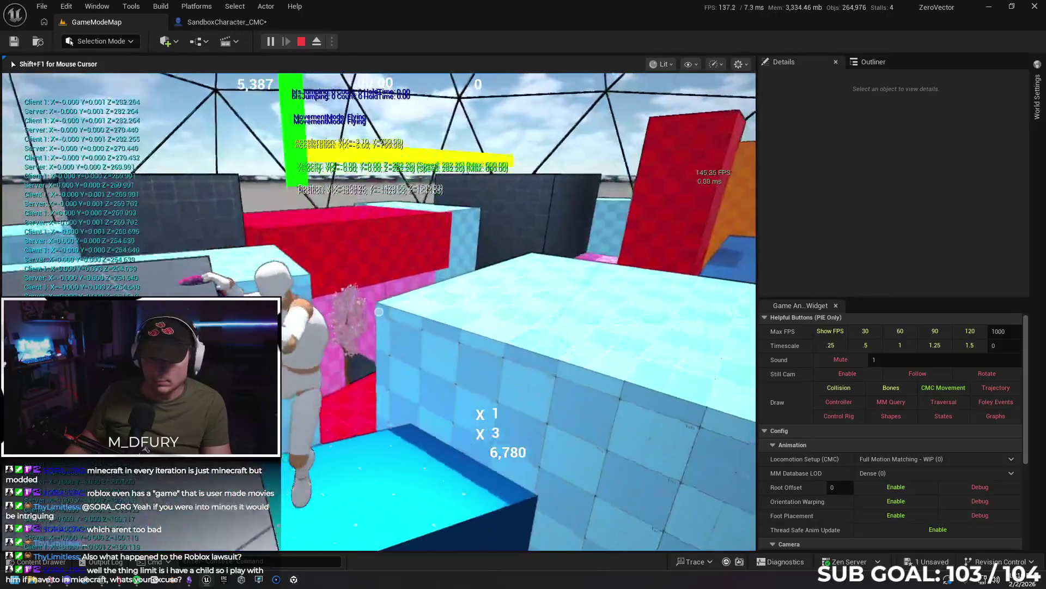
key(shift+F1)
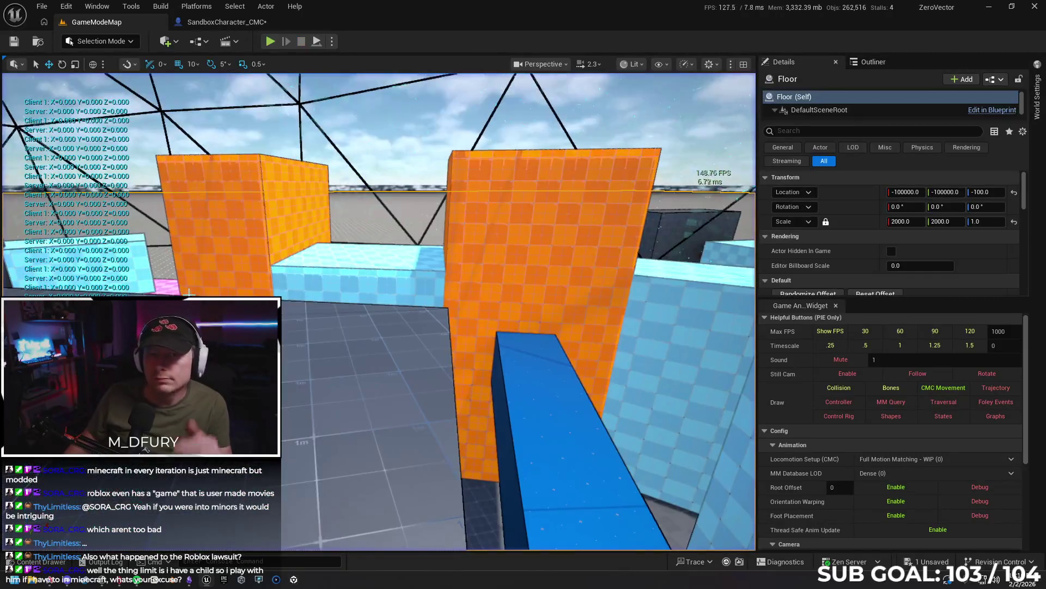
- Revert SandboxCharacter_CMC's Network Smoothing Mode to Exponential and launch a Client 1 preview window
click(226, 22)
click(950, 171)
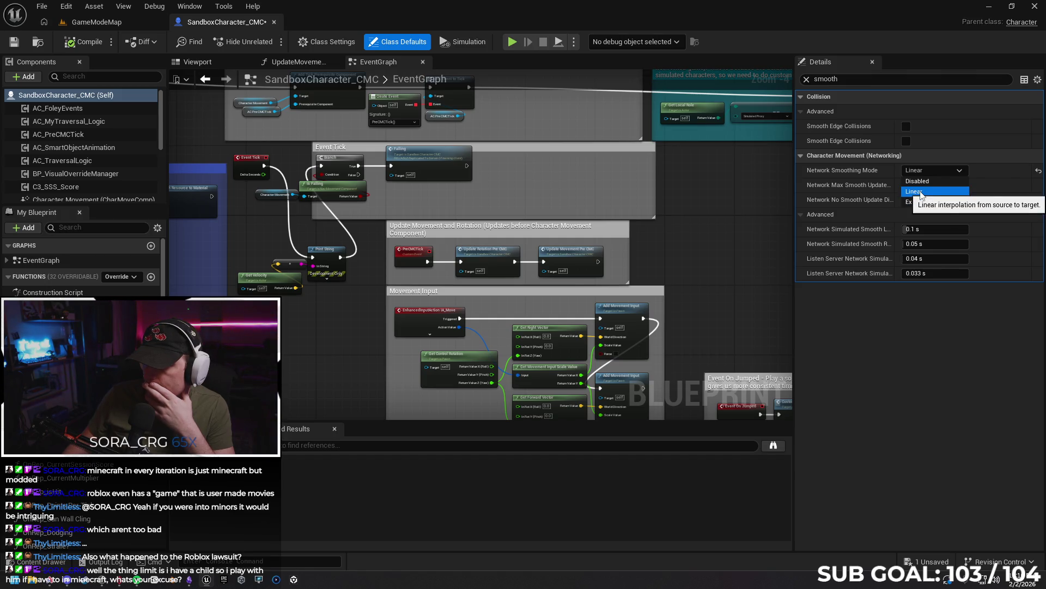
click(918, 202)
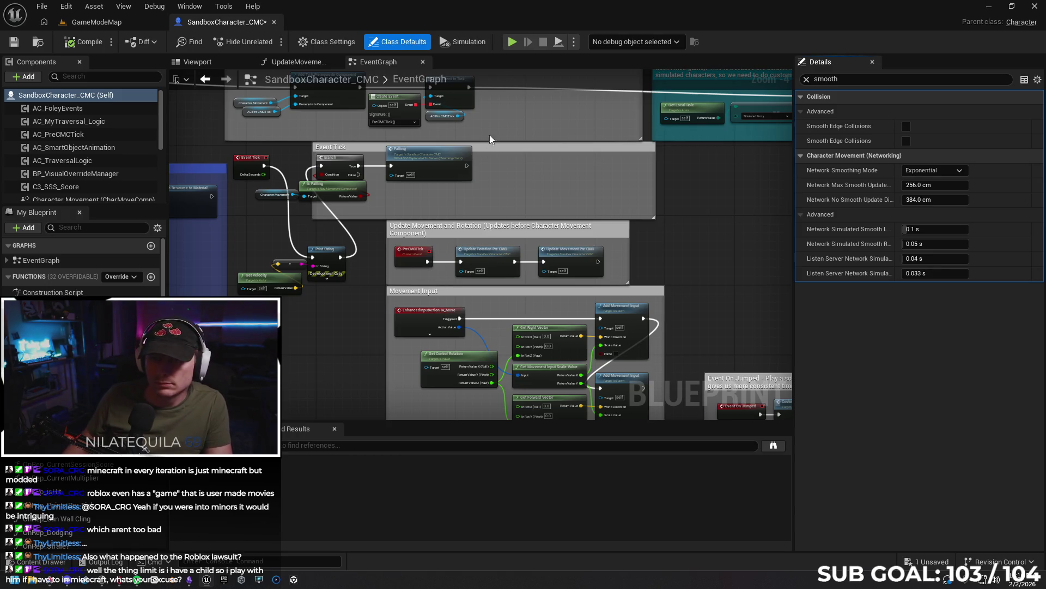
click(513, 44)
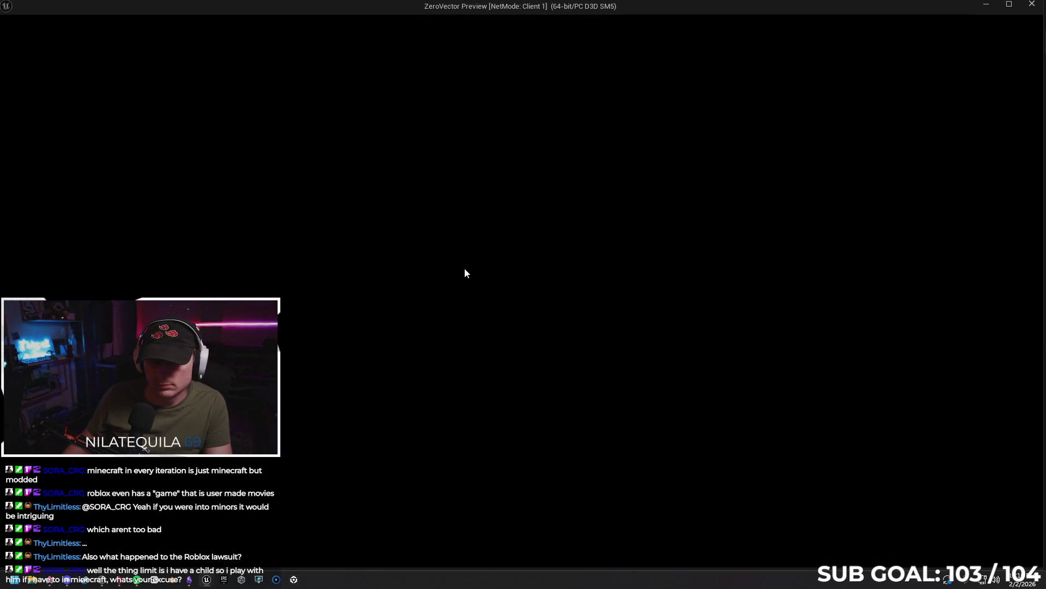
- Run and jump the character over the ledges, walls and ramps in the client preview, then exit
key(w)
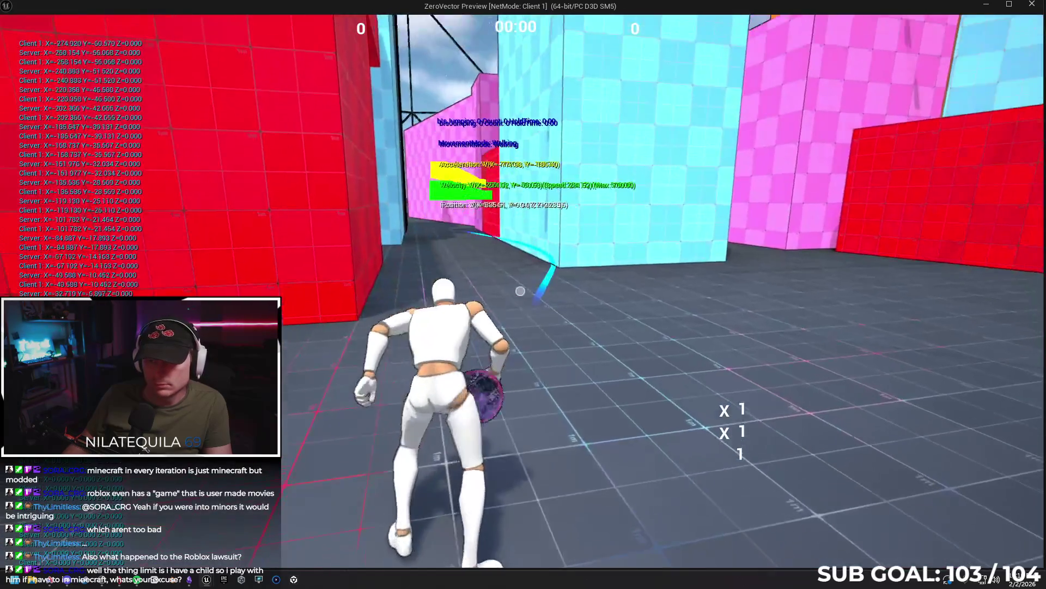
key(space)
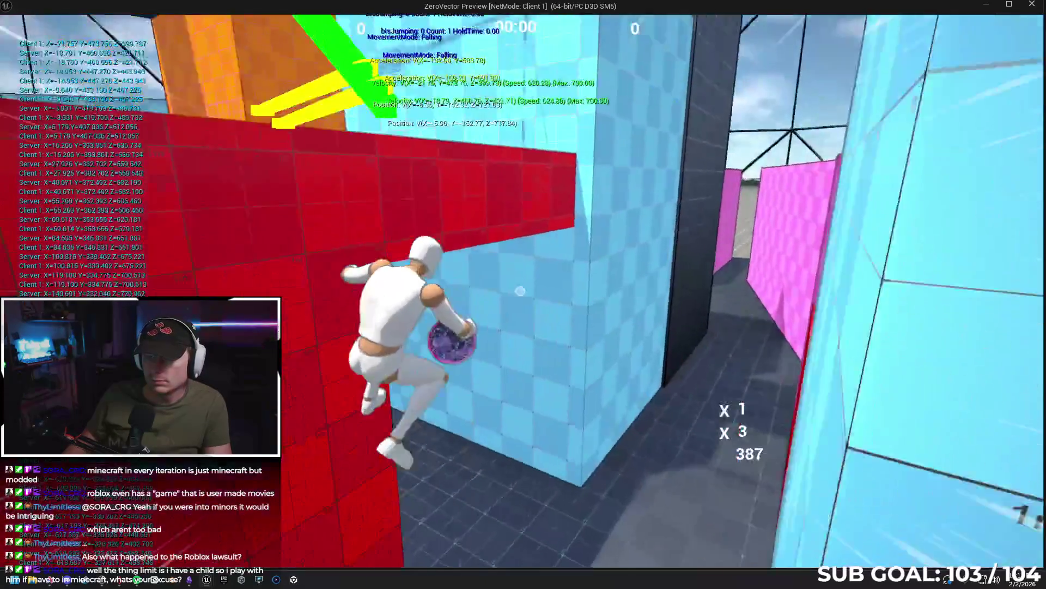
key(w)
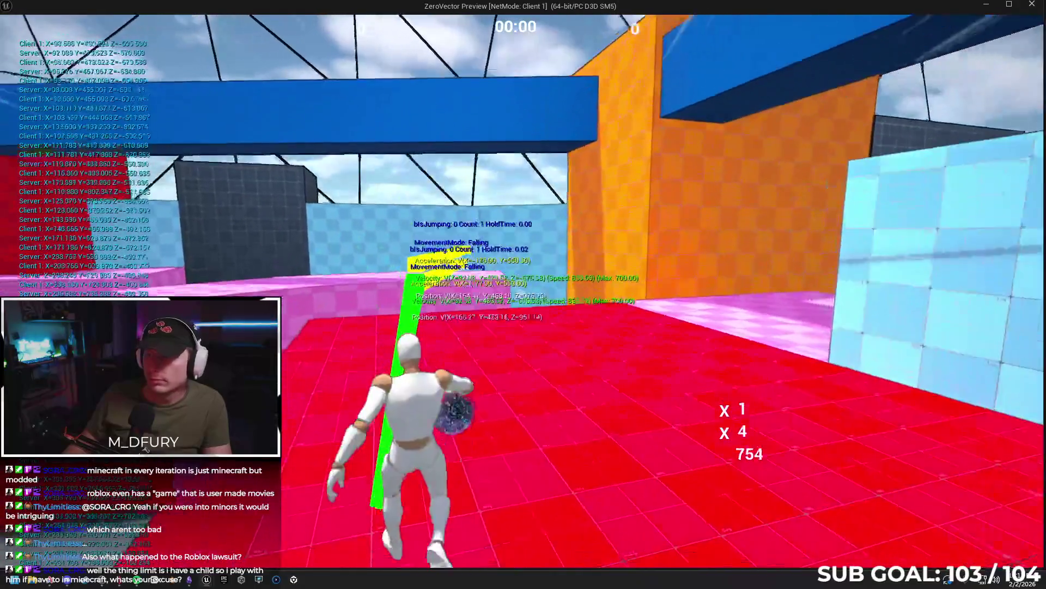
key(space)
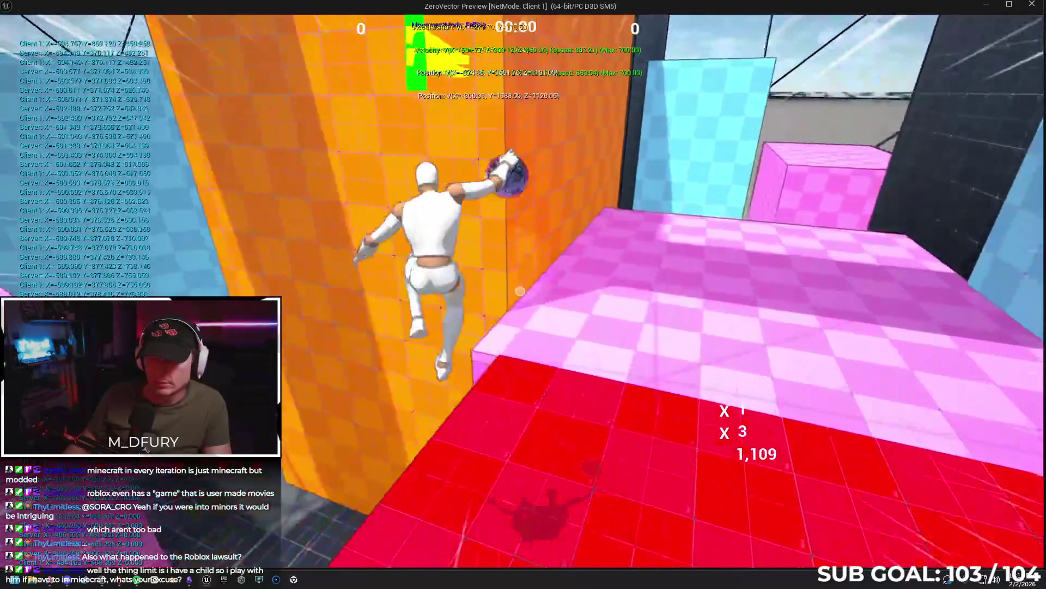
key(w)
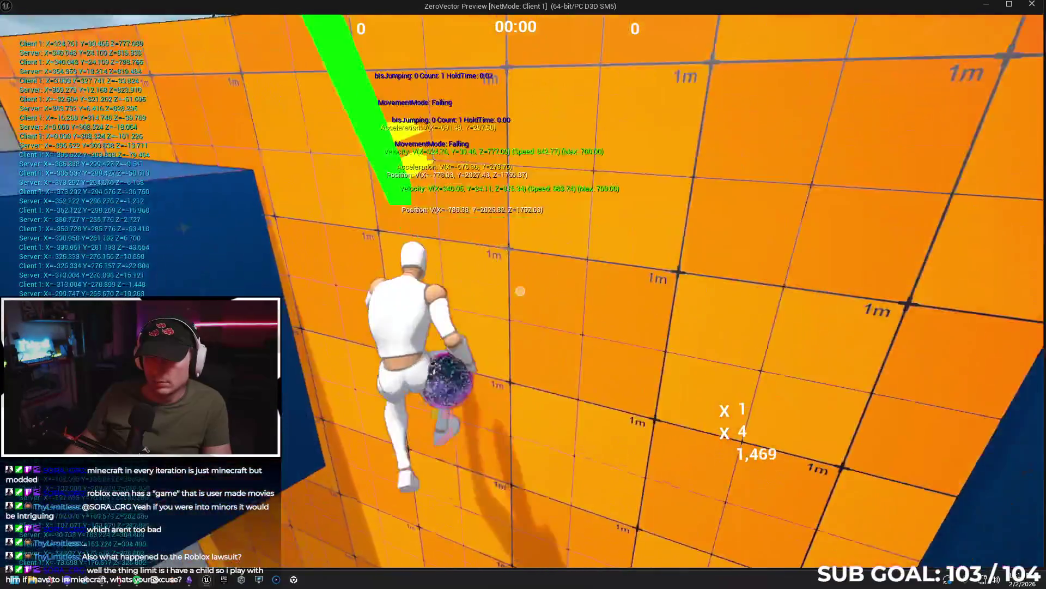
key(w)
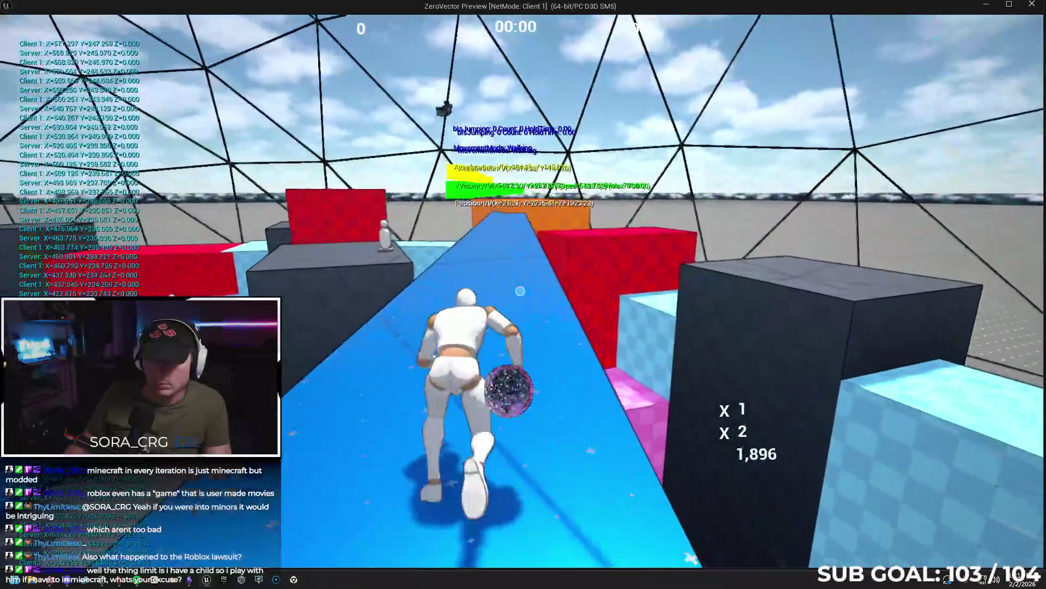
key(w)
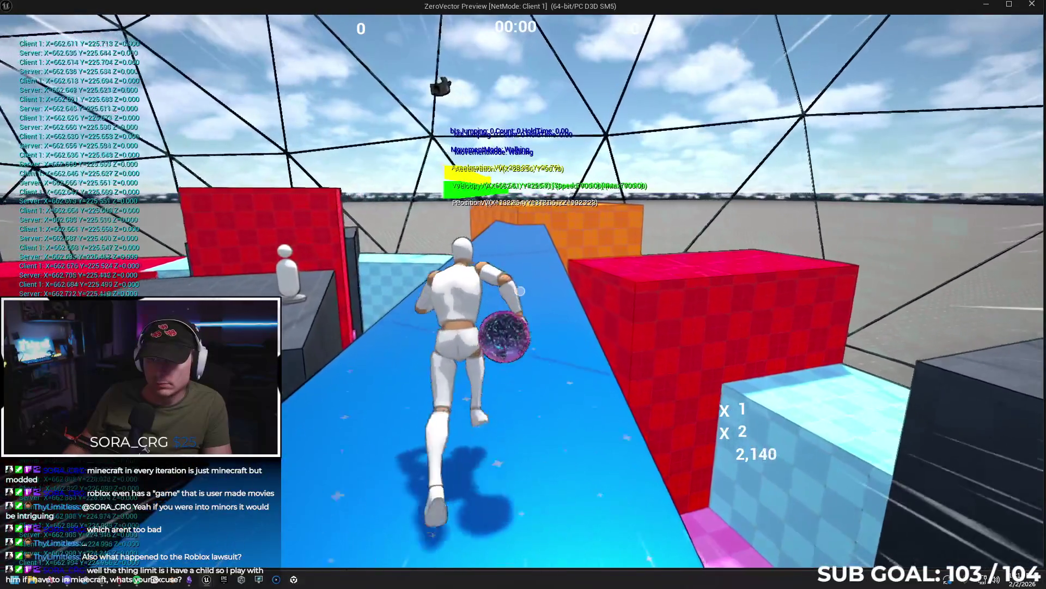
key(w)
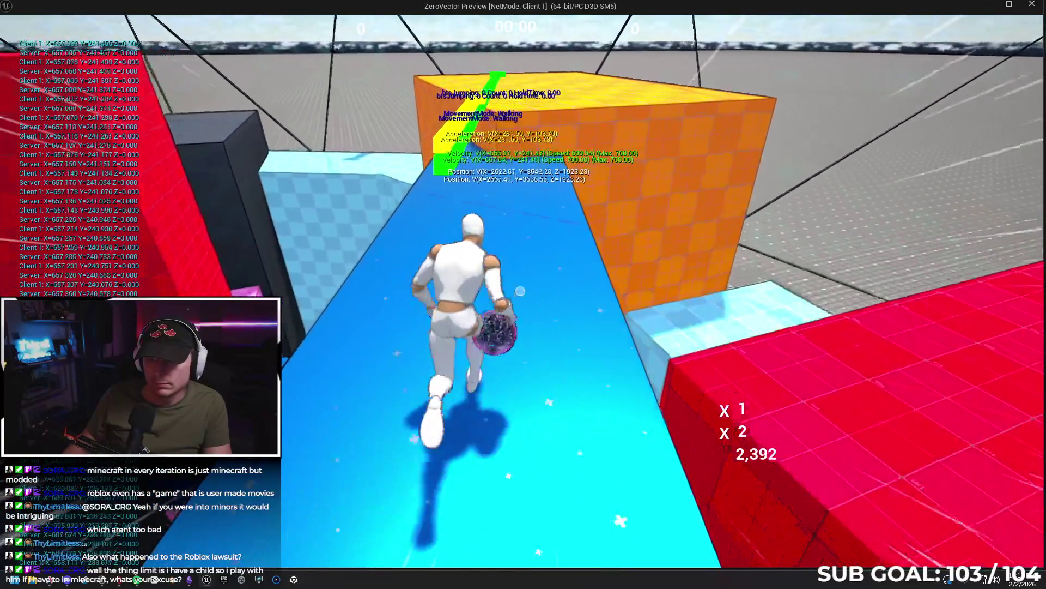
key(space)
key(w)
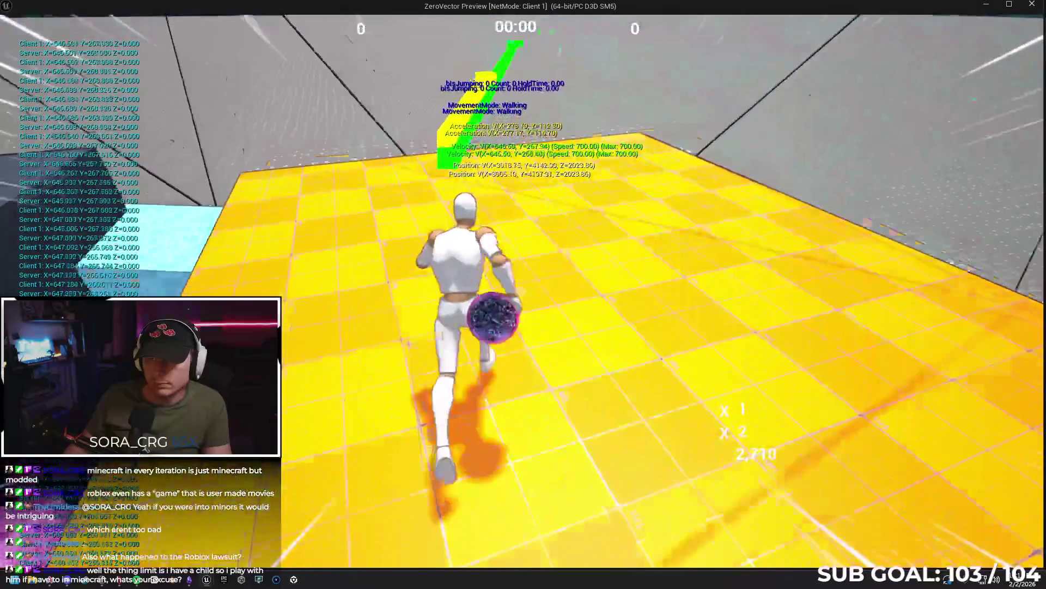
key(w)
key(space)
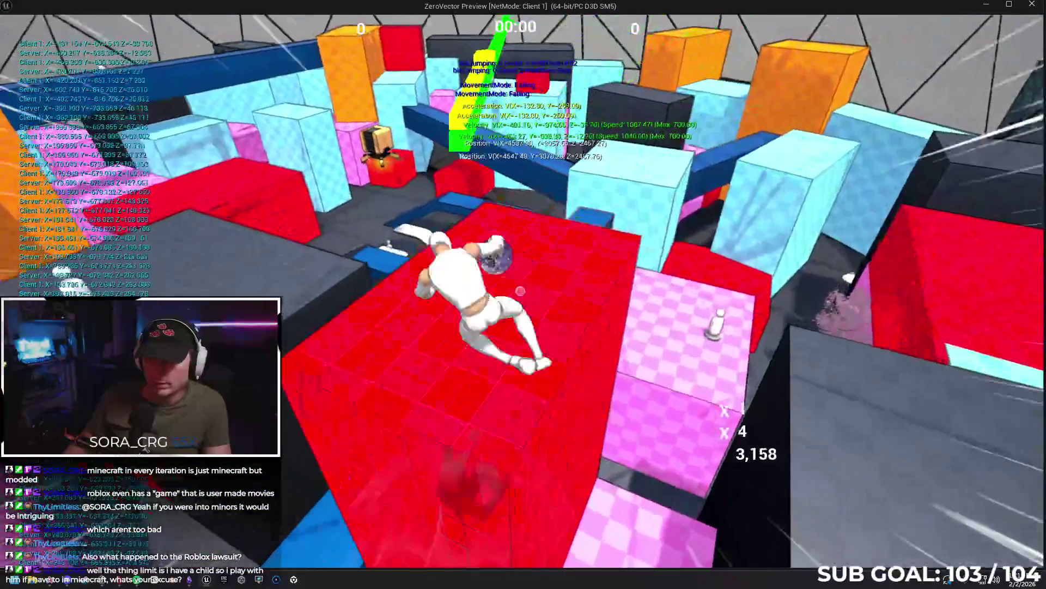
key(Escape)
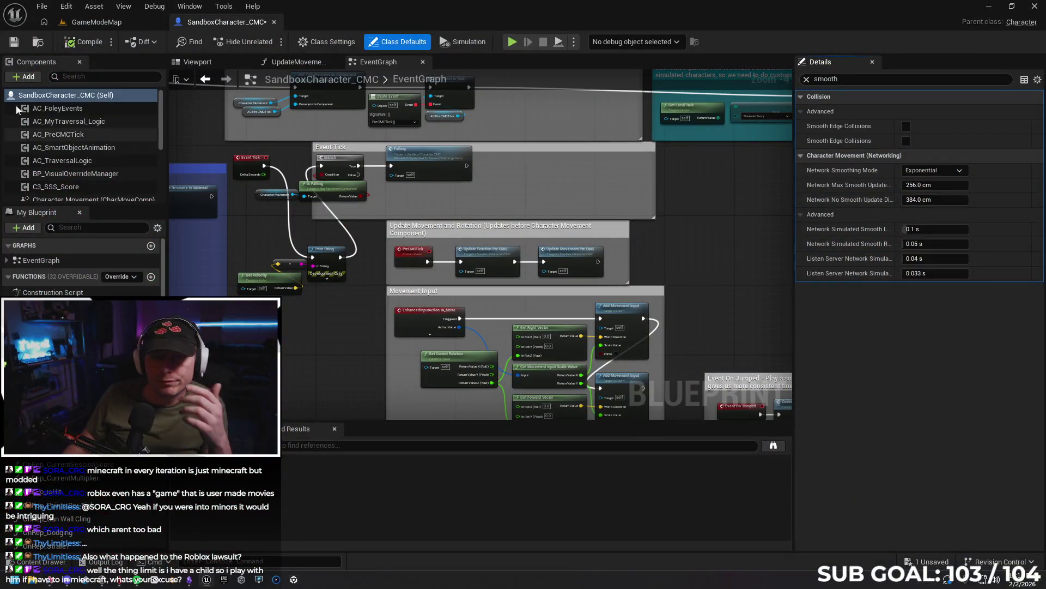
click(93, 23)
- Play GameModeMap in the editor, climbing the blue wall and vaulting the pink box, then stop
click(267, 42)
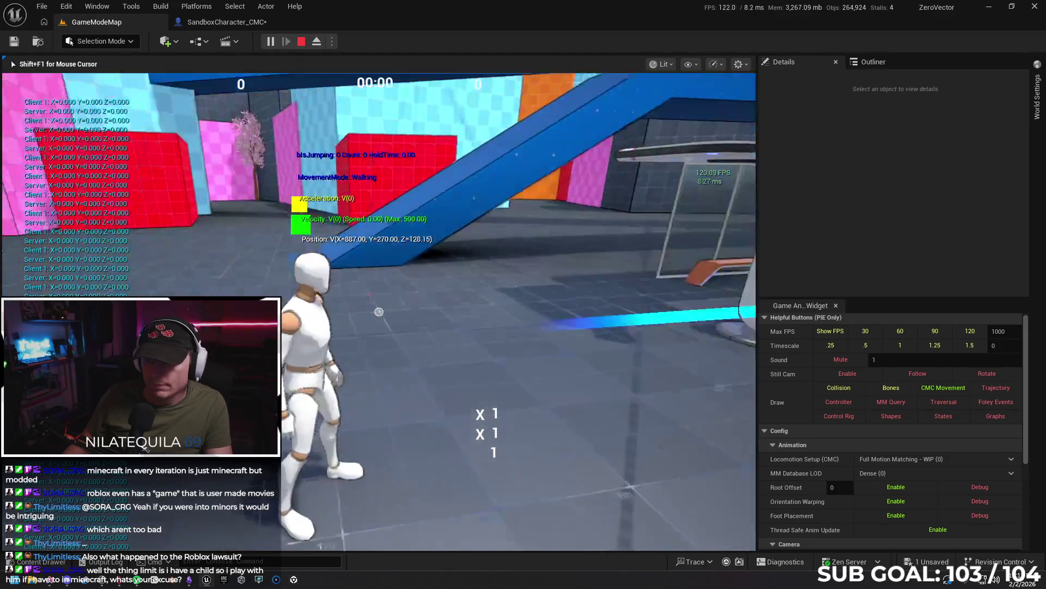
key(w)
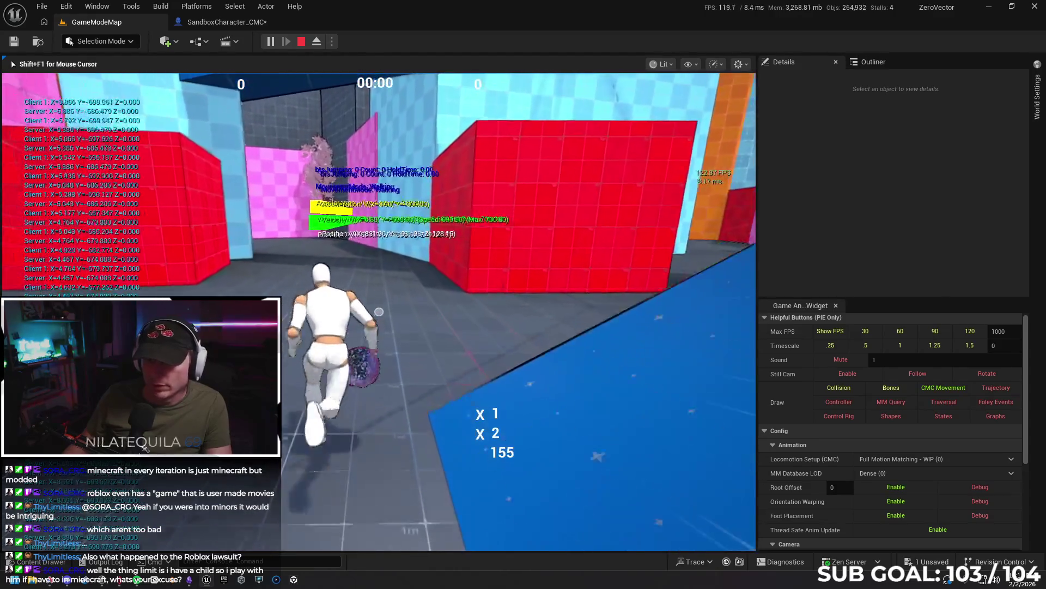
key(space)
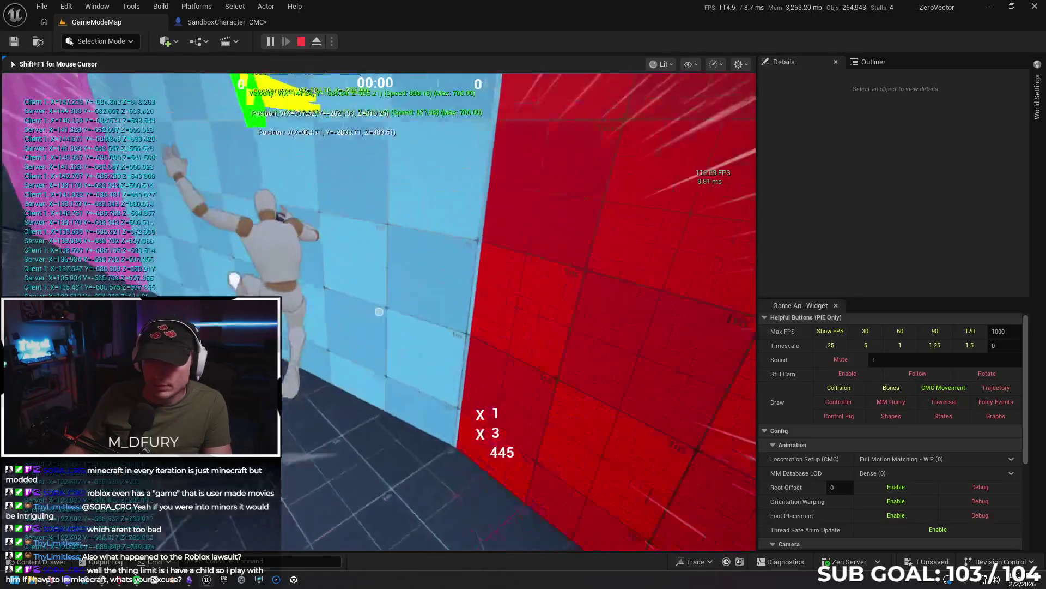
key(space)
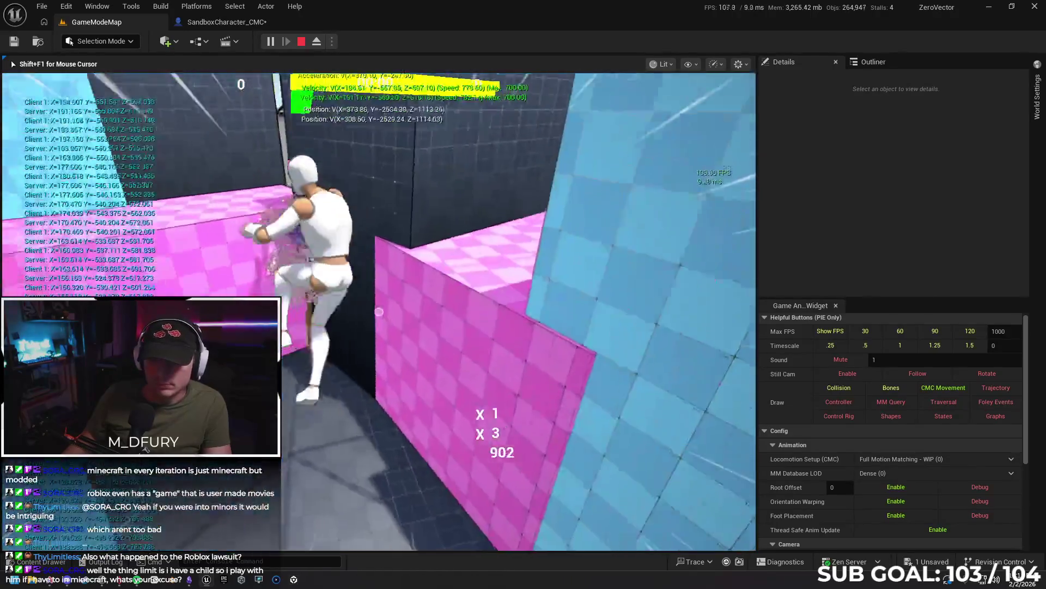
key(Escape)
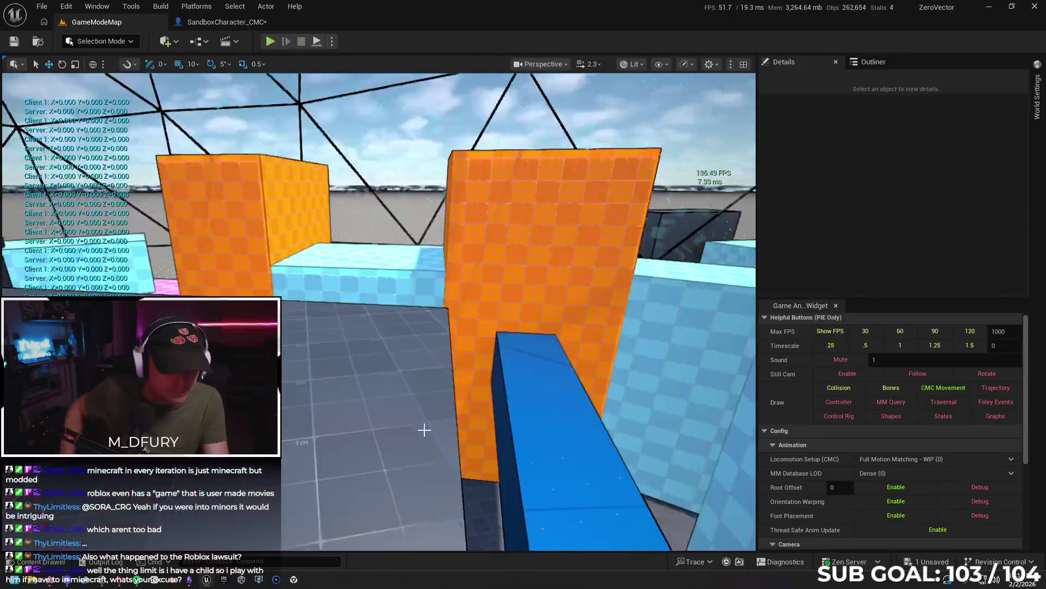
click(424, 430)
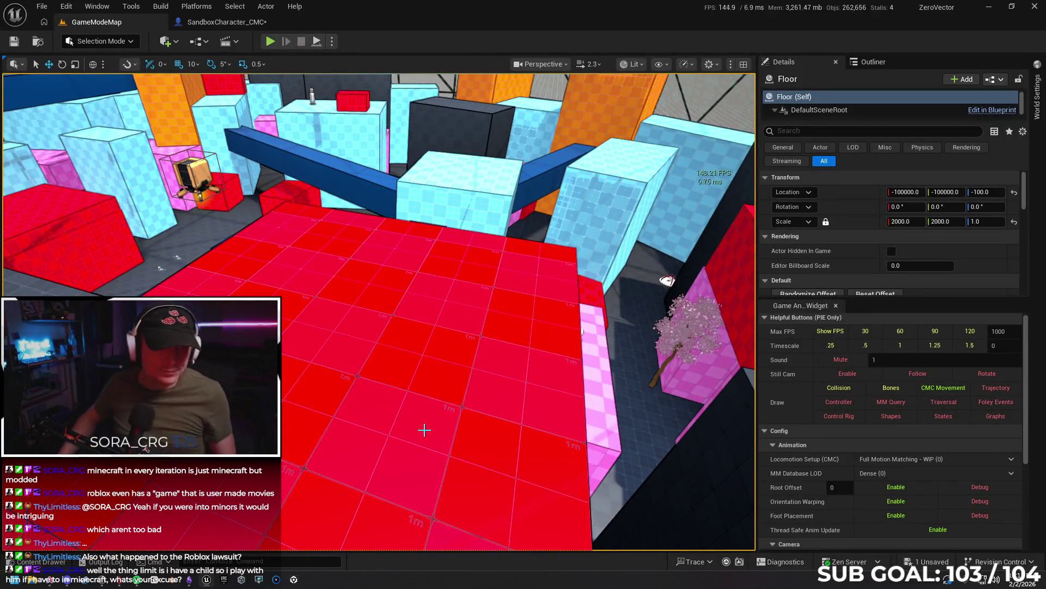
- Scroll Gemini's answer to the advice raising Min Net Update Frequency to 66.0 or 100.0
click(54, 581)
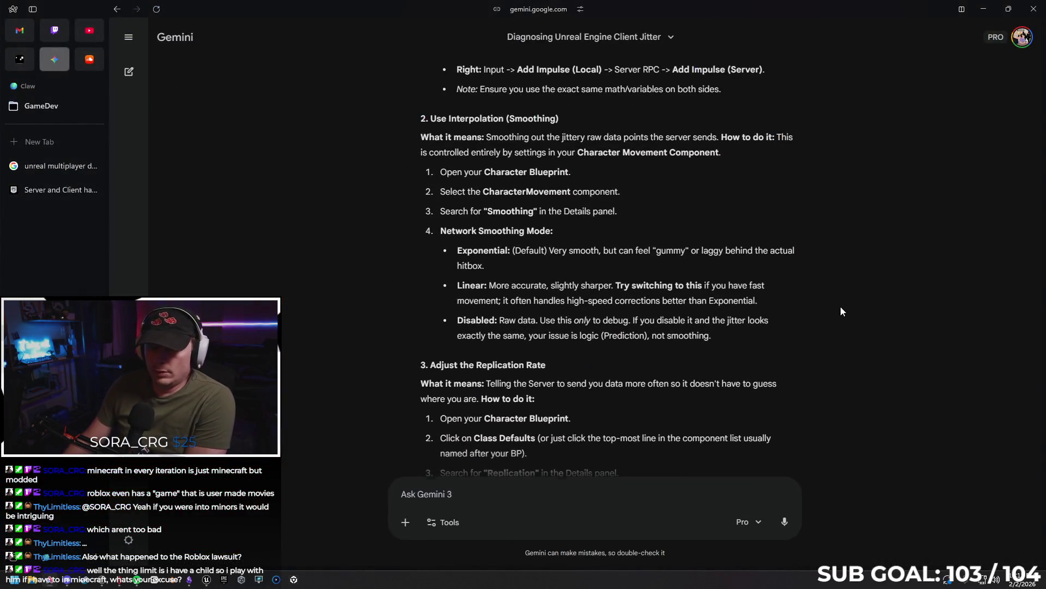
scroll(831, 305, down, 3)
scroll(825, 297, down, 1)
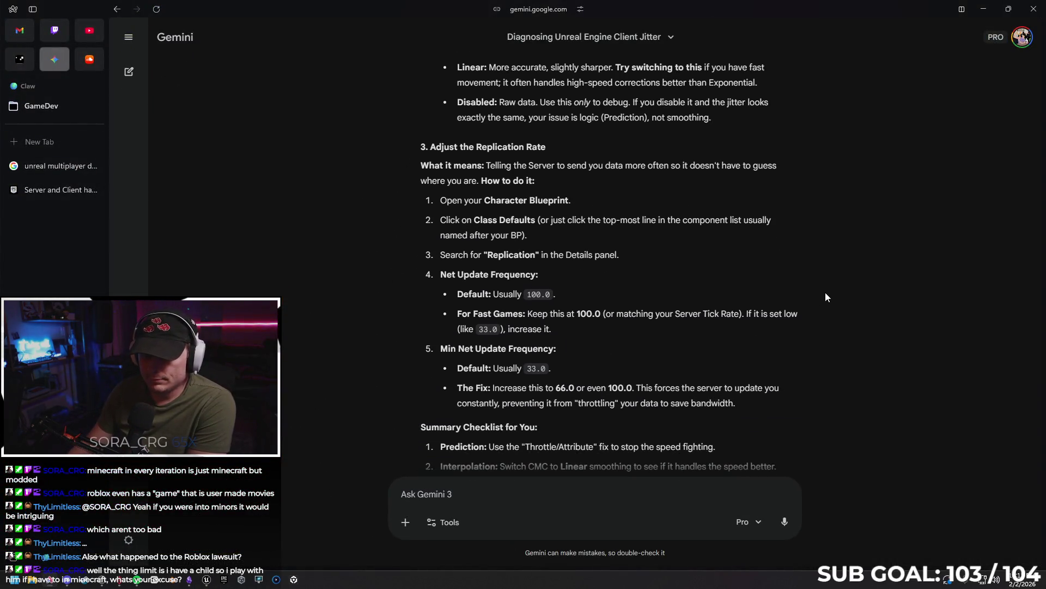
scroll(825, 297, down, 1)
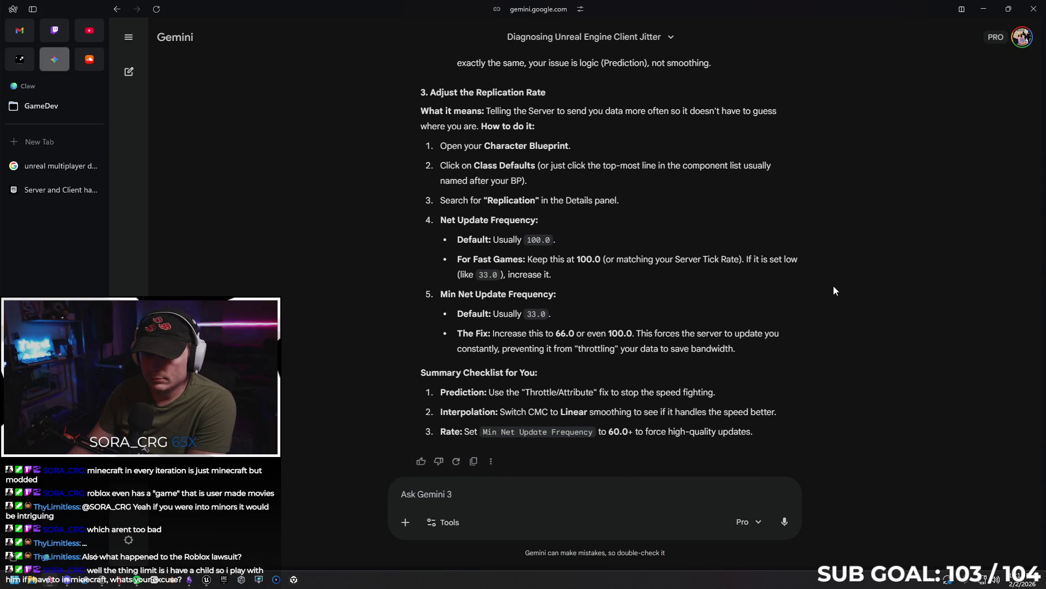
scroll(842, 278, down, 1)
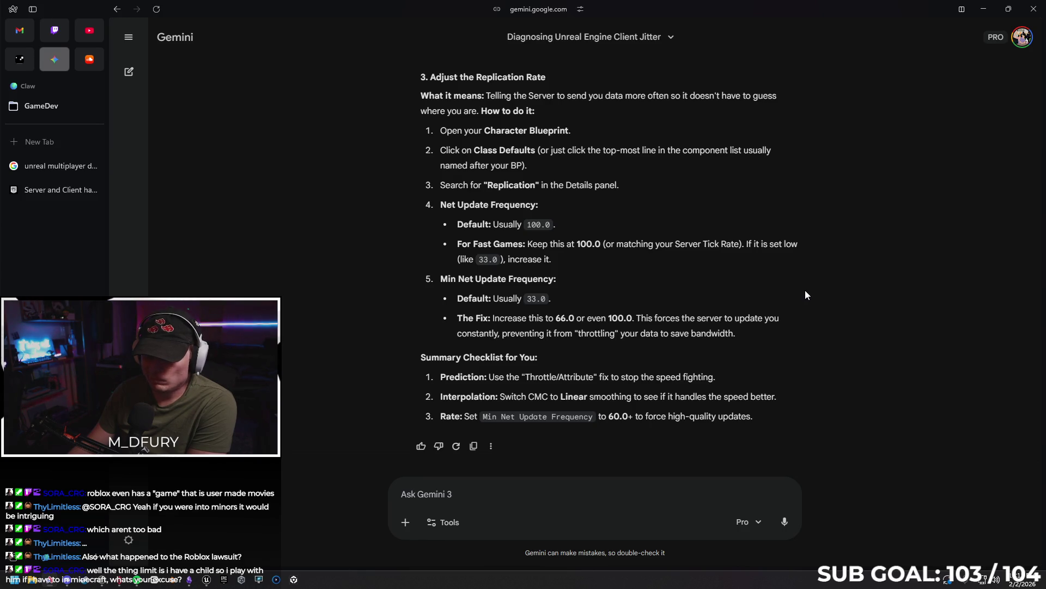
click(1008, 9)
- In SandboxCharacter_CMC's Details, filter by 'net' and set Min Net Update Frequency to 66
click(239, 23)
double_click(849, 76)
text(net)
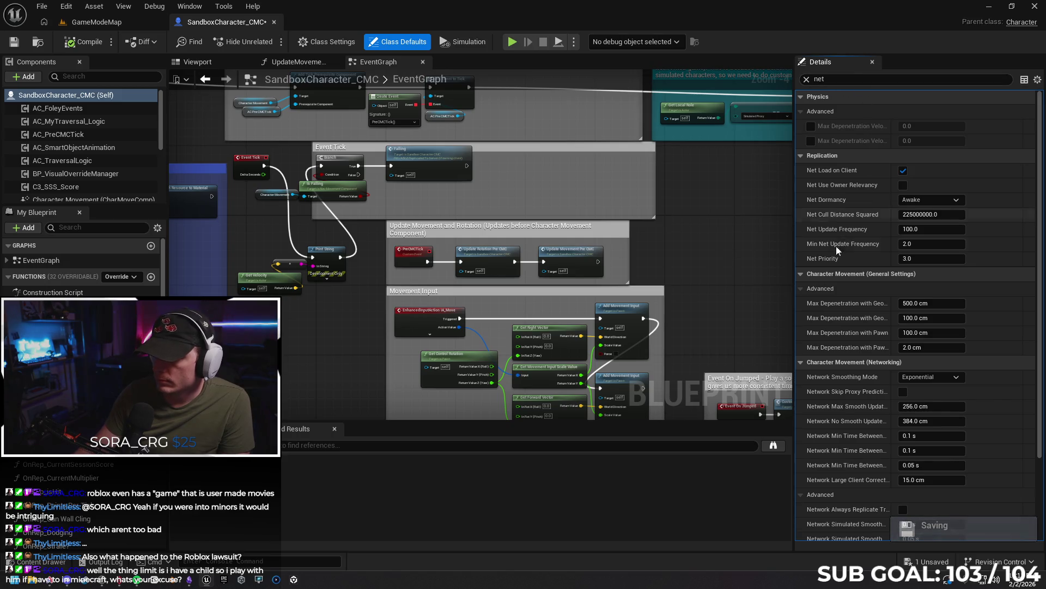
click(913, 247)
text(66)
key(Return)
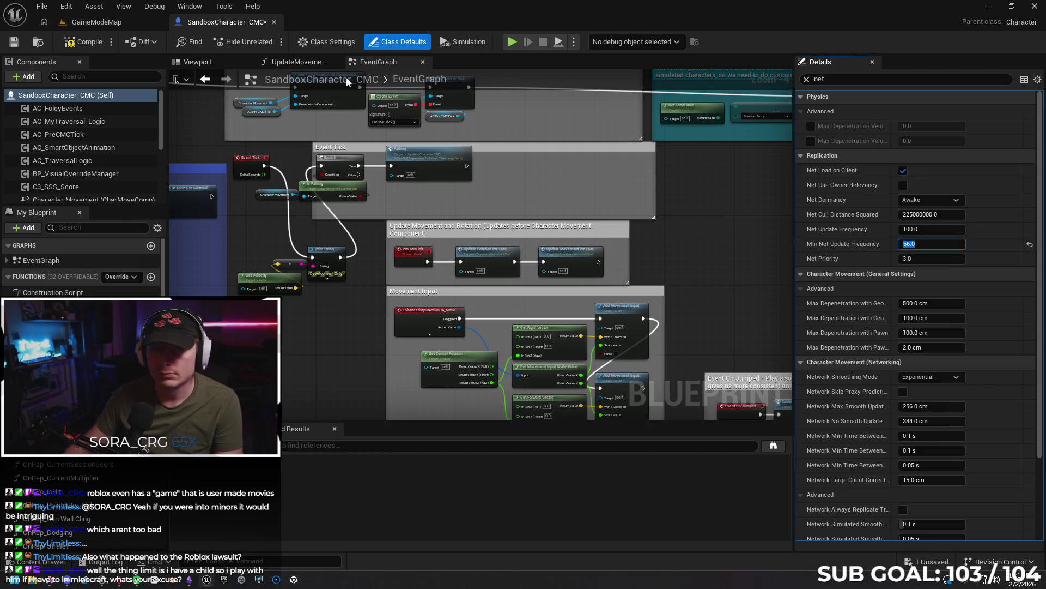
- Compile and save the SandboxCharacter_CMC Blueprint
click(82, 43)
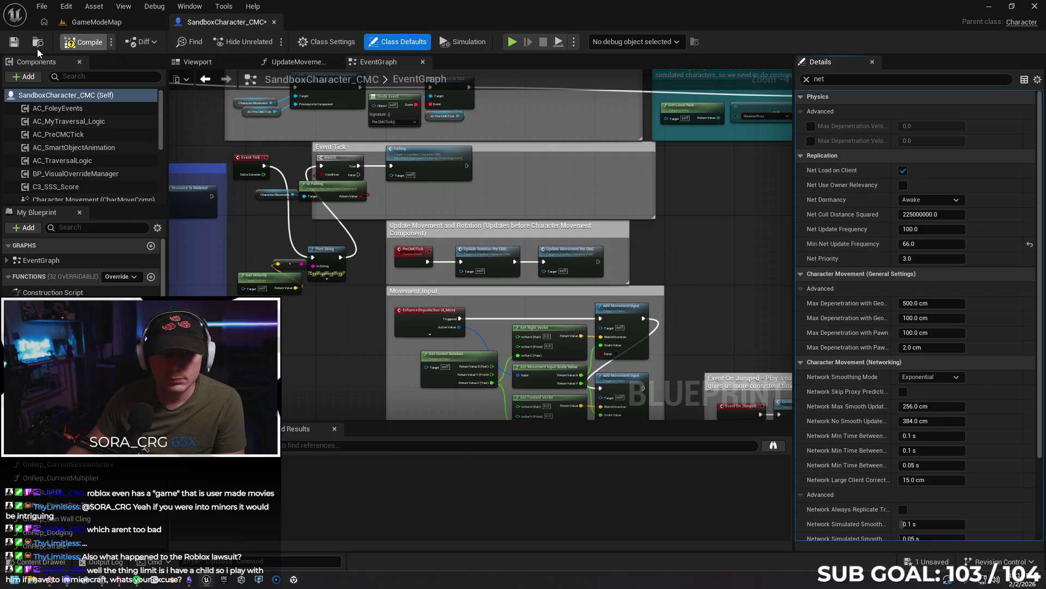
click(15, 41)
click(111, 23)
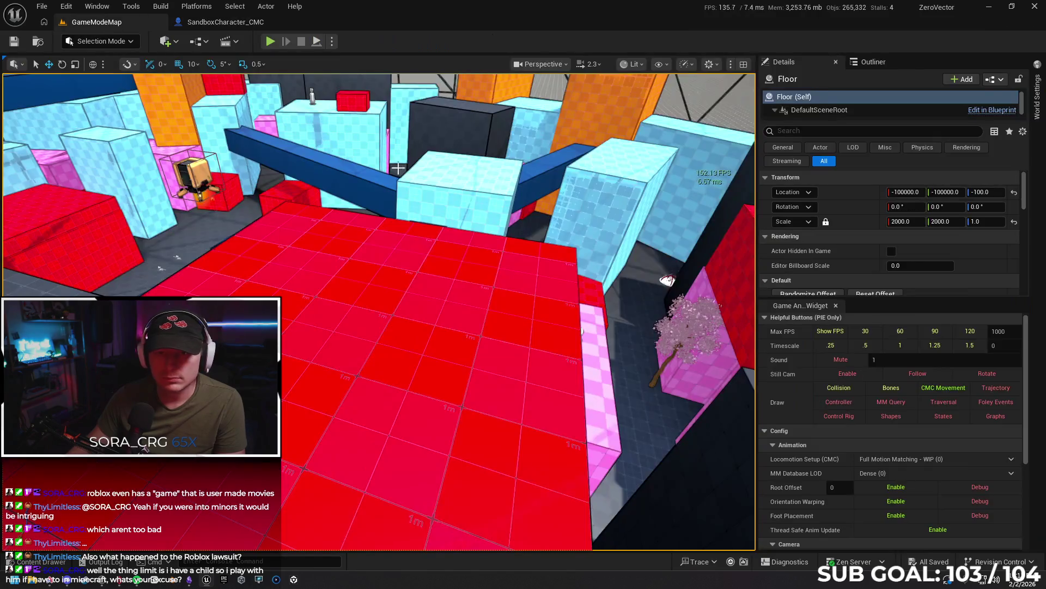
- Start a Play From Here session on the red LevelBlock17 platform
right_click(410, 337)
click(475, 564)
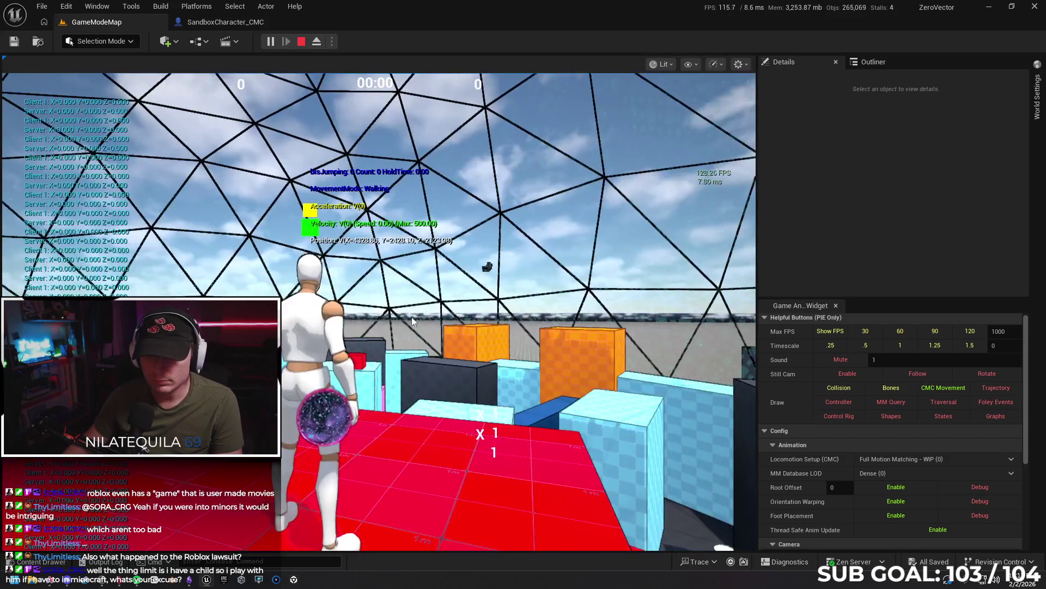
click(411, 316)
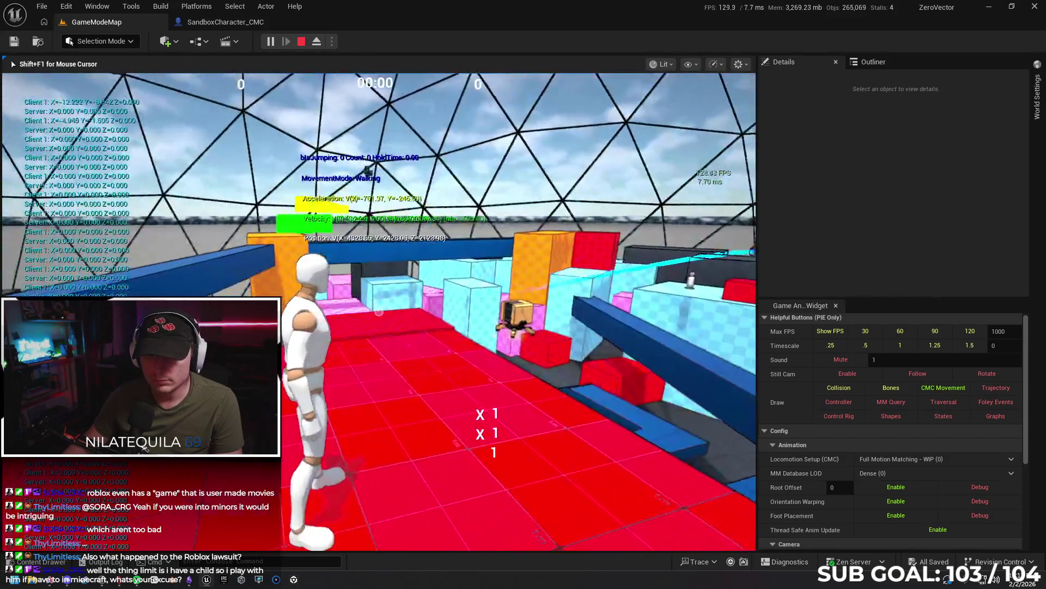
- Run the character forward across the blocks and jump onto the pink wall
key(w)
key(w)
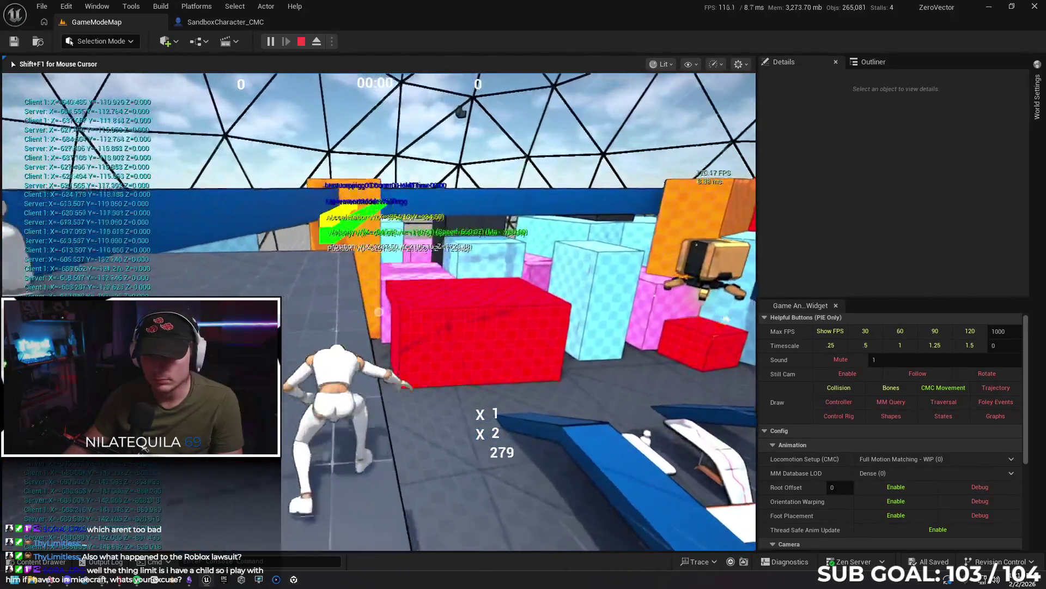
key(w)
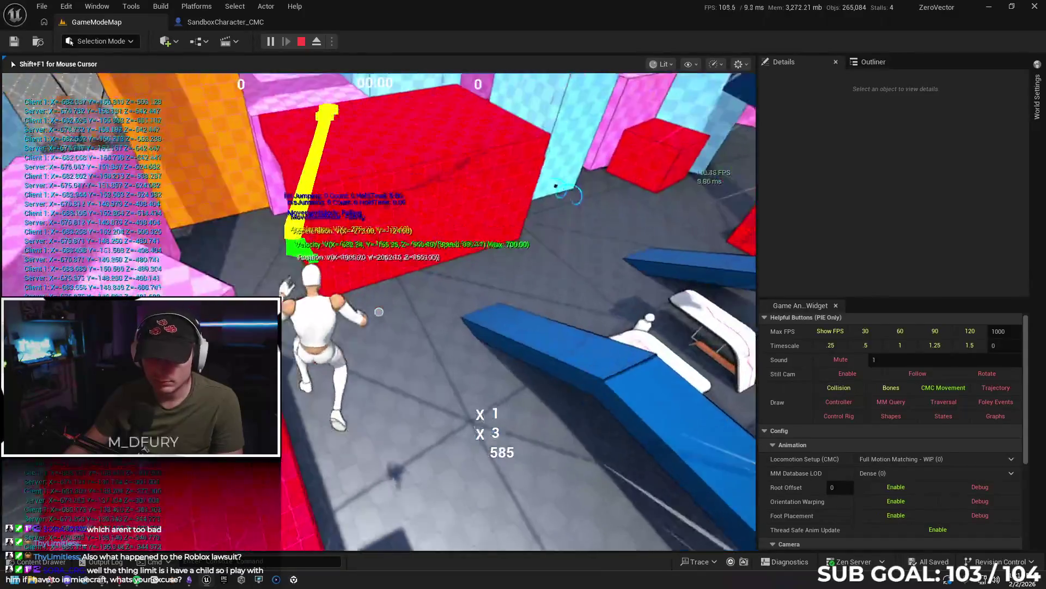
key(w)
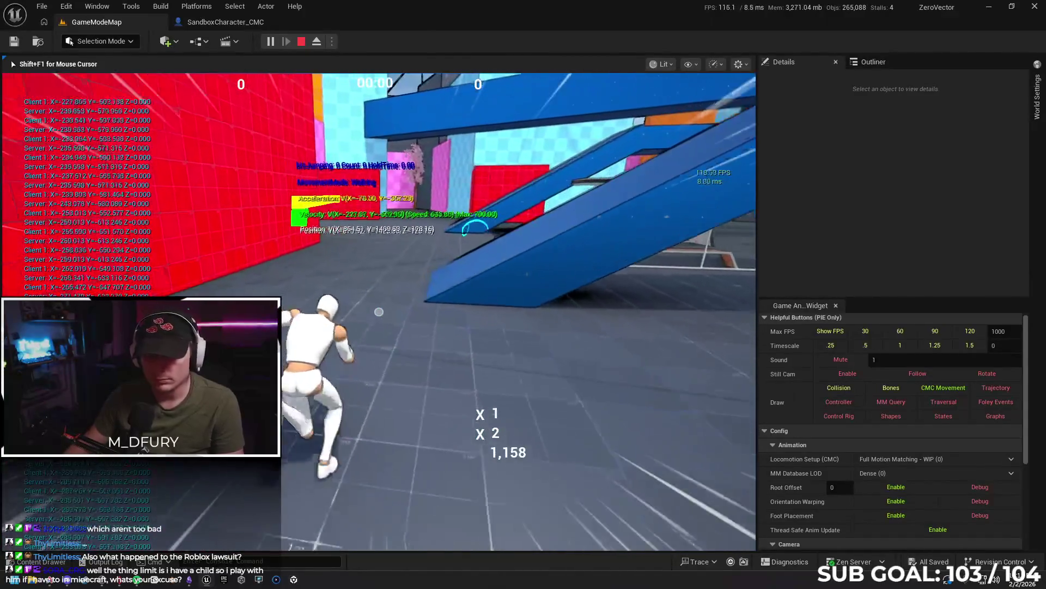
key(w)
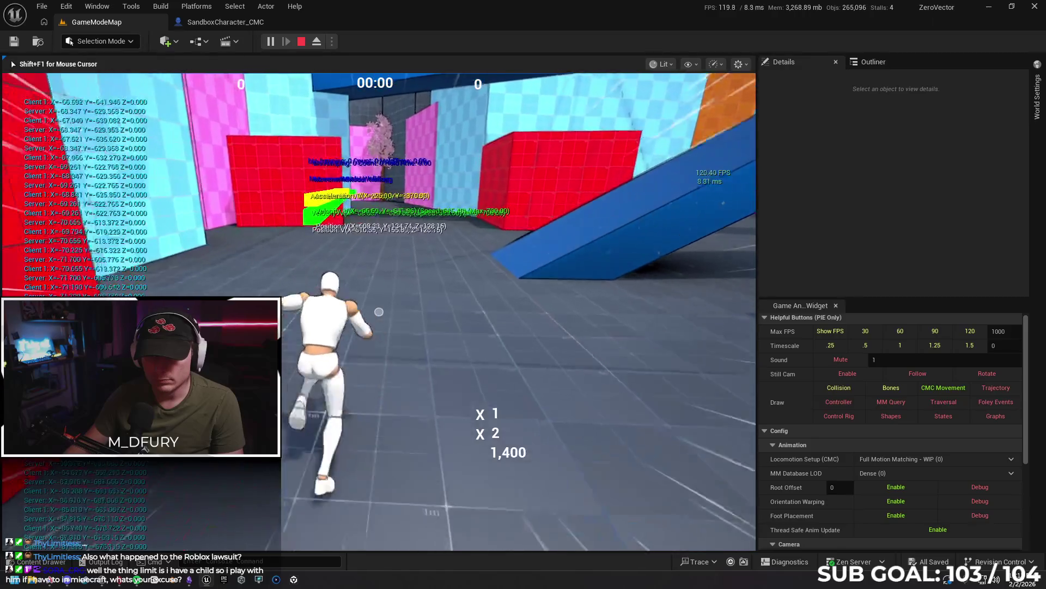
key(space)
key(w)
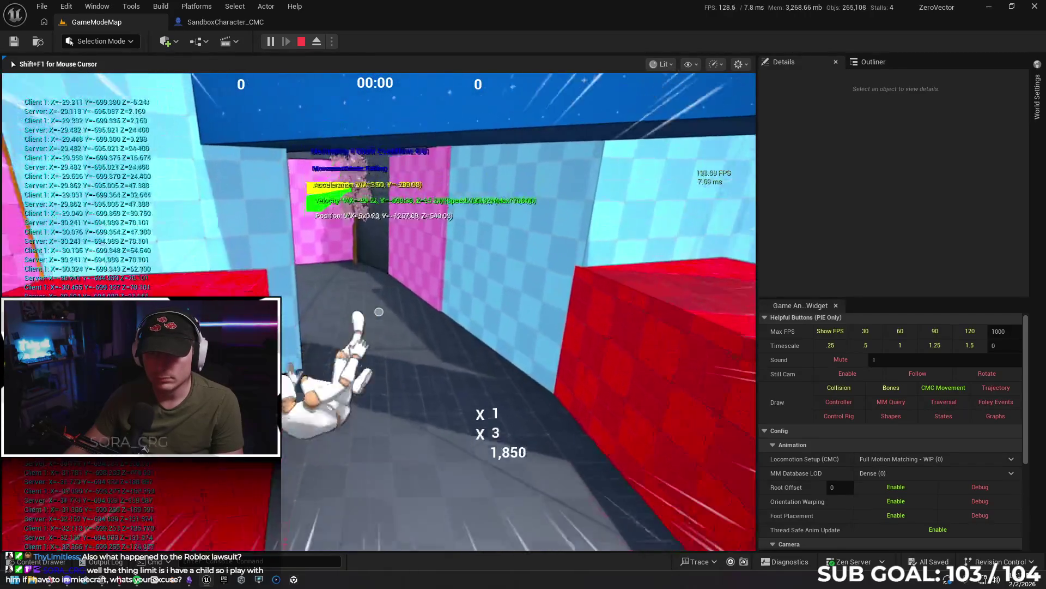
key(w)
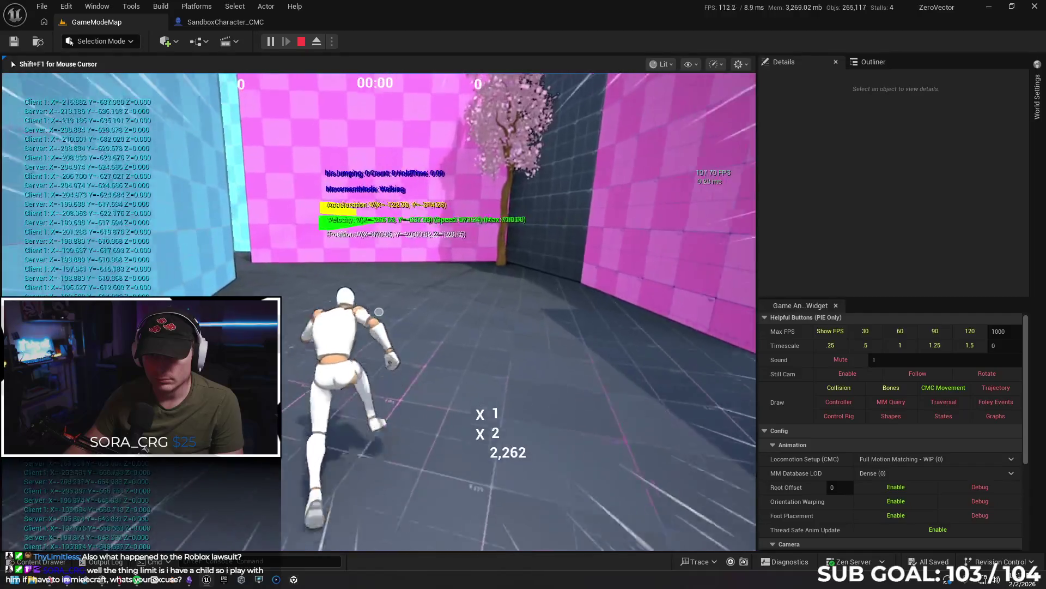
key(space)
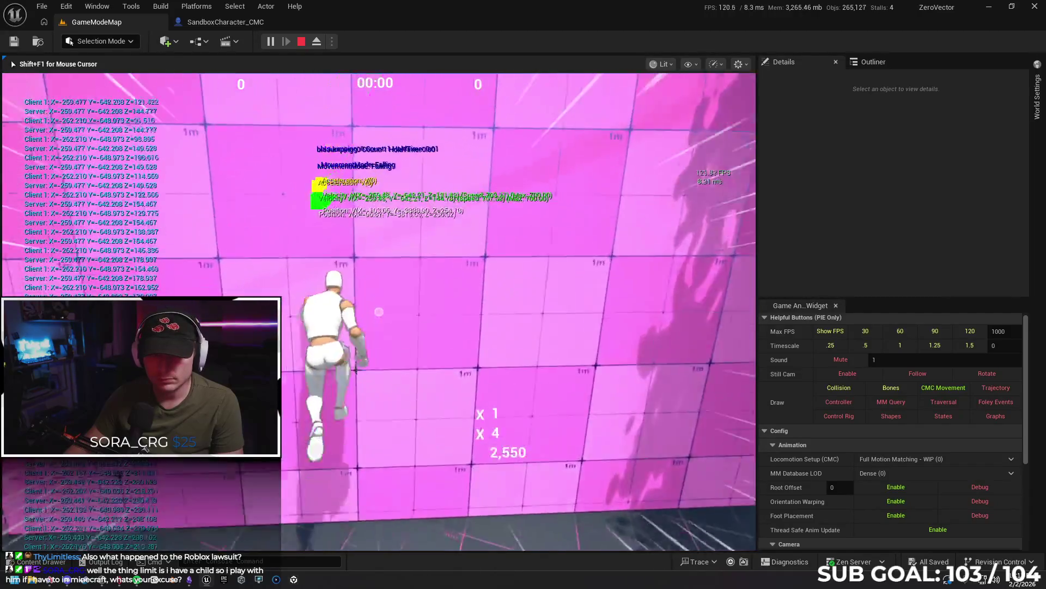
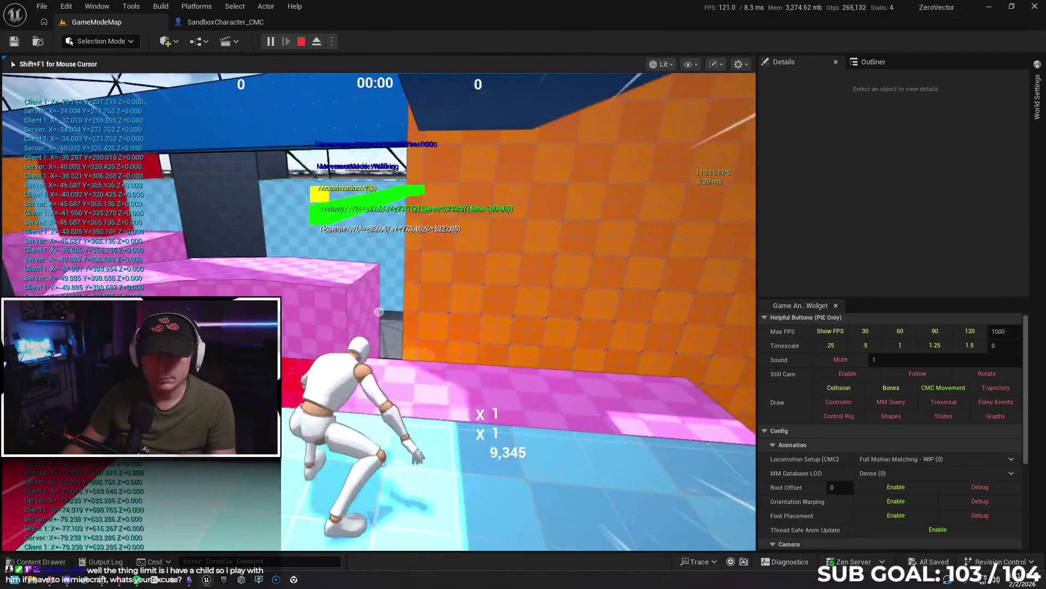
- Stop the play test and return to the 'unreal multiplayer different speeds' Google results to edit the query
key(Escape)
click(53, 582)
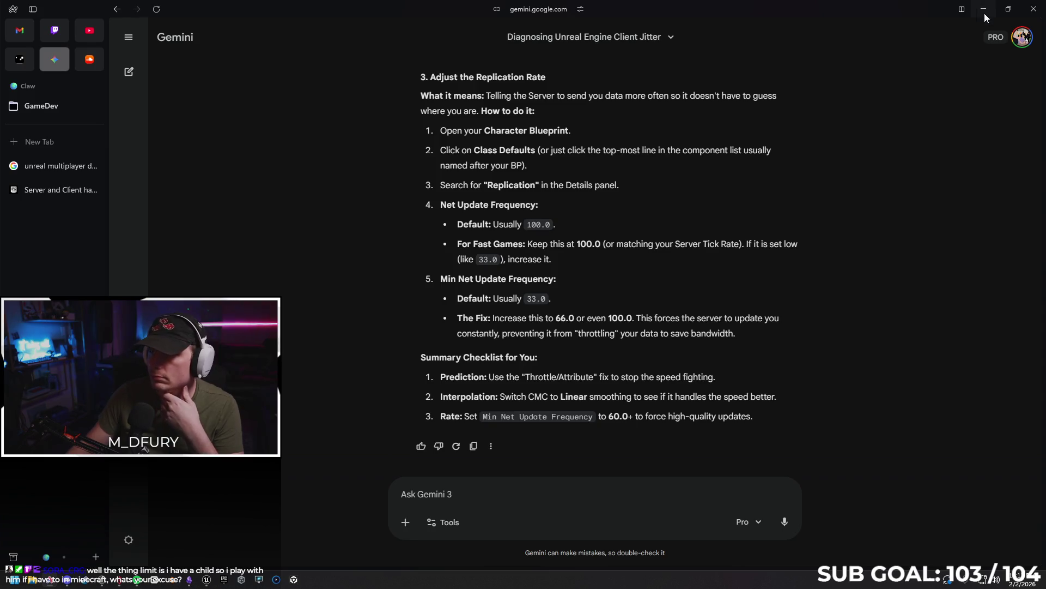
click(49, 165)
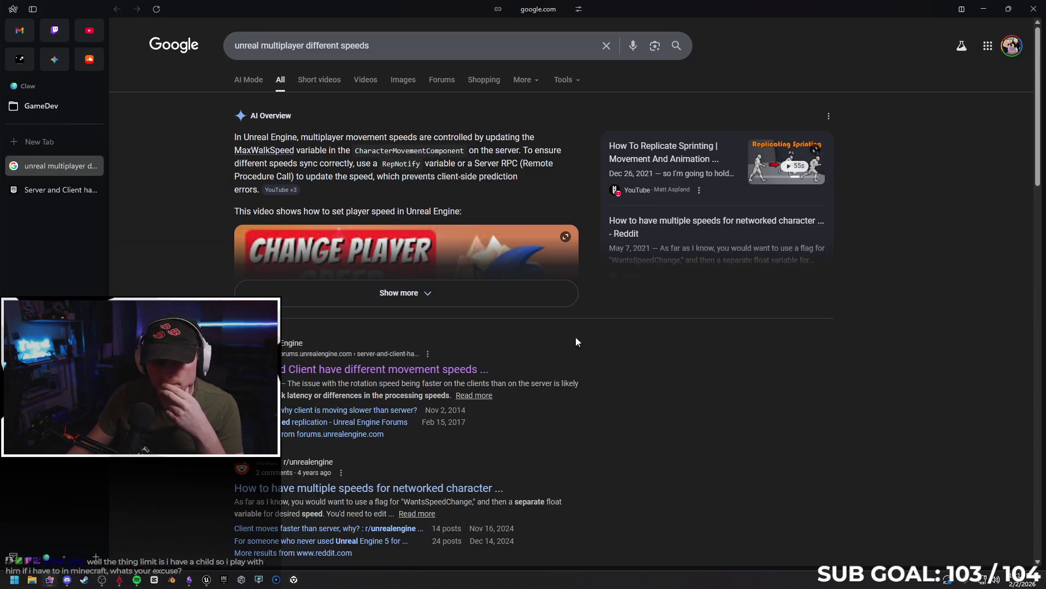
scroll(645, 346, down, 2)
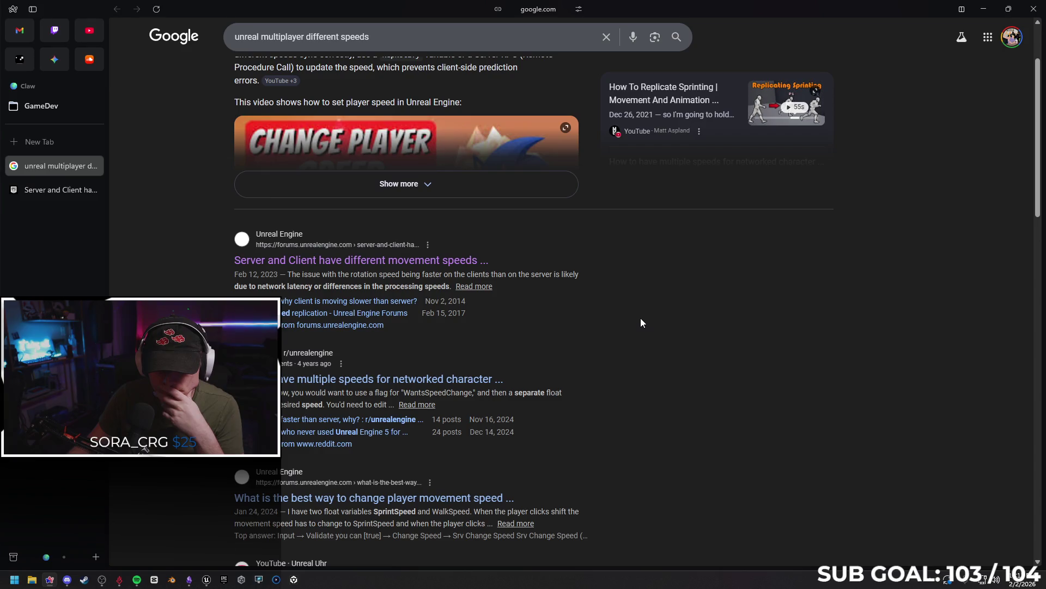
scroll(639, 345, up, 2)
drag(379, 43, 260, 46)
- Search 'unreal speed tied to frame rate' and read through the expanded AI Overview
text(speed tied to )
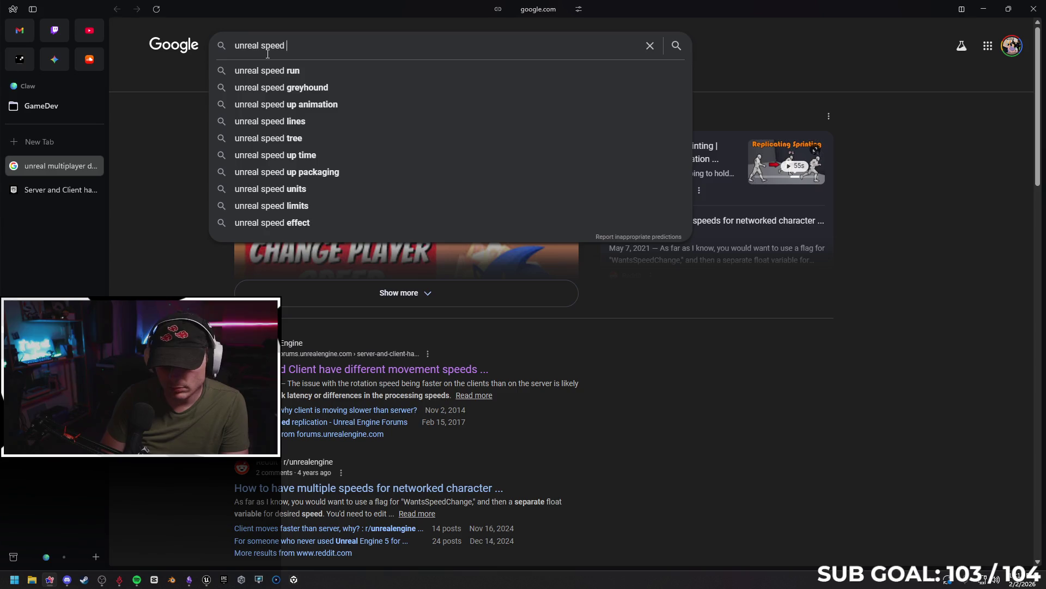
text(frame rate)
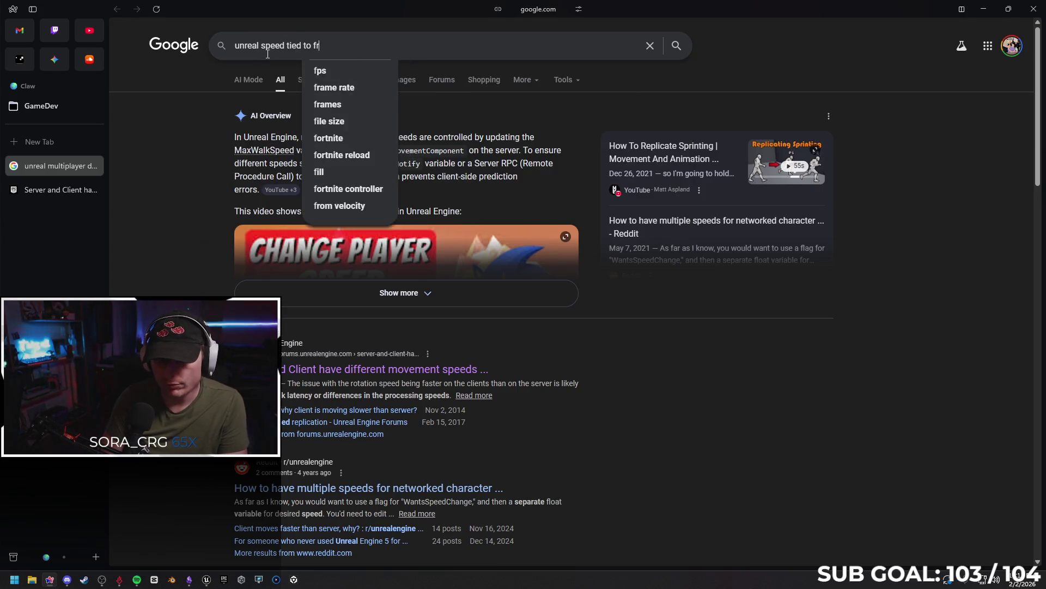
key(Return)
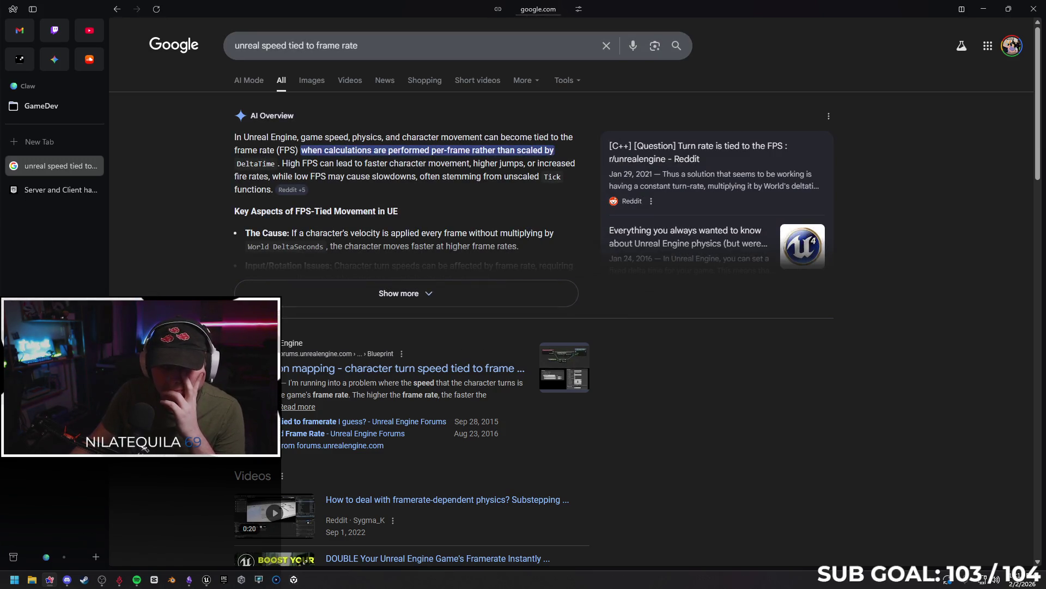
click(426, 295)
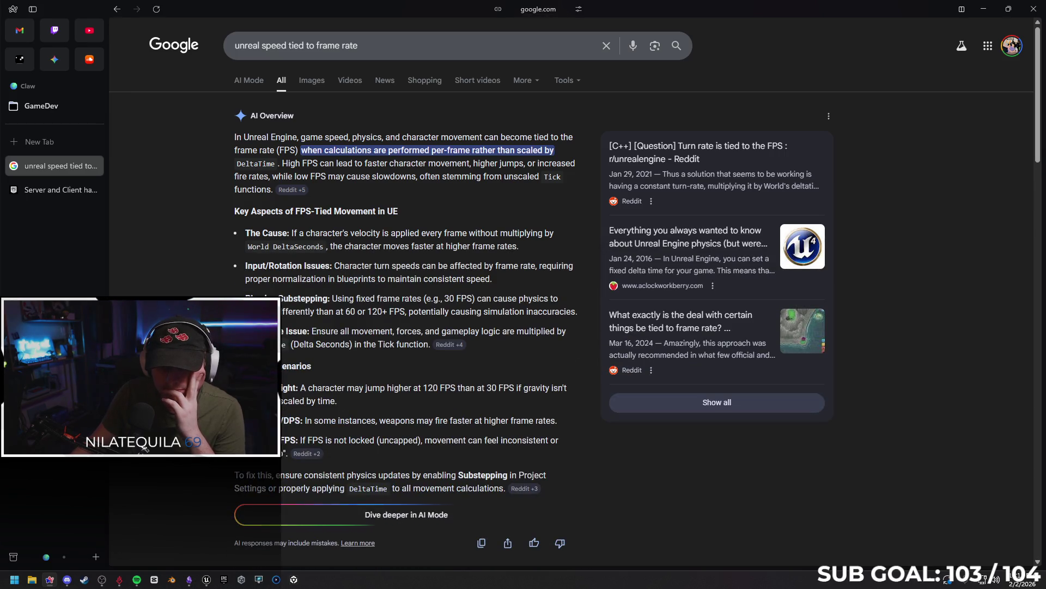
scroll(202, 269, down, 1)
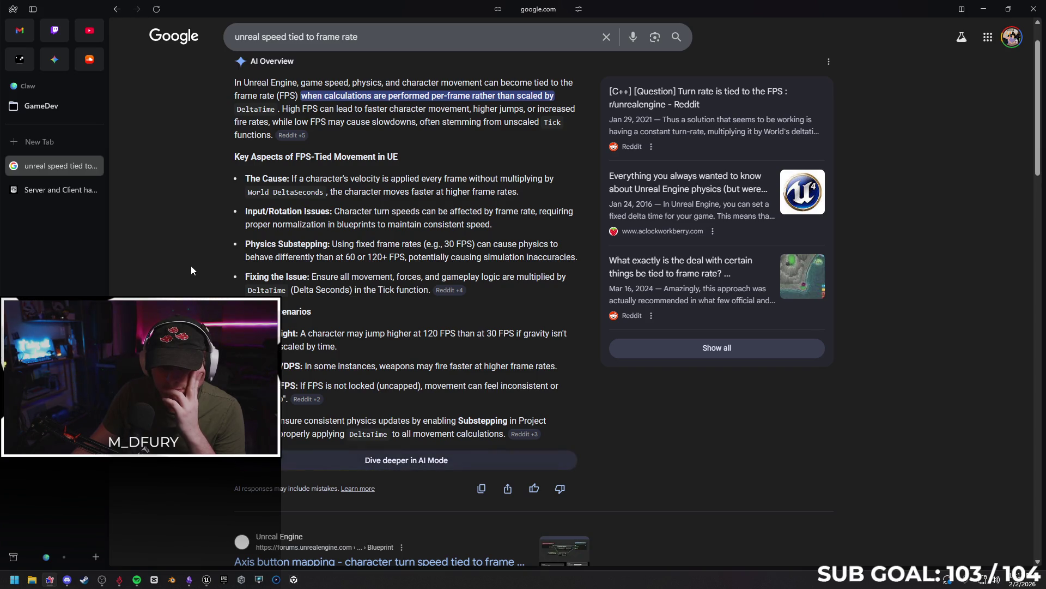
scroll(189, 267, down, 2)
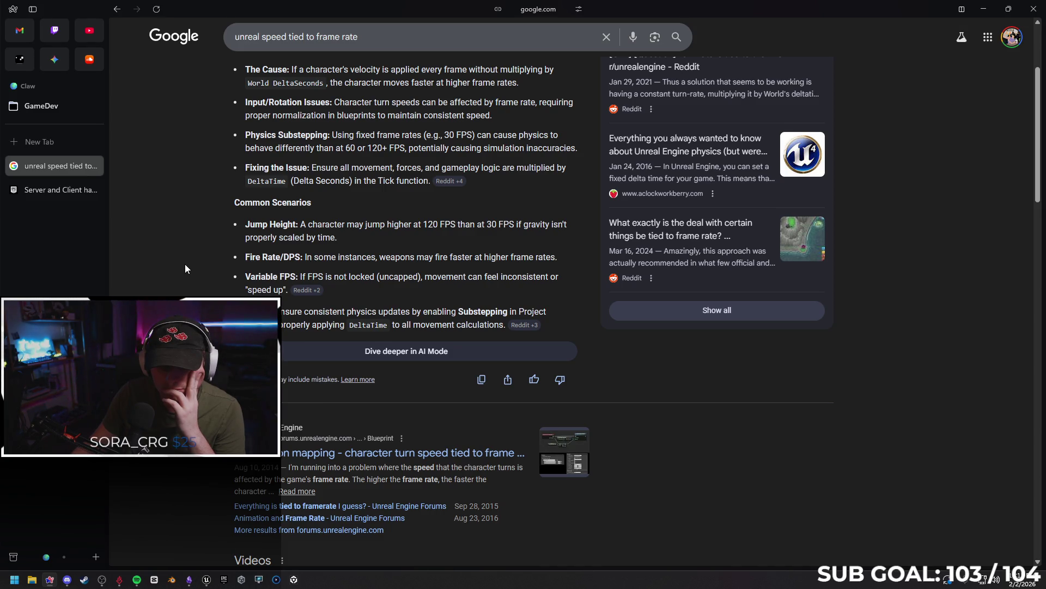
scroll(185, 268, down, 4)
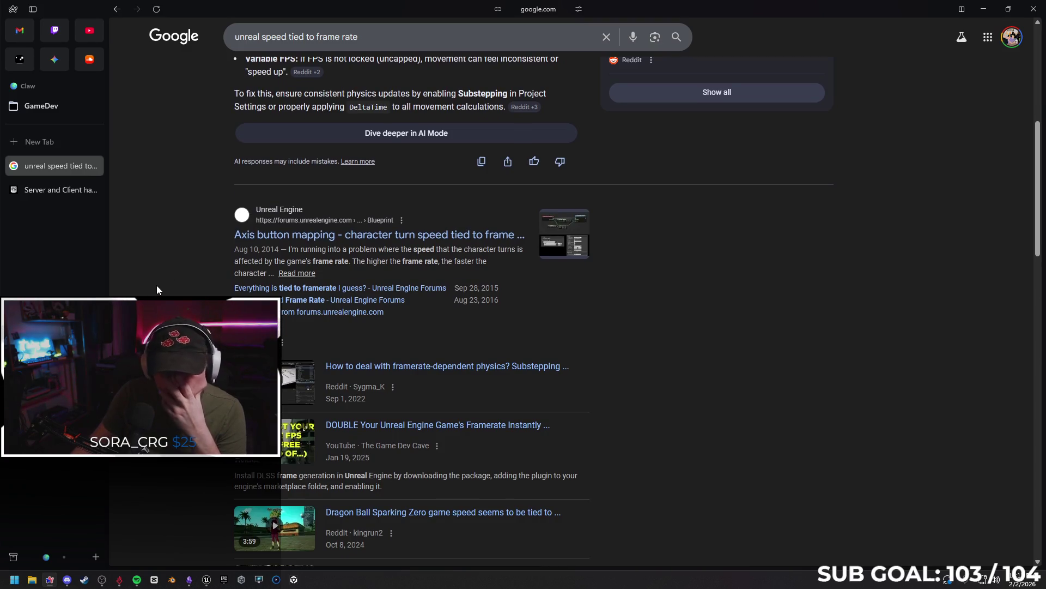
scroll(167, 284, down, 1)
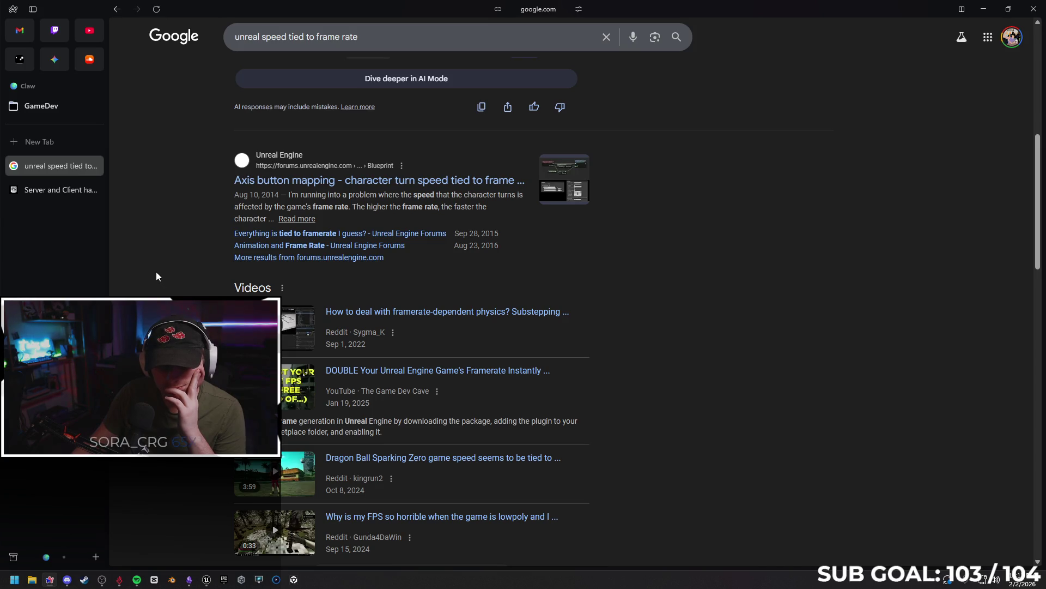
scroll(155, 271, down, 1)
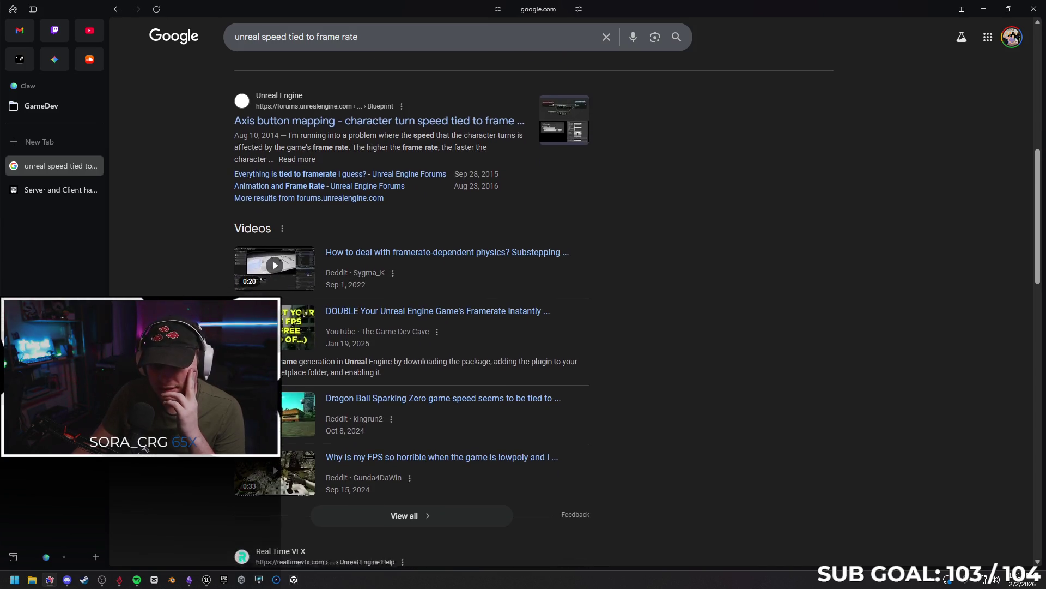
scroll(385, 265, down, 3)
scroll(409, 282, down, 3)
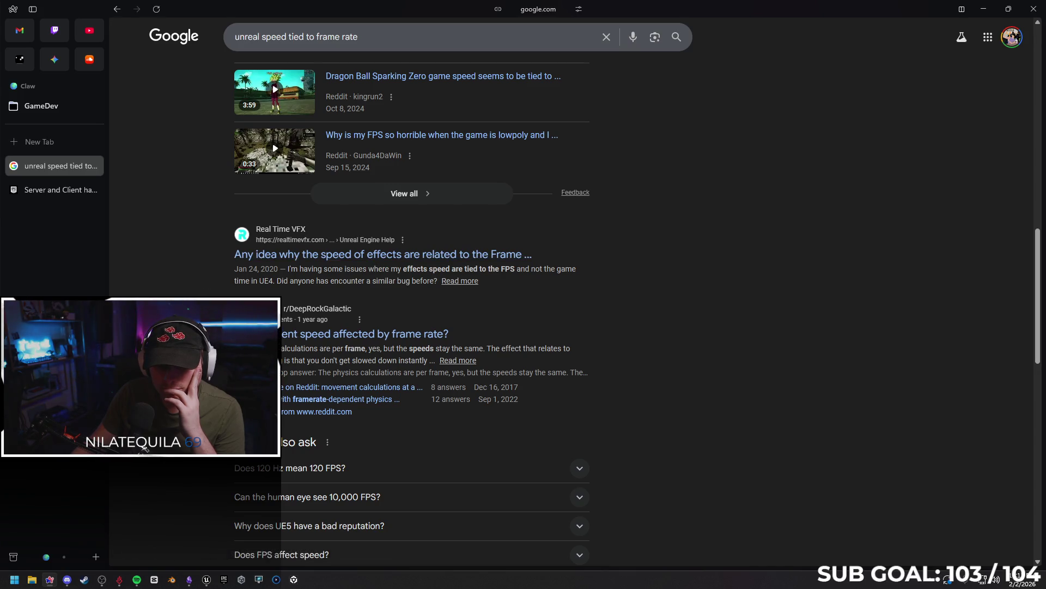
- Read the Reddit thread on movement speed and frame rate, then return to the results
click(305, 334)
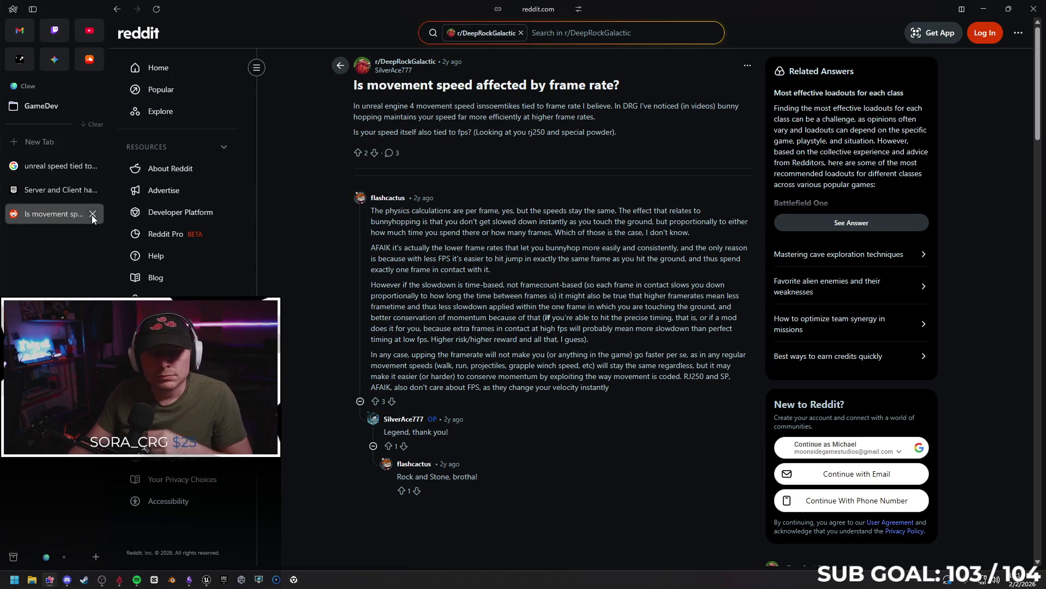
click(93, 217)
scroll(576, 276, down, 3)
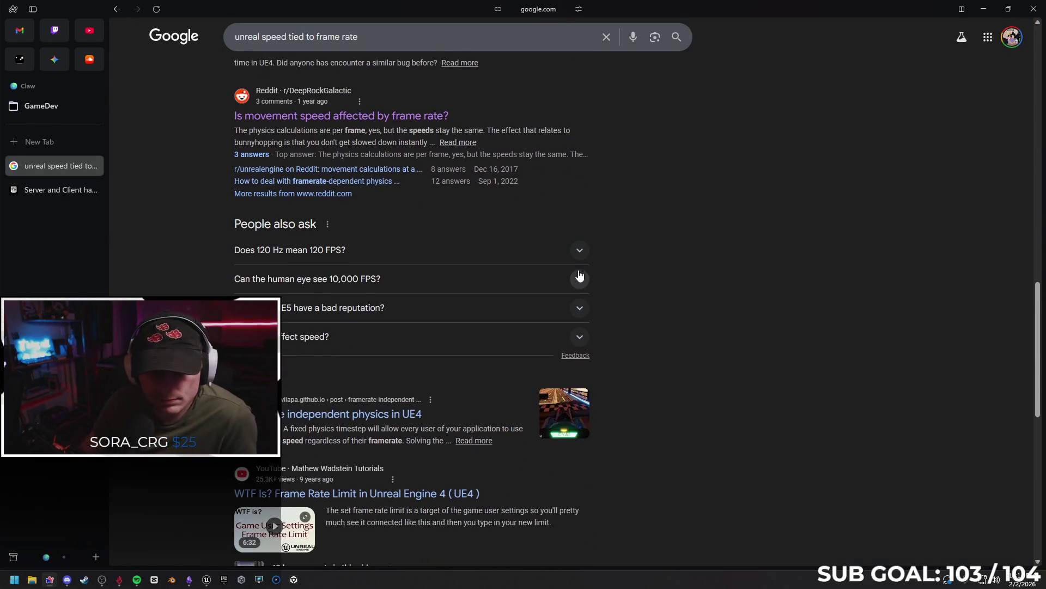
scroll(607, 278, down, 3)
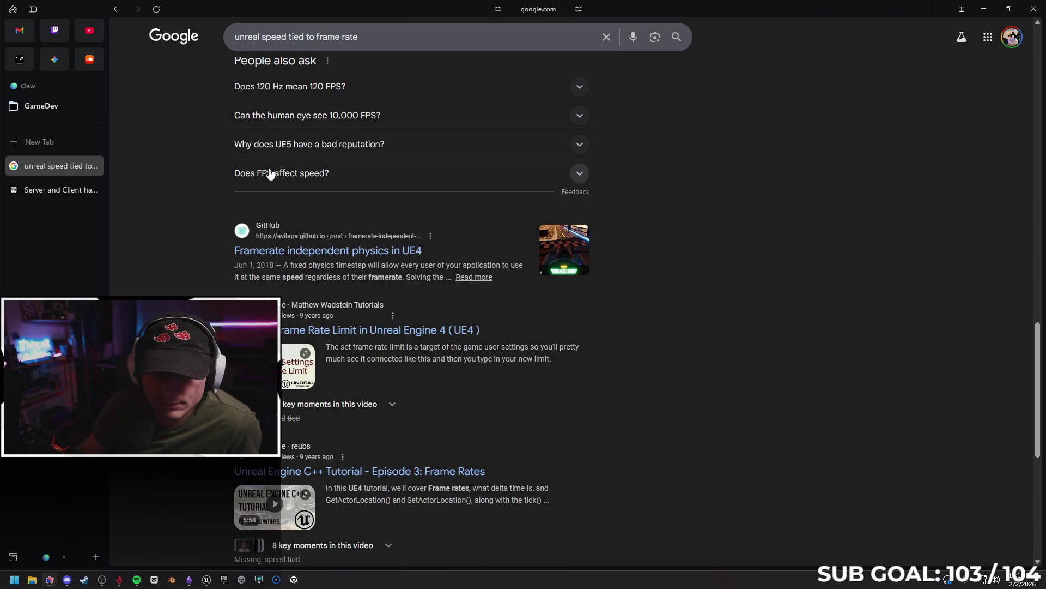
click(265, 38)
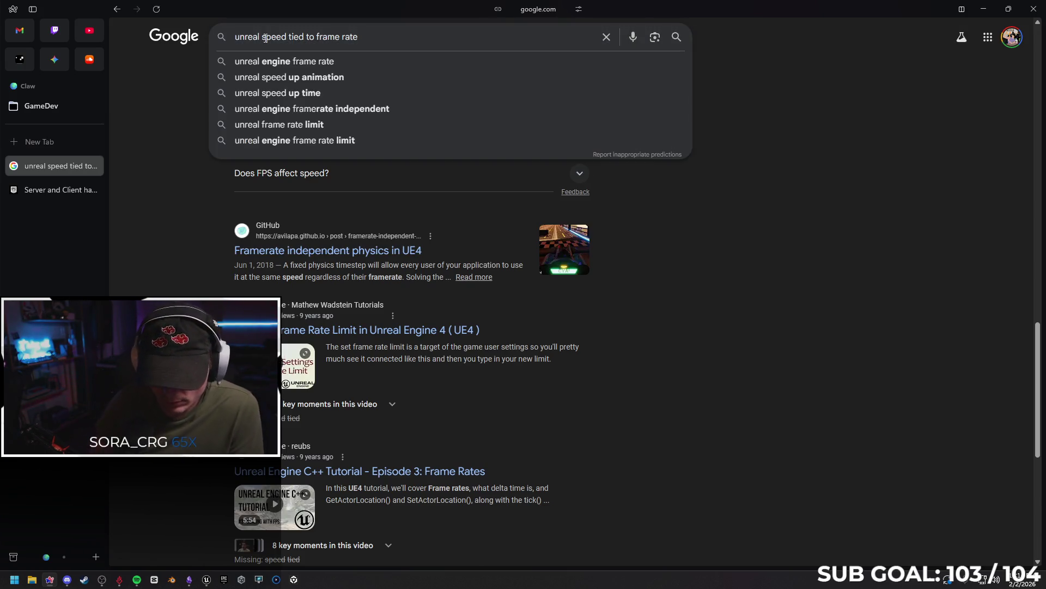
- Search 'unreal character speed tied to frame rate', expand its AI Overview, then return to SandboxCharacter_CMC
text(character)
key(Return)
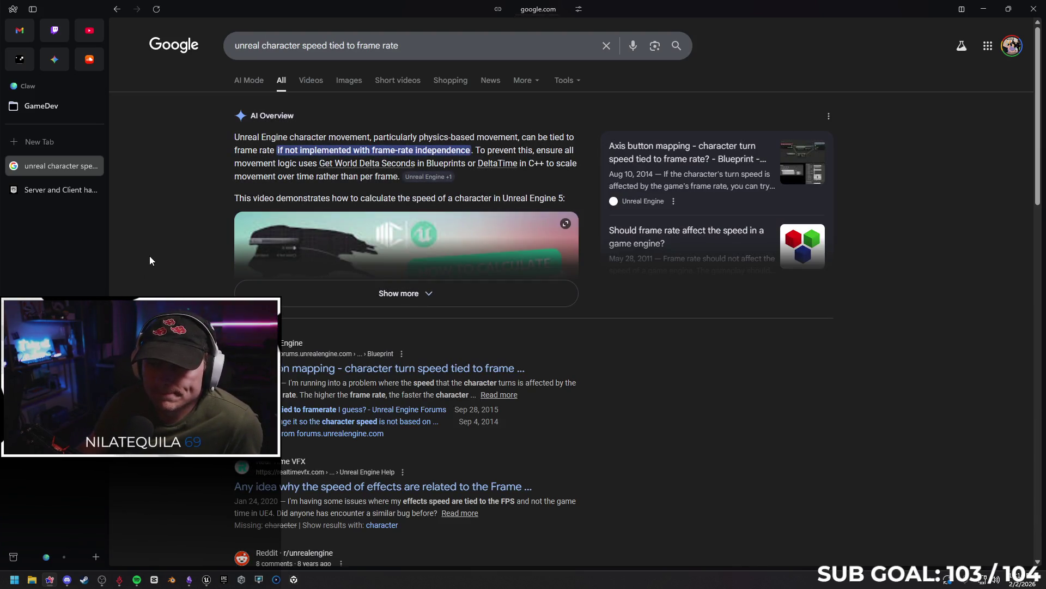
click(382, 299)
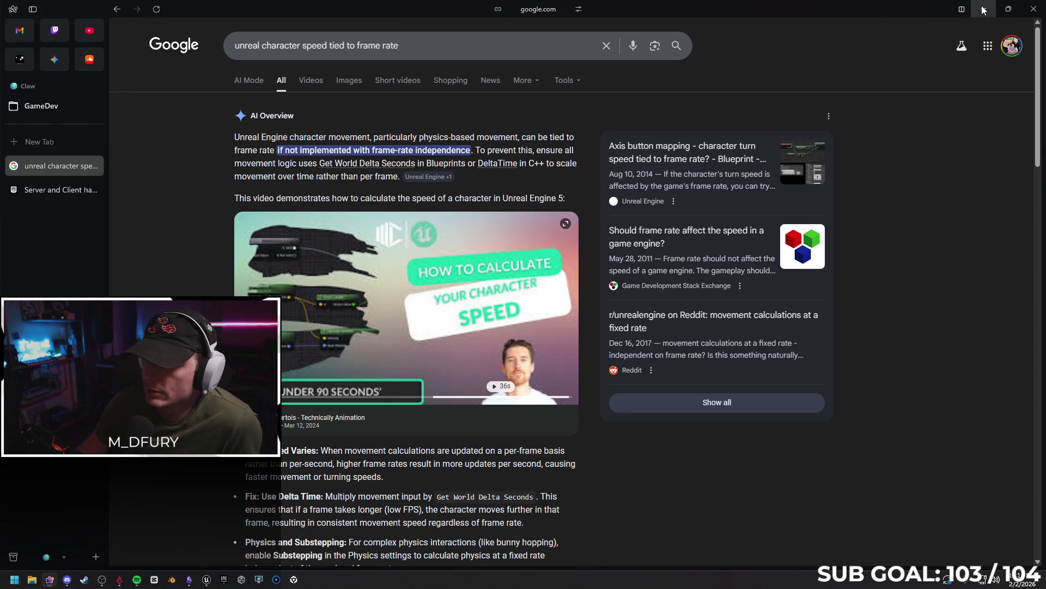
key(alt+Tab)
click(226, 22)
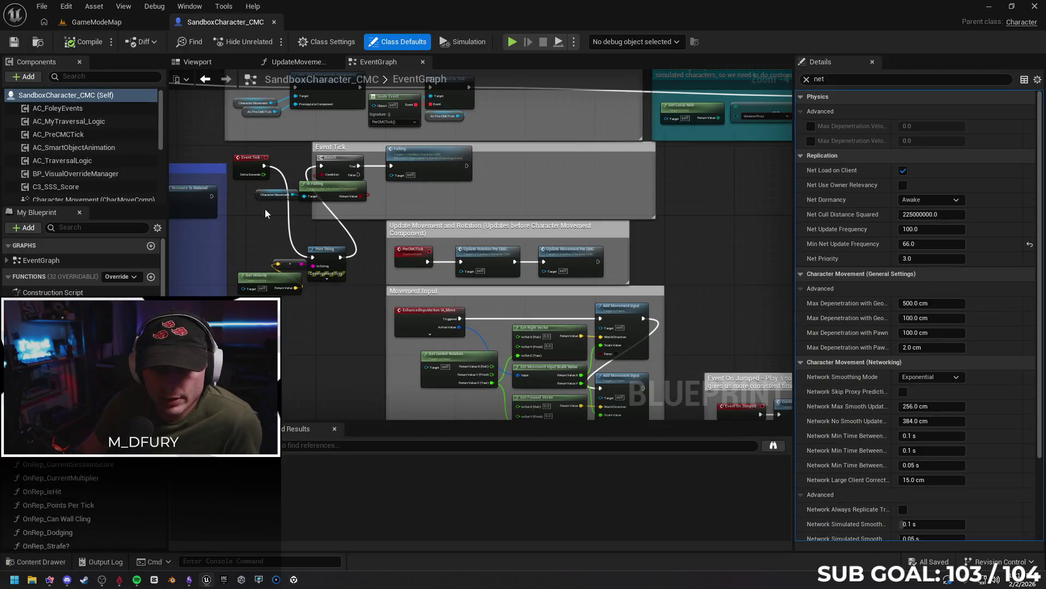
- Inspect the IA_Sprint and IA_Jump nodes, expanding their pins and trying an Elapsed Seconds wire
scroll(265, 208, down, 2)
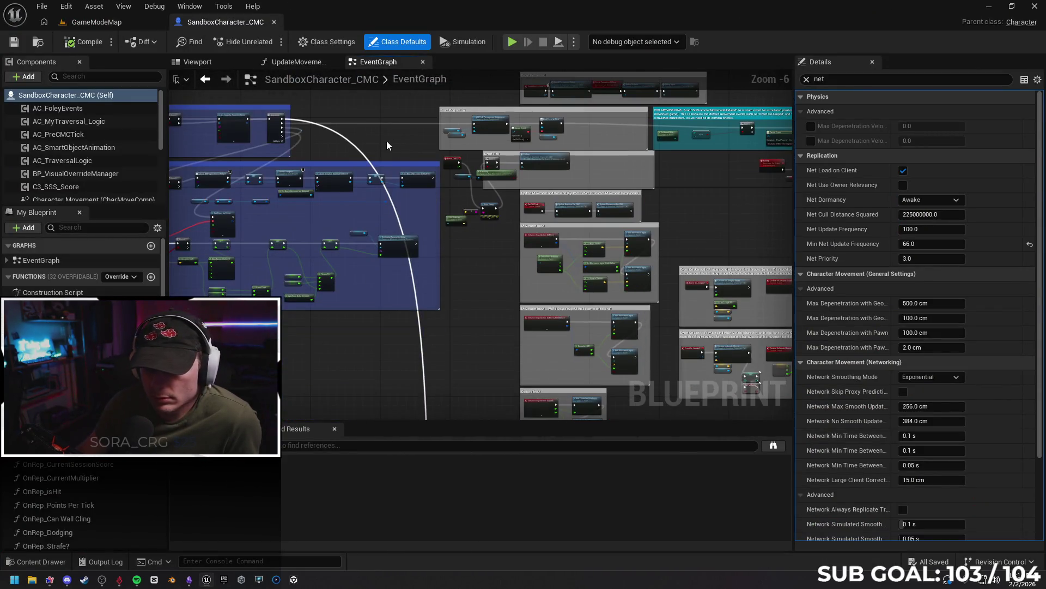
scroll(496, 269, up, 4)
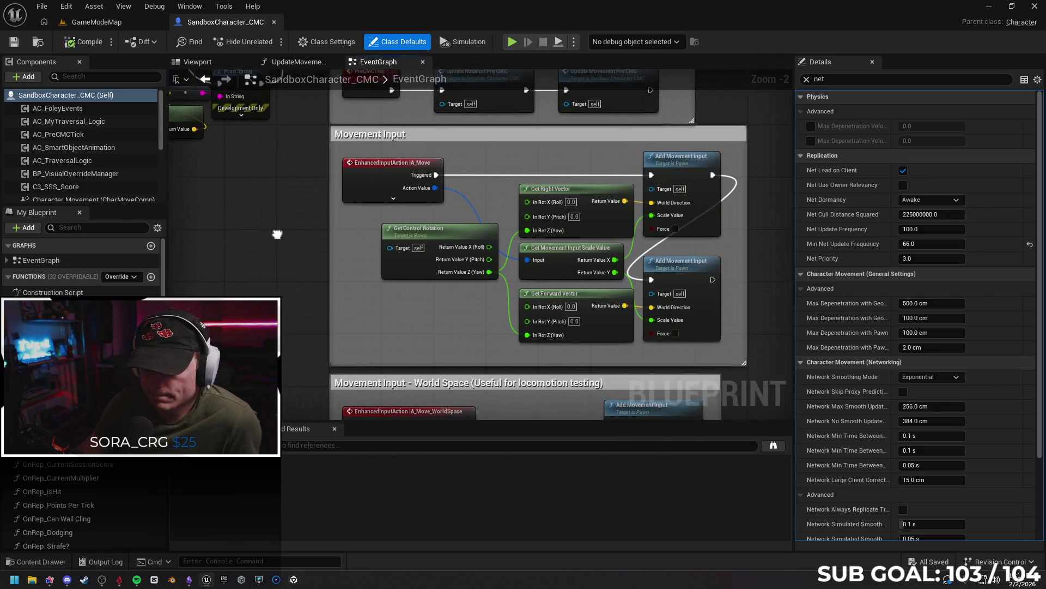
scroll(260, 207, up, 1)
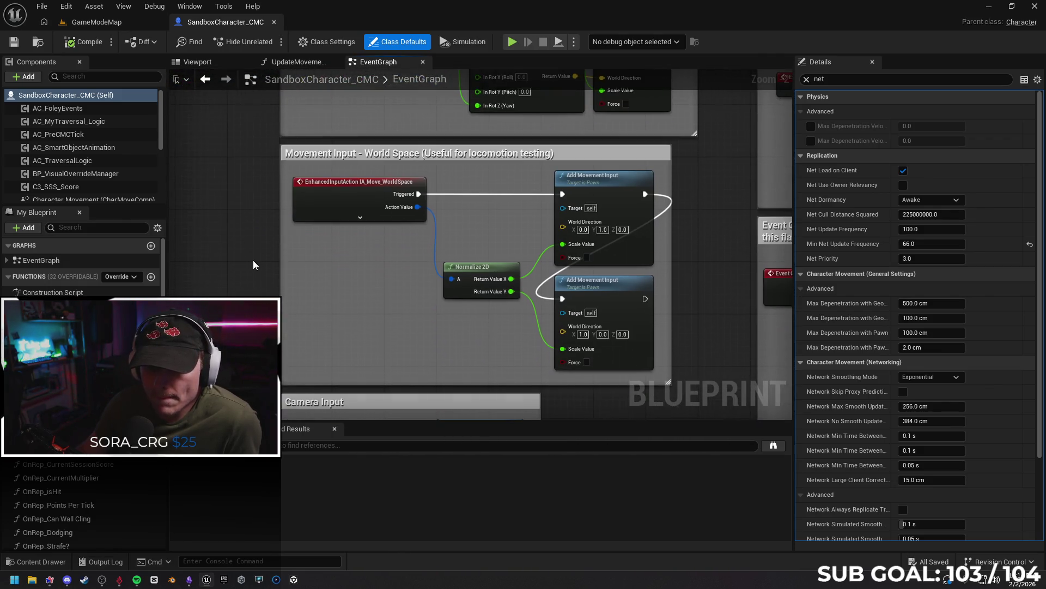
mouse_move(255, 269)
mouse_down()
mouse_move(287, 200)
mouse_move(289, 142)
mouse_up()
drag(327, 382, 329, 220)
click(330, 222)
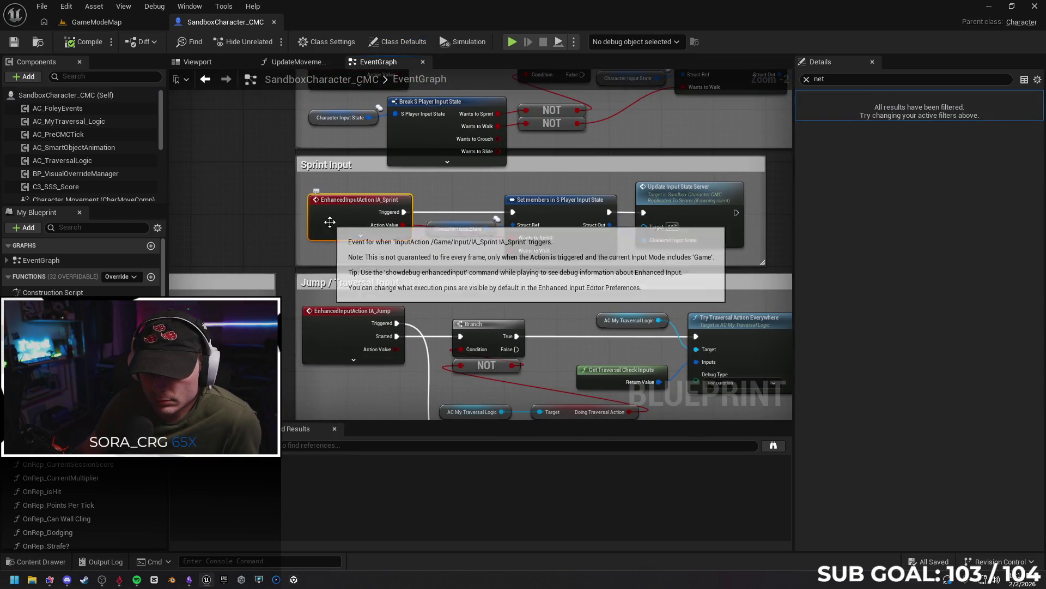
click(361, 235)
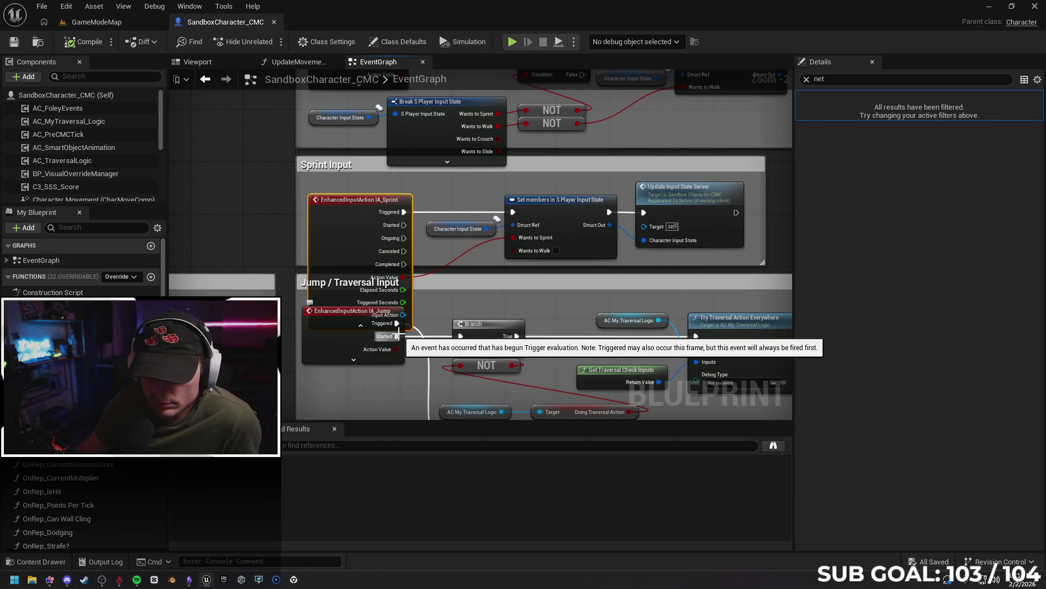
click(361, 326)
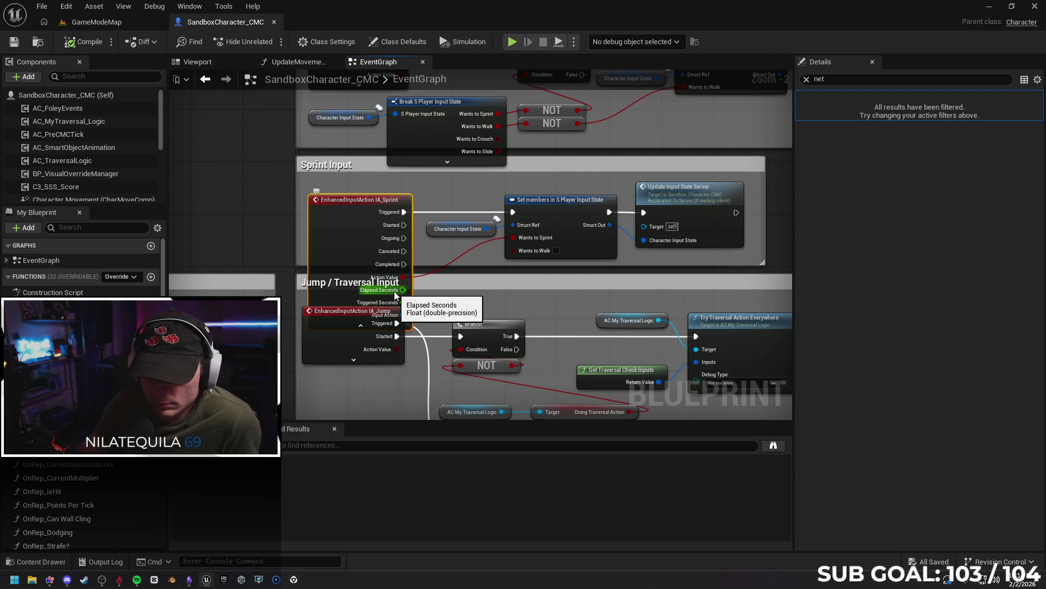
mouse_move(402, 289)
mouse_down()
mouse_move(569, 237)
mouse_move(487, 248)
mouse_move(510, 249)
mouse_move(509, 214)
mouse_move(527, 214)
mouse_move(405, 291)
mouse_up()
click(361, 326)
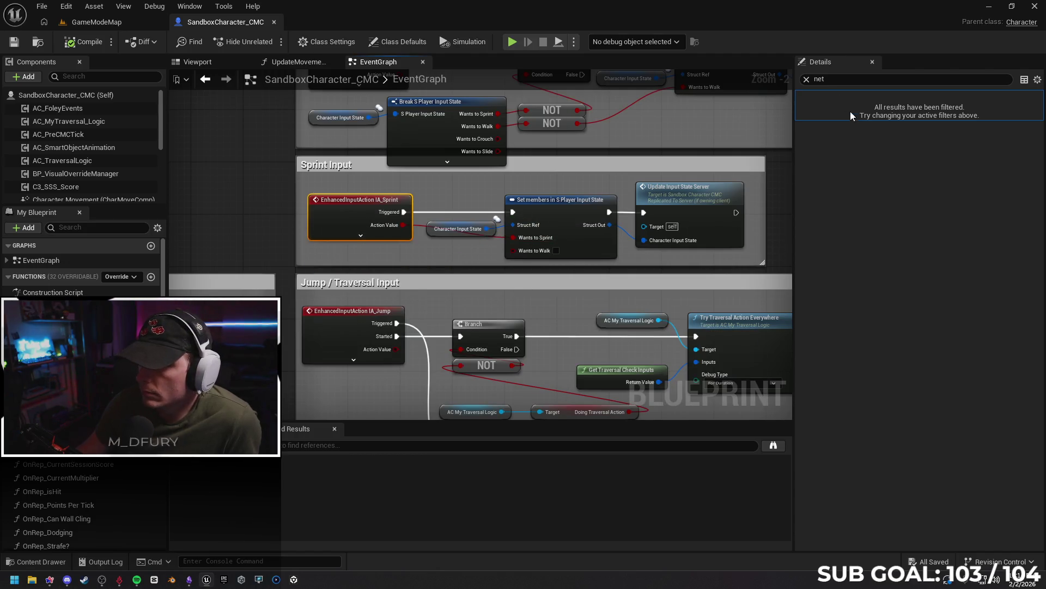
- Clear the details net filter, inspect the input-state nodes, and open the content drawer with cleared search
click(808, 79)
click(378, 234)
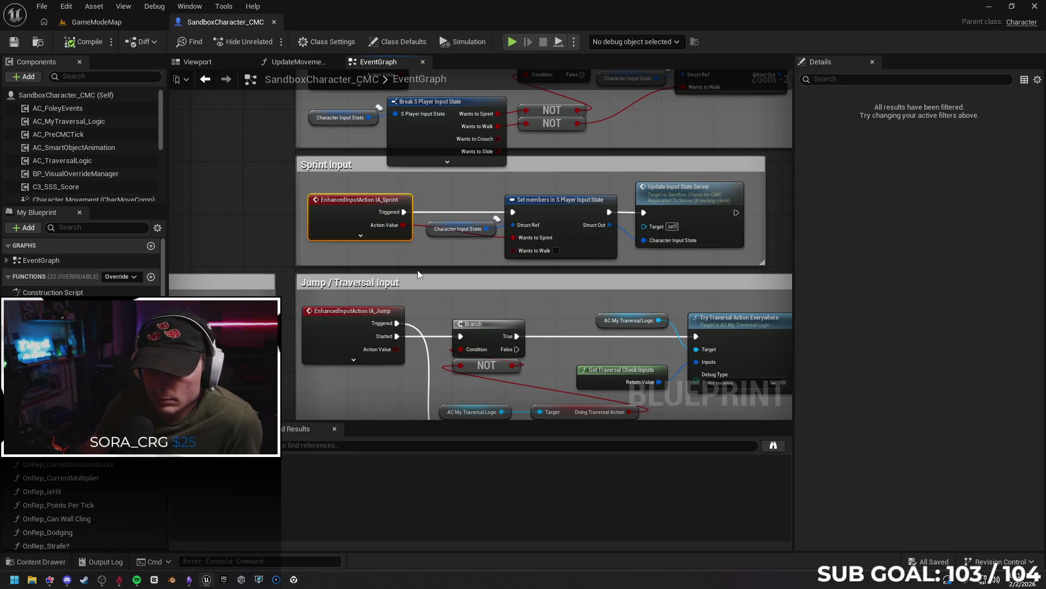
click(547, 228)
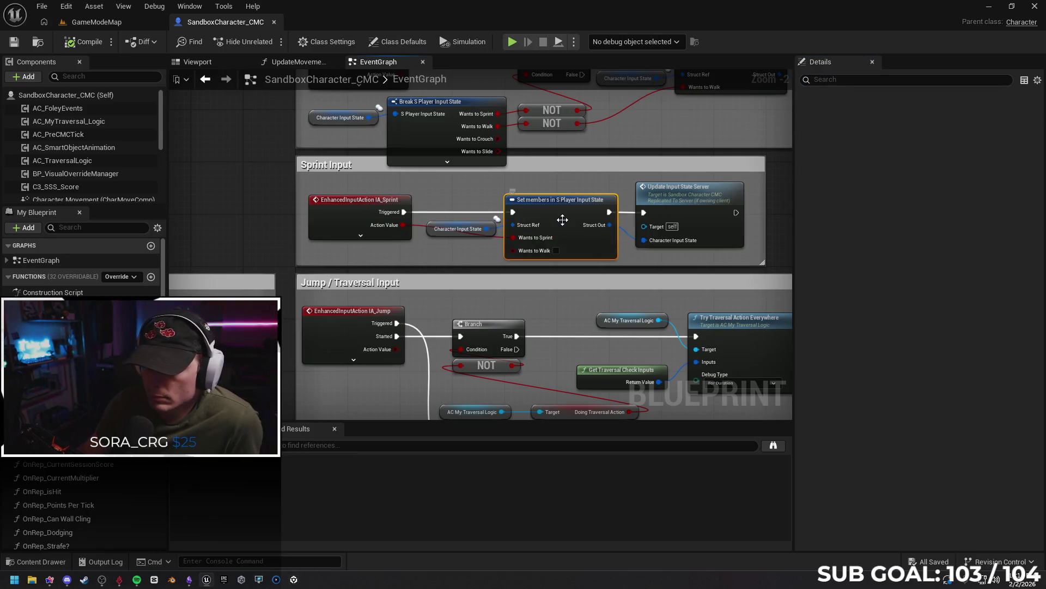
click(432, 228)
click(684, 205)
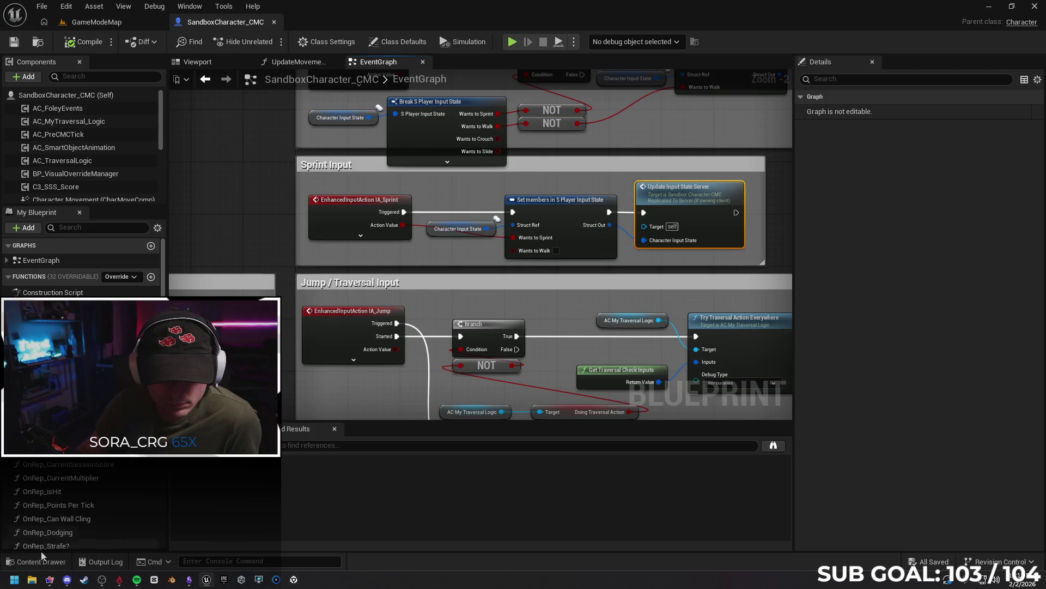
click(41, 562)
click(172, 264)
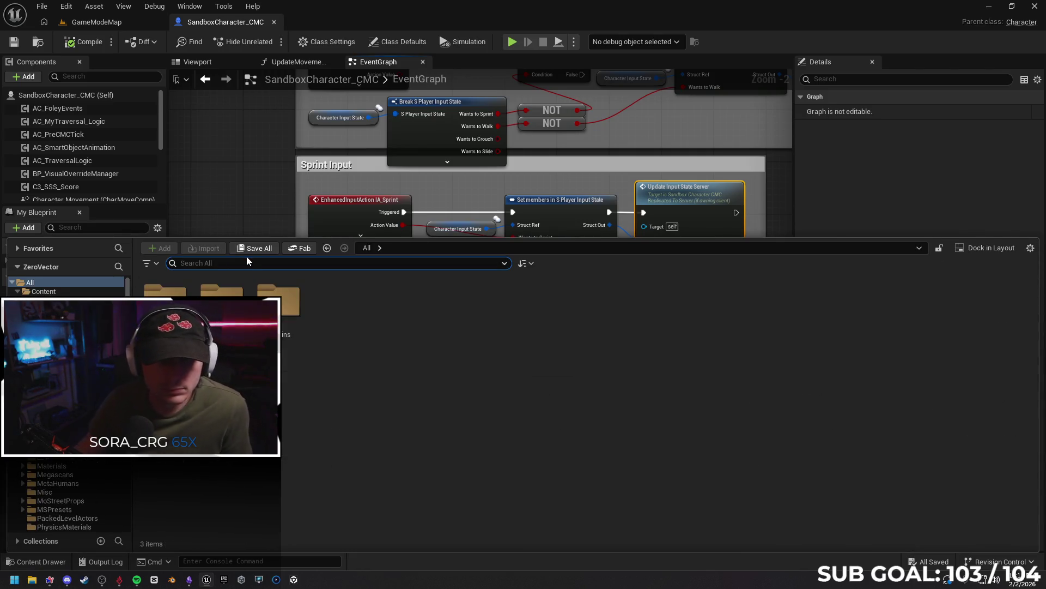
- Browse the 'sprint' assets in the content drawer, then clear the search, close it, and go to the browser
text(sprint)
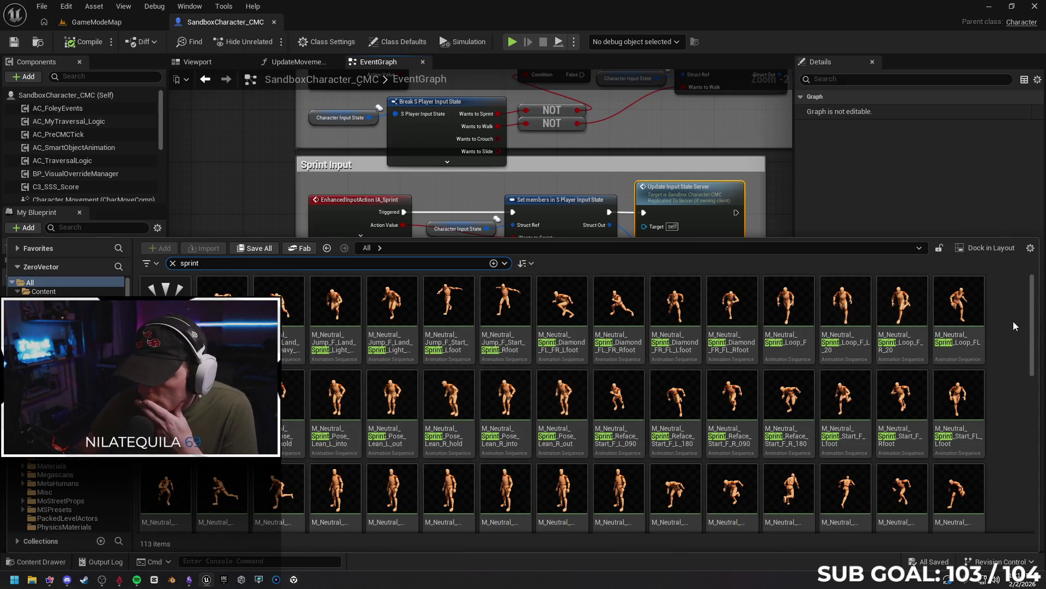
drag(1035, 333, 1014, 504)
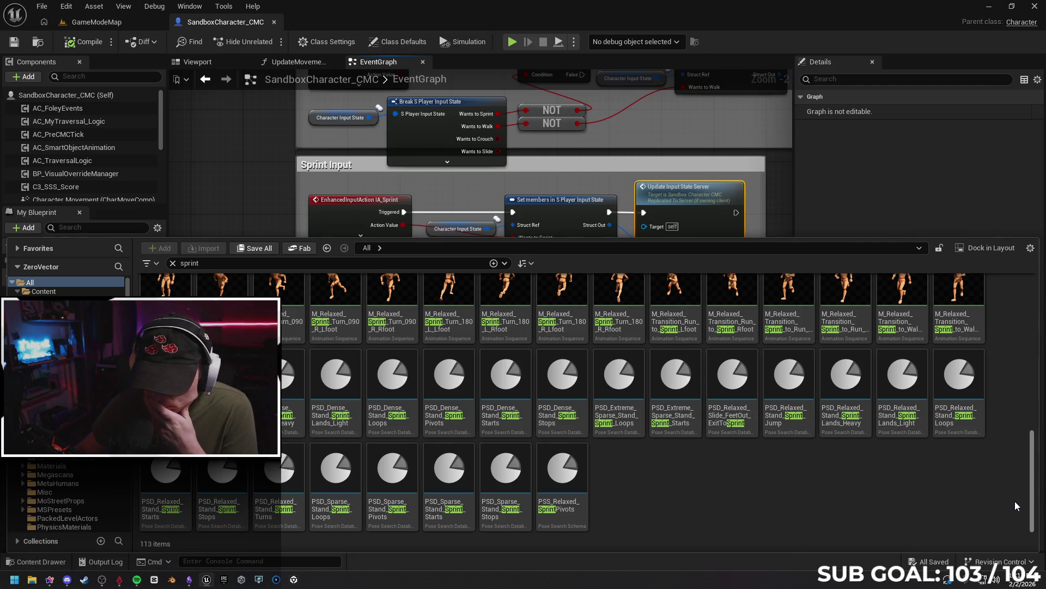
scroll(1020, 420, up, 8)
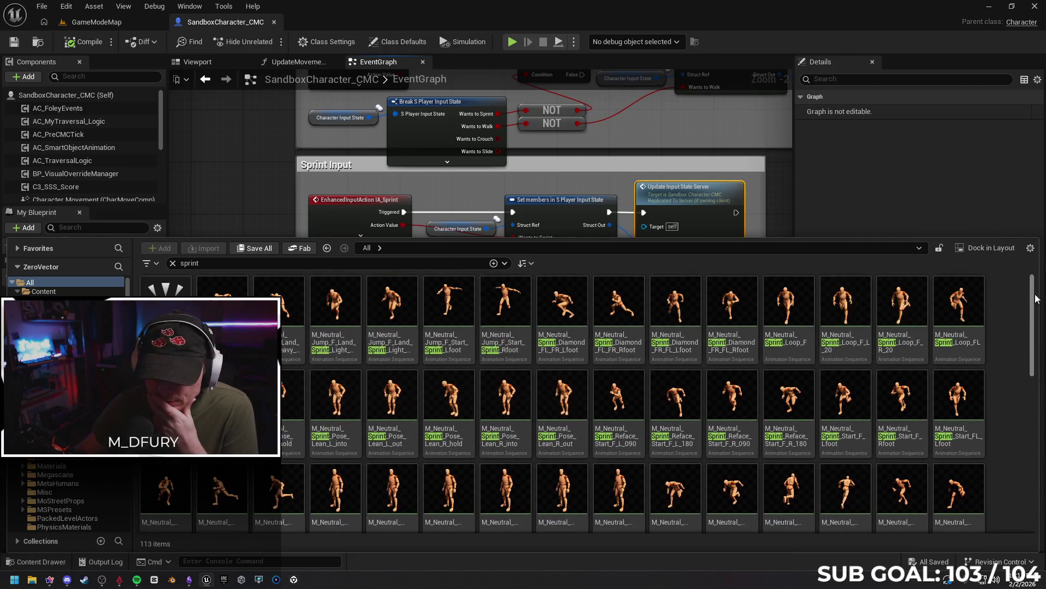
click(172, 263)
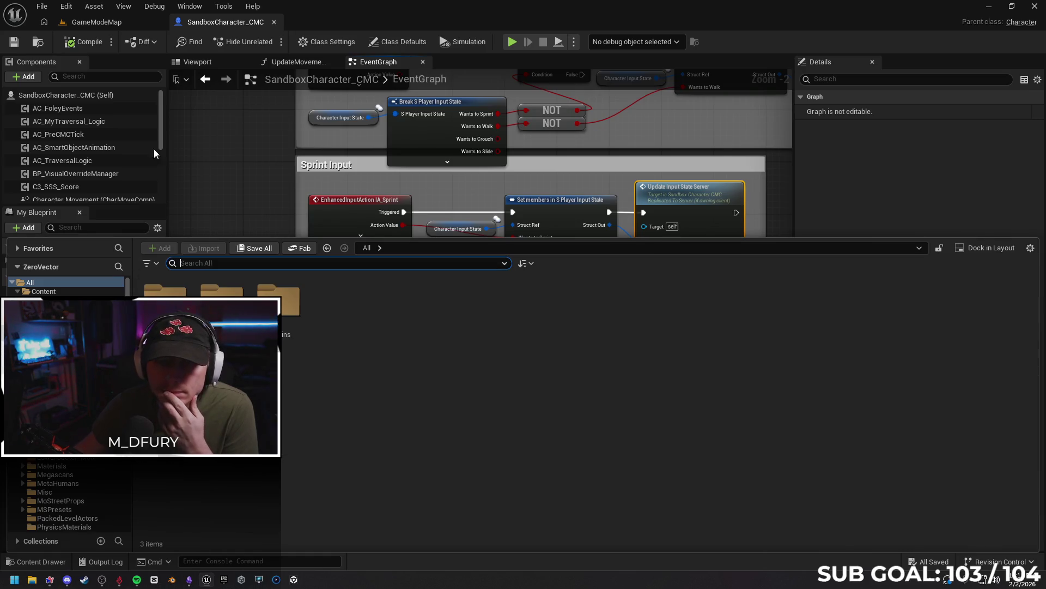
click(106, 24)
click(207, 22)
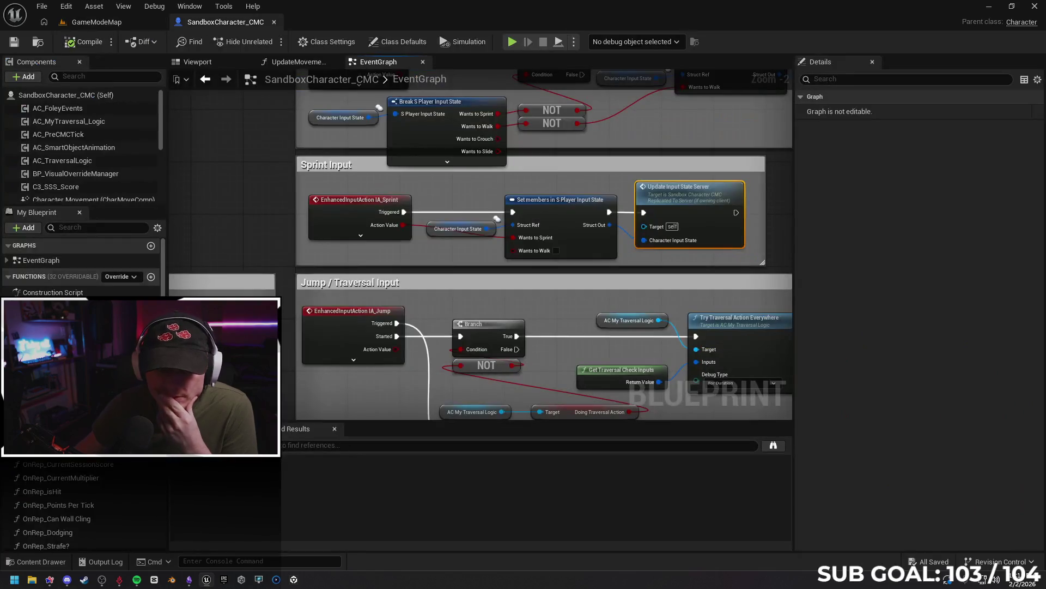
click(50, 579)
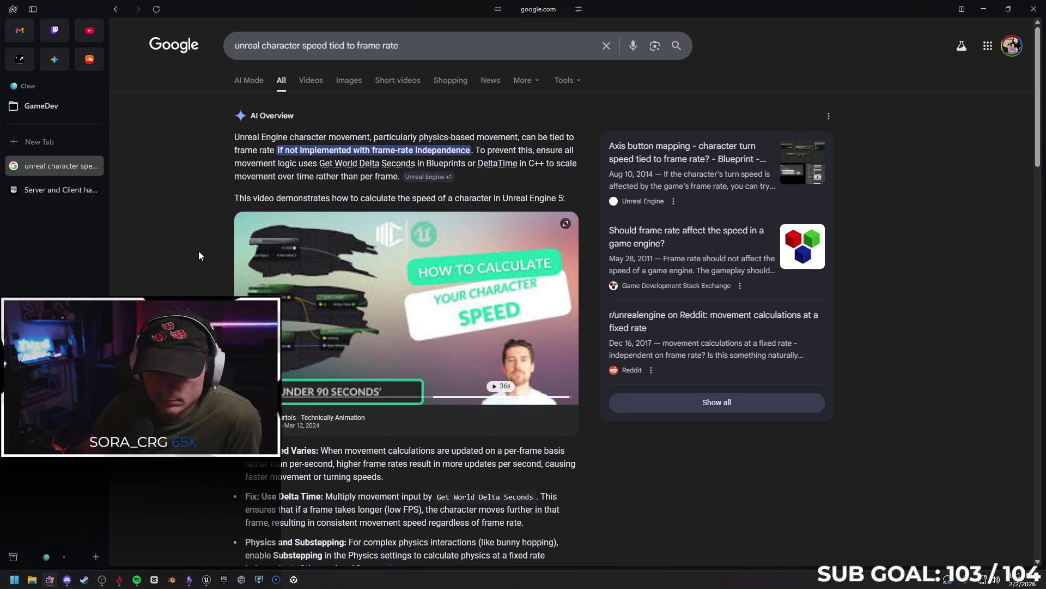
- Read the AI Overview on character speed tied to frame rate, then restore the browser and return to Unreal
scroll(197, 252, down, 3)
scroll(194, 254, down, 2)
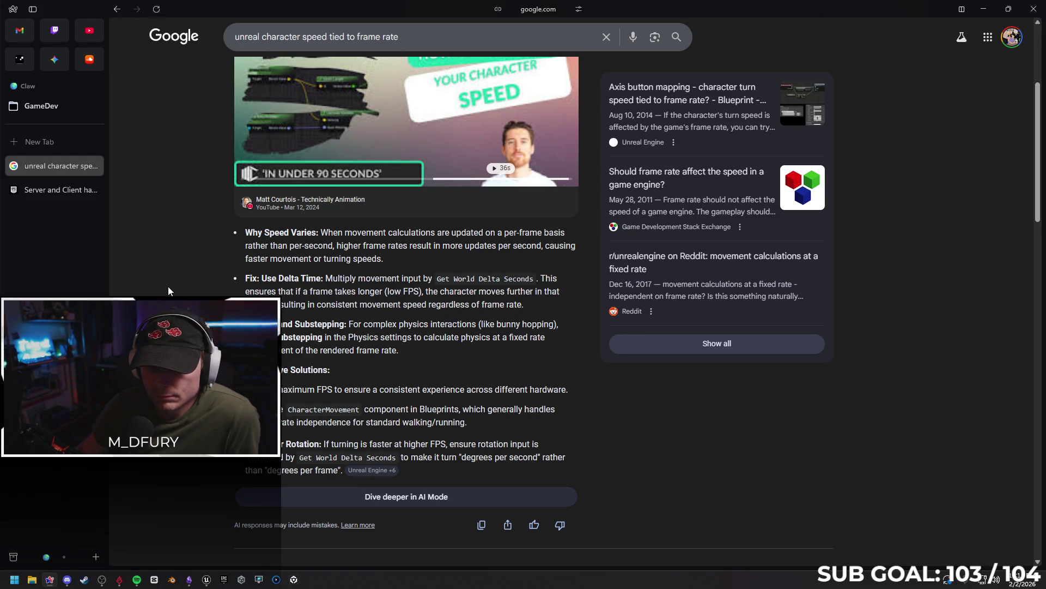
double_click(972, 17)
click(973, 16)
click(66, 6)
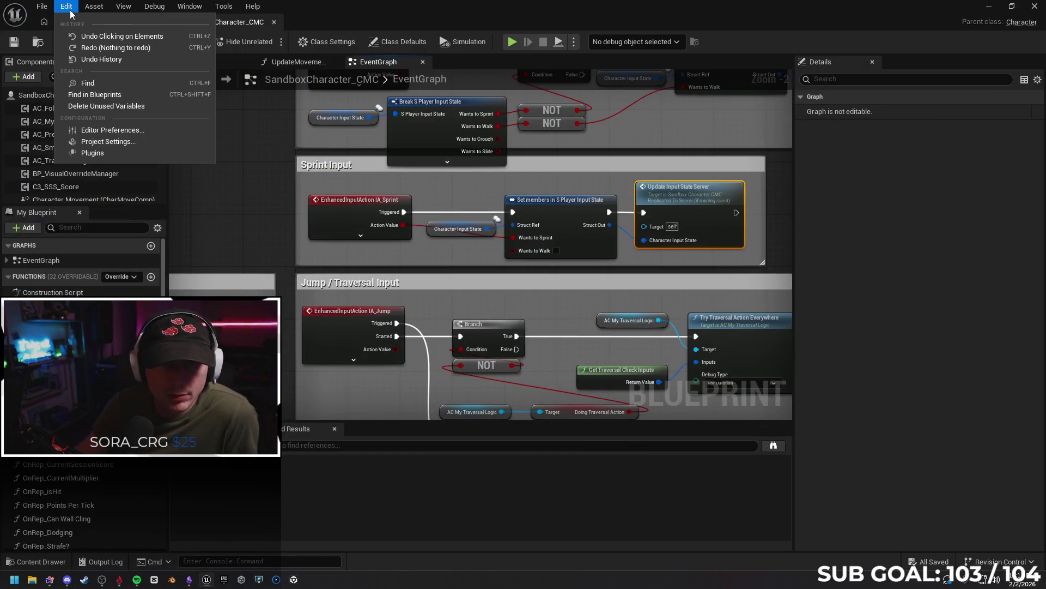
- Search Project Settings for 'substep', tick Substepping and Substepping Async, then close the window
click(116, 141)
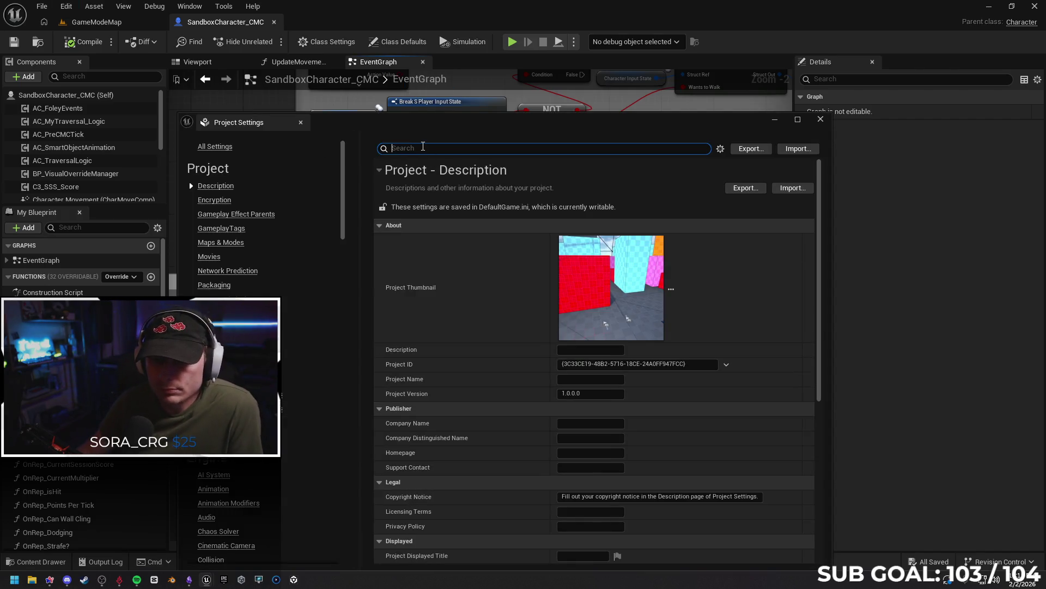
click(424, 146)
text(subste)
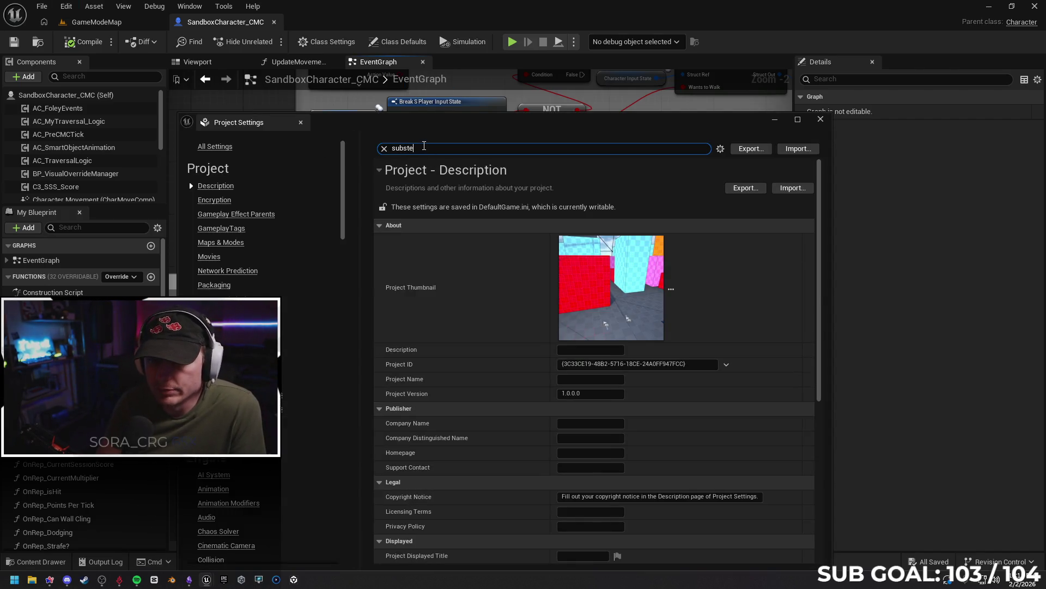
text(p)
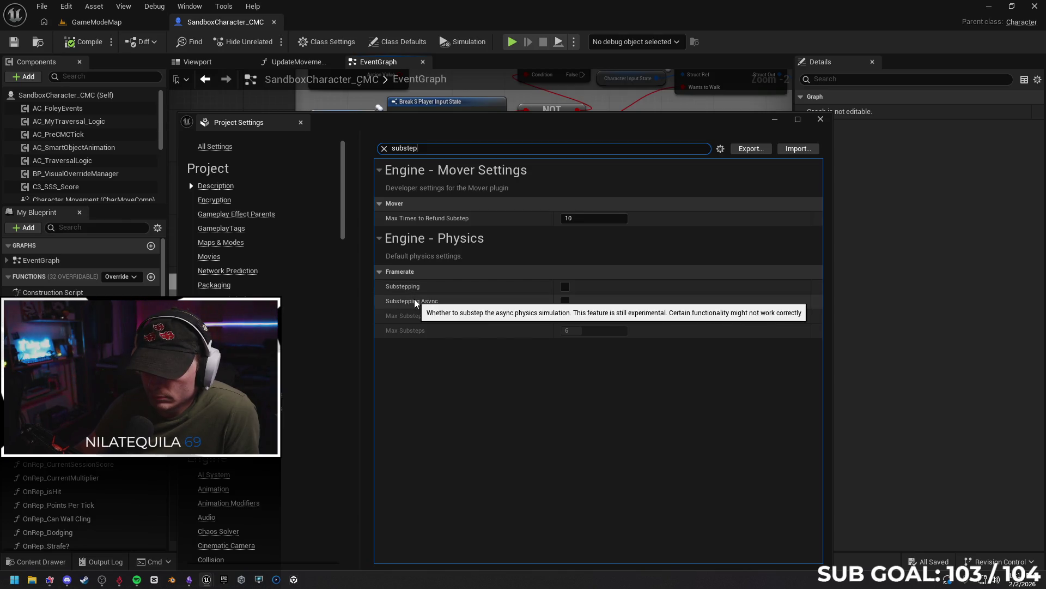
click(565, 286)
click(565, 300)
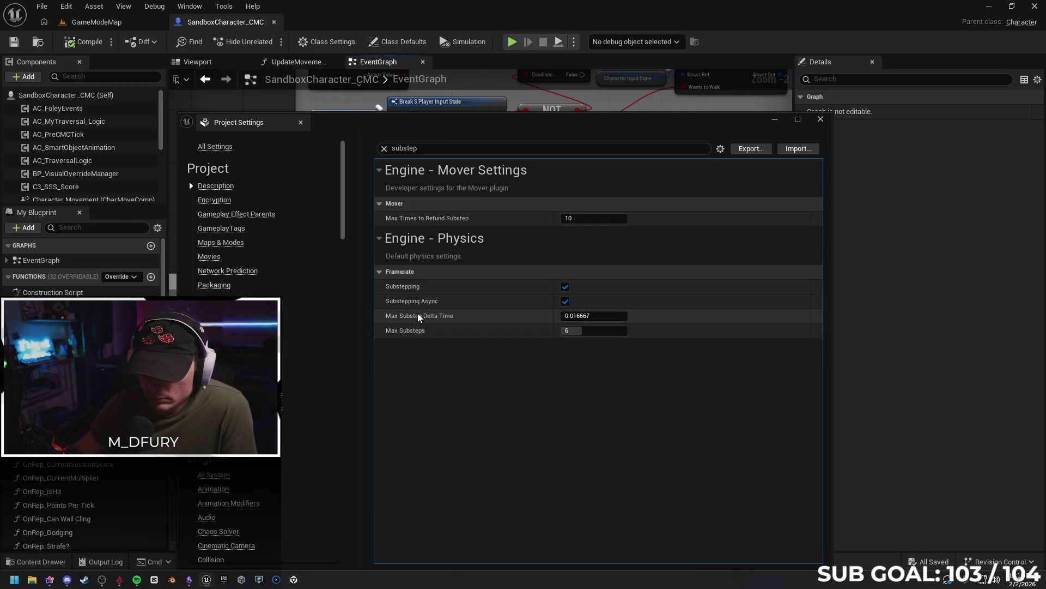
mouse_move(417, 316)
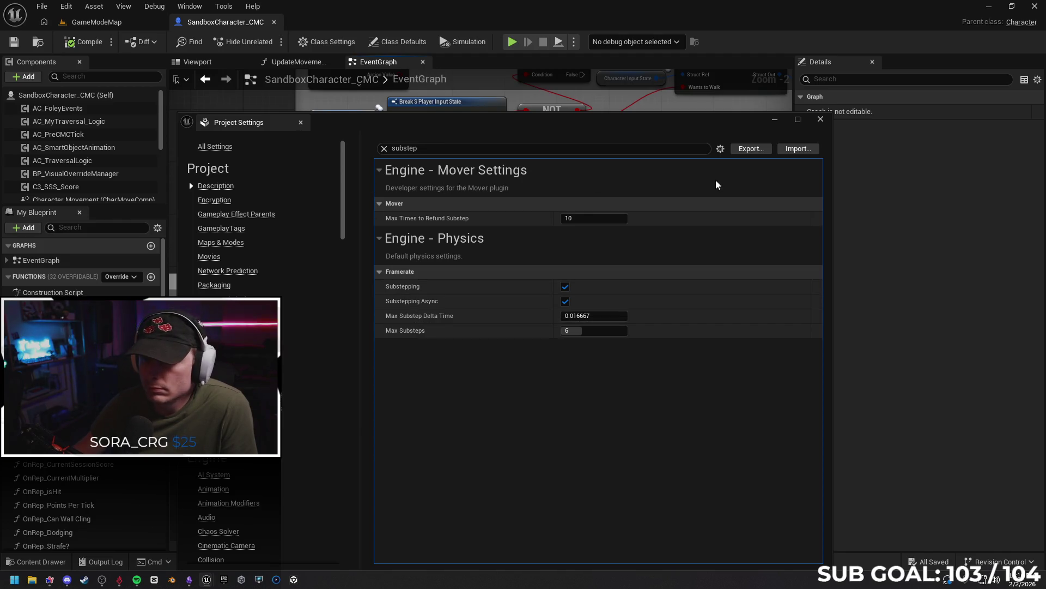
click(384, 149)
click(821, 118)
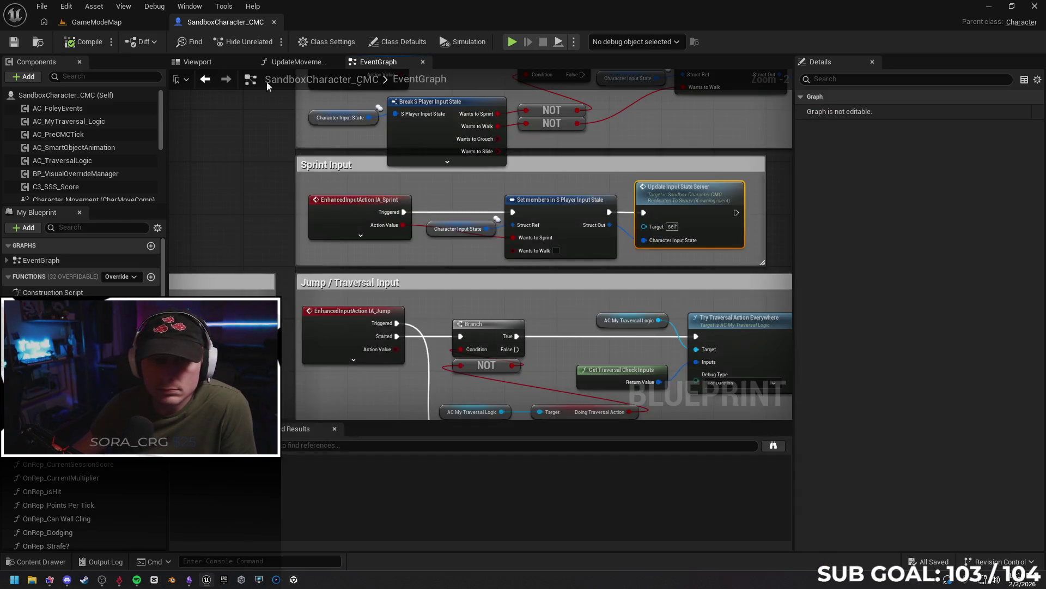
- Start a PIE test in GameModeMap, sprinting, jumping and mantling along the blue ramp and blocks
click(143, 21)
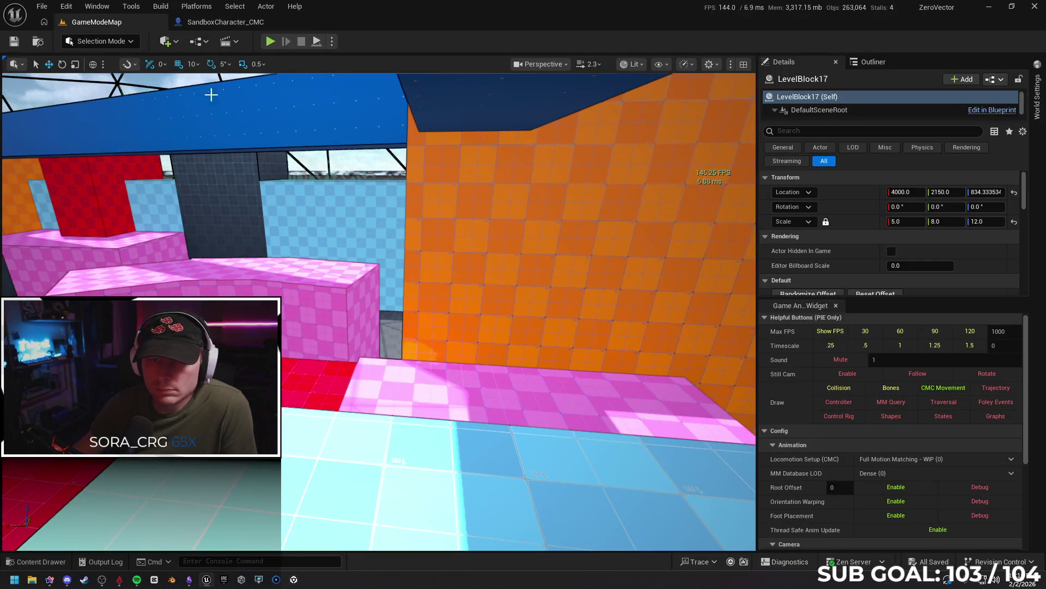
click(268, 41)
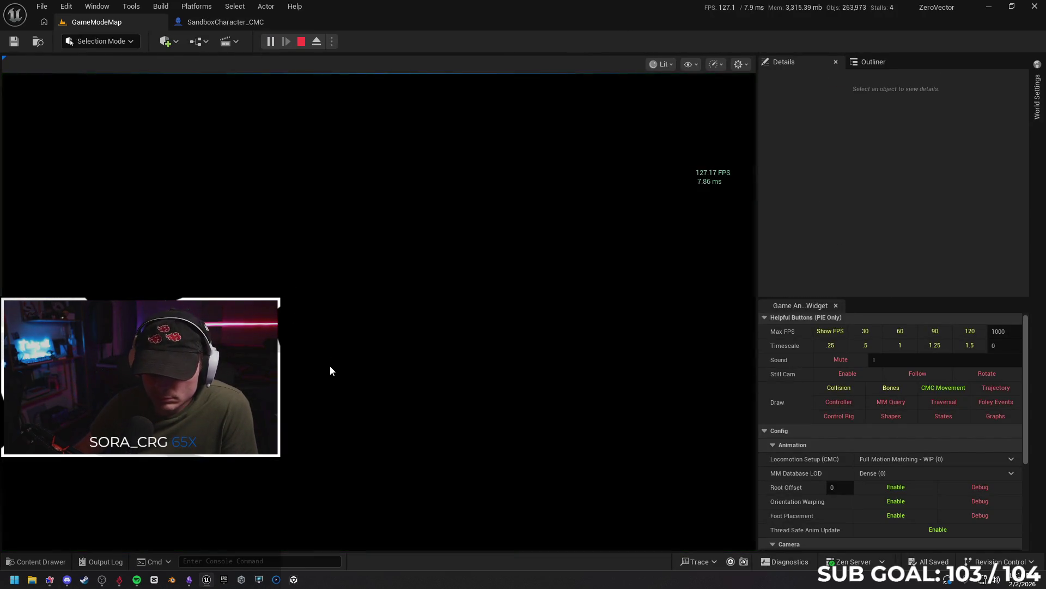
key(d)
key(w)
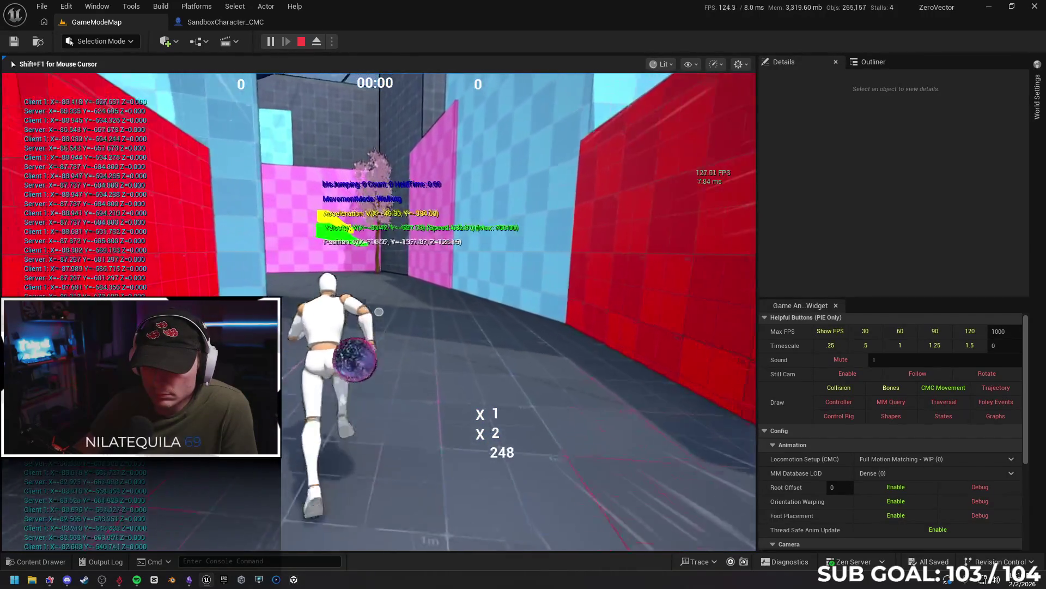
key(space)
key(w)
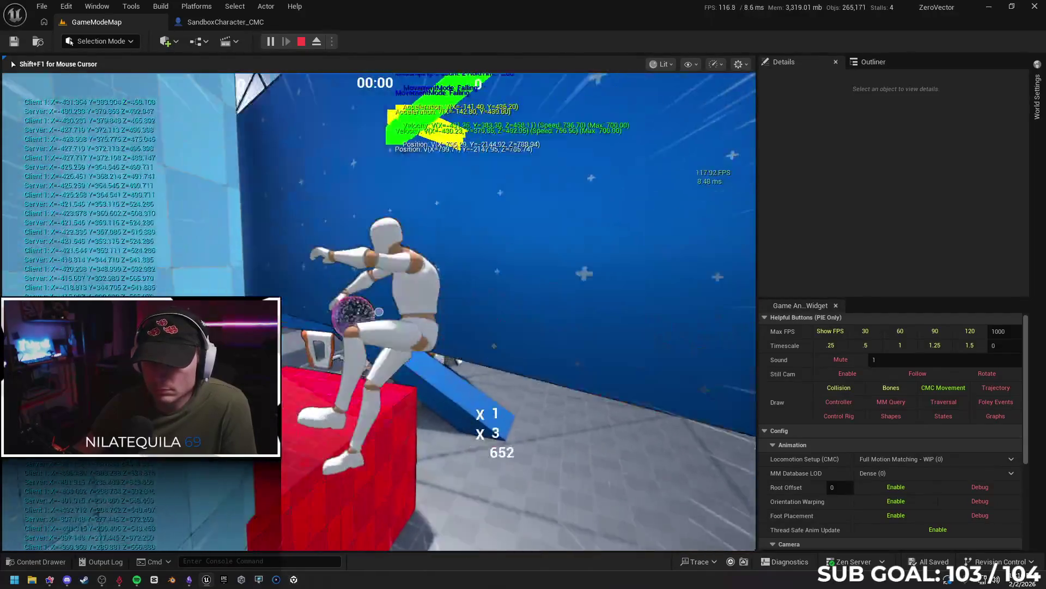
key(w)
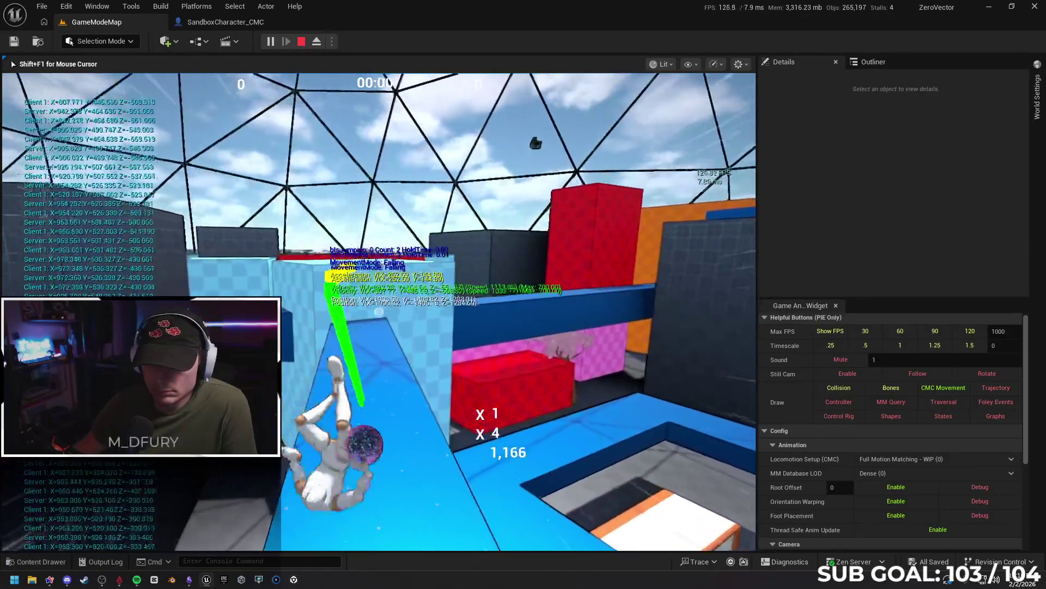
key(space)
key(w)
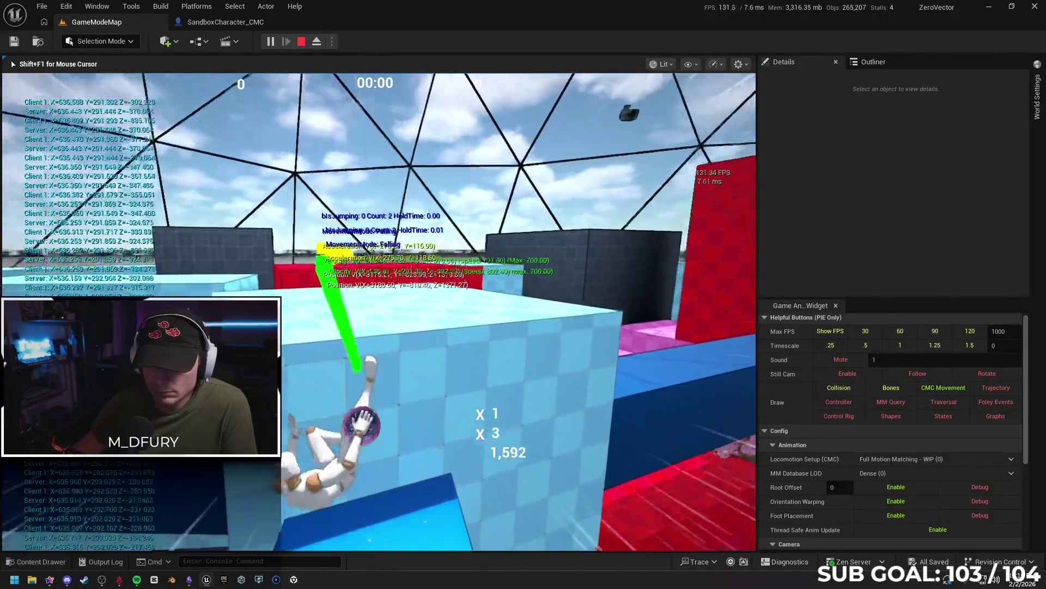
key(space)
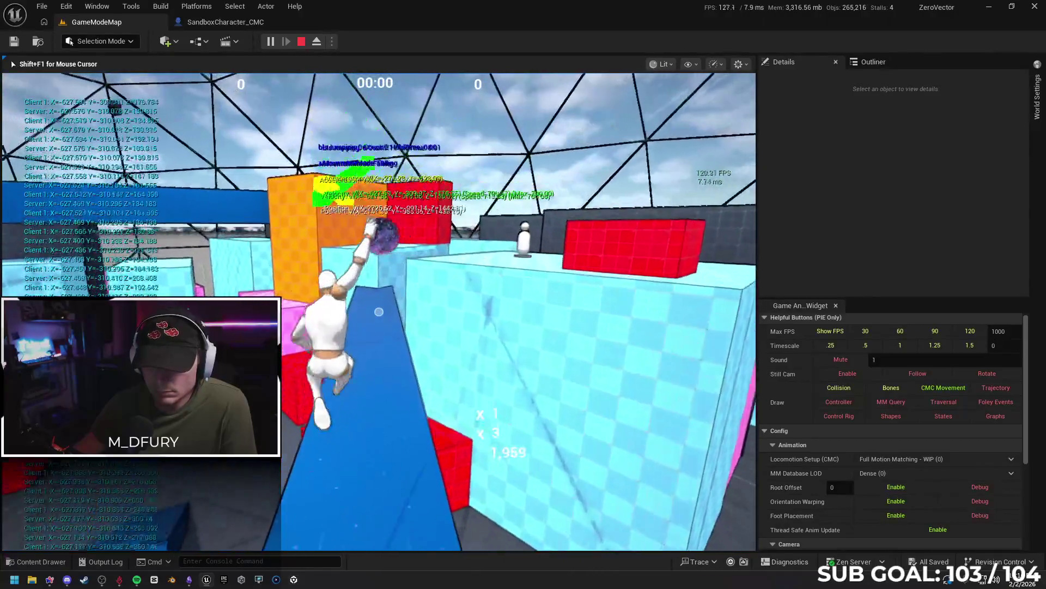
key(space)
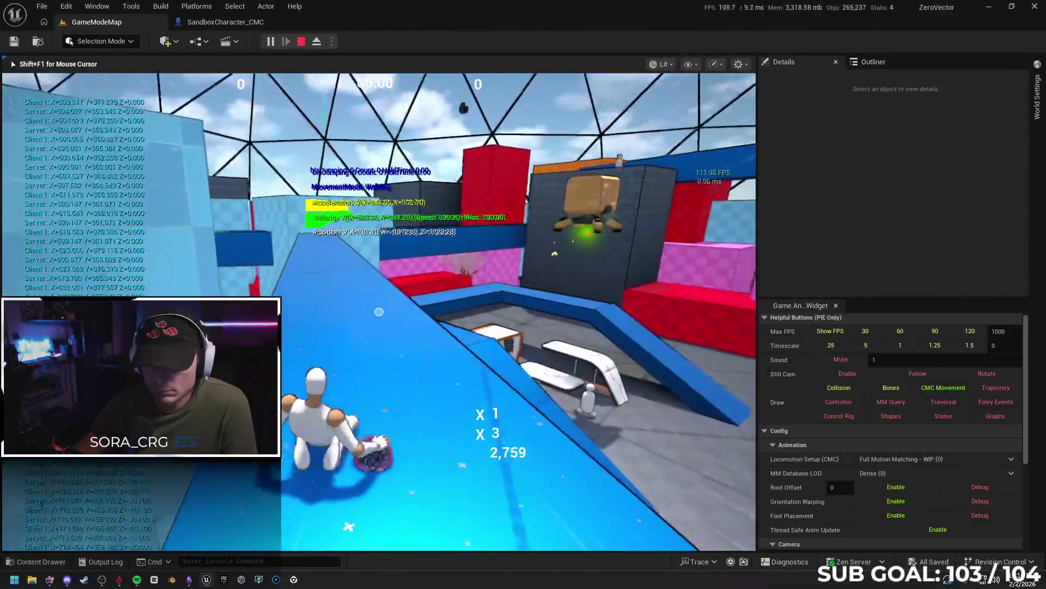
key(space)
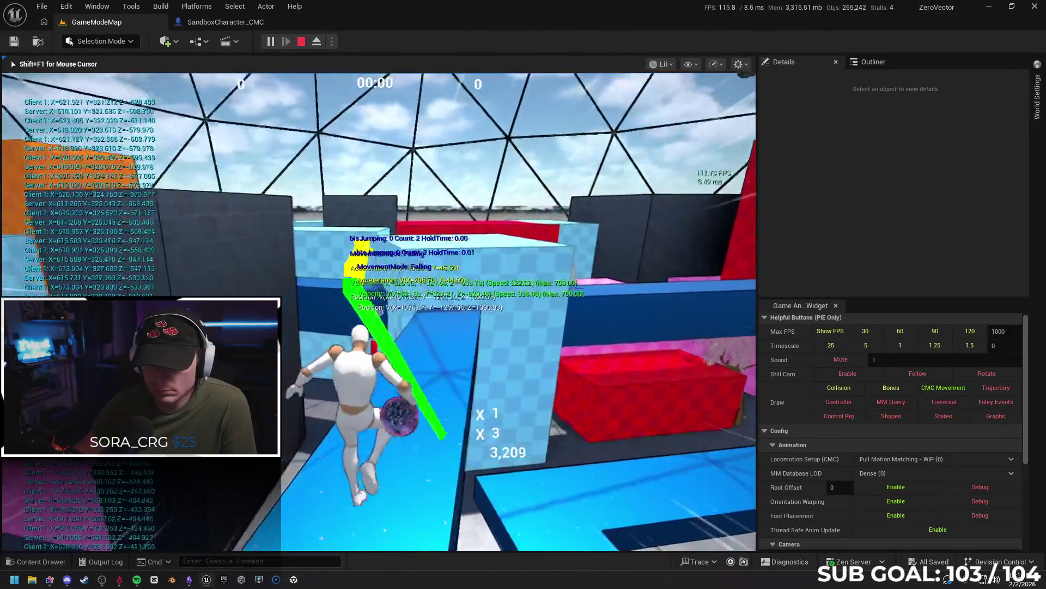
key(space)
key(w)
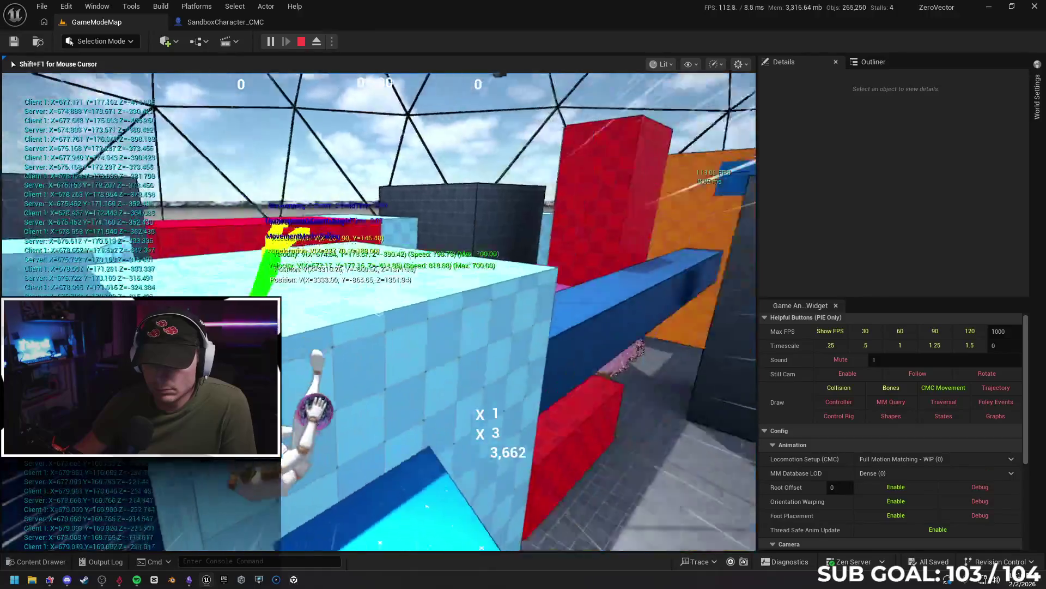
- Jump across the colored blocks, crouch-slide the blue beam, climb ledges, then stop PIE
key(space)
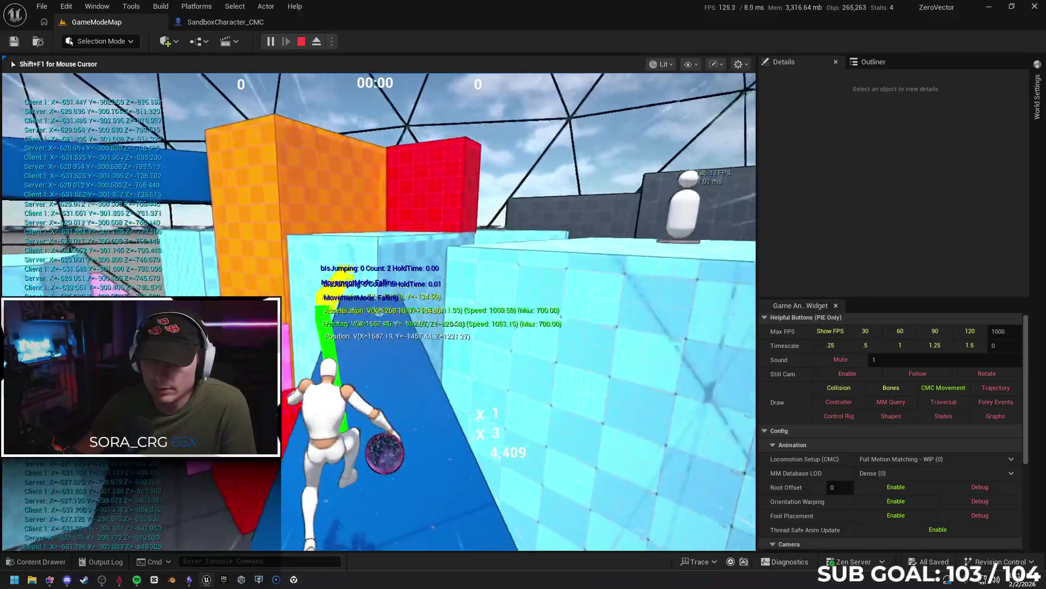
key(space)
key(w)
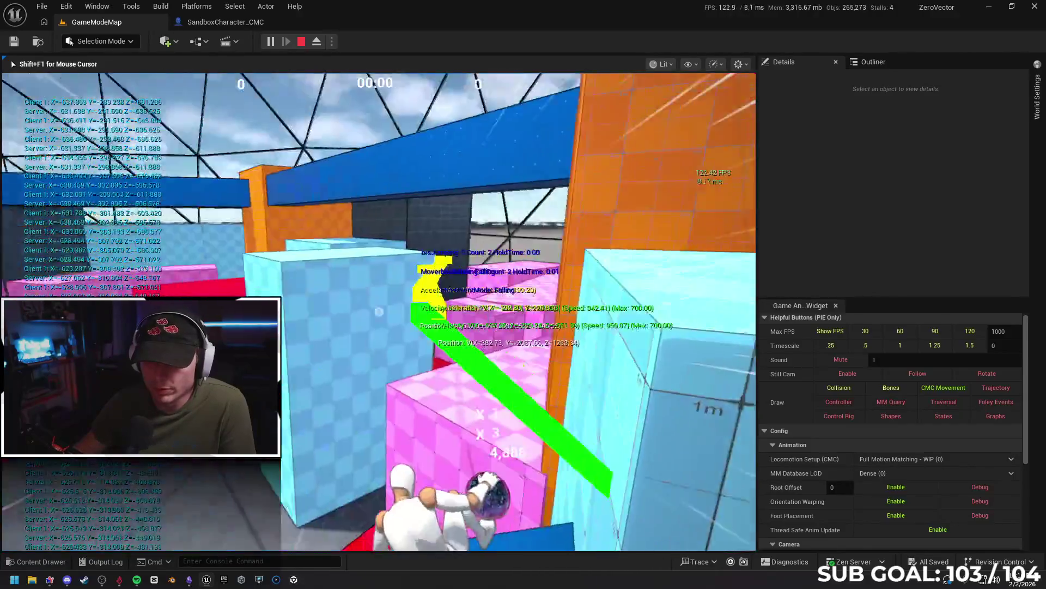
key(space)
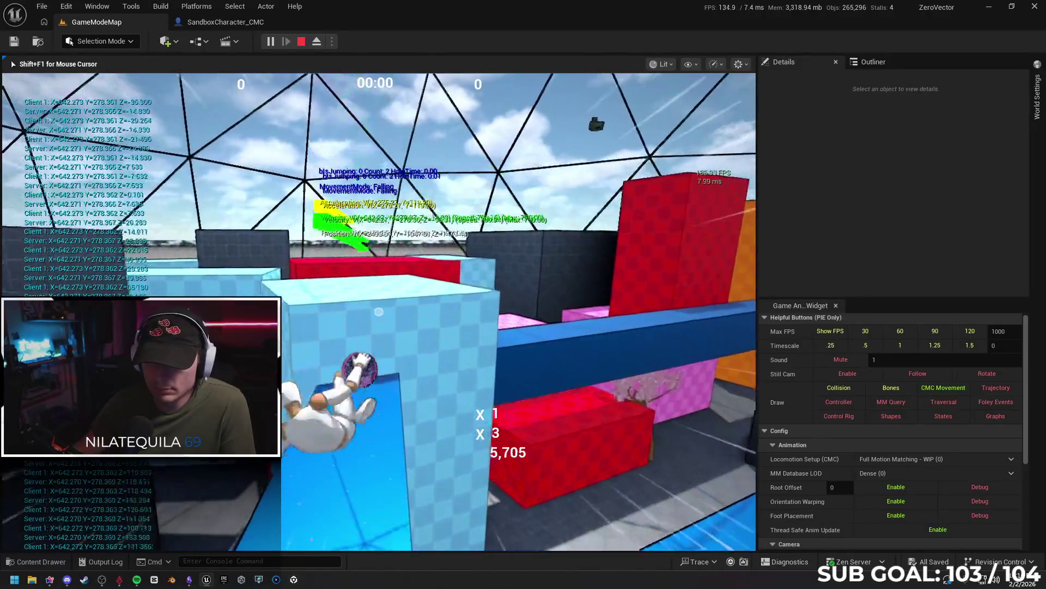
key(c)
key(space)
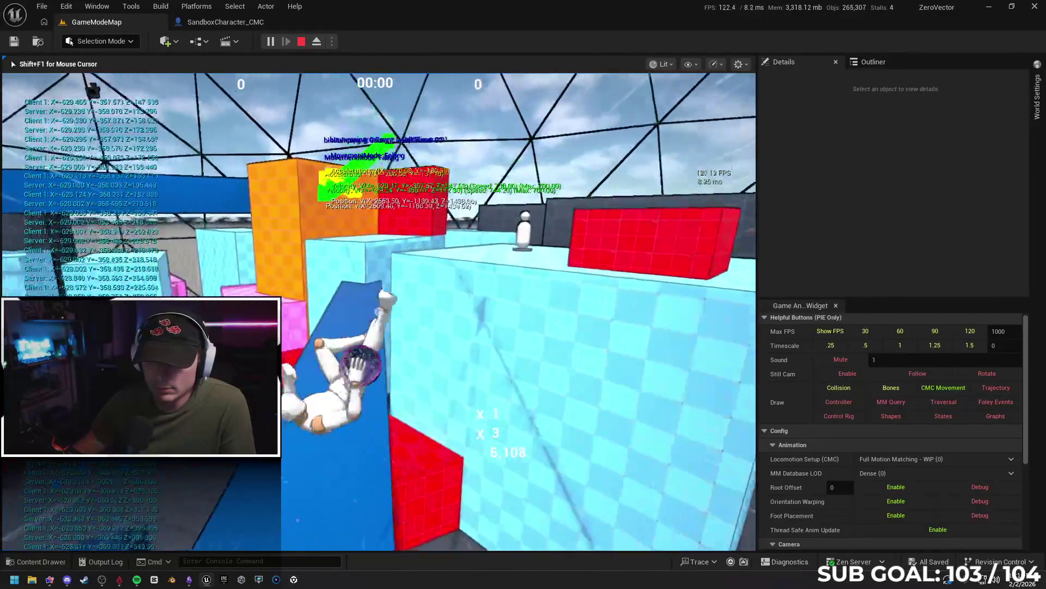
key(space)
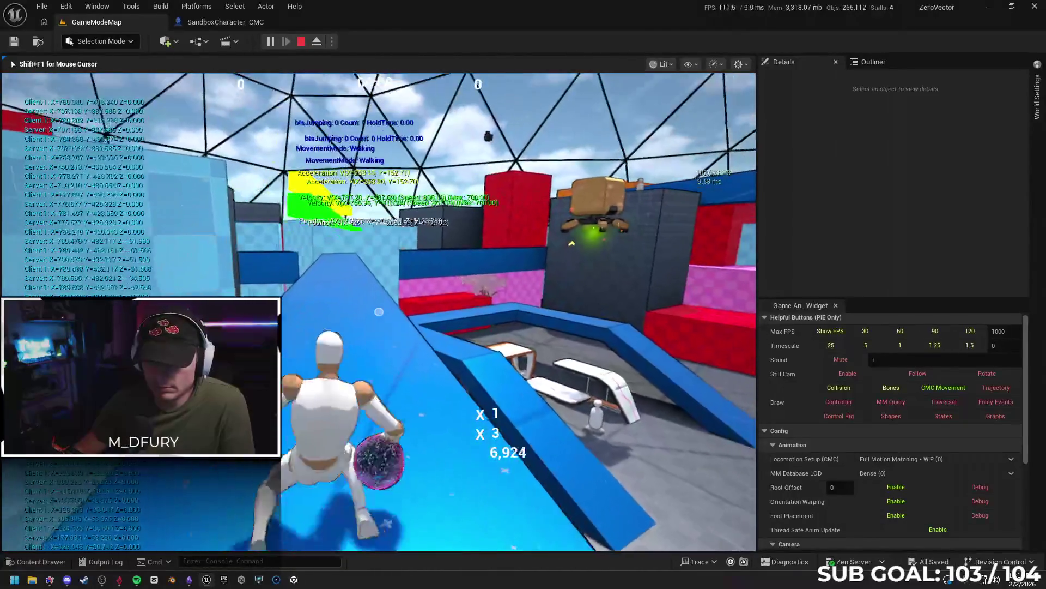
key(space)
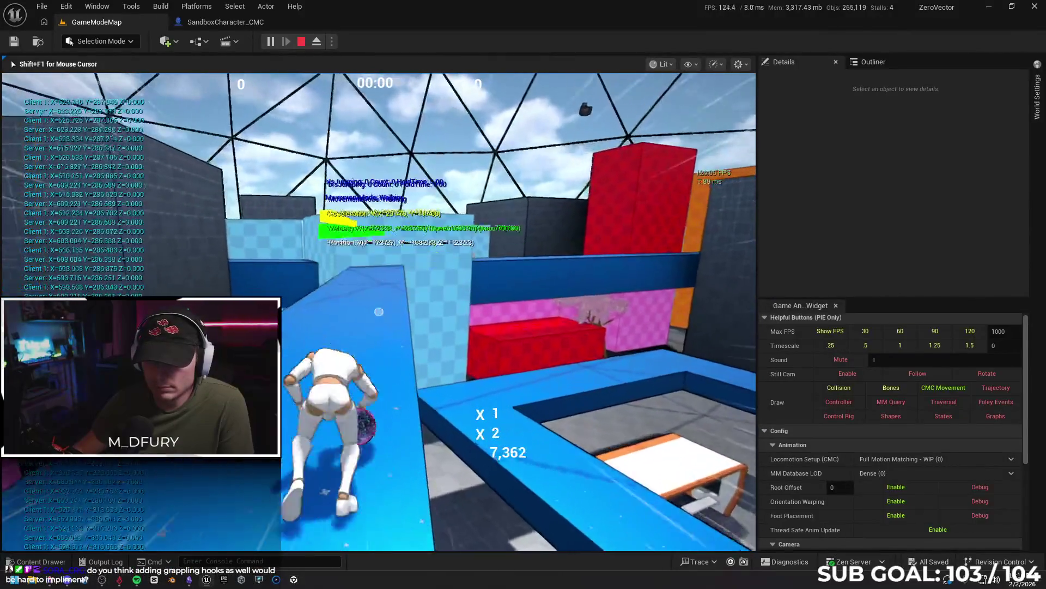
key(space)
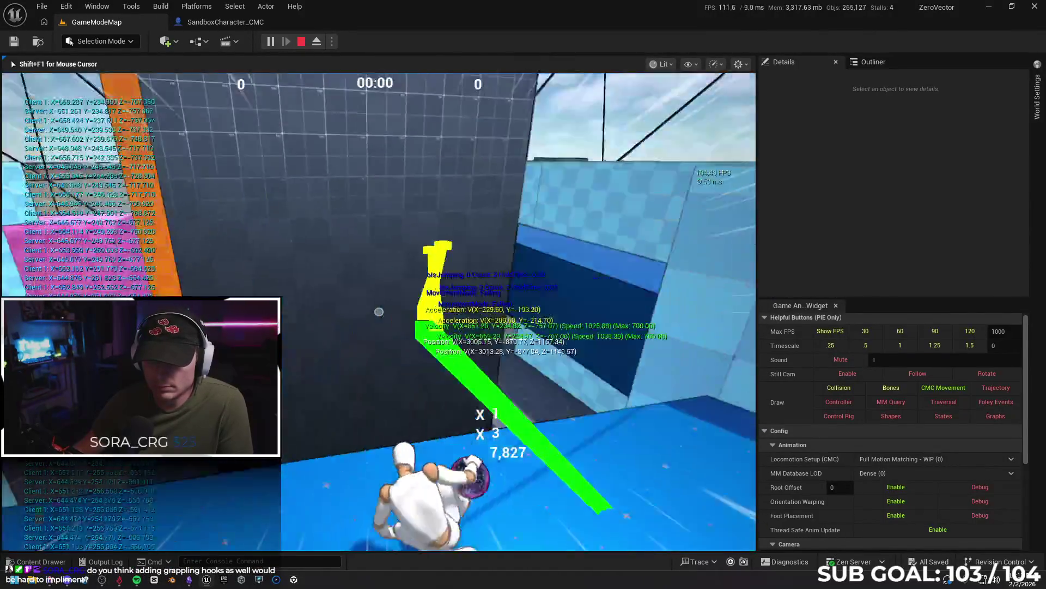
key(space)
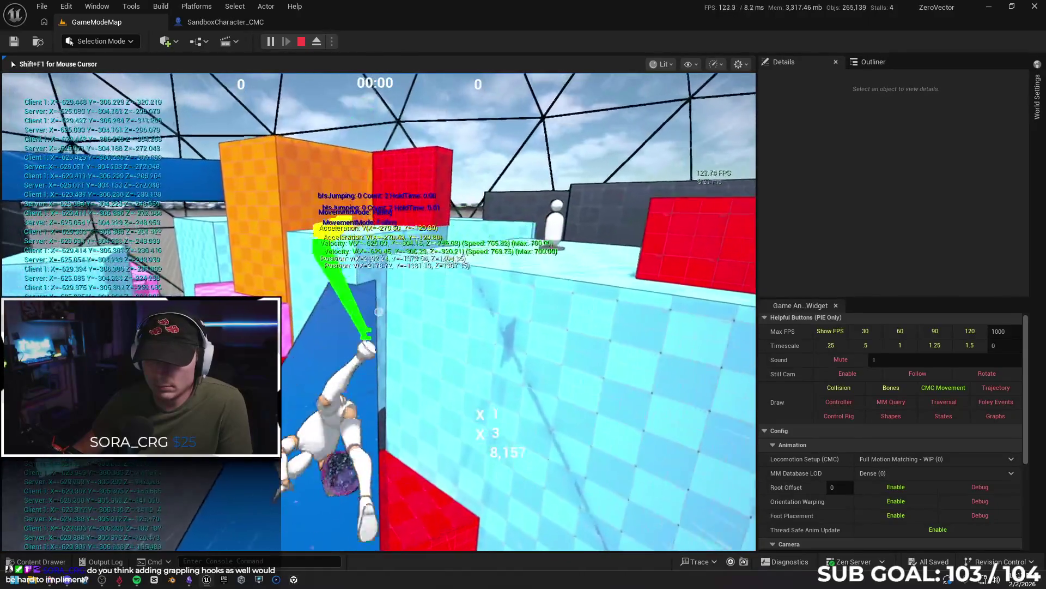
key(space)
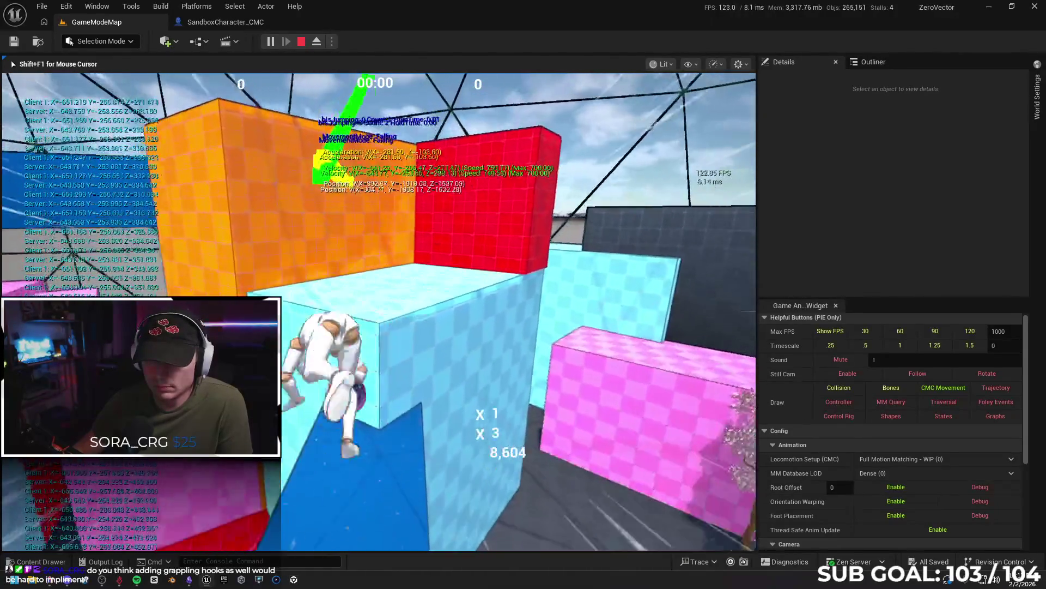
key(space)
key(space)
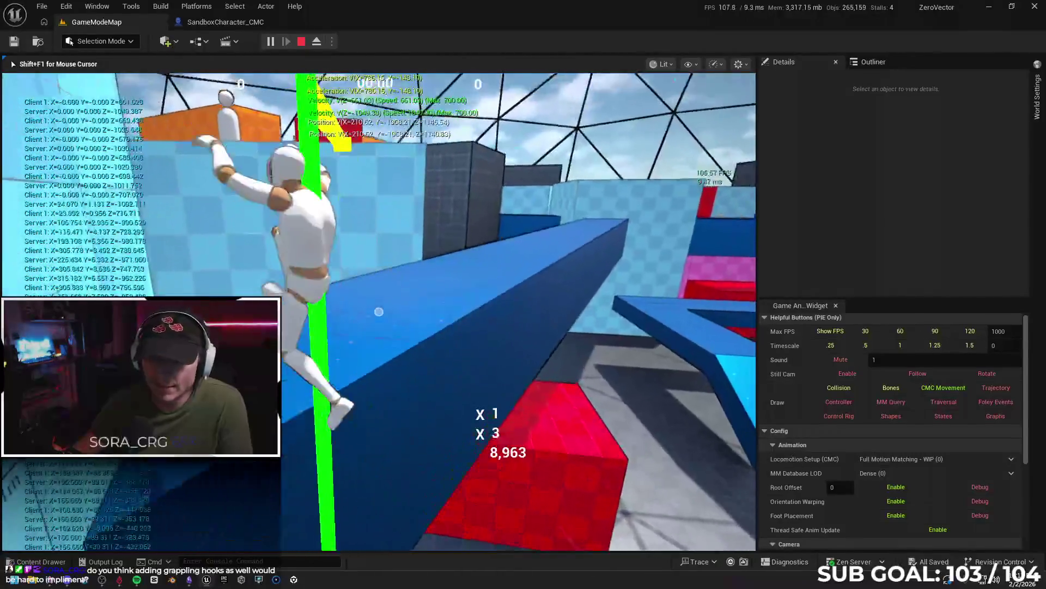
key(space)
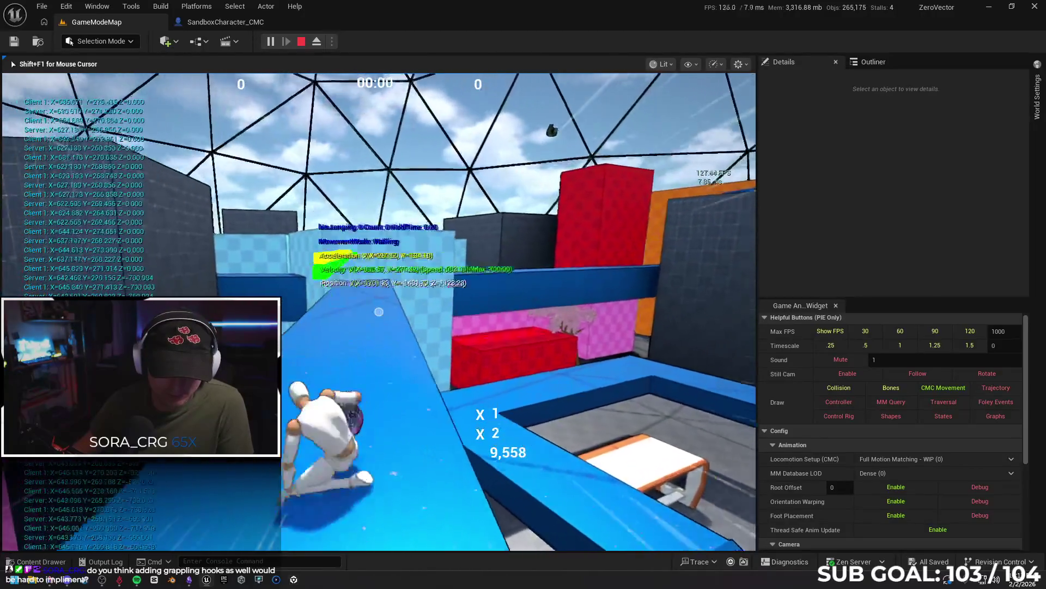
key(space)
key(space)
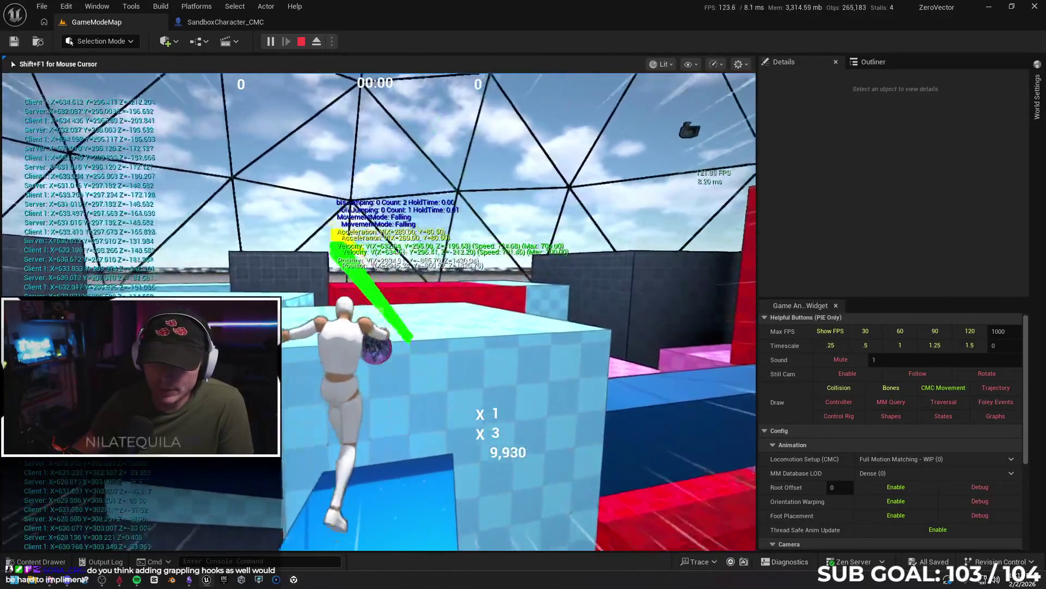
key(space)
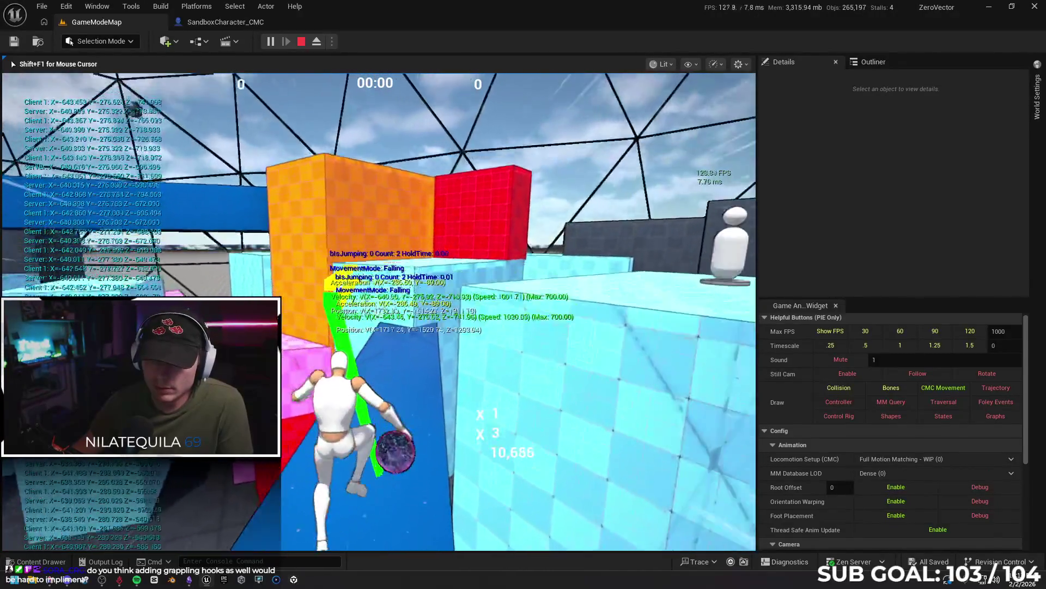
key(space)
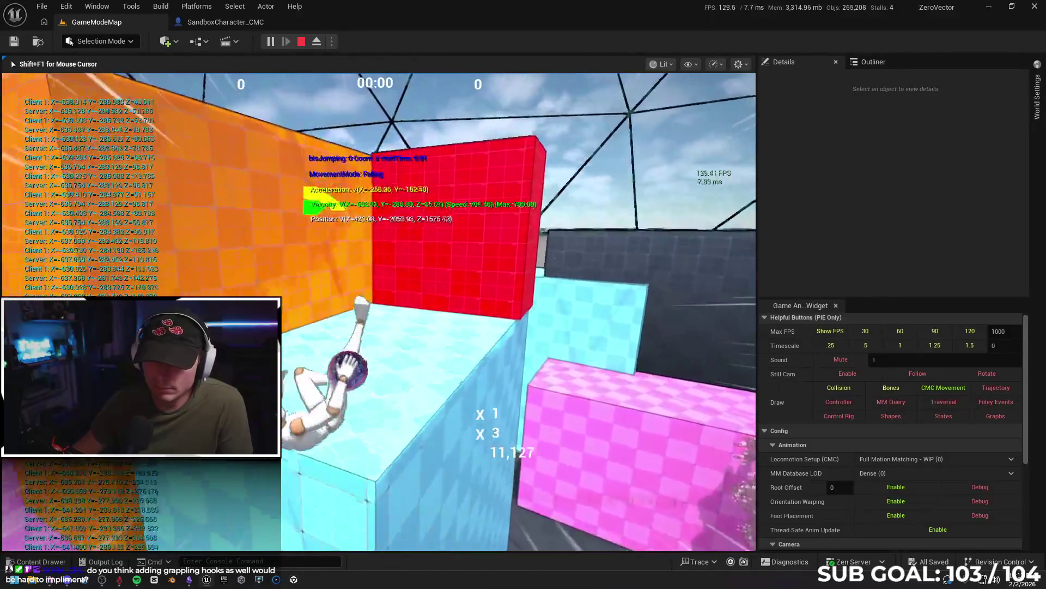
key(space)
key(w)
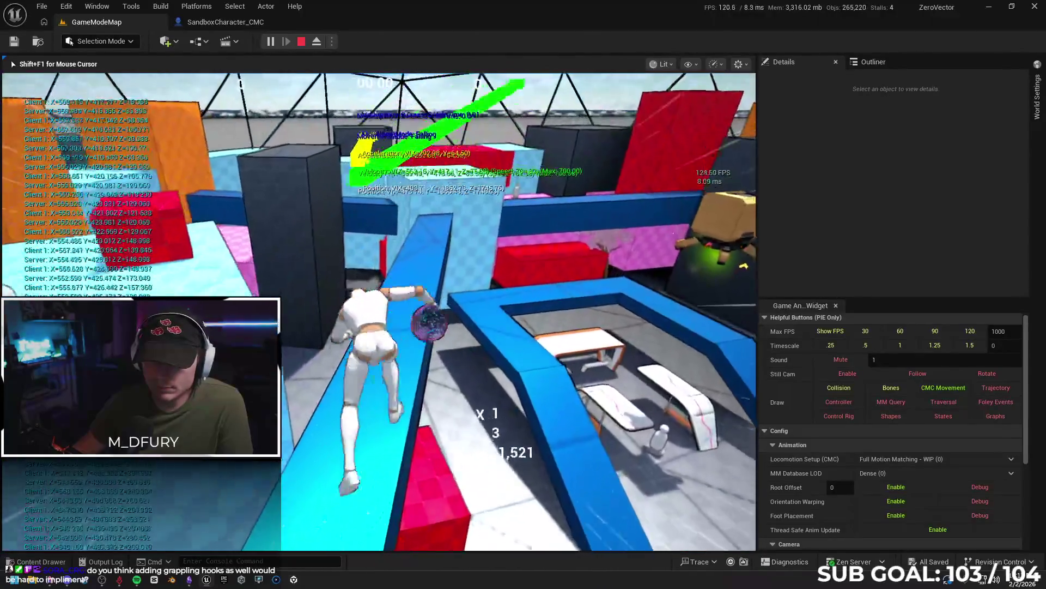
key(w)
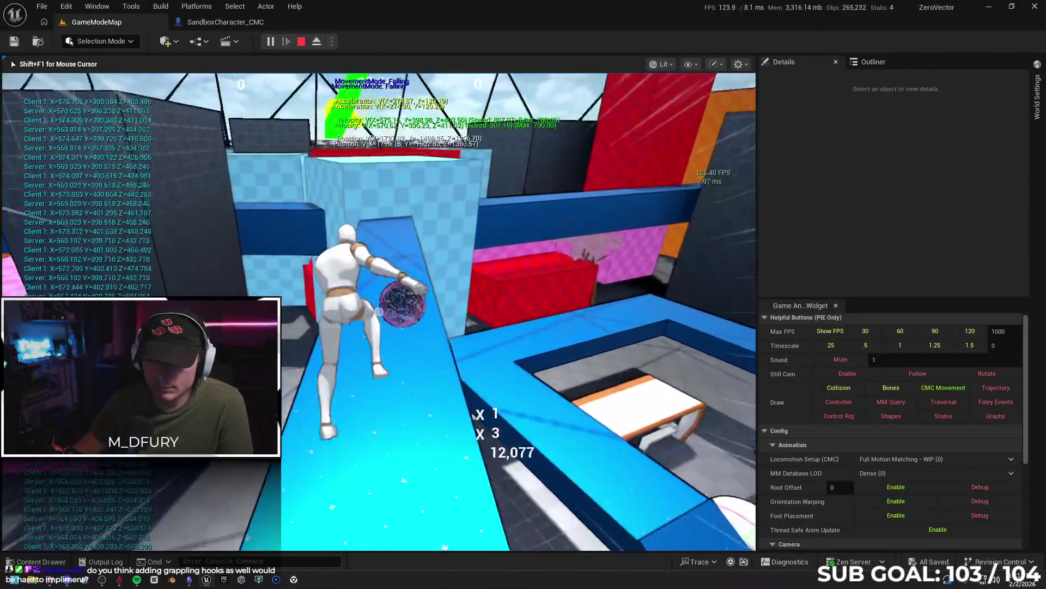
key(Escape)
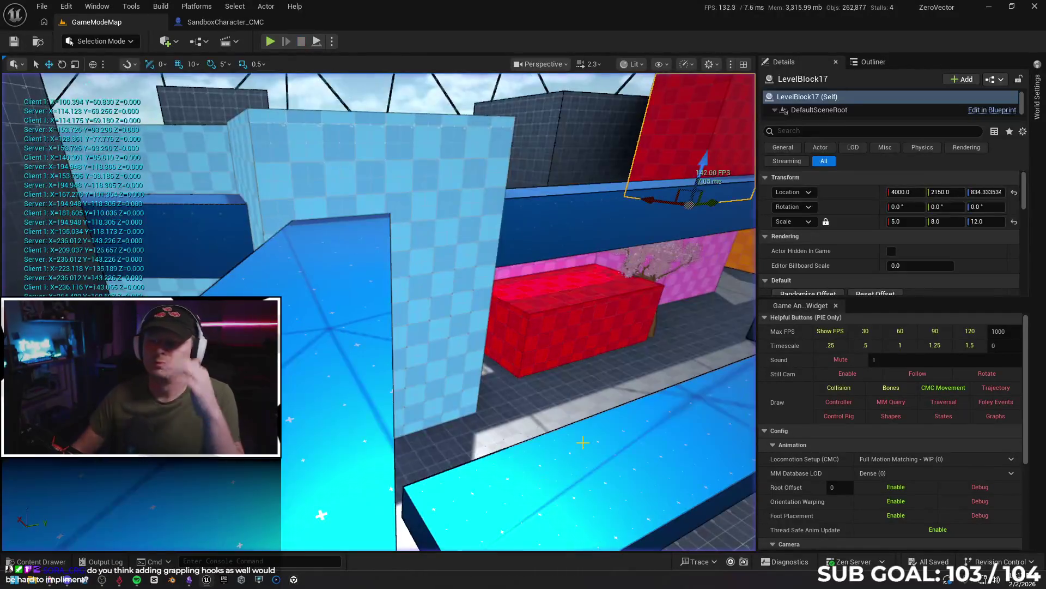
- In the SandboxCharacter_CMC graph, check IA_Jump's hidden pins, then pan to the Sprint Input section
click(207, 24)
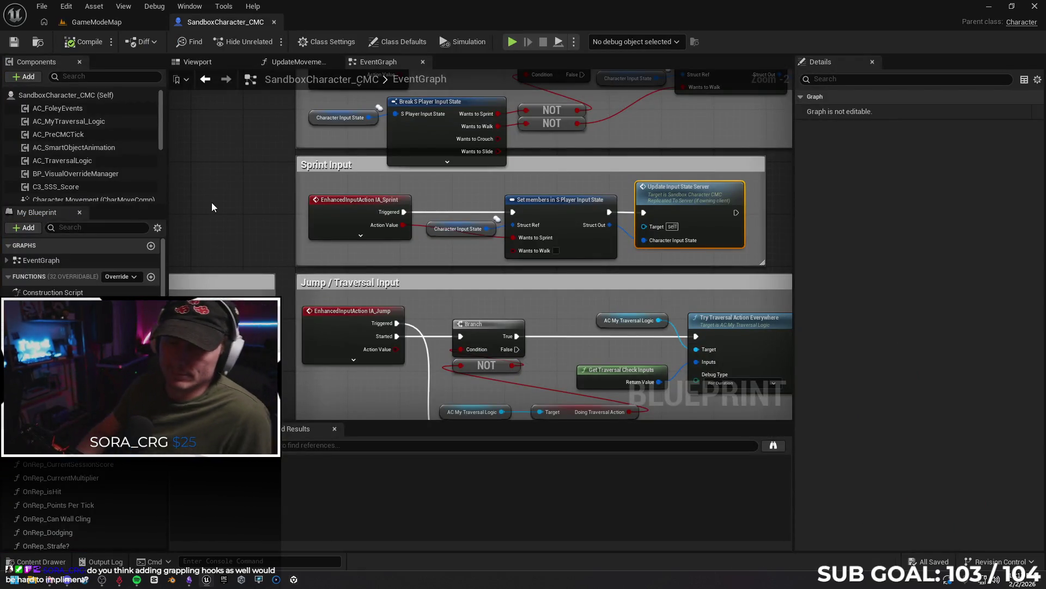
drag(292, 343, 283, 282)
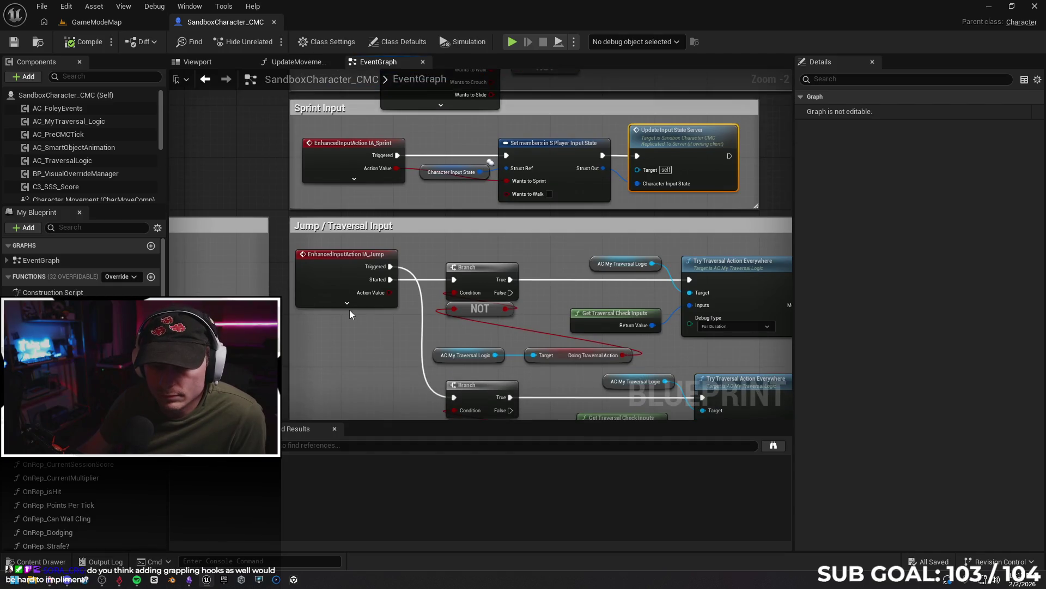
click(345, 303)
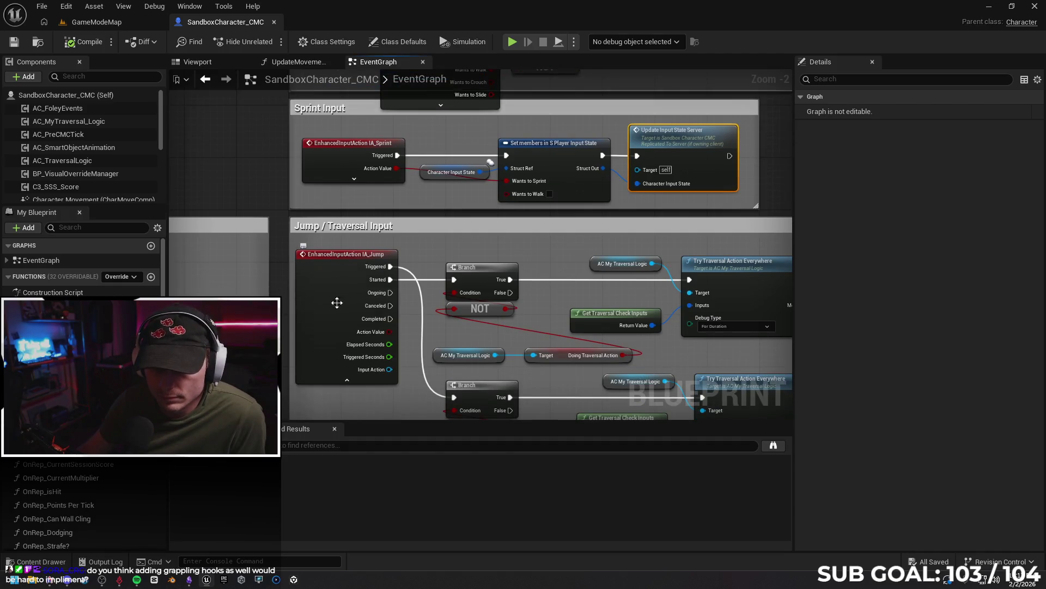
click(348, 381)
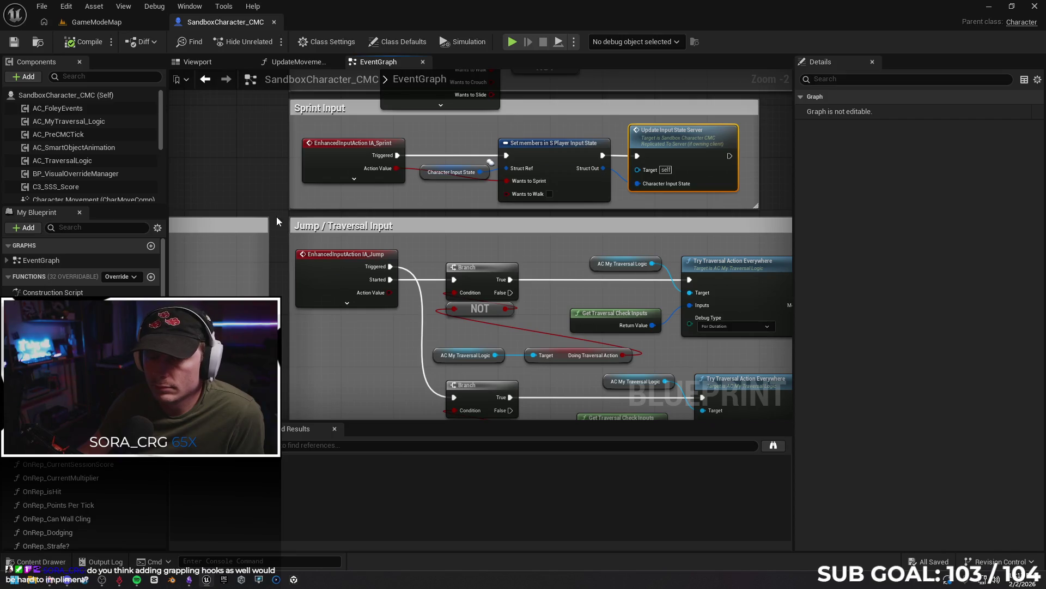
mouse_move(265, 164)
mouse_down()
mouse_move(455, 248)
mouse_move(363, 233)
mouse_move(433, 235)
mouse_up()
- Insert a Sequence node on the IA_Sprint wire, try pulling a delta action, then delete it
text(delta)
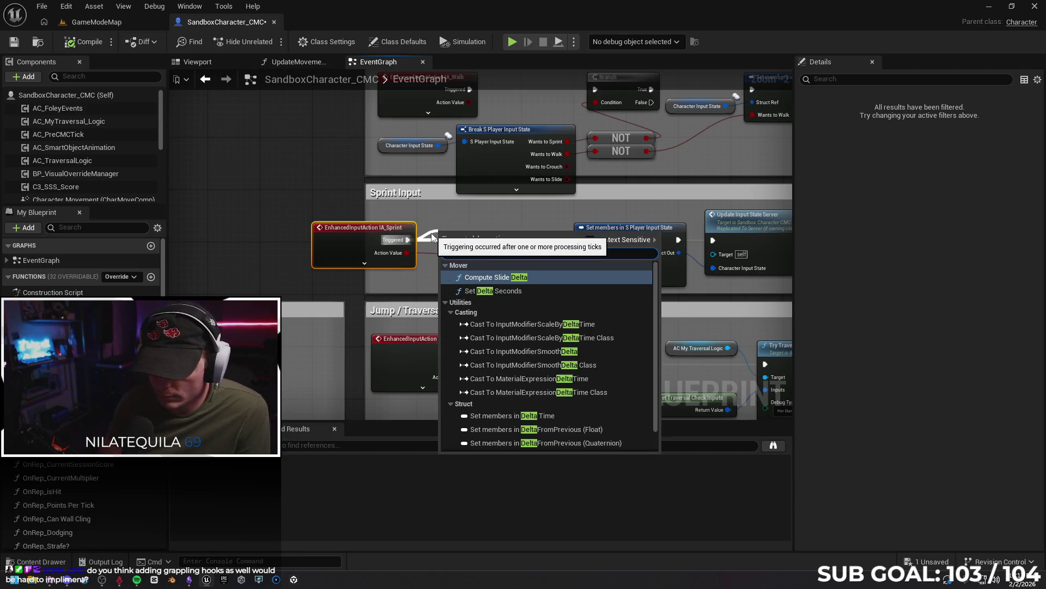
text(s)
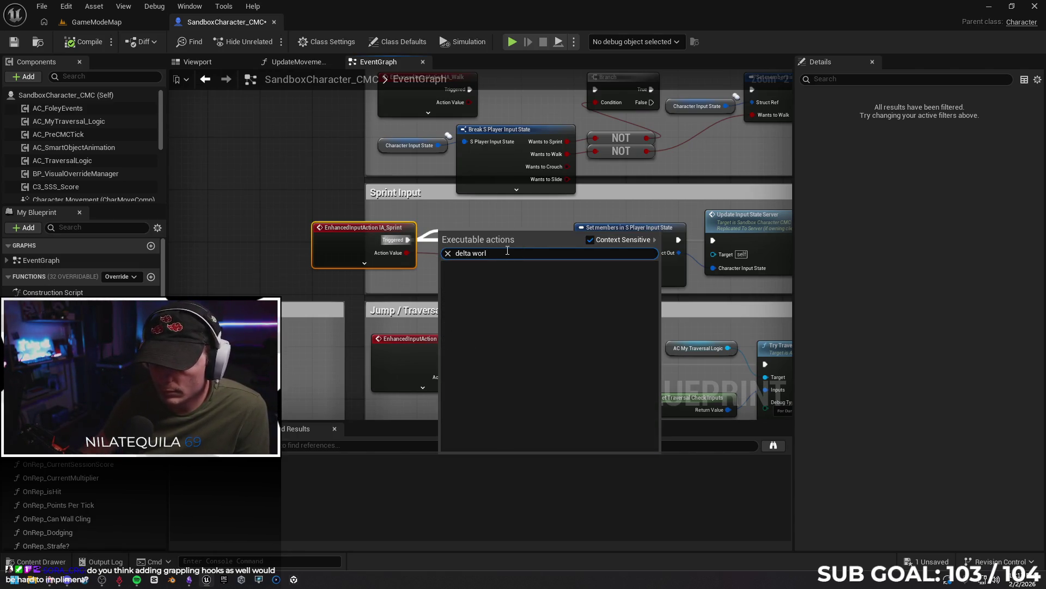
key(BackSpace)
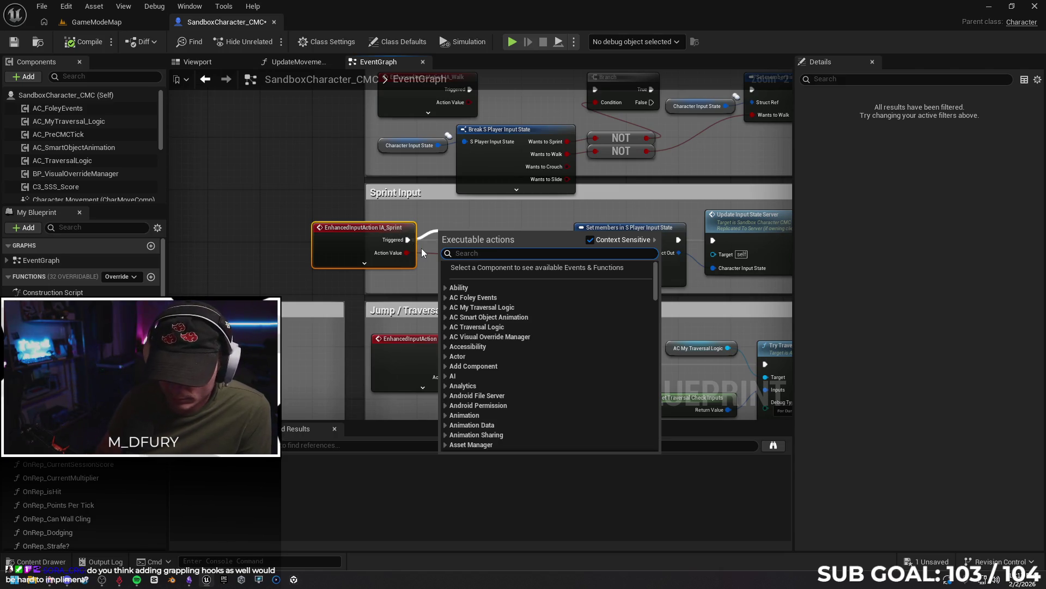
text(sequence)
key(Return)
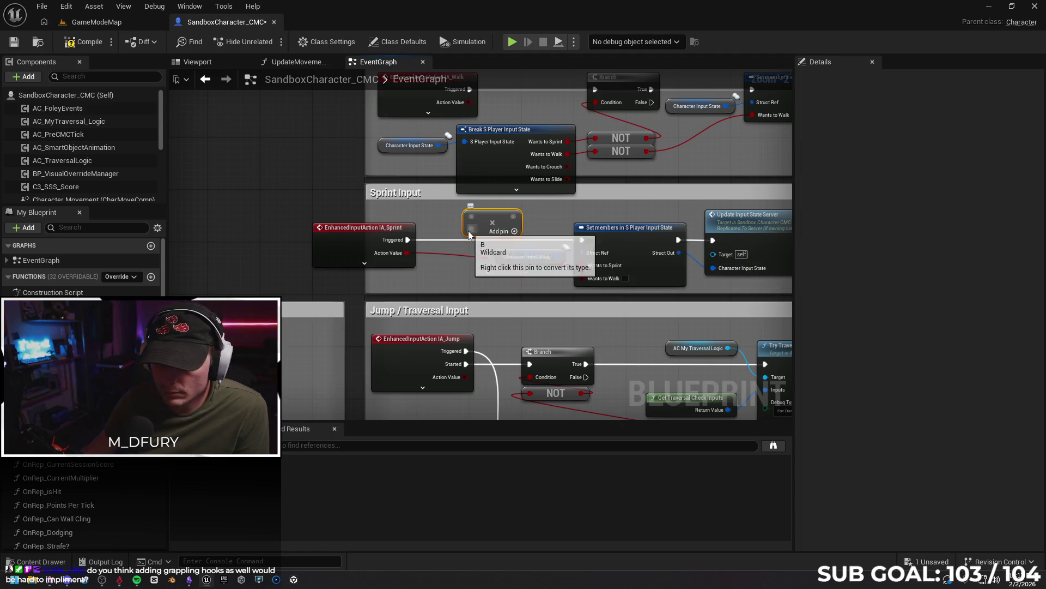
drag(468, 234, 456, 234)
text(delta world)
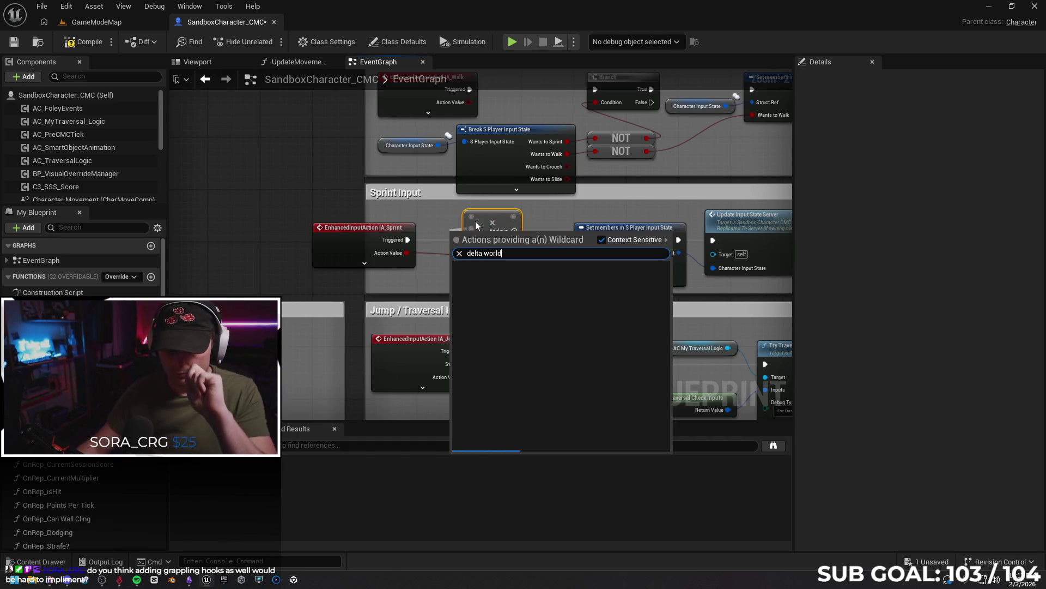
key(Escape)
drag(472, 216, 482, 221)
key(Escape)
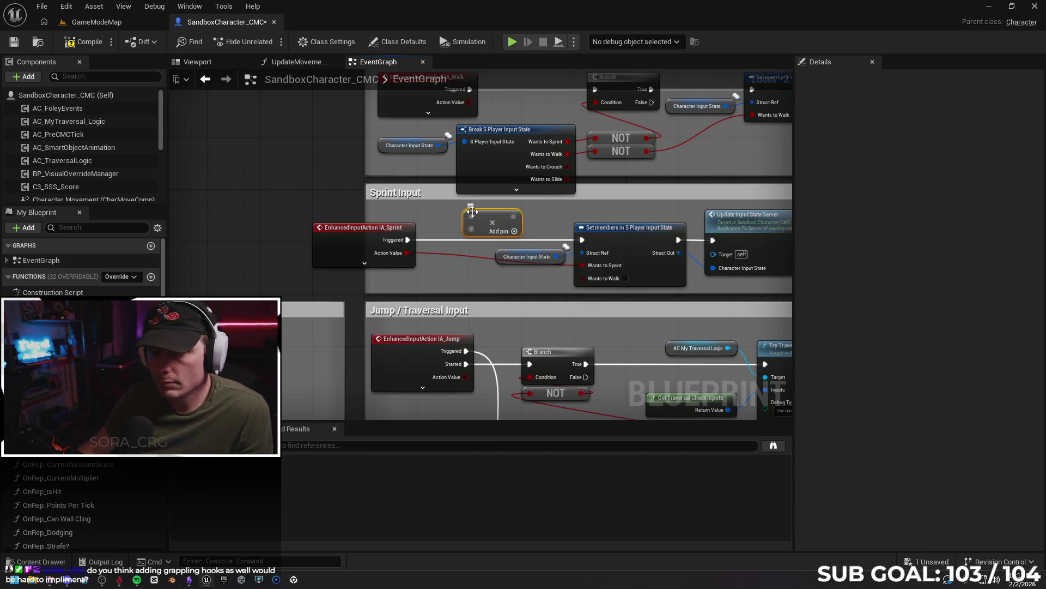
key(Delete)
- Add a Get World Delta Seconds node below IA_Sprint, nudge the event up, and return to Google results
right_click(456, 226)
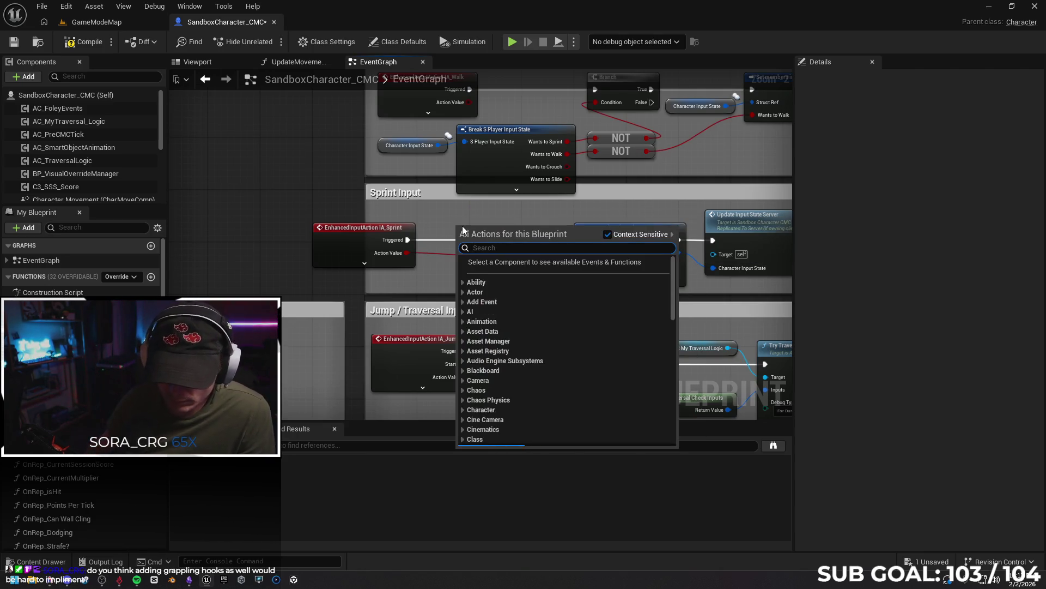
text(delta wor)
text(ld)
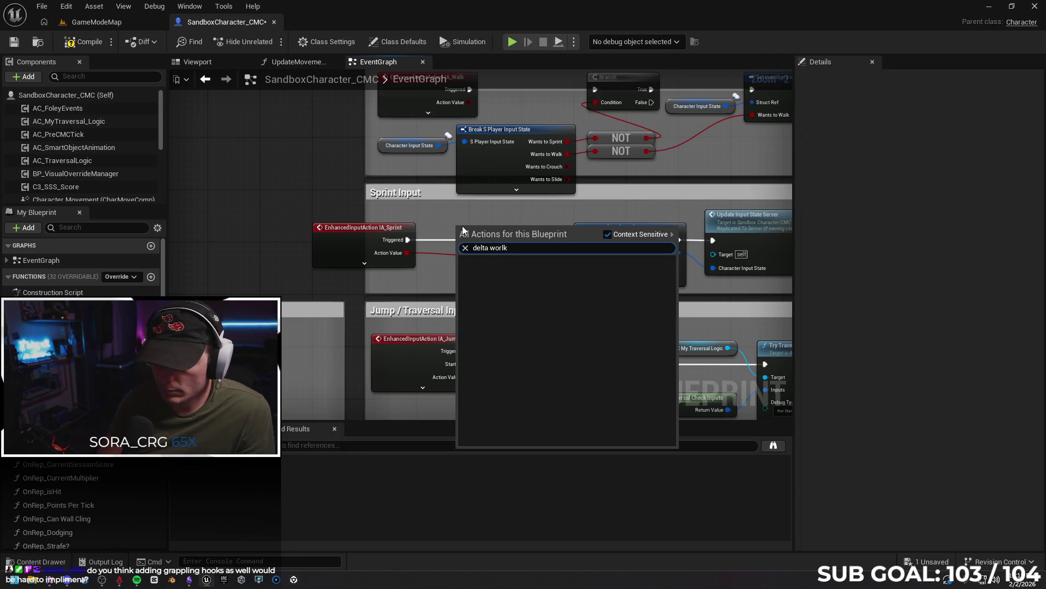
key(Return)
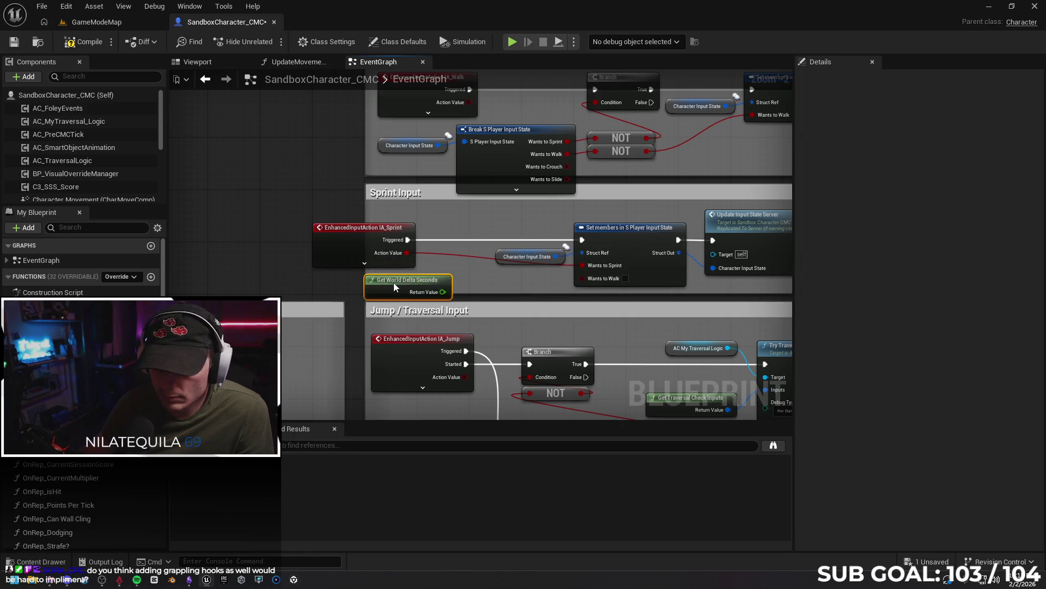
drag(364, 233, 365, 221)
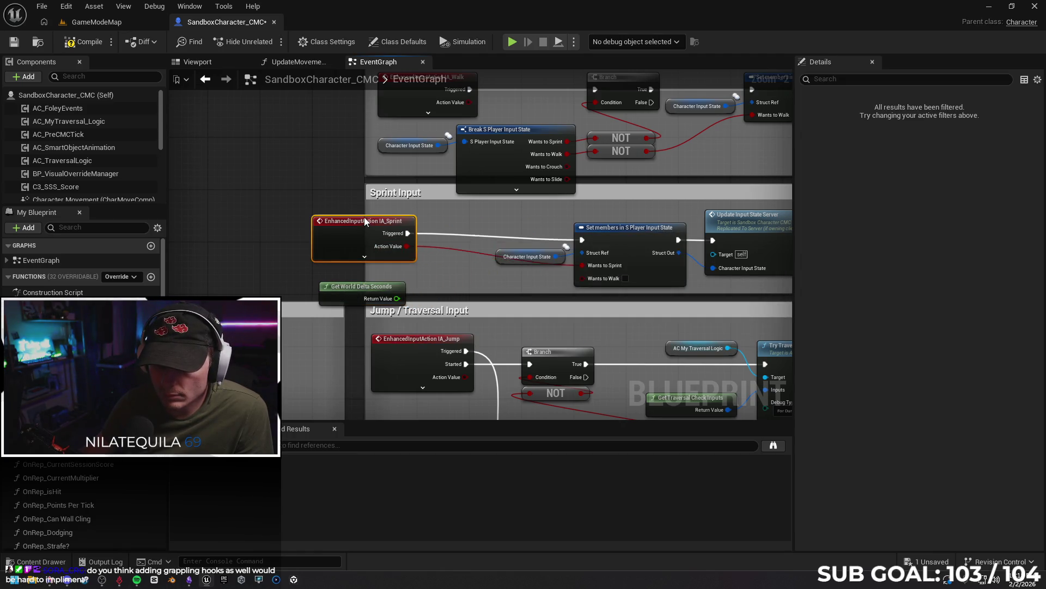
click(364, 255)
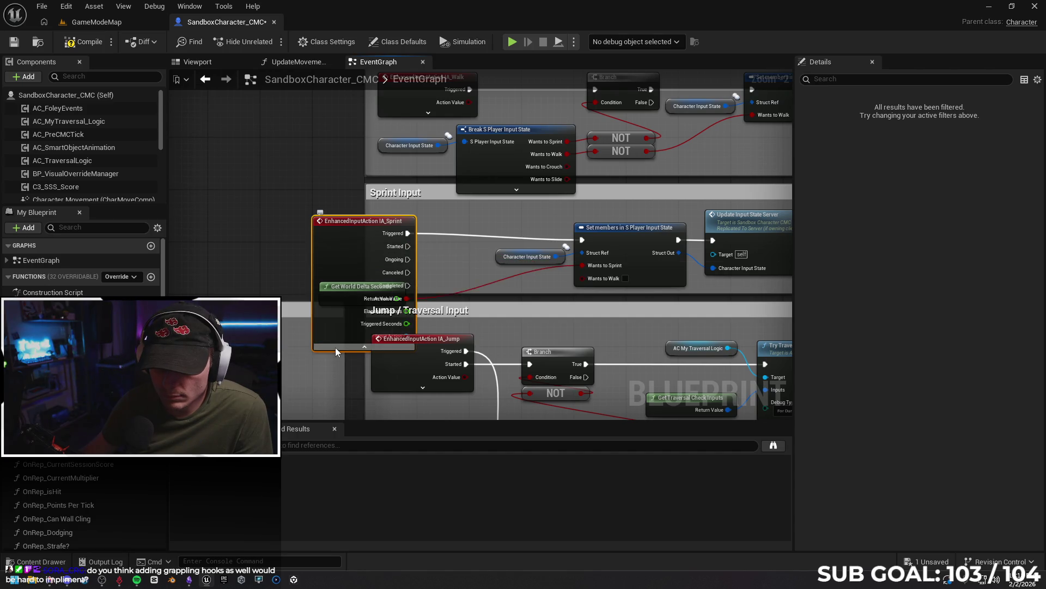
click(357, 348)
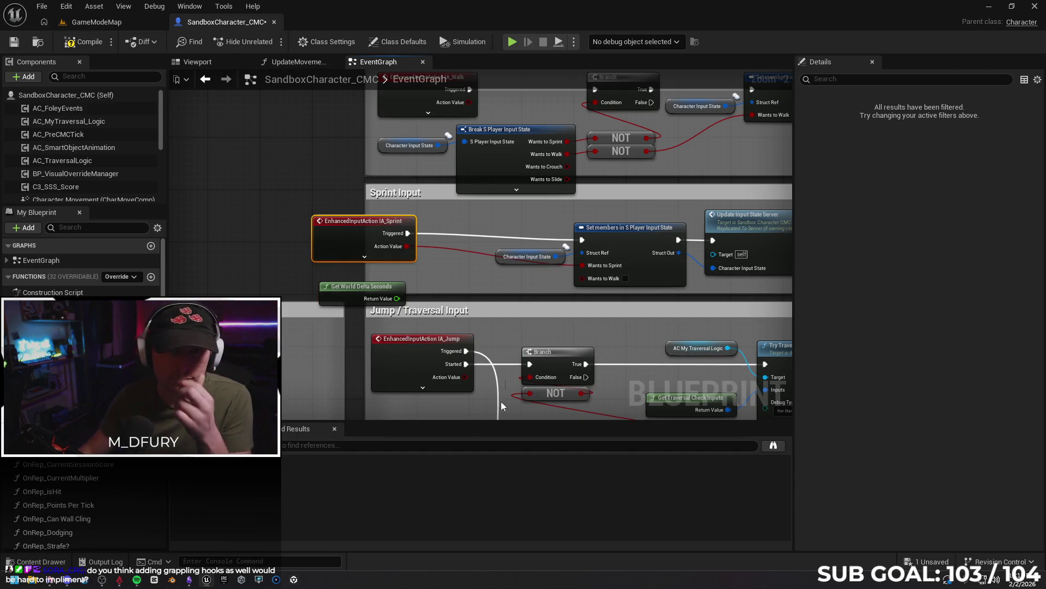
click(48, 582)
scroll(175, 506, down, 4)
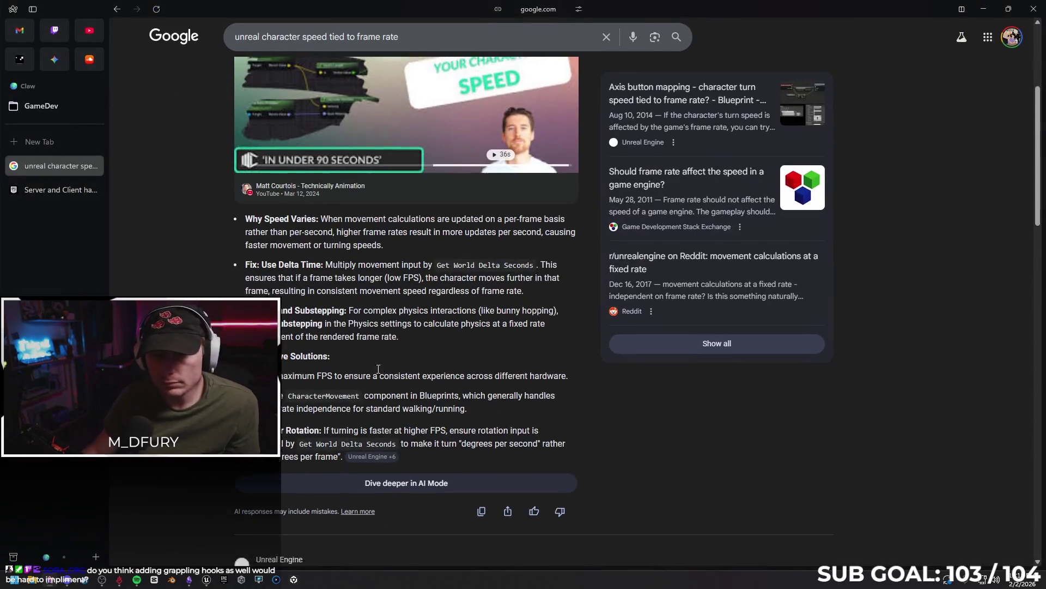
- Read Gemini's answer that tying movement to Delta World Seconds would worsen jitter, then return to Unreal
click(53, 59)
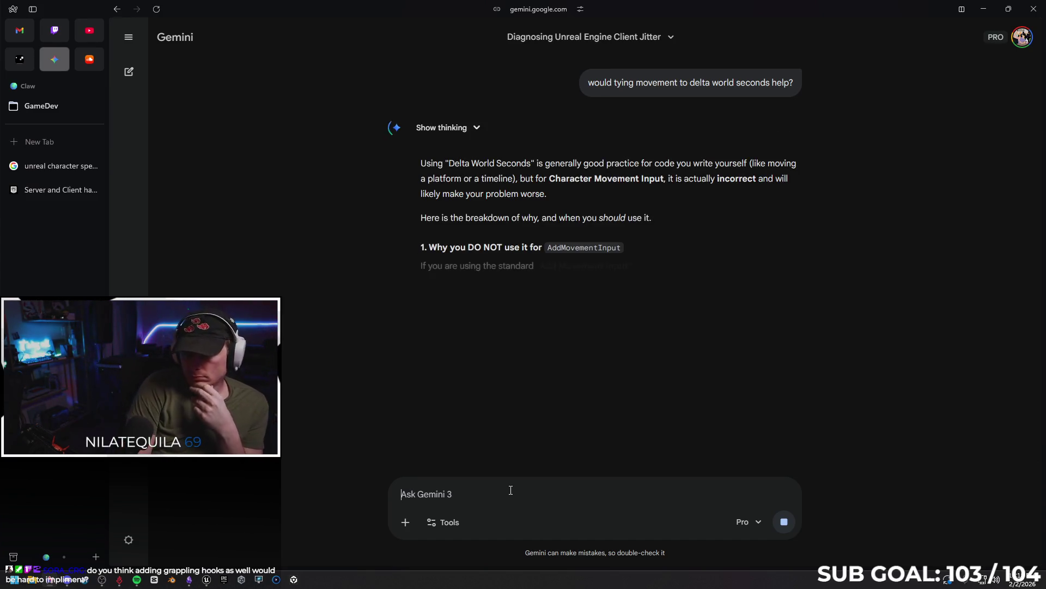
scroll(361, 326, down, 7)
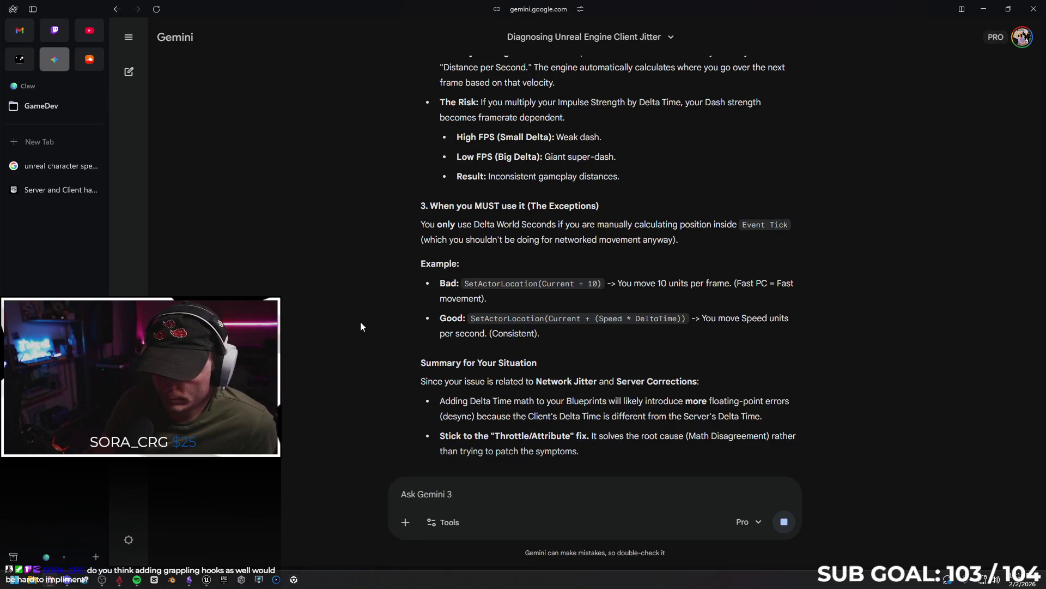
click(985, 10)
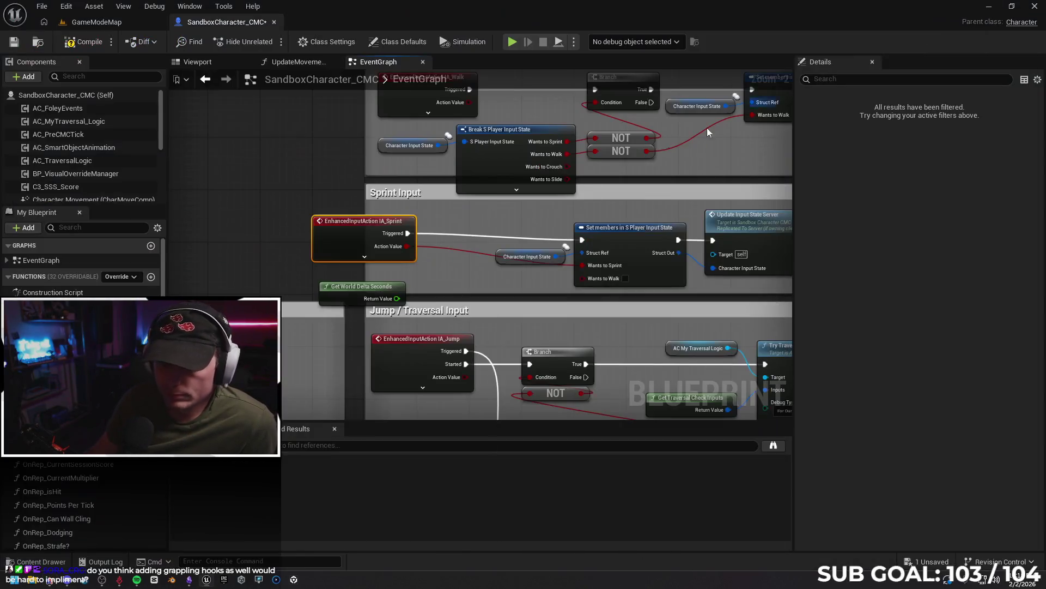
- Delete the stray Get World Delta Seconds node and save SandboxCharacter_CMC
click(335, 292)
key(Delete)
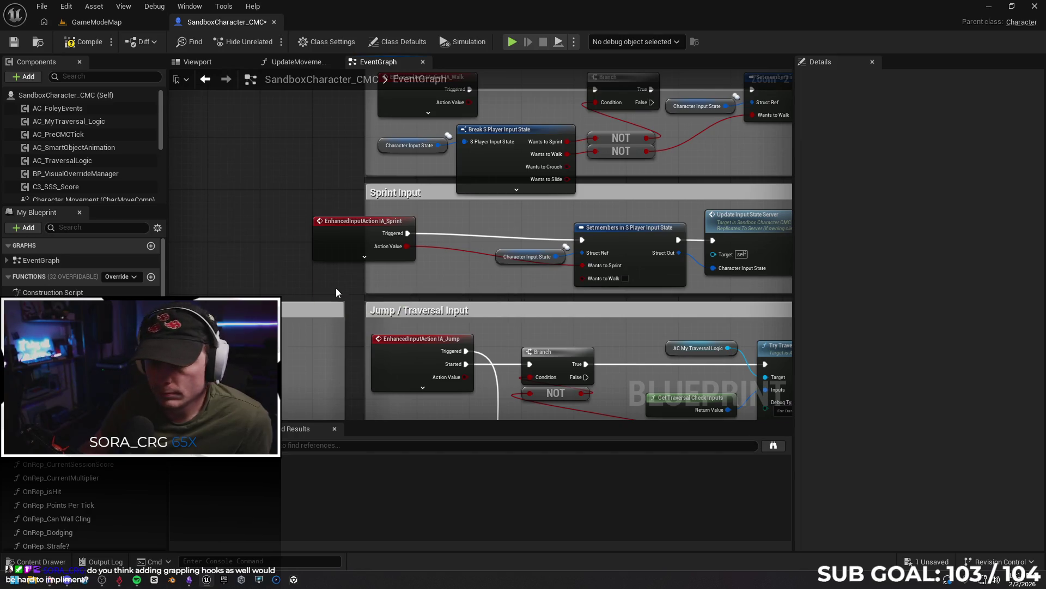
drag(364, 227, 394, 228)
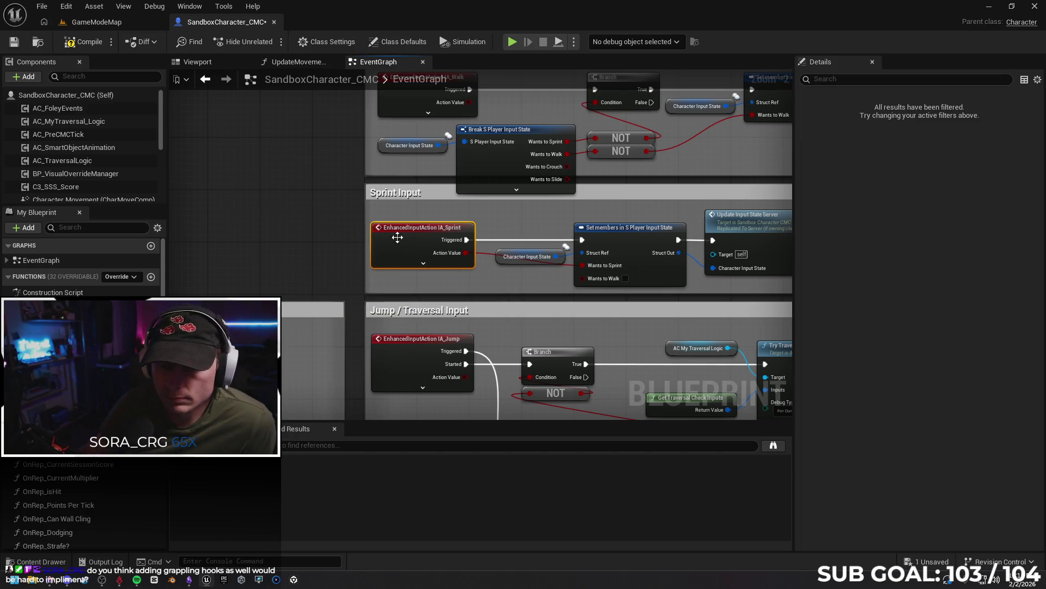
click(14, 43)
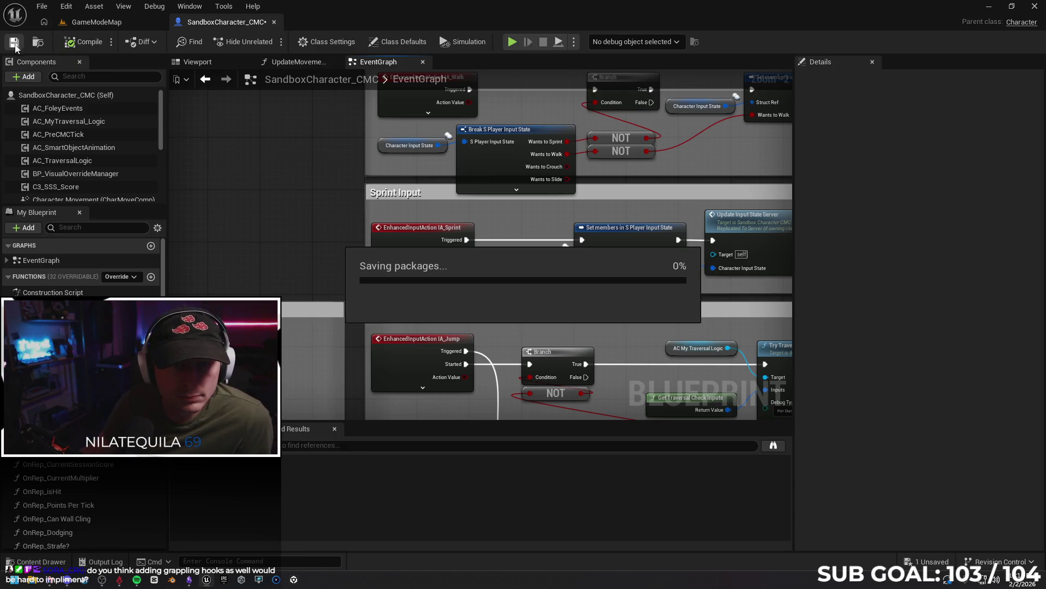
- Enable Component Replicates for CharacterMovement in the Class Defaults and save the blueprint
click(103, 27)
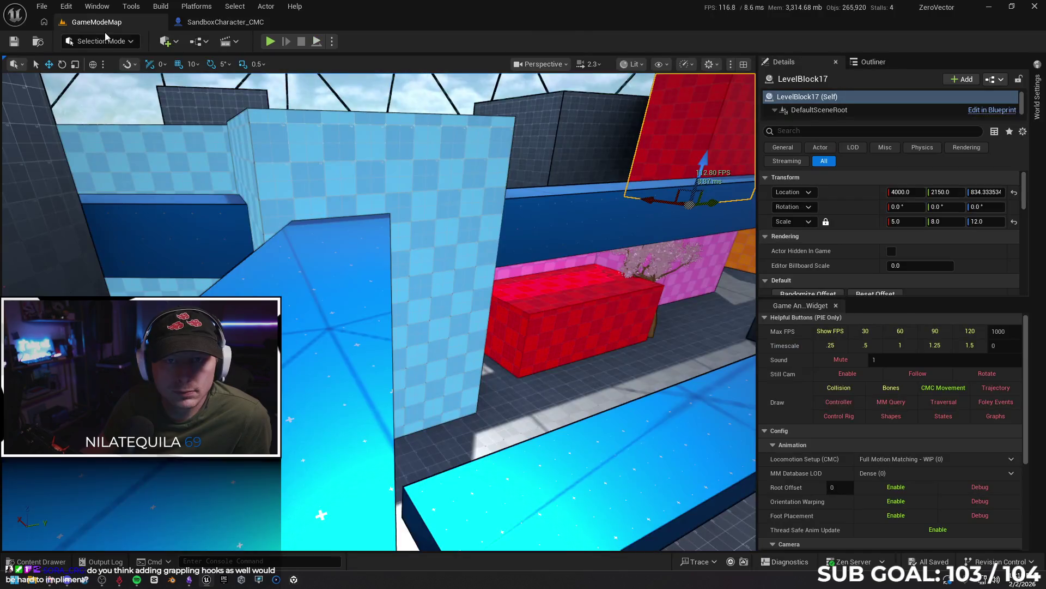
click(223, 22)
click(76, 95)
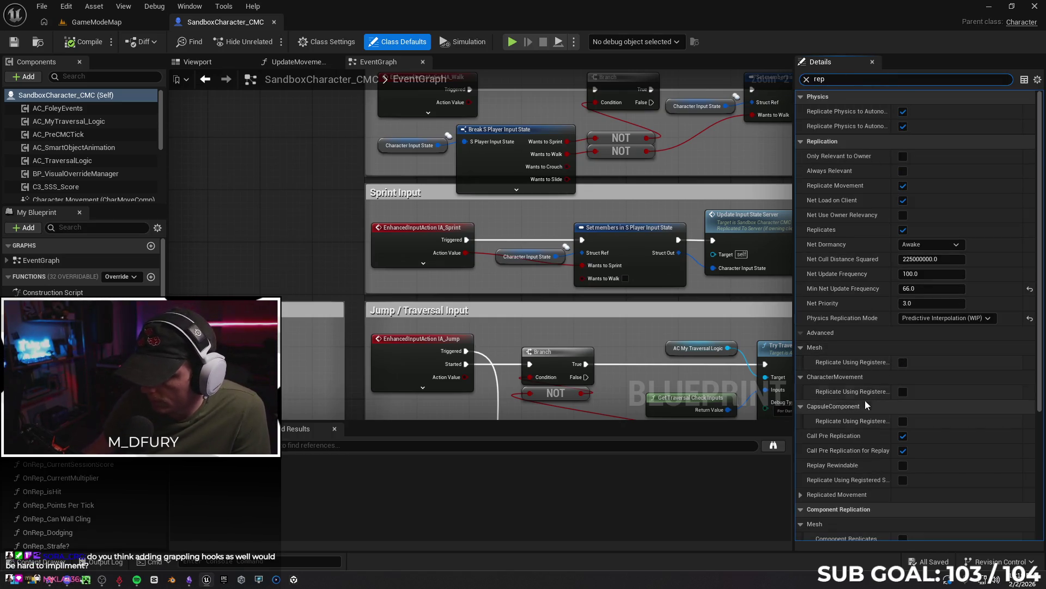
scroll(869, 401, down, 5)
click(903, 399)
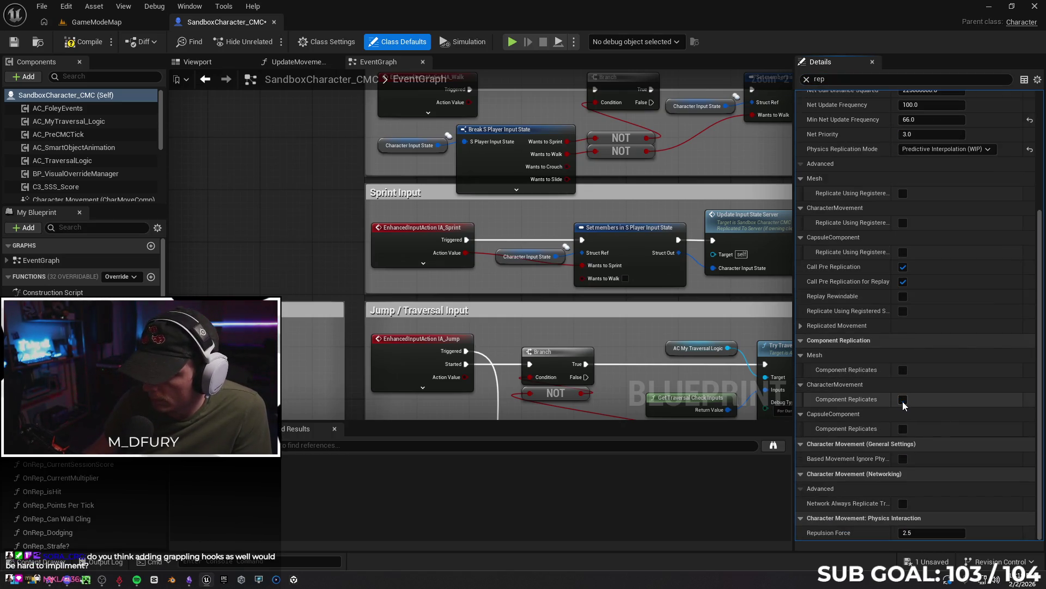
click(14, 44)
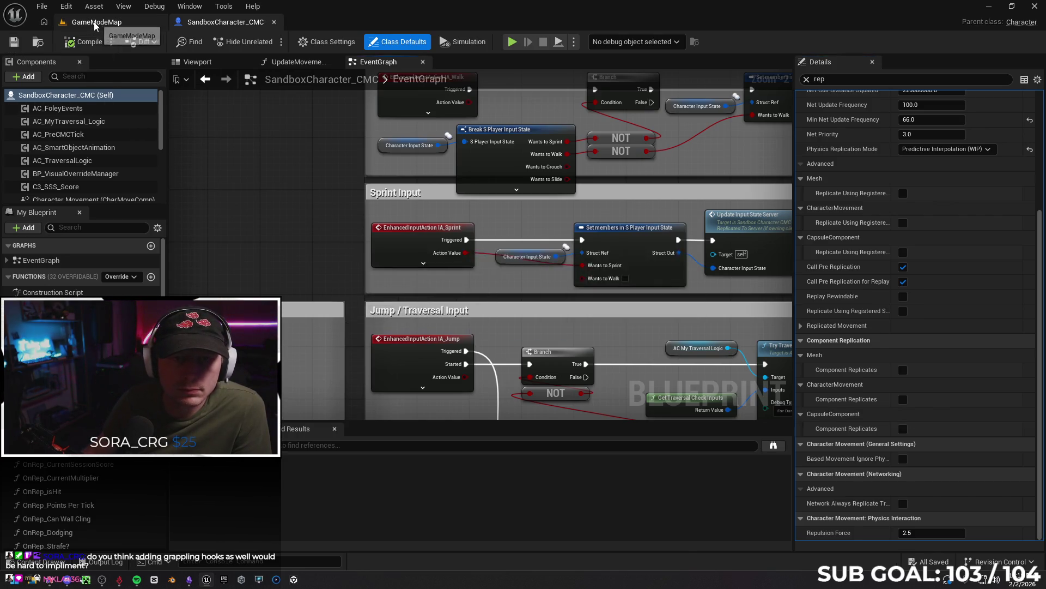
- Start a Play From Here session from a spot on the GameModeMap floor
click(96, 22)
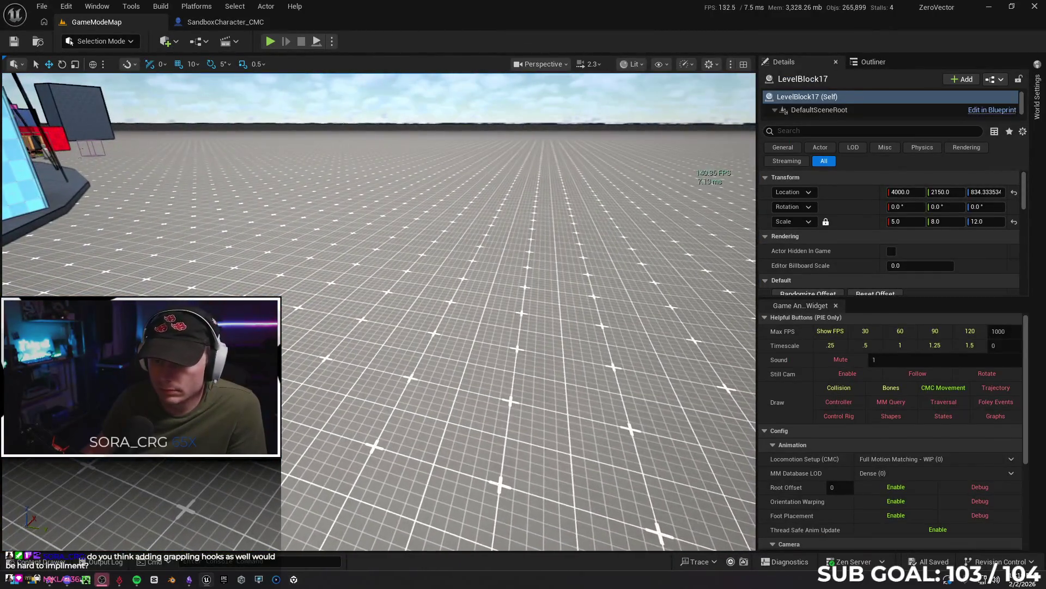
right_click(500, 461)
click(550, 559)
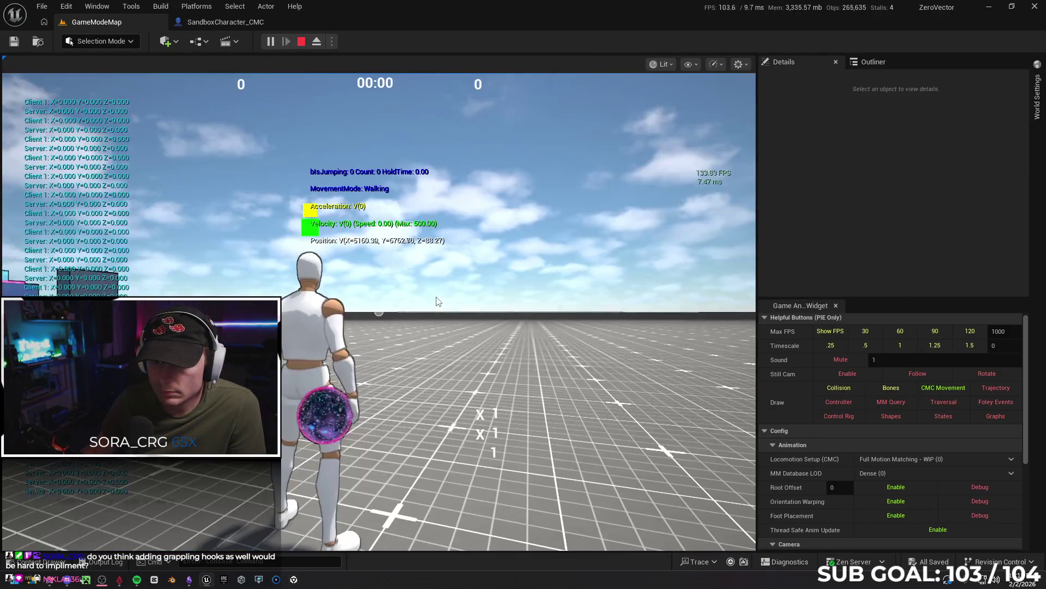
- Run the character forward and jump toward the coloured blocks
click(436, 301)
key(w)
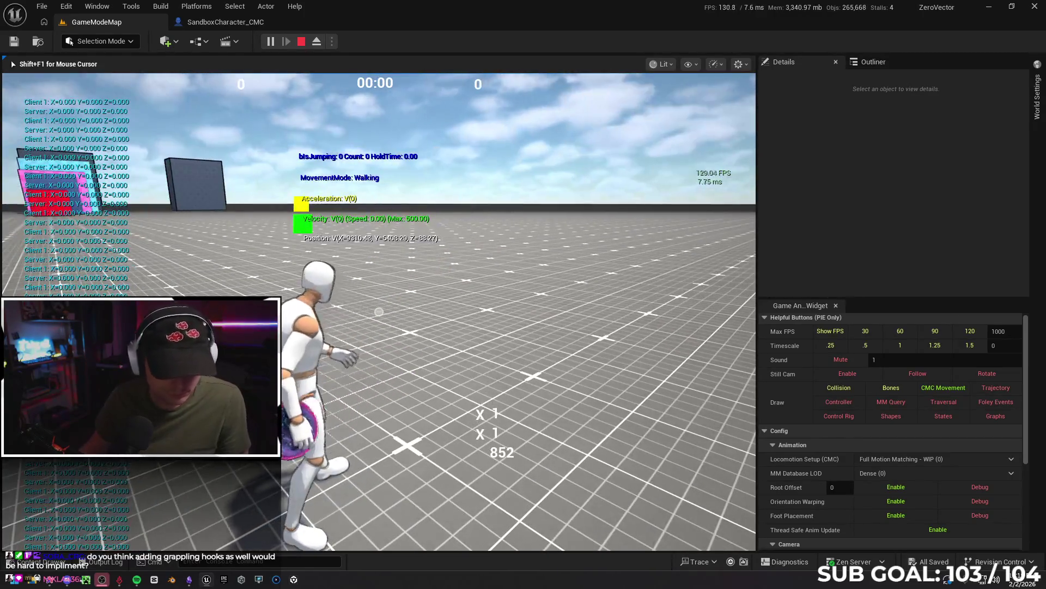
key(super)
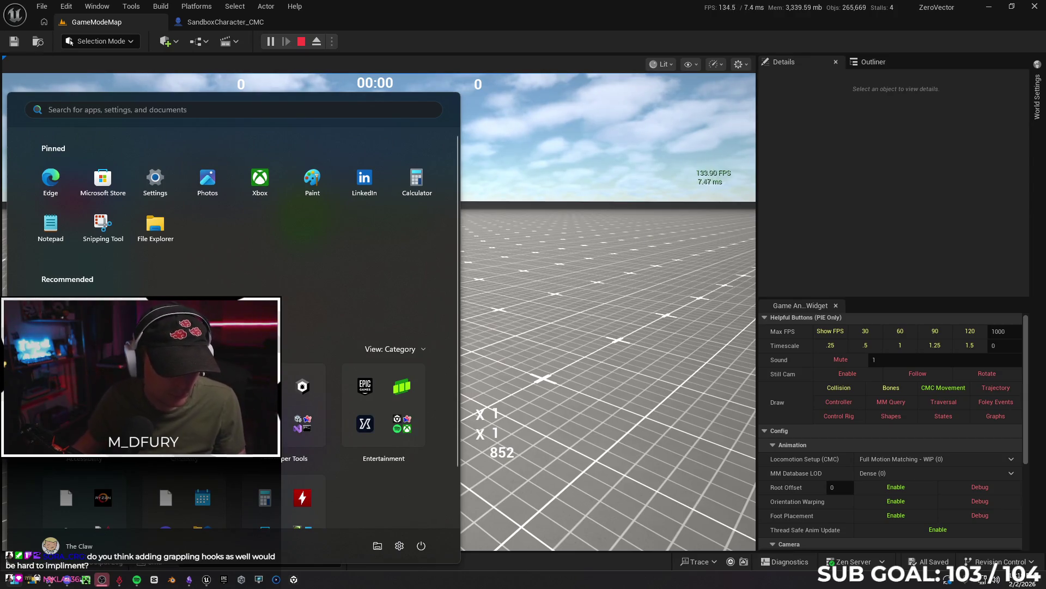
click(486, 342)
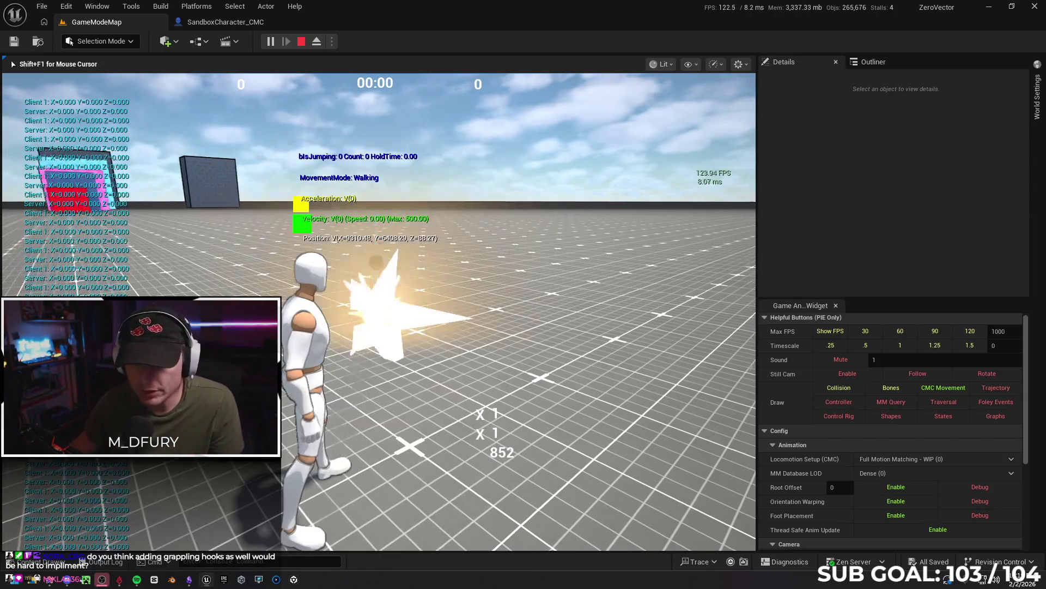
key(space)
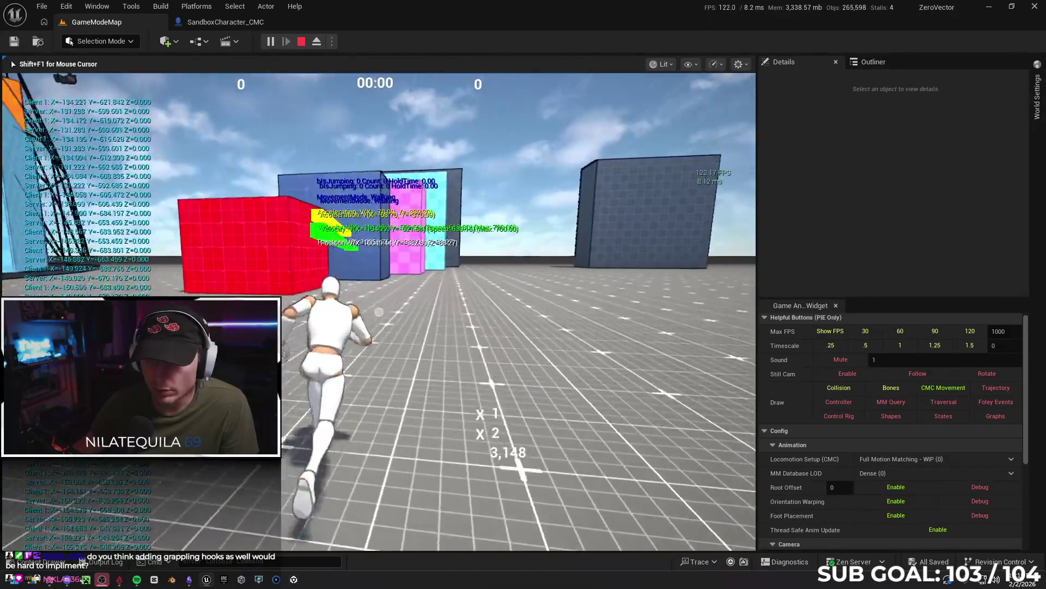
- Run toward the blue wall with jumps and double-jumps, then stop the play session
key(w)
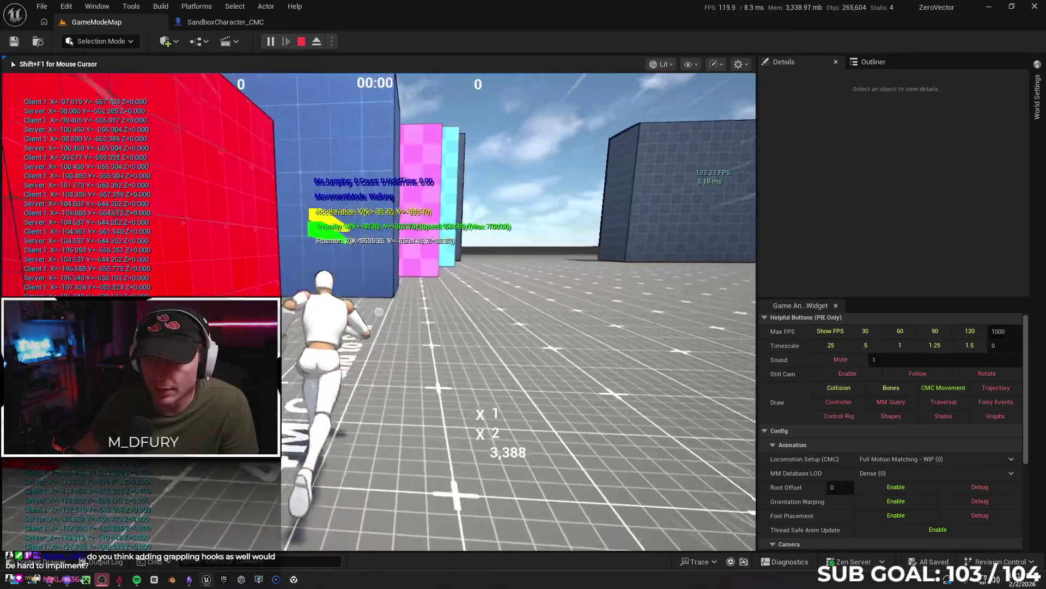
key(space)
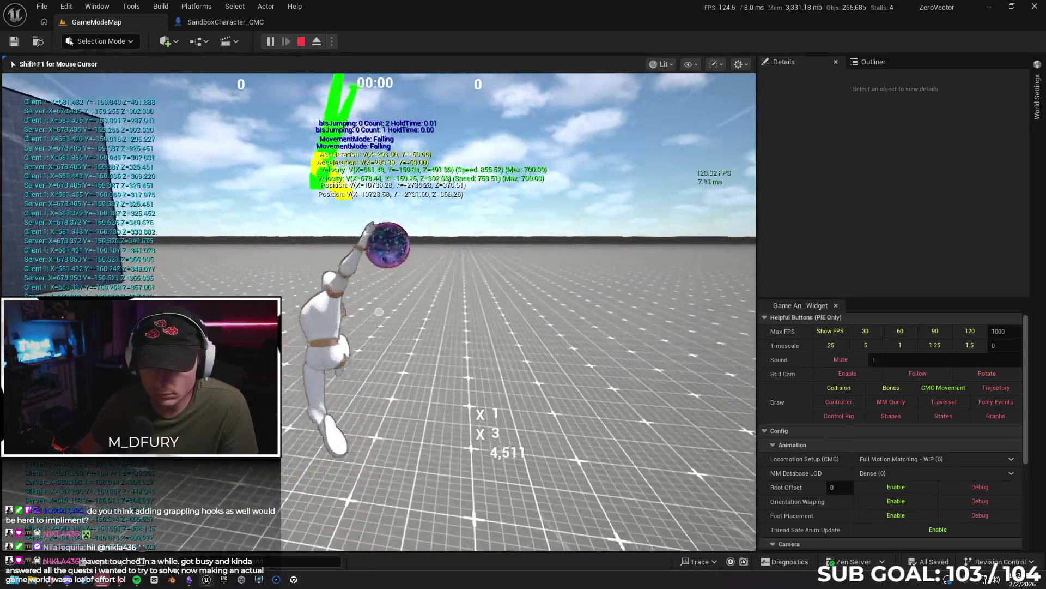
key(space)
key(space)
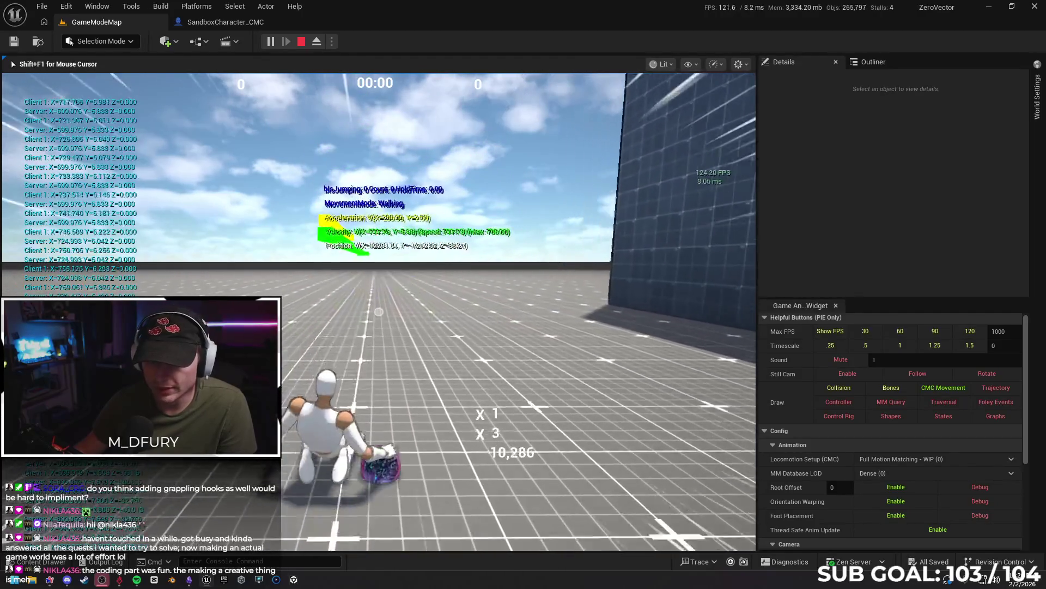
key(space)
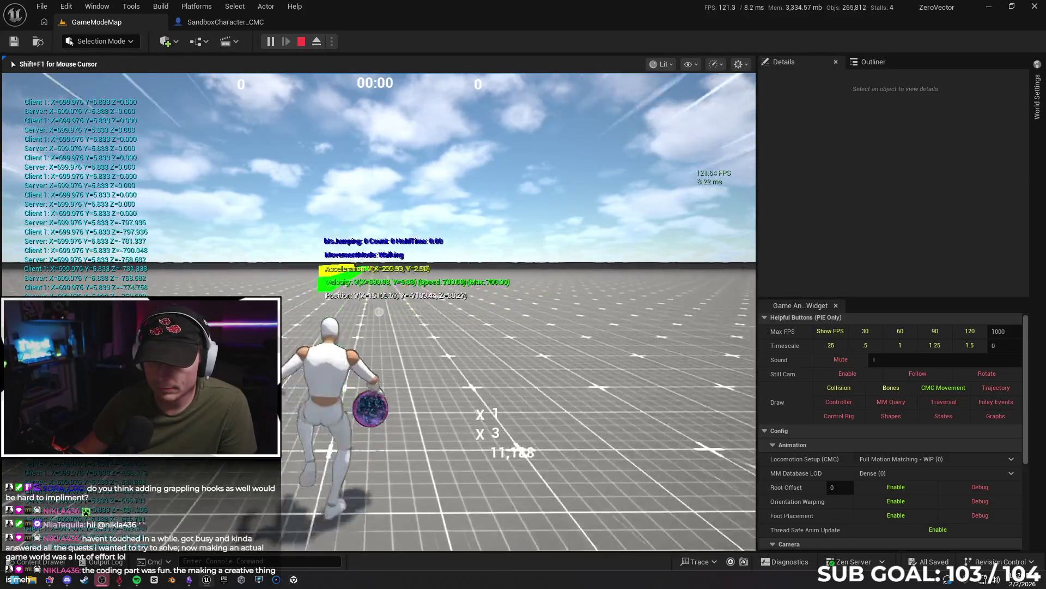
key(space)
key(Escape)
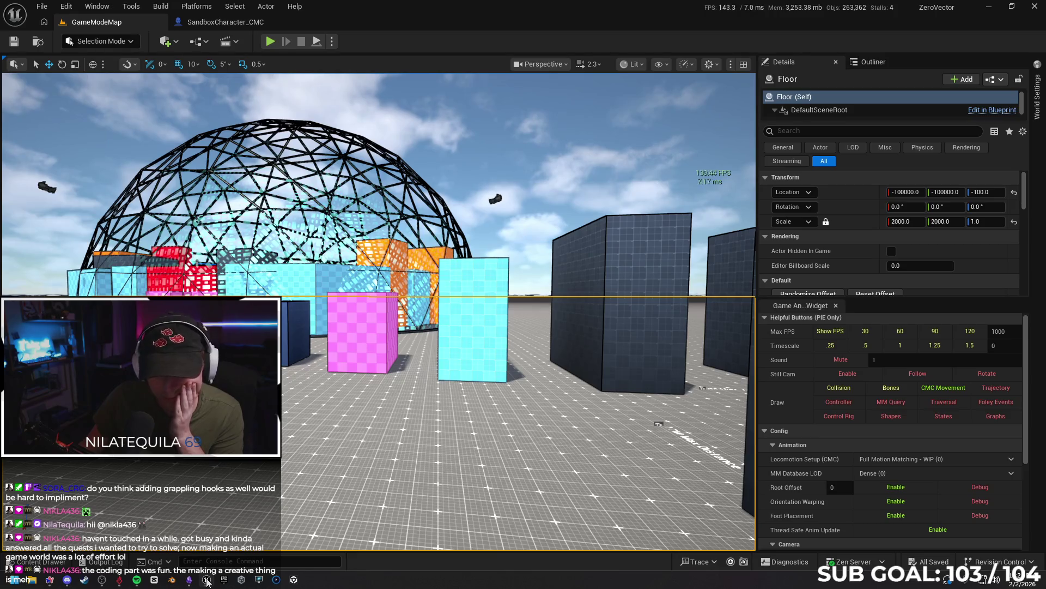
- Ask Gemini how to raise the server-side speed limit in the Gameplay Animation Sample, then return to Unreal
click(50, 580)
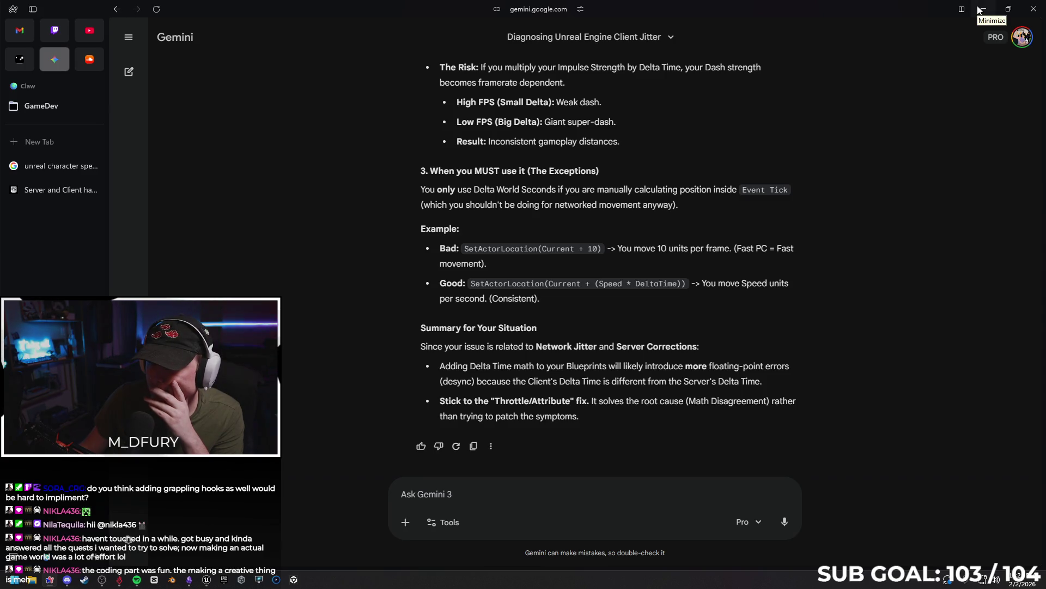
scroll(855, 232, up, 10)
scroll(834, 254, up, 15)
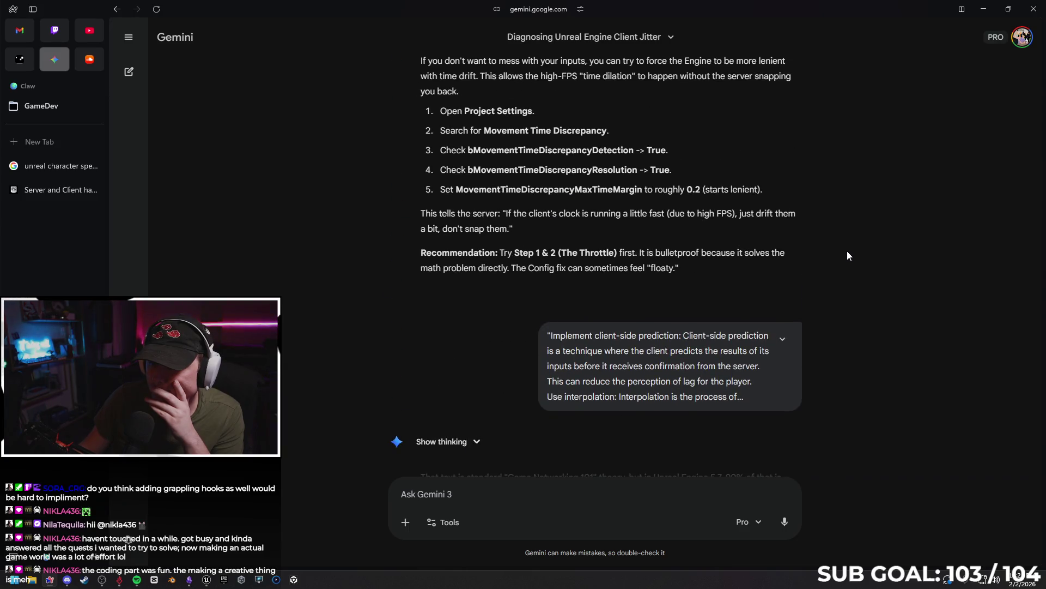
scroll(852, 255, up, 10)
scroll(854, 257, down, 20)
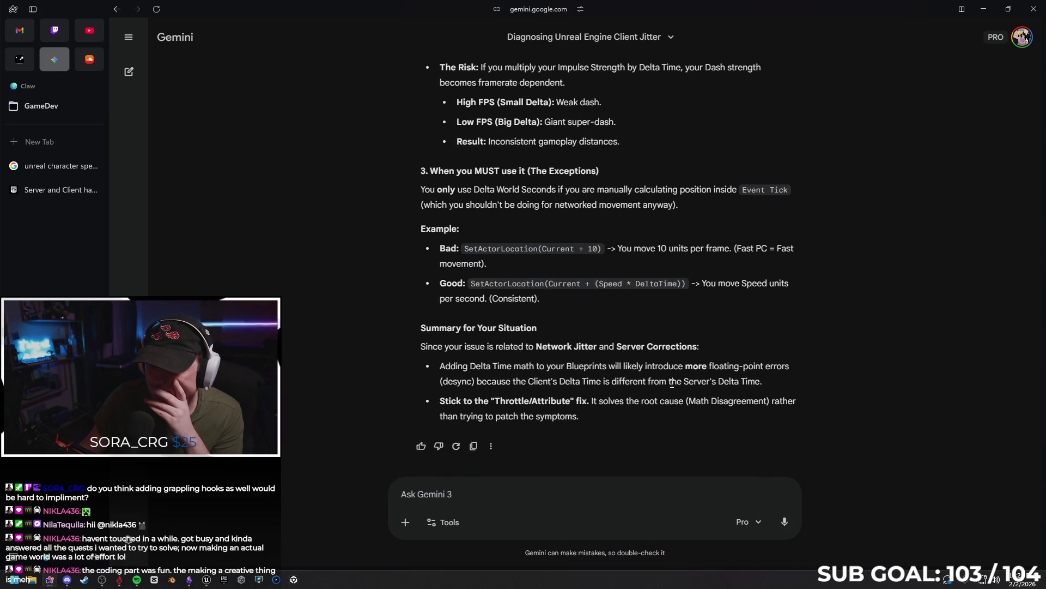
click(493, 493)
text(how do)
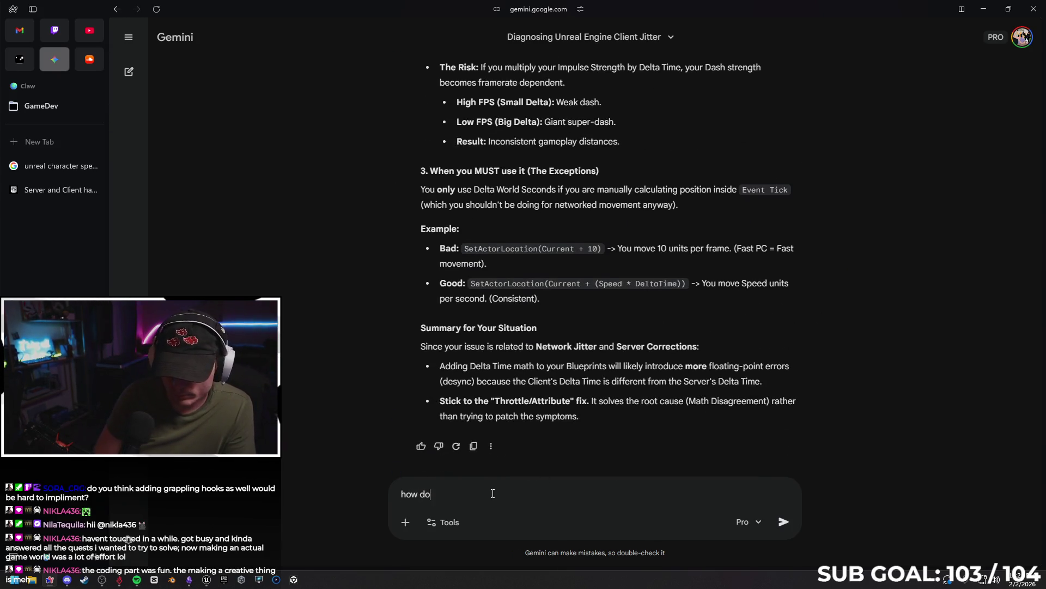
text( i)
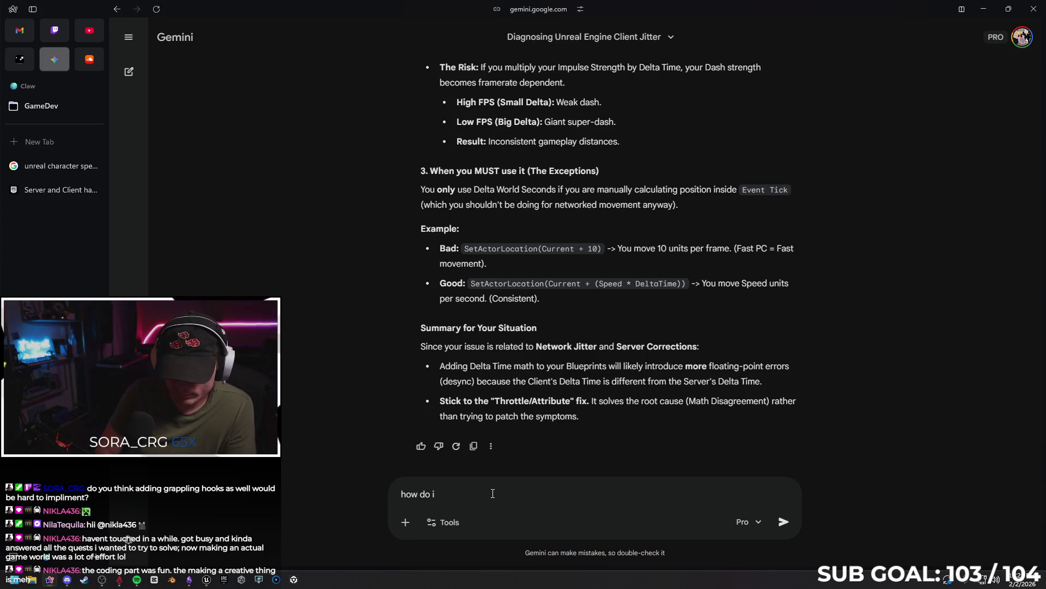
text( increas th)
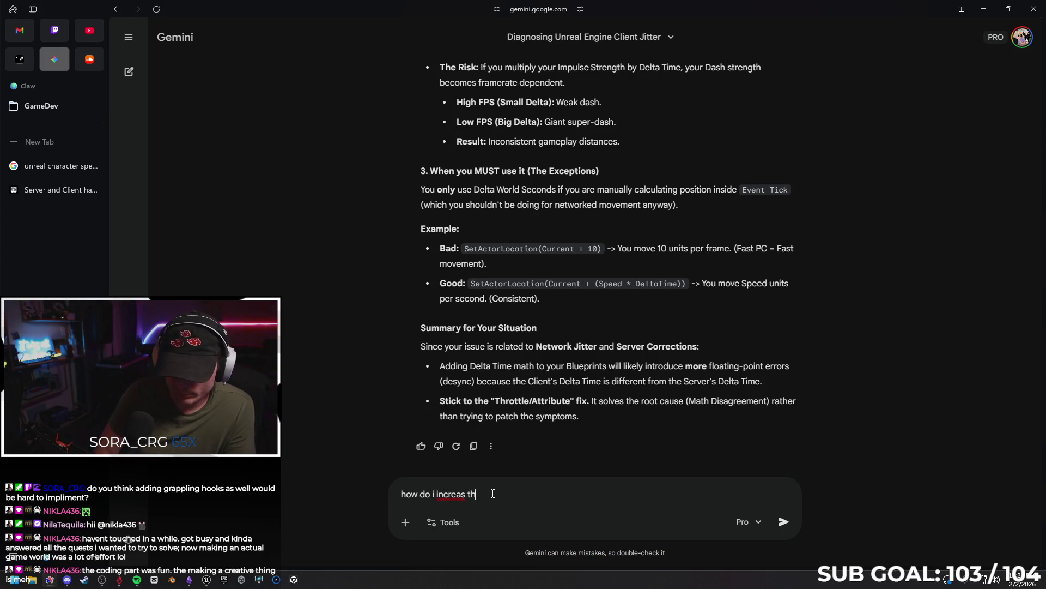
key(BackSpace)
key(BackSpace)
key(BackSpace)
text(e the )
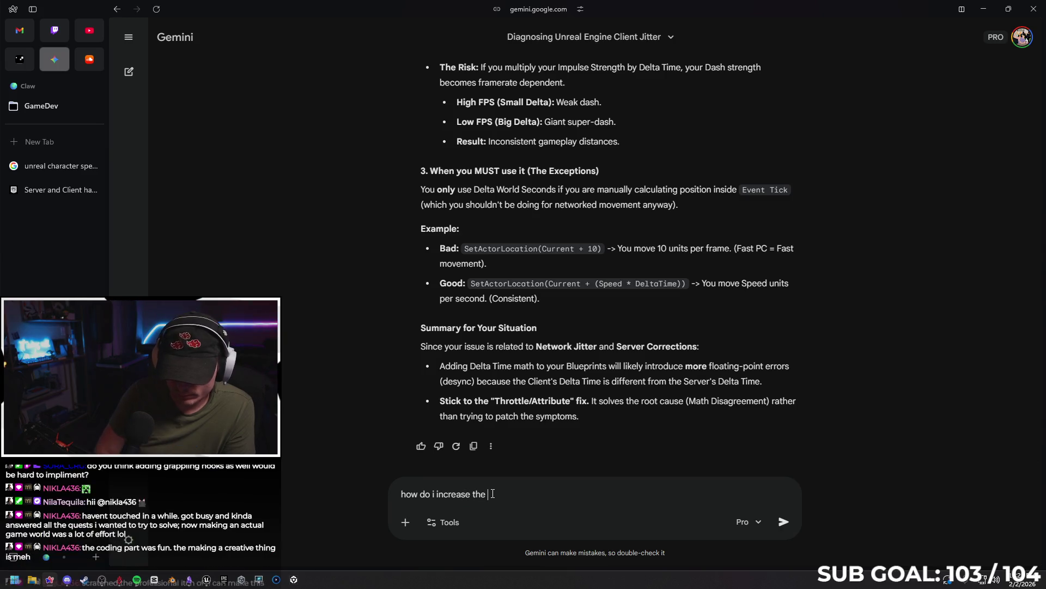
text(server side speed )
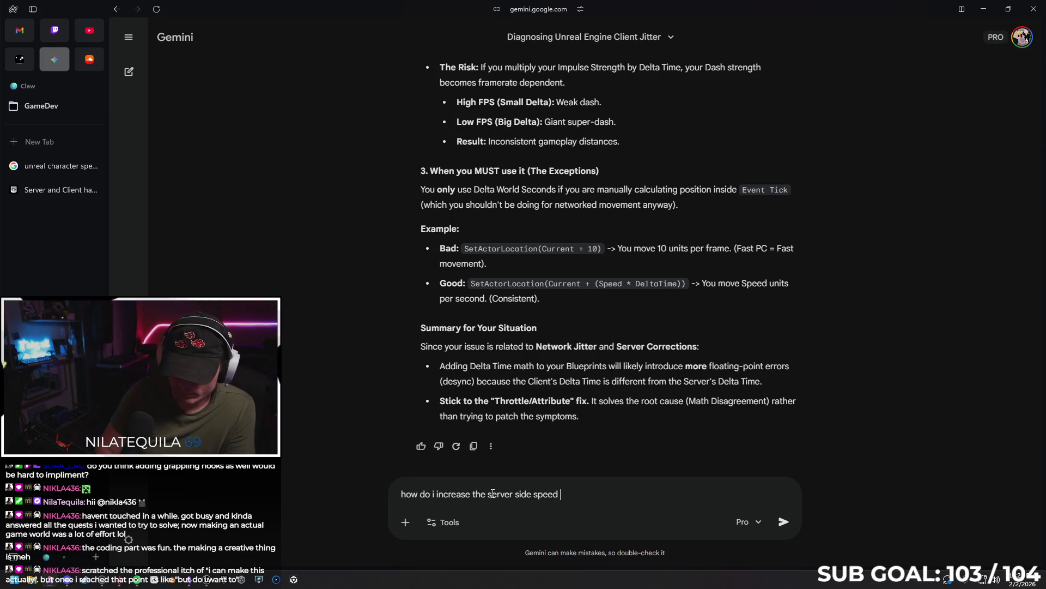
text(limit in t)
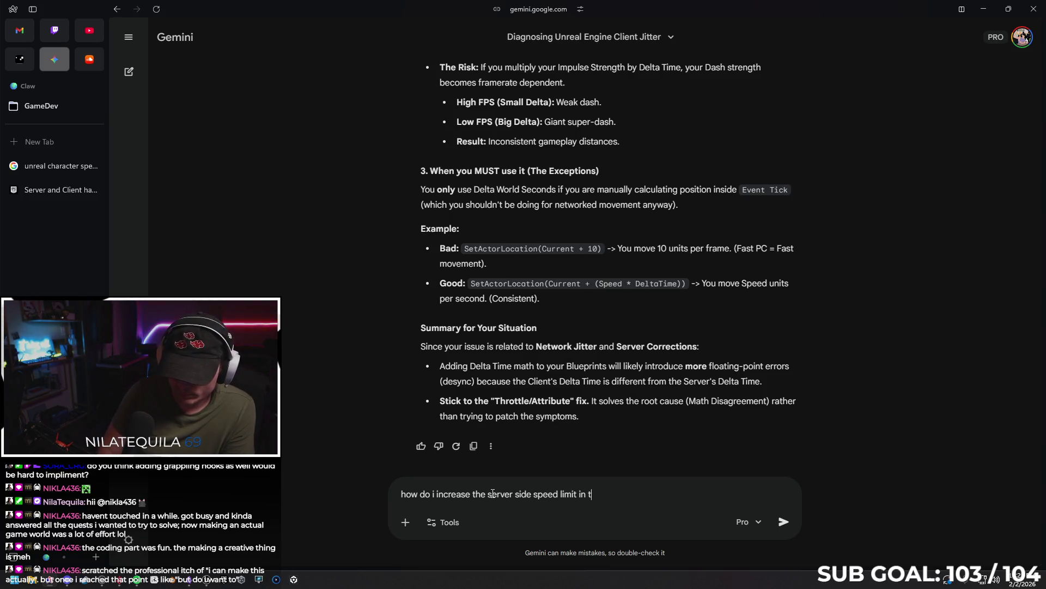
text(he play animation)
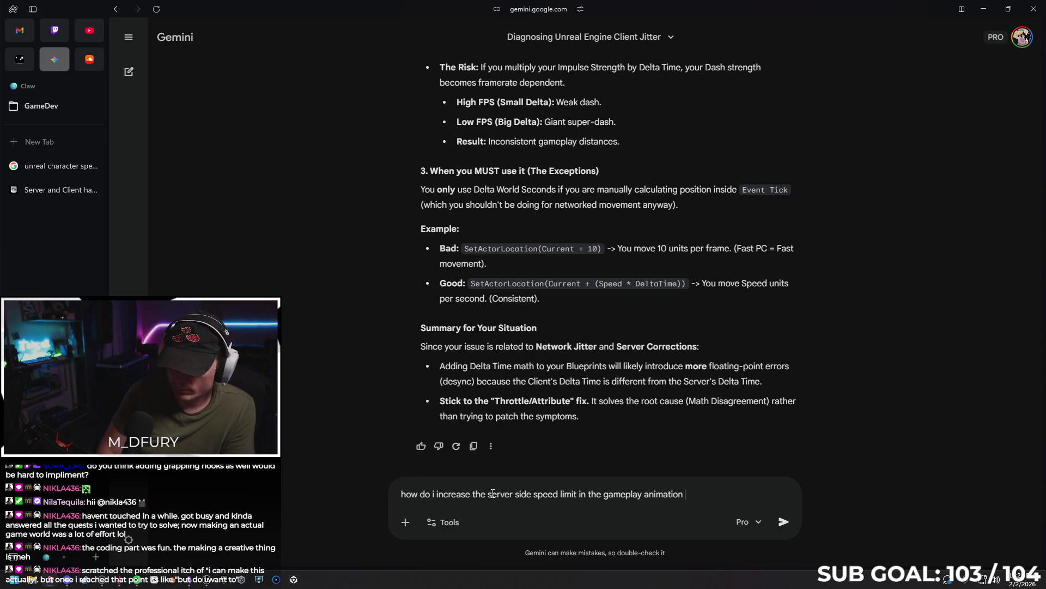
text(ampl)
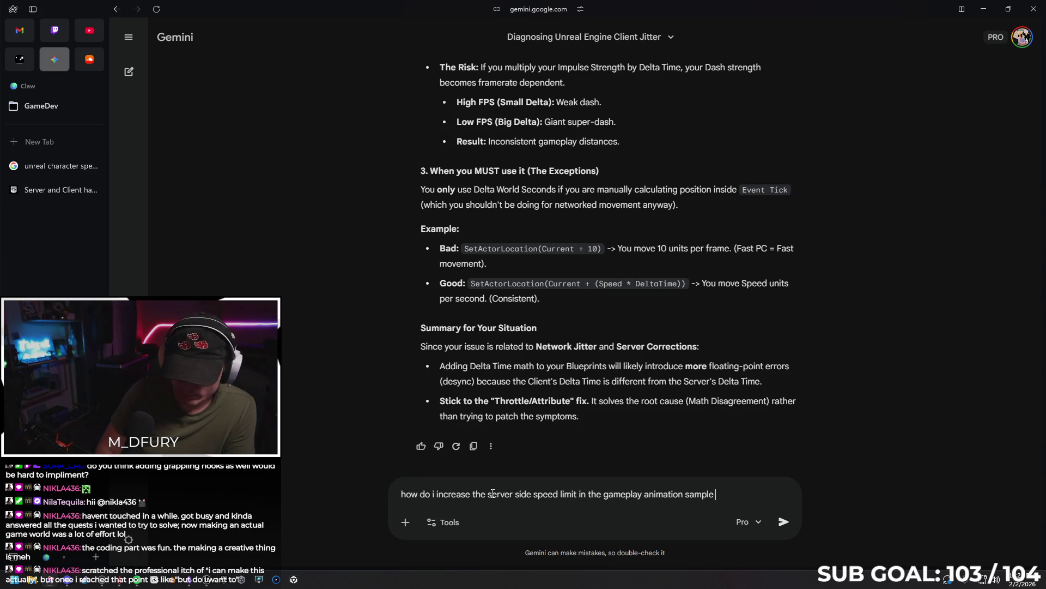
text(ect)
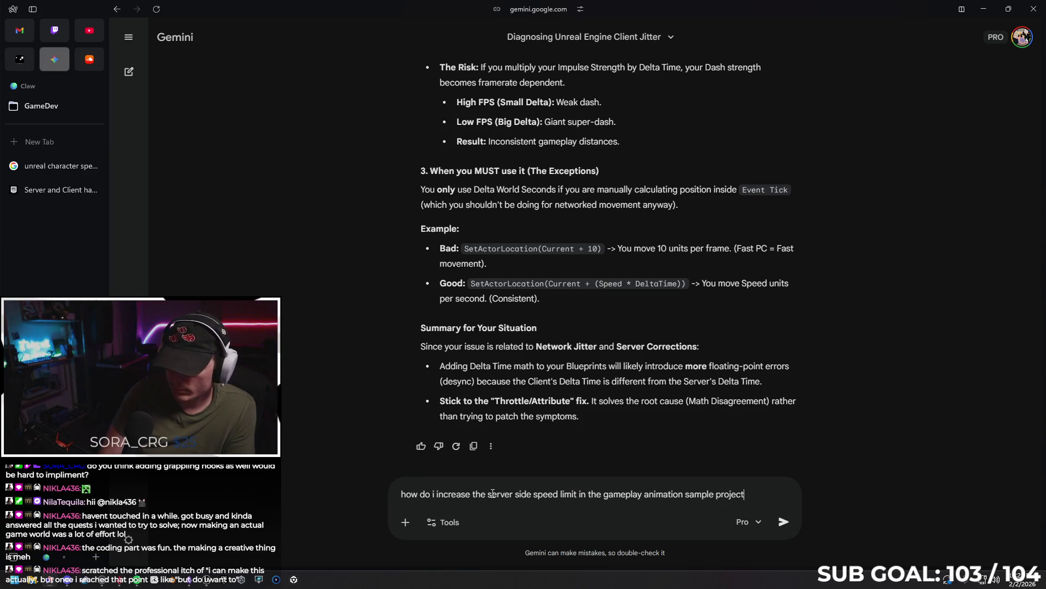
key(Return)
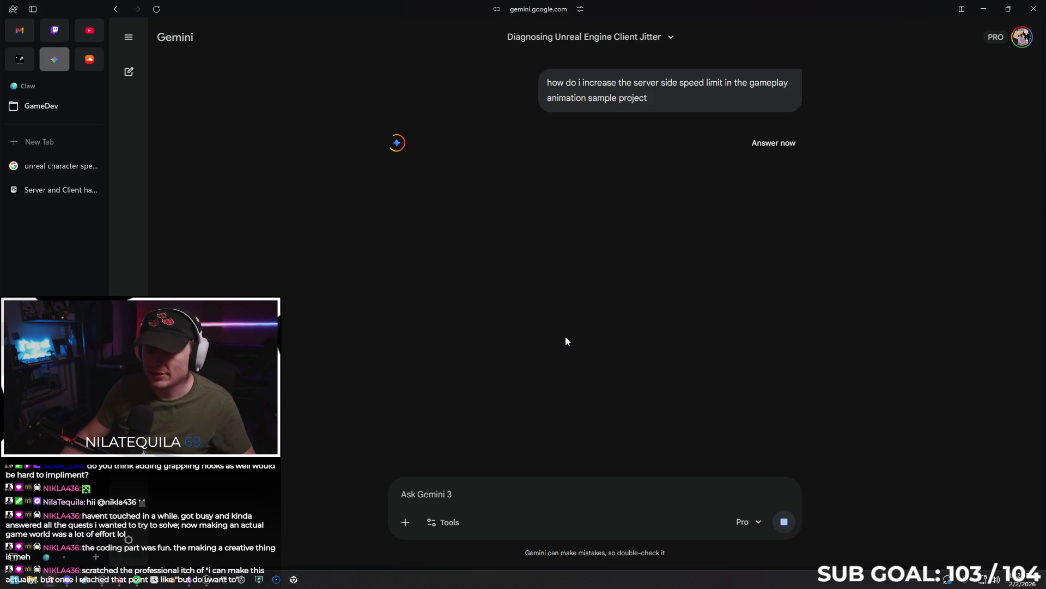
click(984, 5)
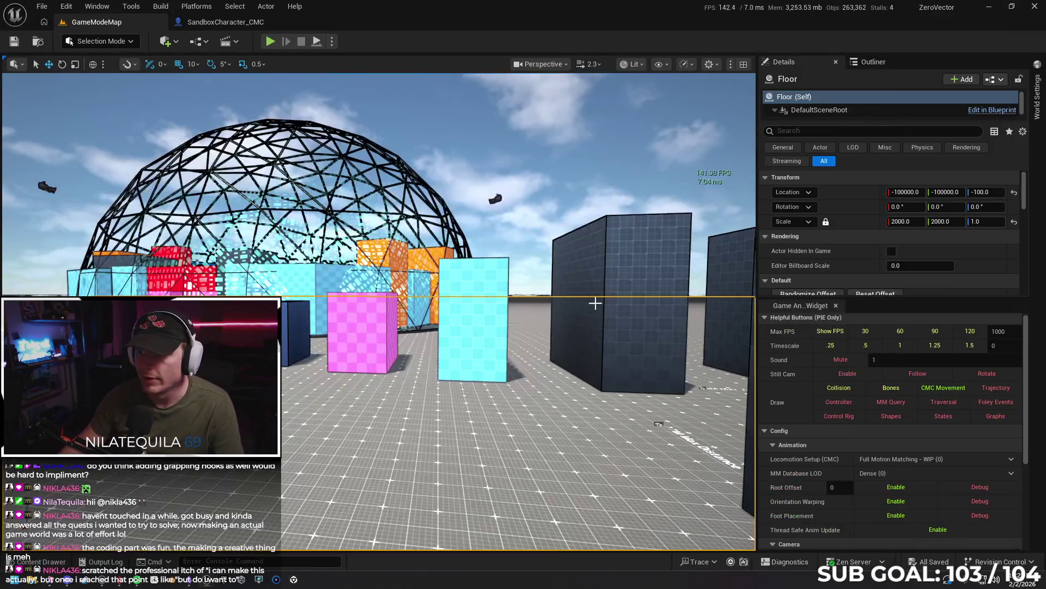
- Open BP_MBLGameStateBase and set its Min Net Update Frequency to 66
click(229, 21)
click(797, 80)
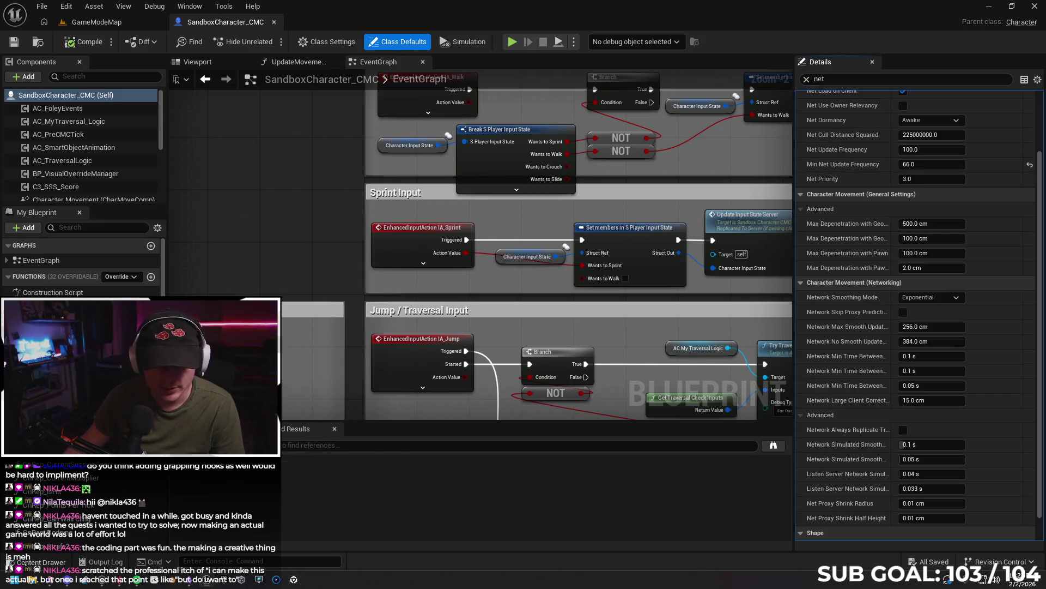
click(33, 561)
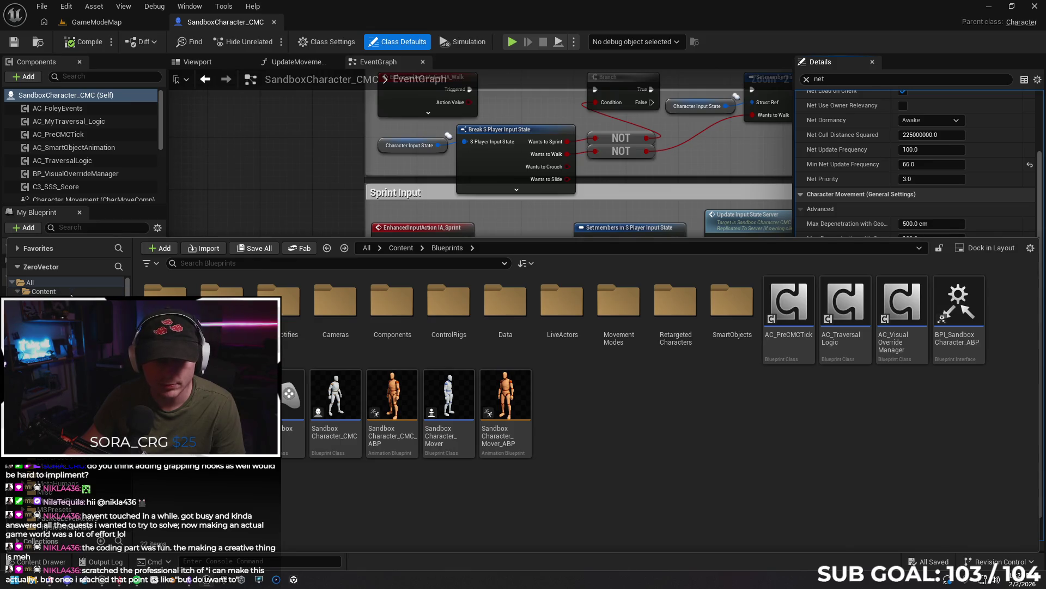
click(71, 293)
scroll(675, 409, down, 1)
click(672, 468)
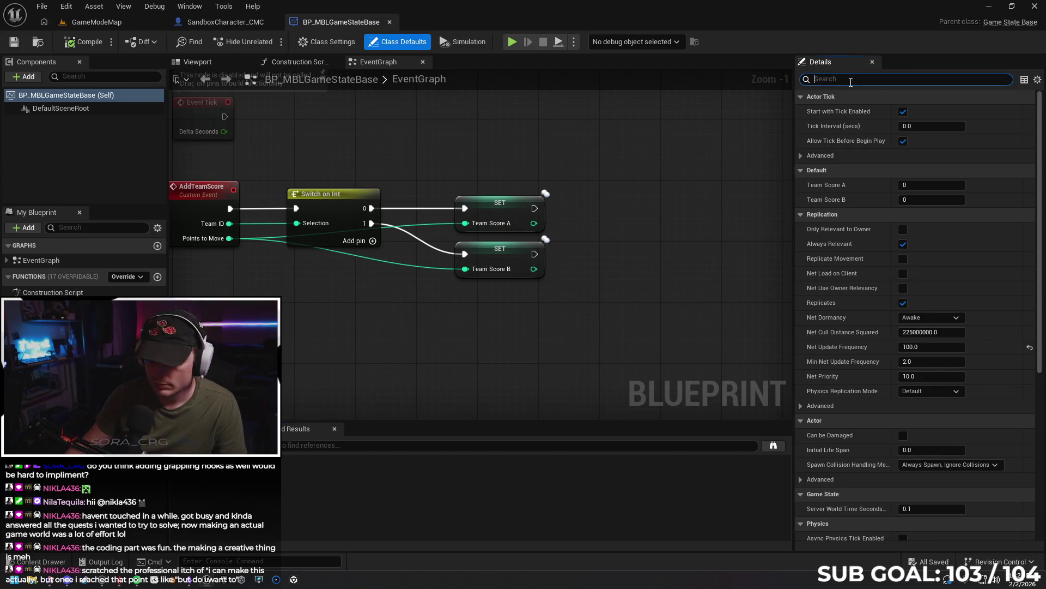
text(net)
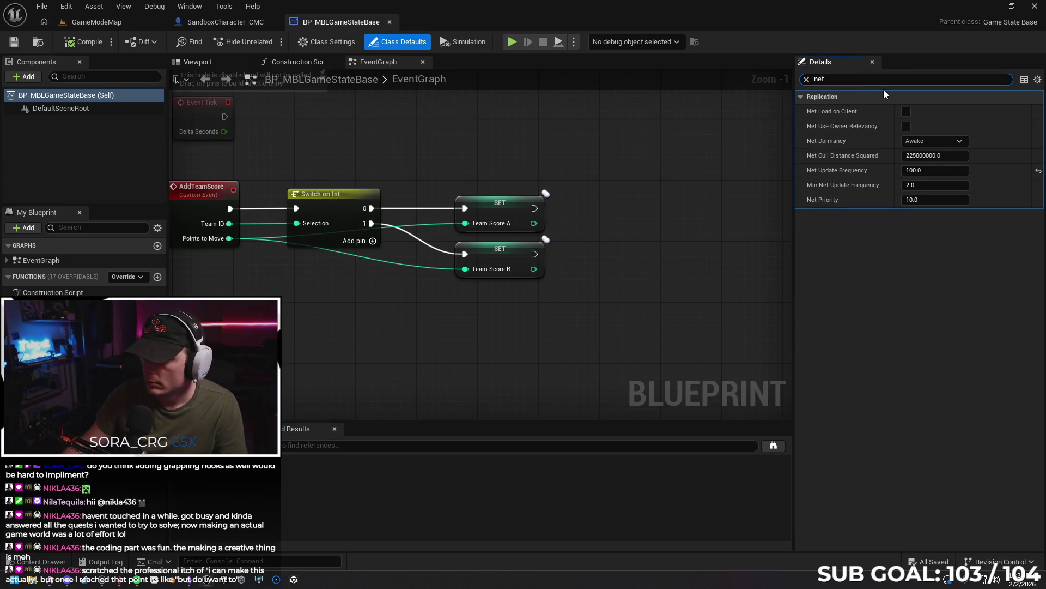
click(917, 186)
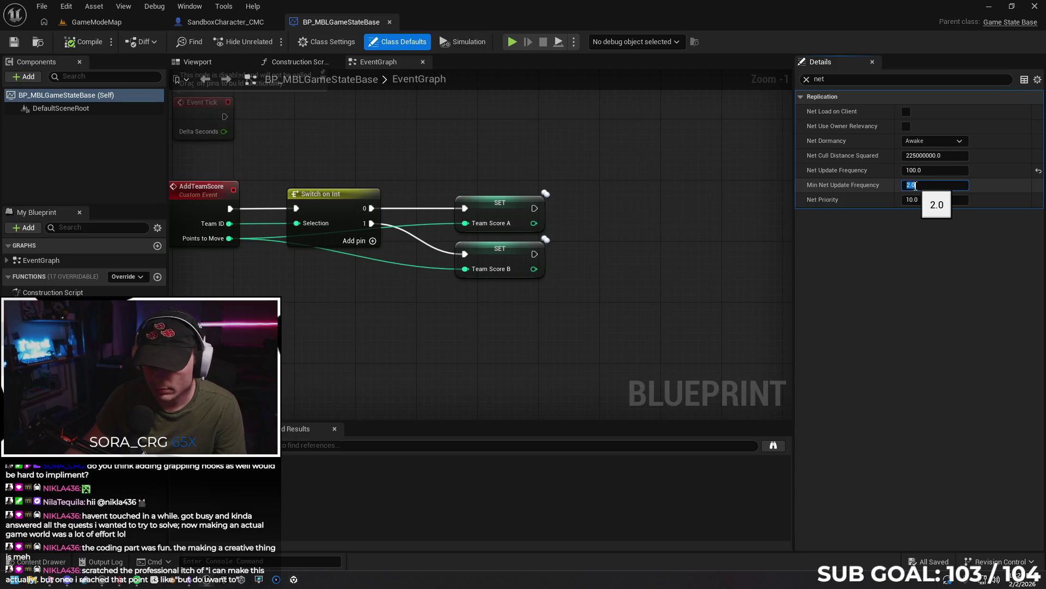
text(66)
key(Return)
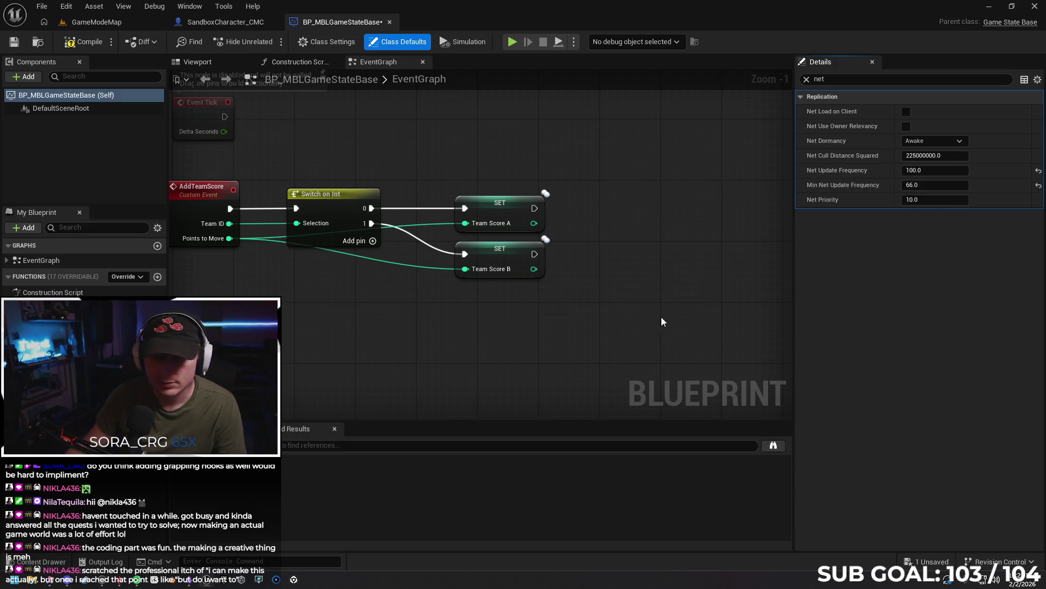
- Open BP_MBLPlayerCameraManager to check its settings, then close it
click(41, 562)
click(728, 454)
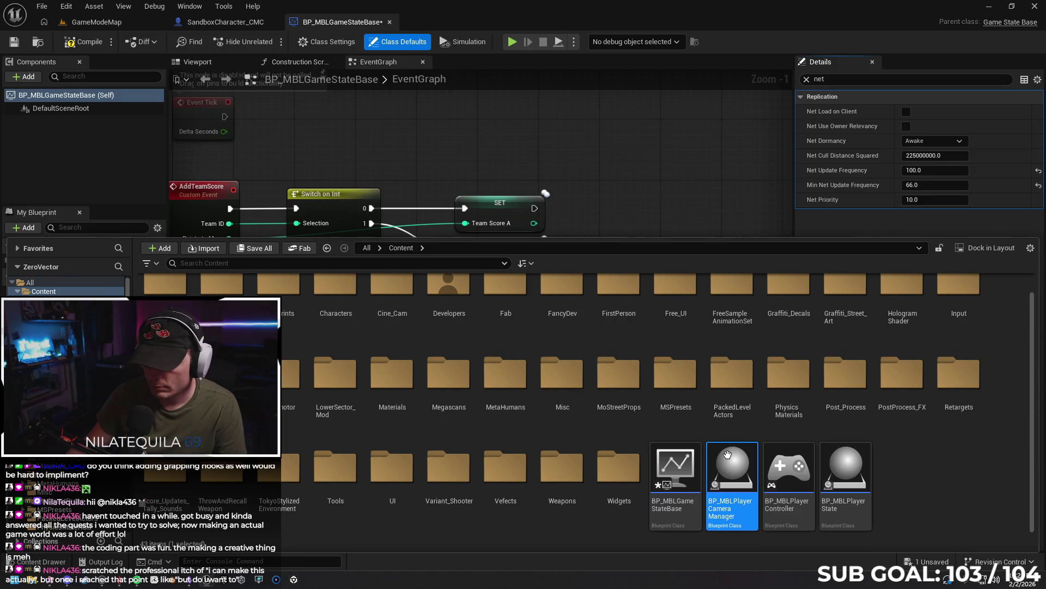
double_click(728, 454)
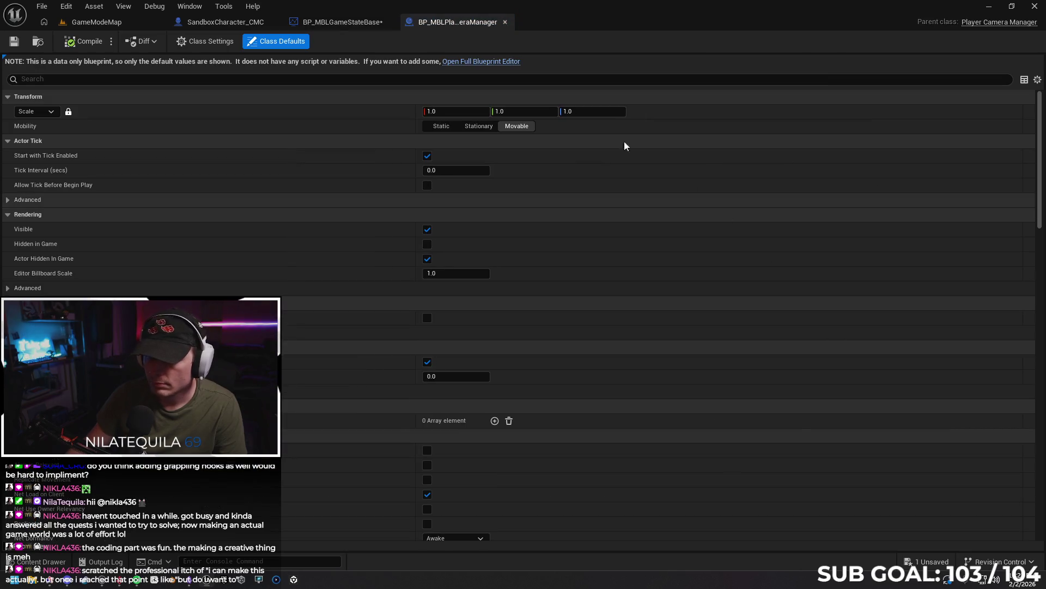
click(505, 22)
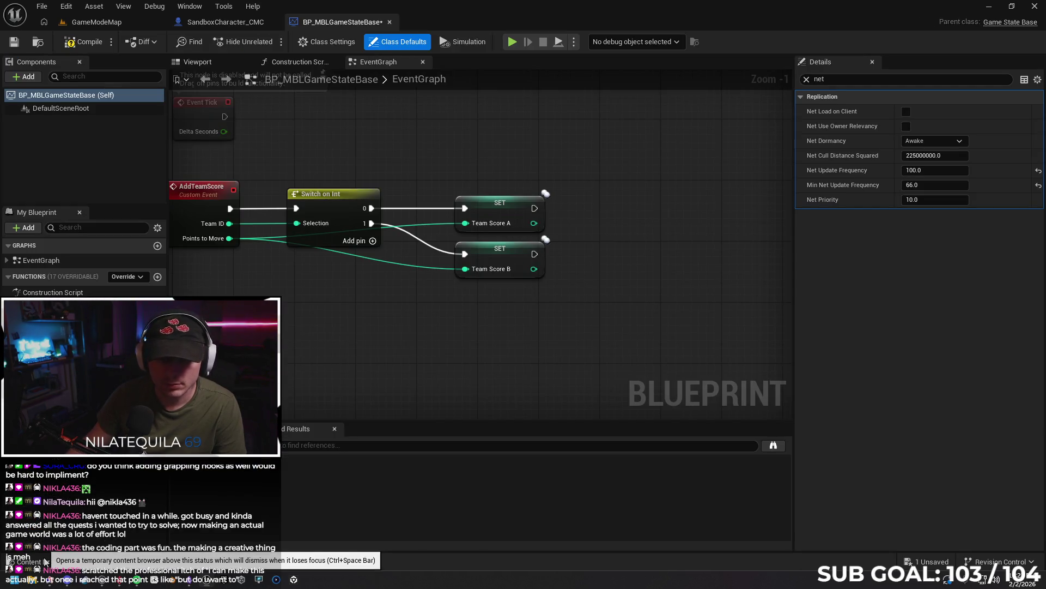
- Open BP_MBLPlayerController and set its Min Net Update Frequency to 66
click(46, 561)
double_click(793, 472)
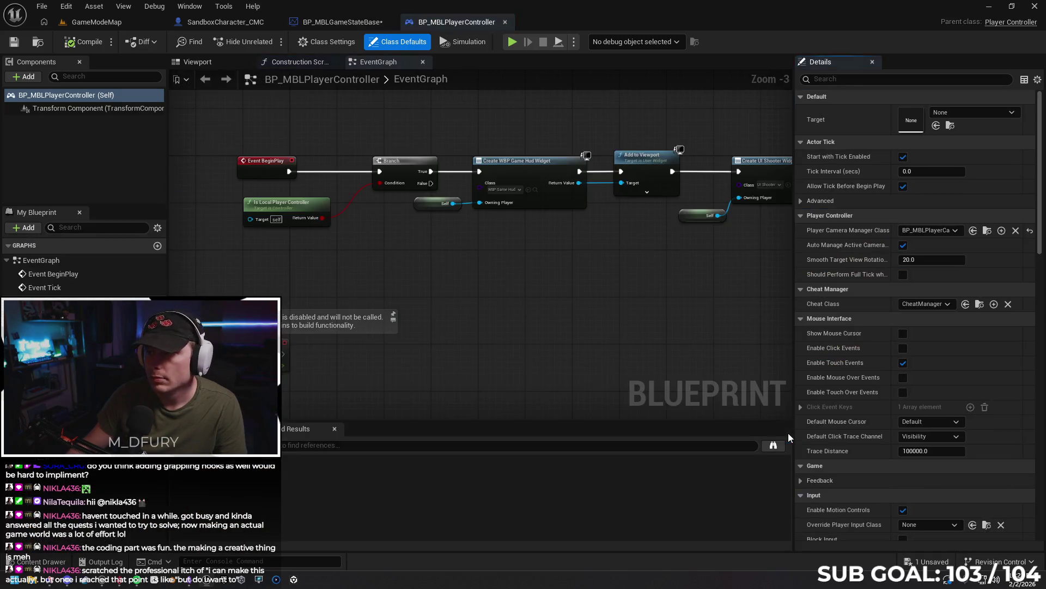
click(839, 80)
text(net)
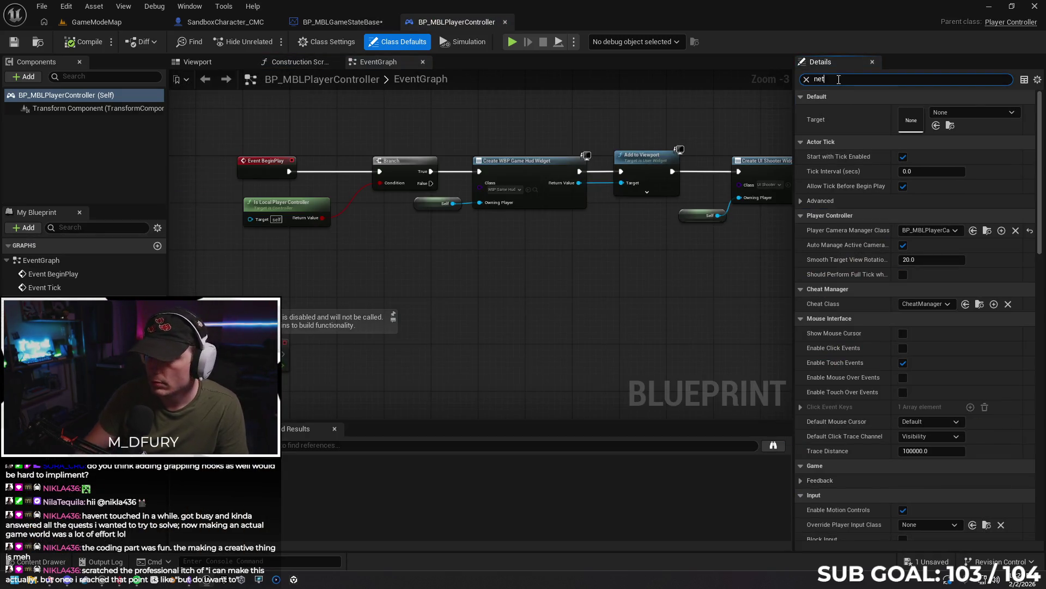
click(936, 185)
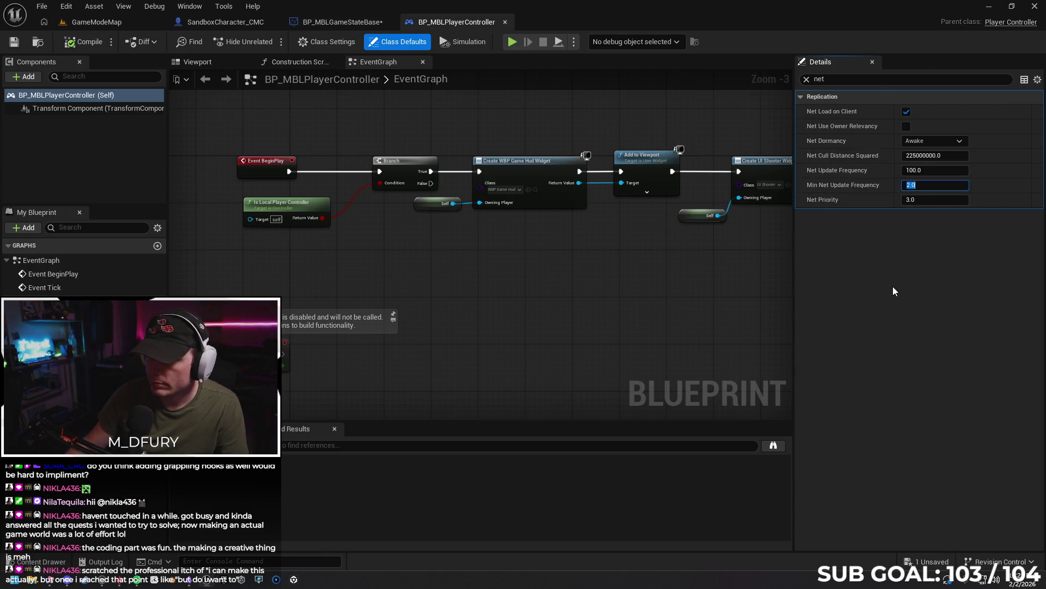
text(66)
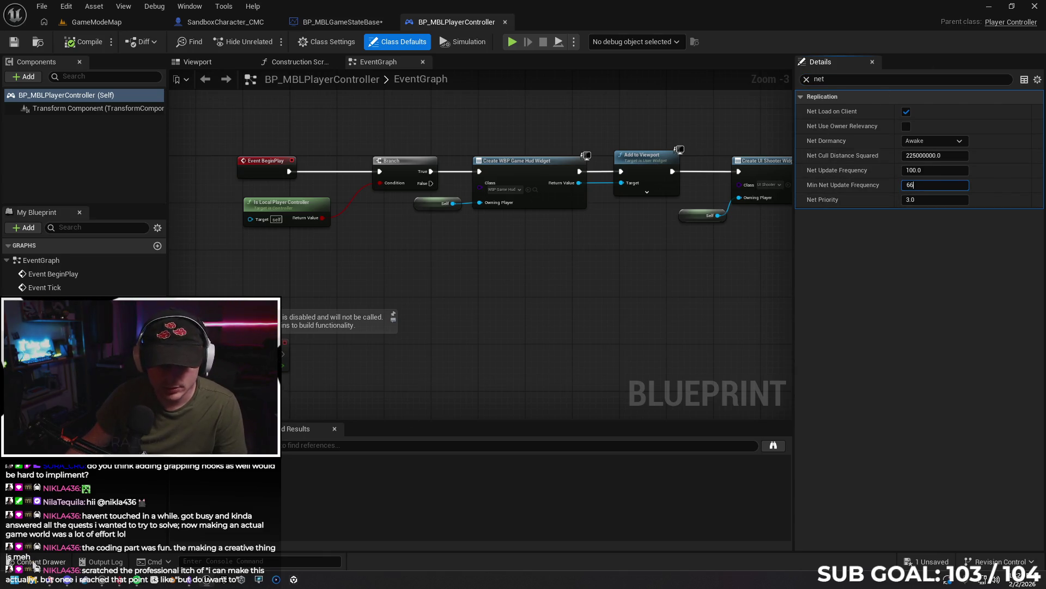
click(34, 561)
- Set BP_MBLPlayerState's Min Net Update Frequency to 66, compile it, and return to GameModeMap
click(856, 454)
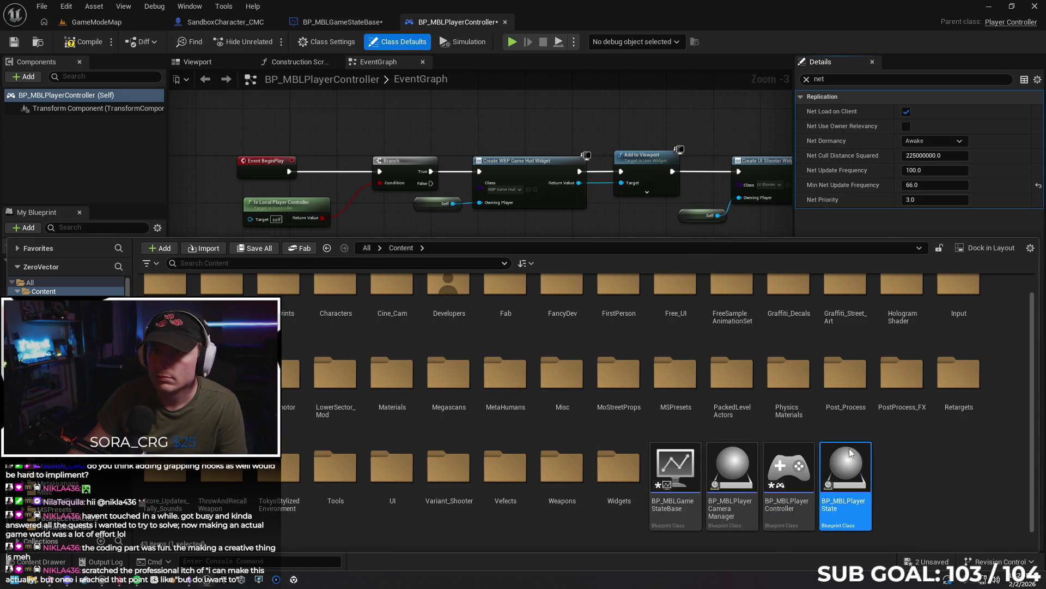
double_click(849, 448)
click(824, 80)
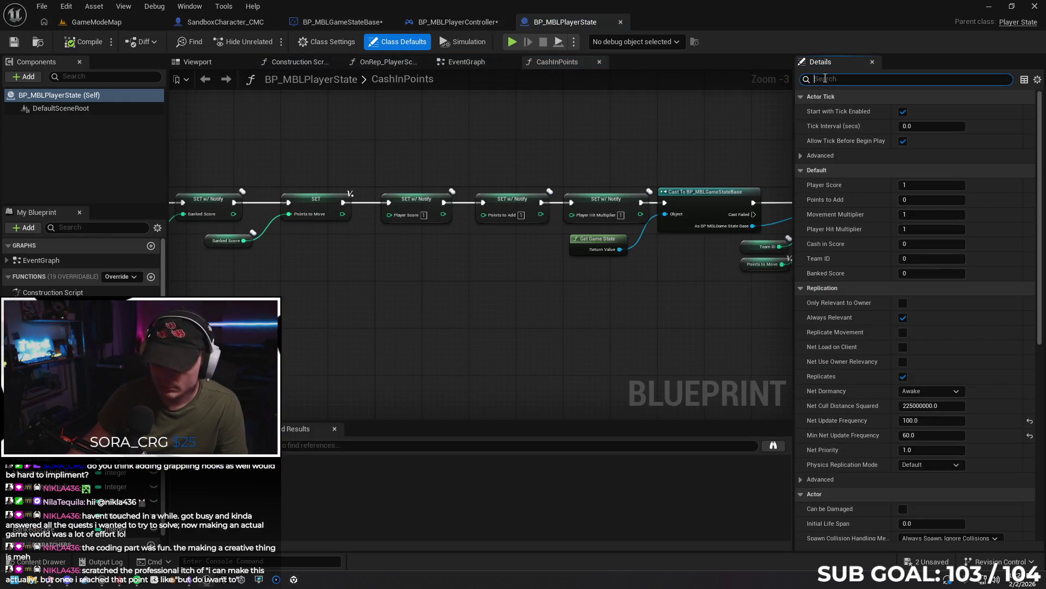
text(net)
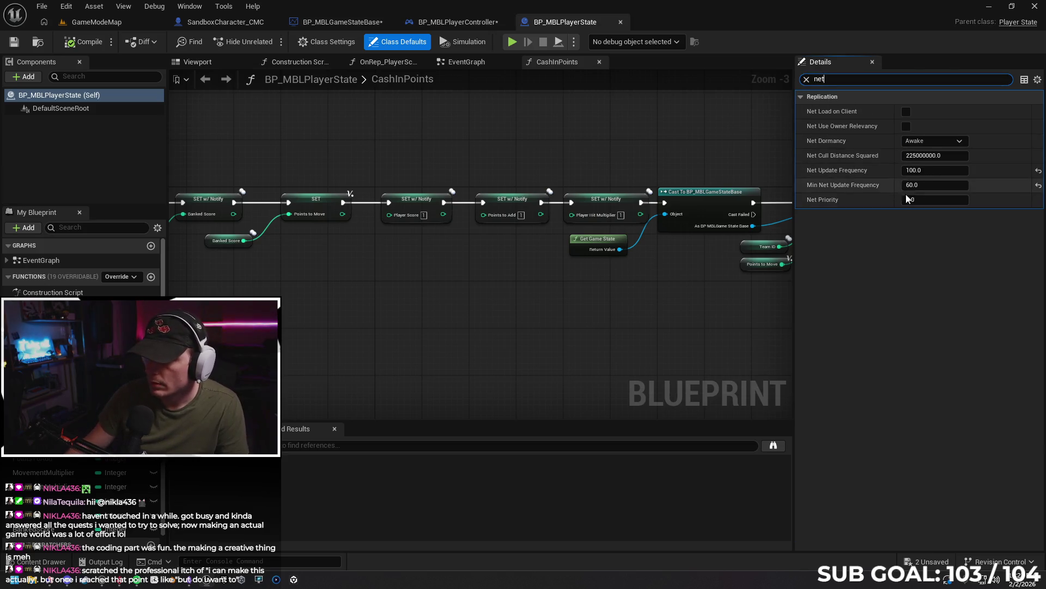
click(921, 185)
text(66)
key(Return)
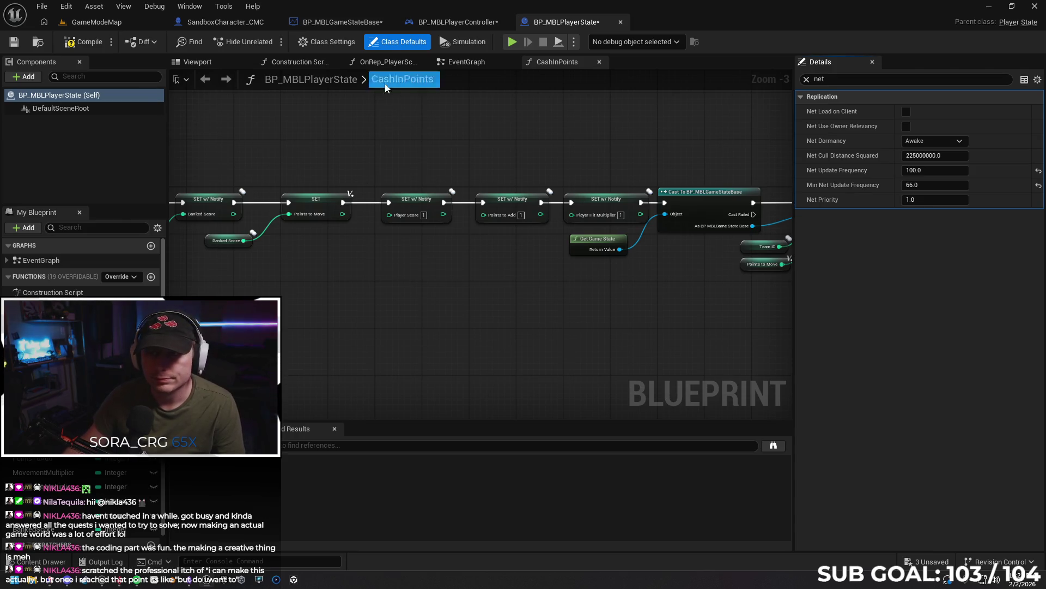
click(89, 46)
click(458, 22)
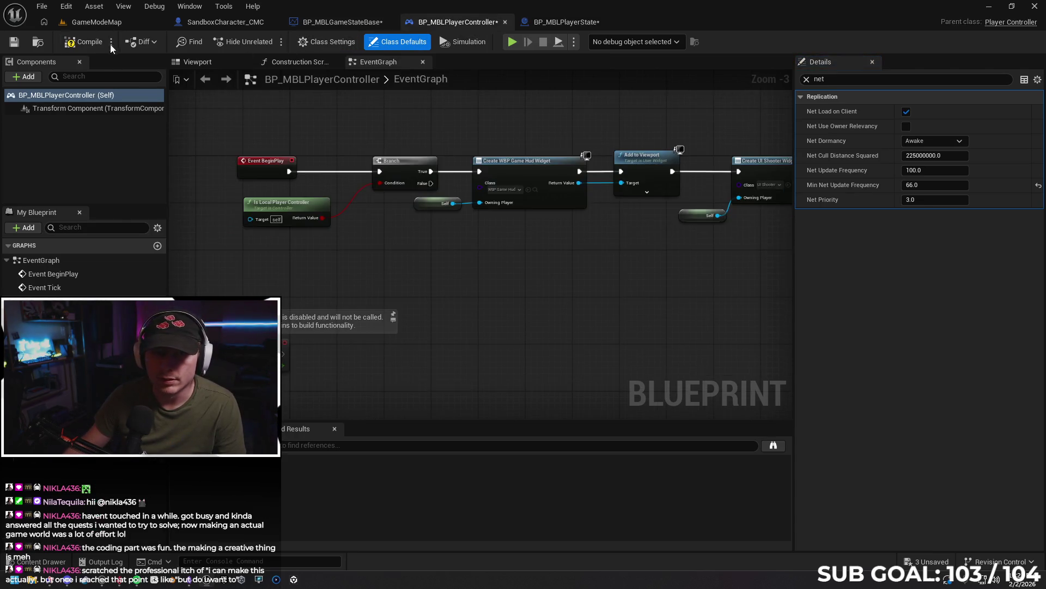
click(335, 24)
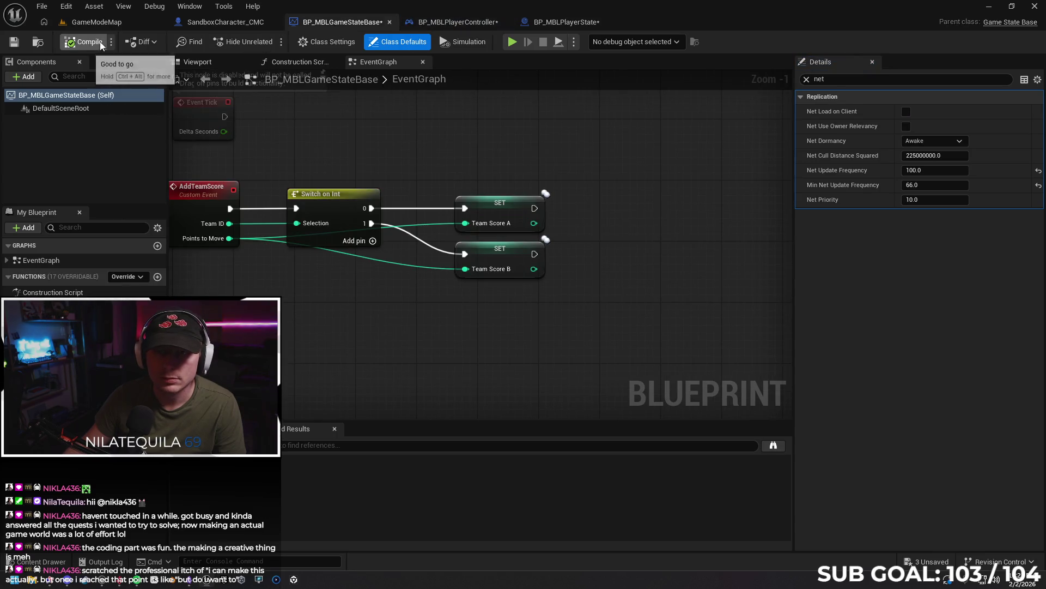
click(101, 26)
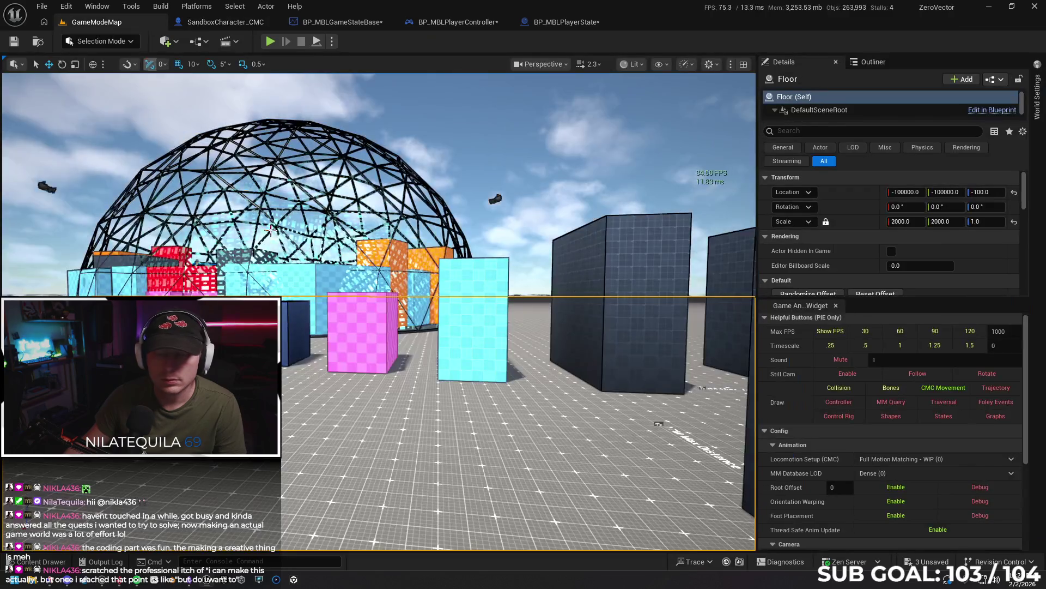
- Play-test from the floor with sprinting and repeated jumps, then stop and reopen SandboxCharacter_CMC's defaults
right_click(380, 434)
click(415, 419)
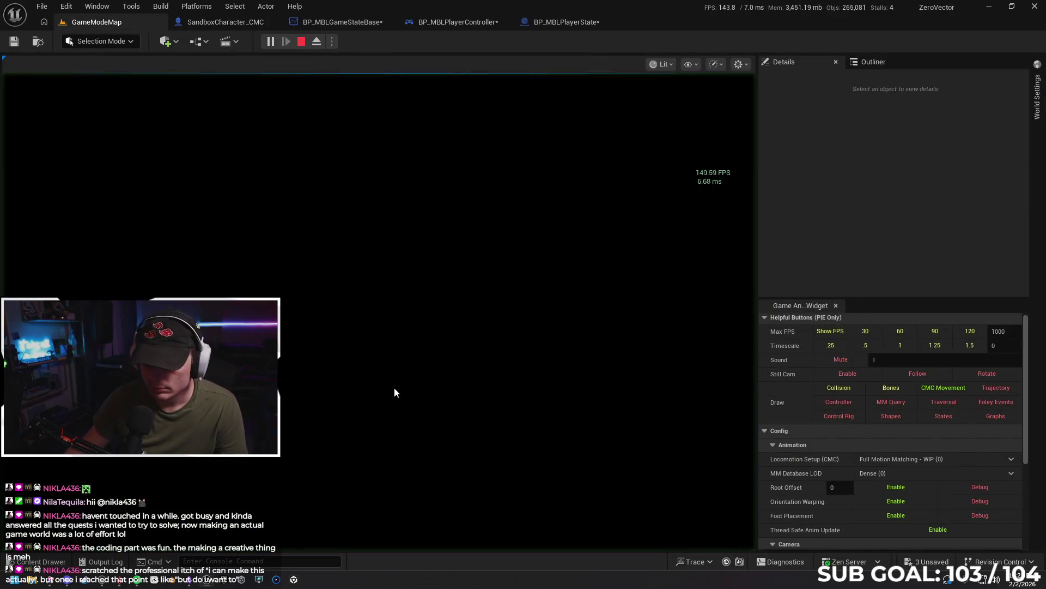
key(w)
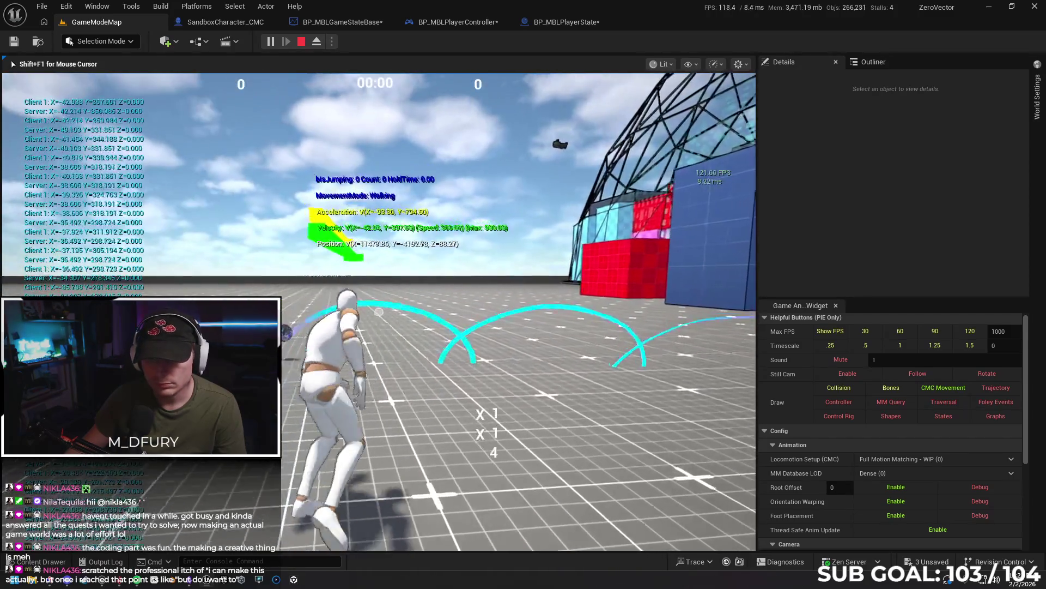
key(shift)
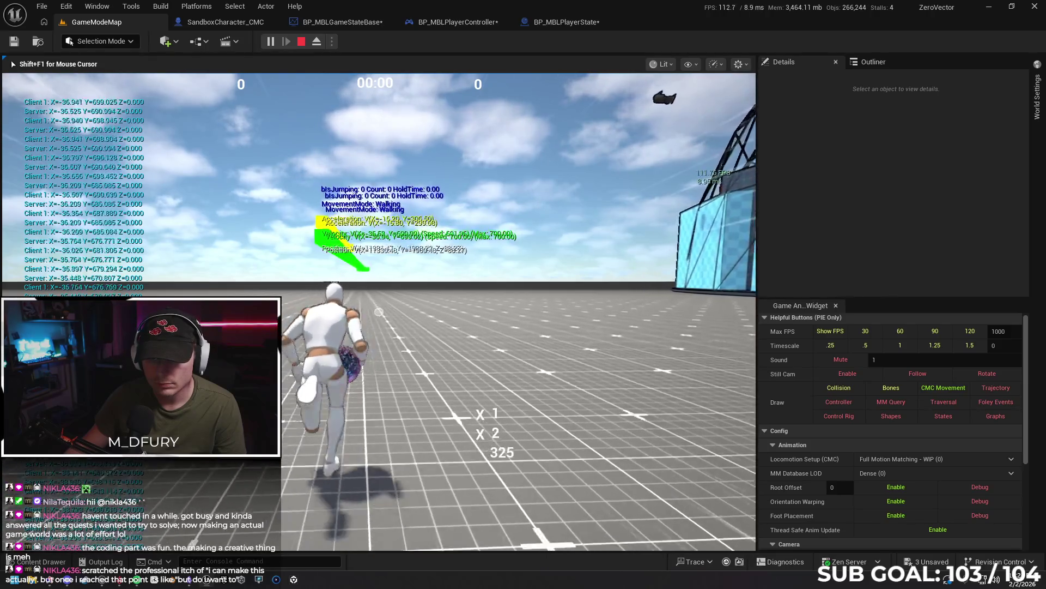
key(space)
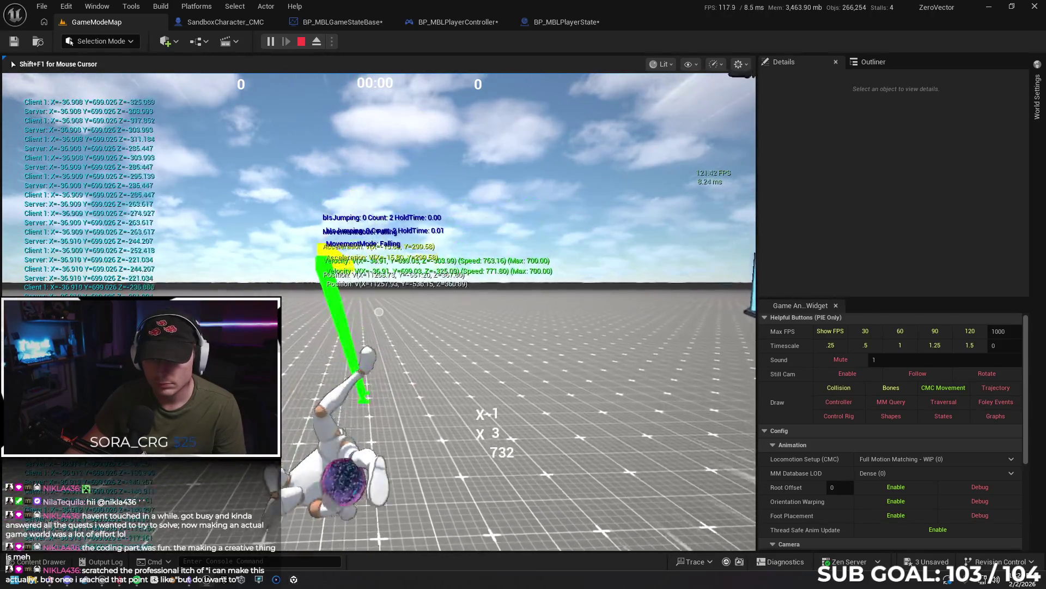
key(space)
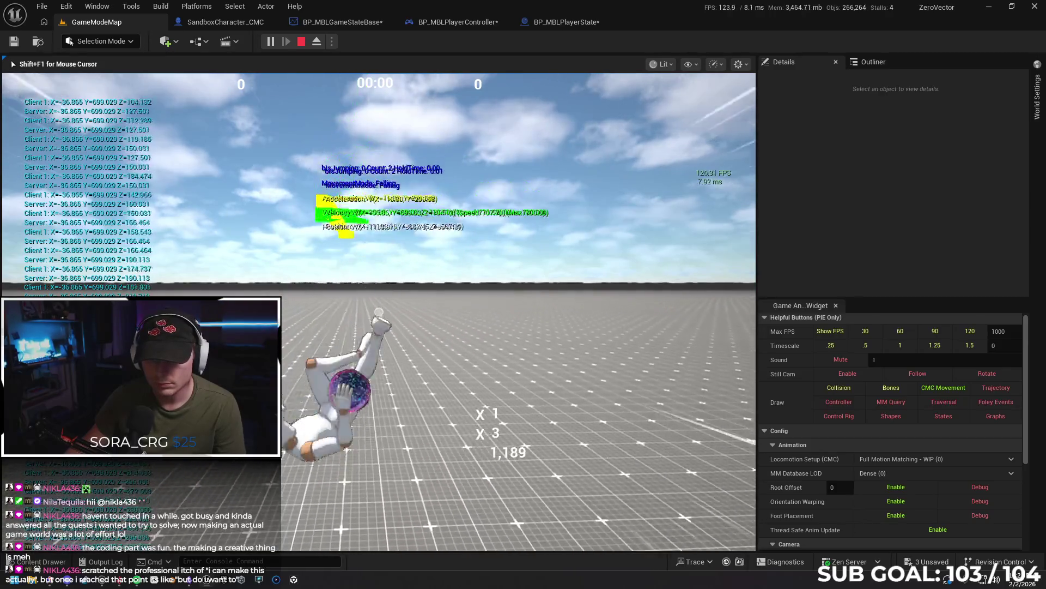
key(space)
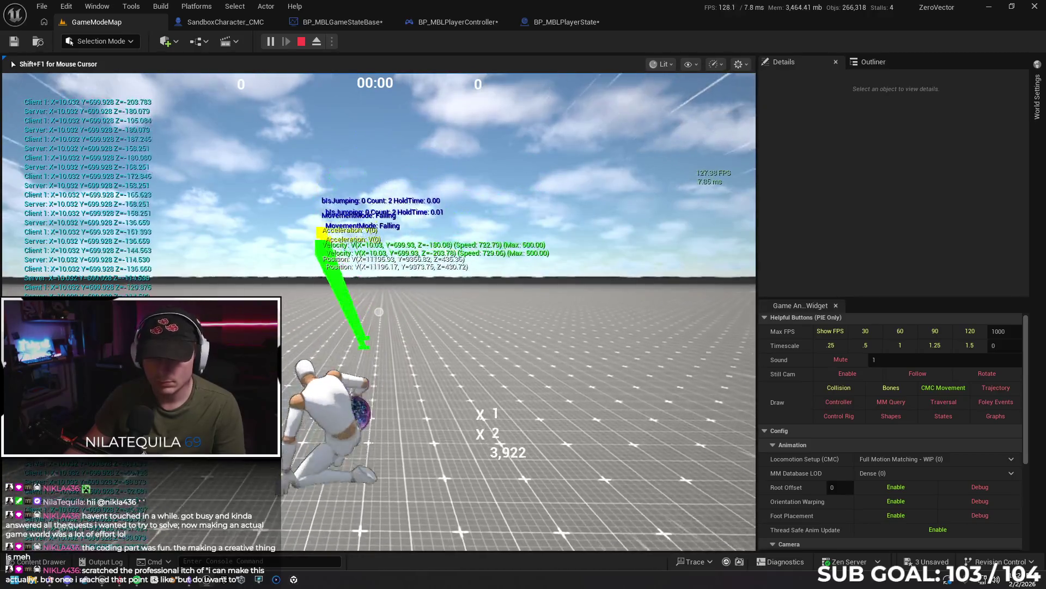
key(Escape)
click(224, 23)
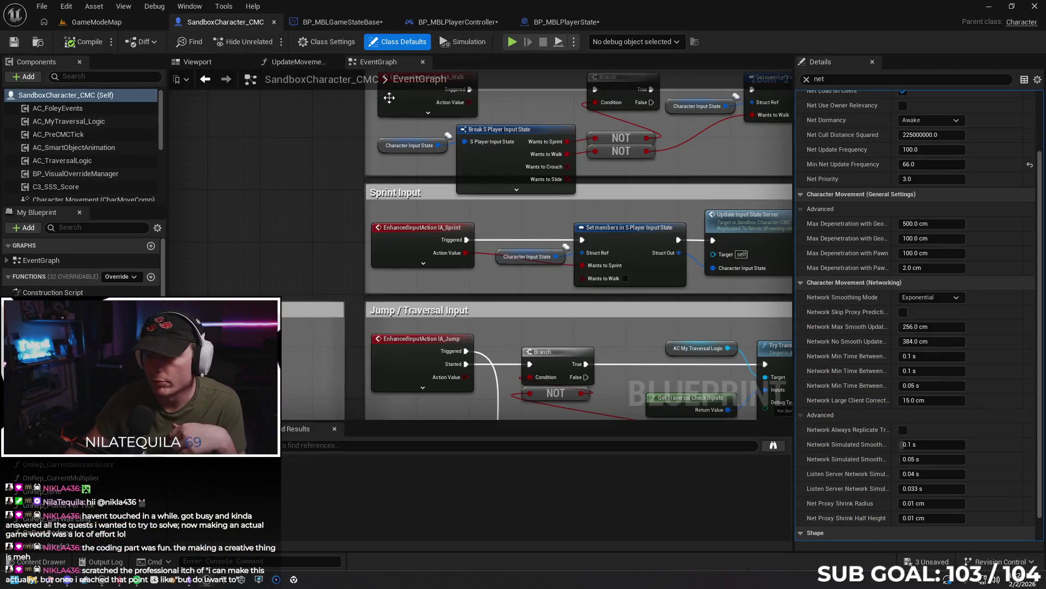
- Set Min Net Update Frequency to 33 in the game state and character Blueprints
click(330, 22)
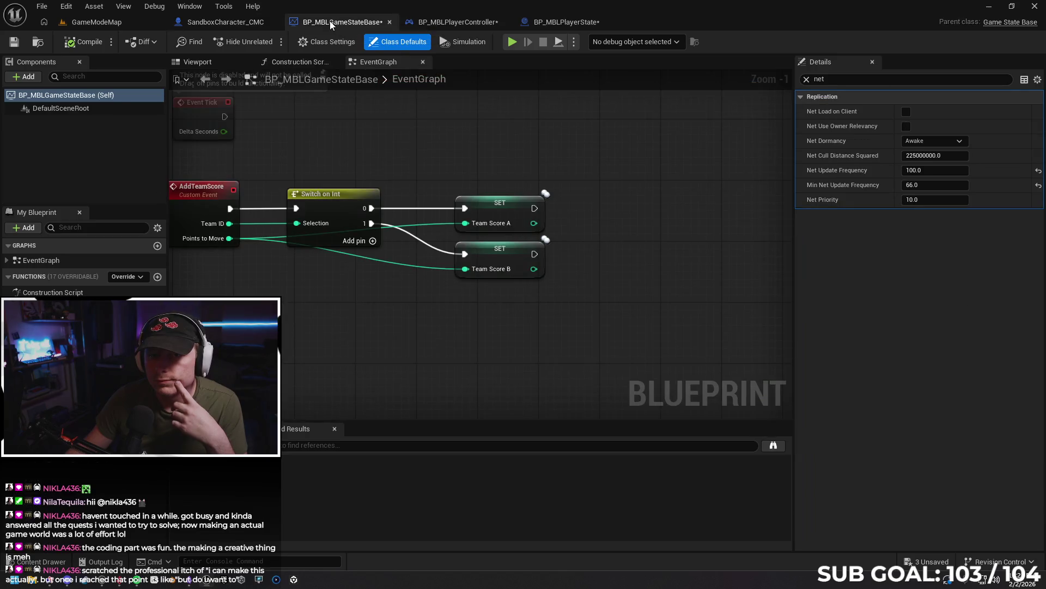
click(926, 185)
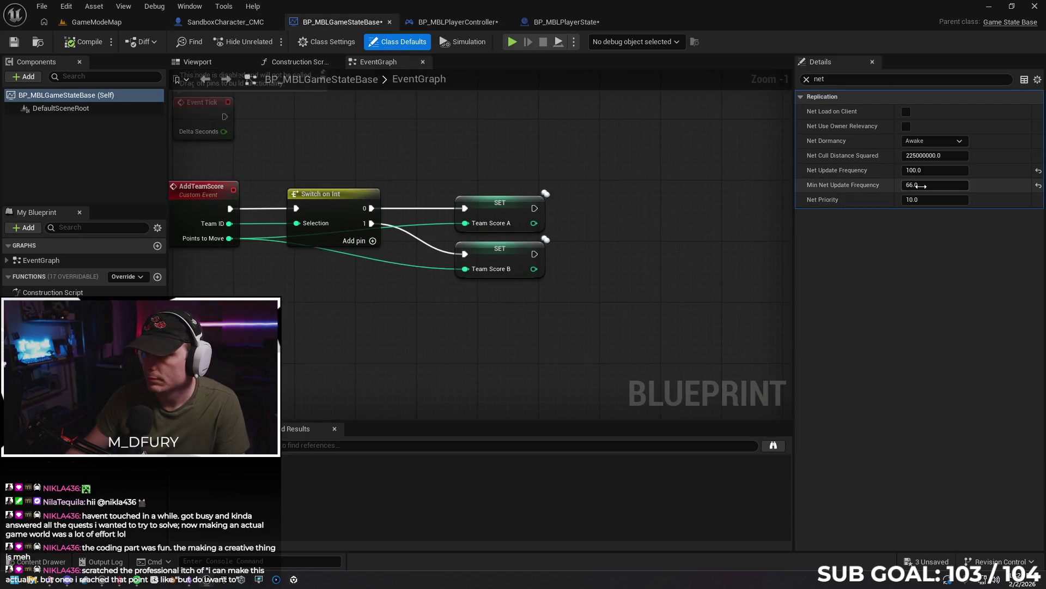
text(33)
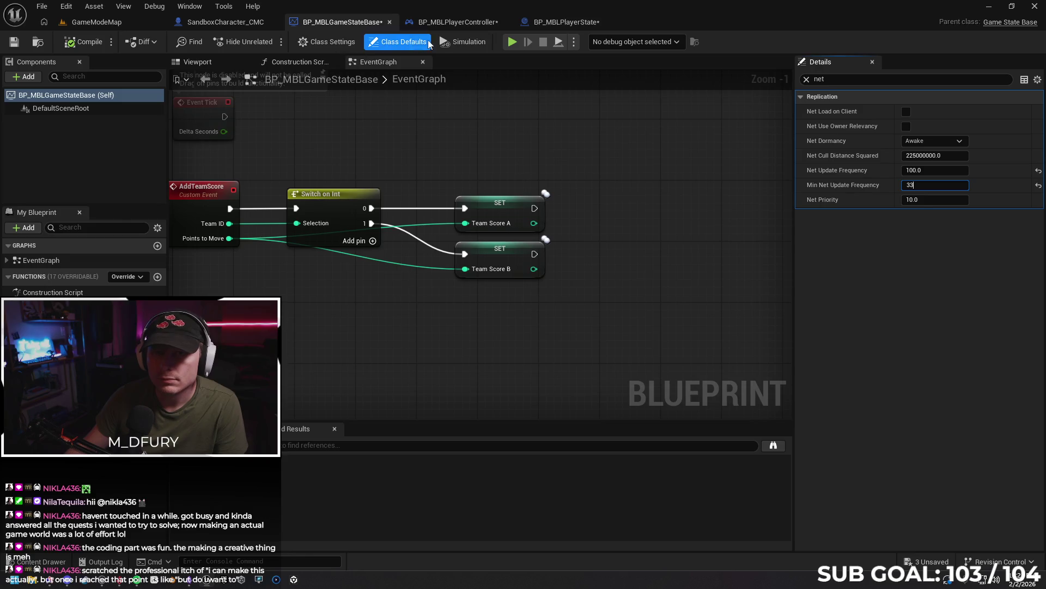
click(442, 21)
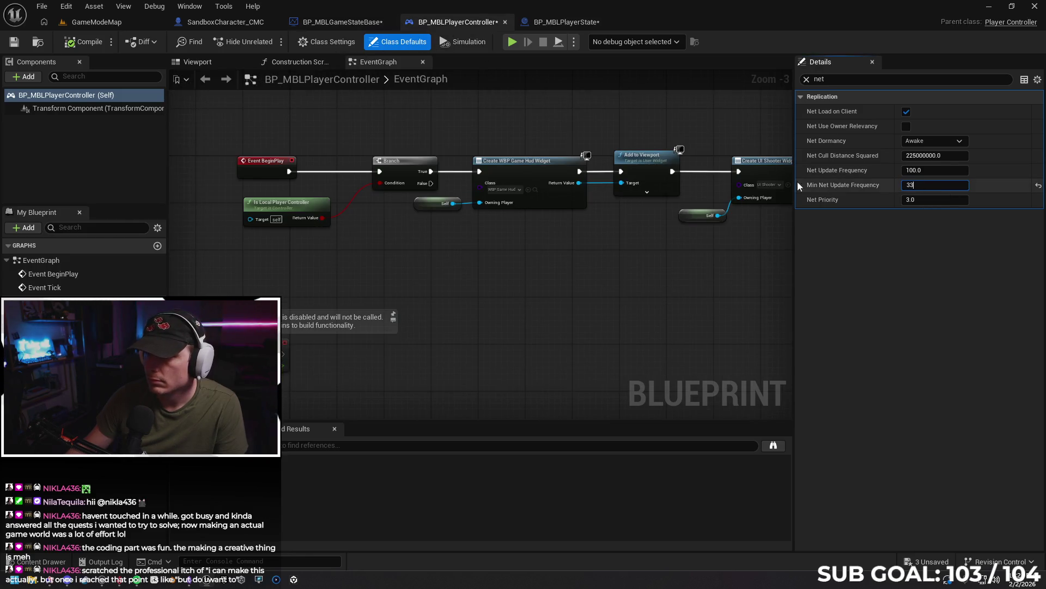
click(551, 23)
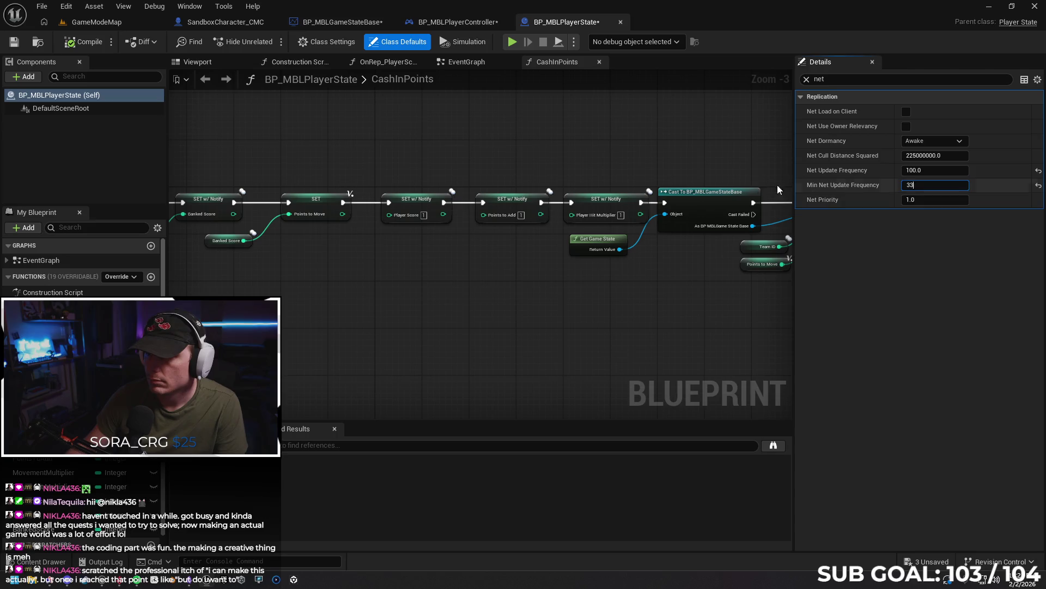
click(229, 22)
drag(911, 164, 893, 164)
- Set Net Update Frequency to 200 in the character, game state, controller and player state Blueprints
click(911, 149)
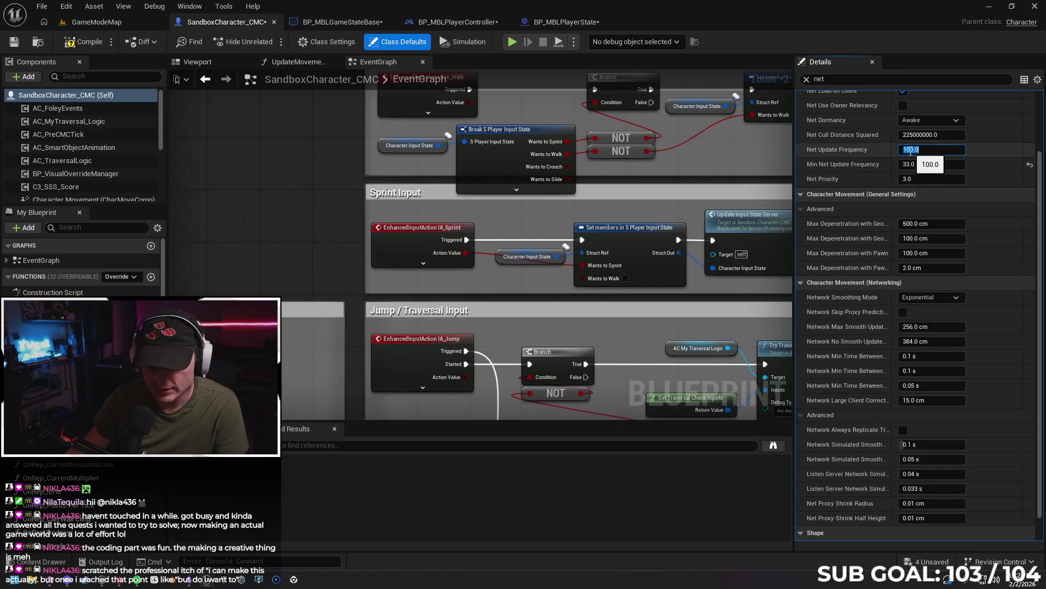
click(342, 22)
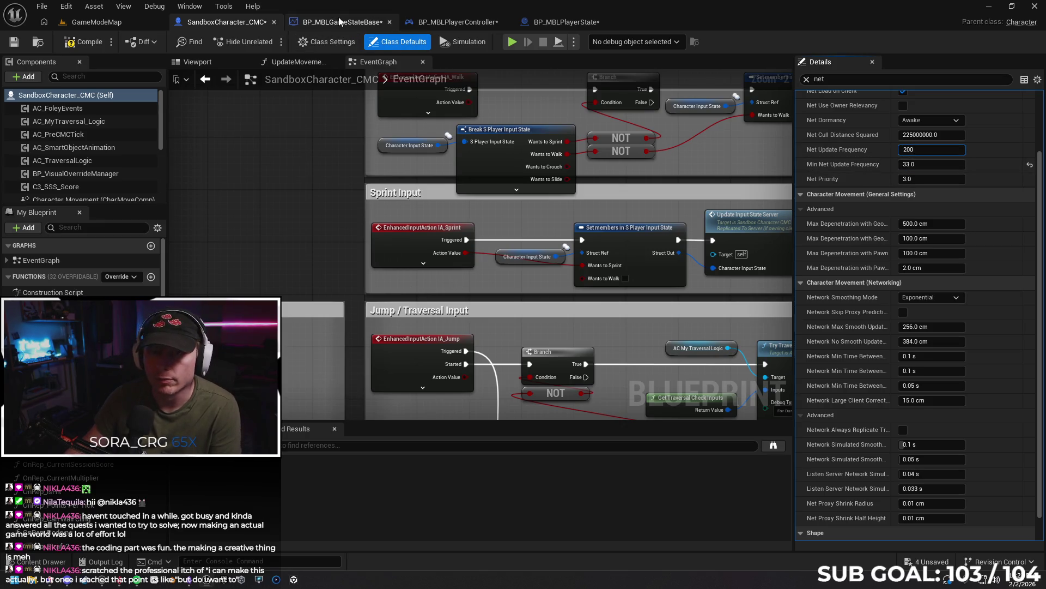
click(922, 170)
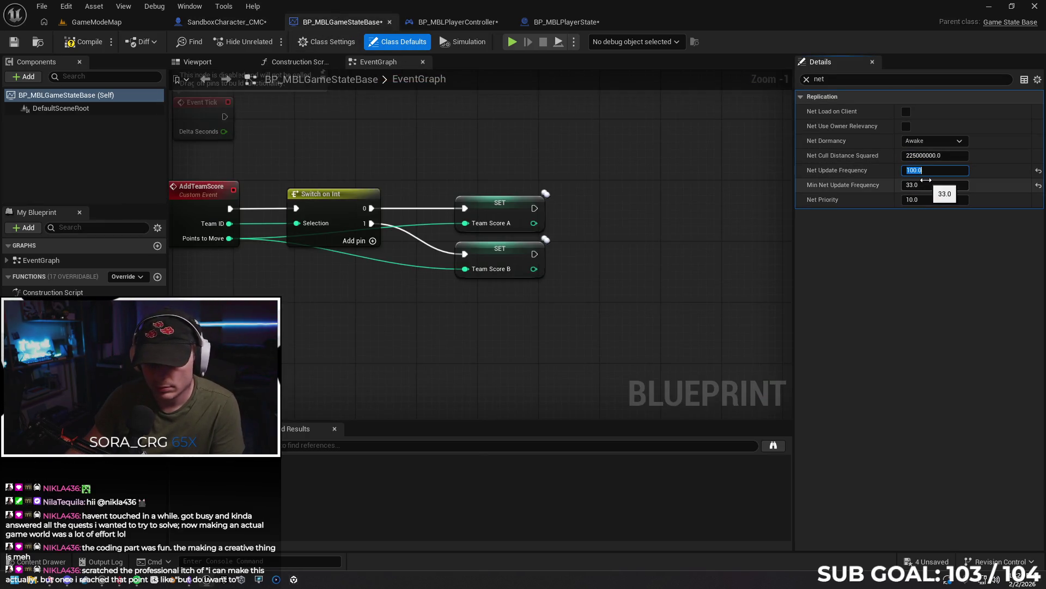
click(457, 22)
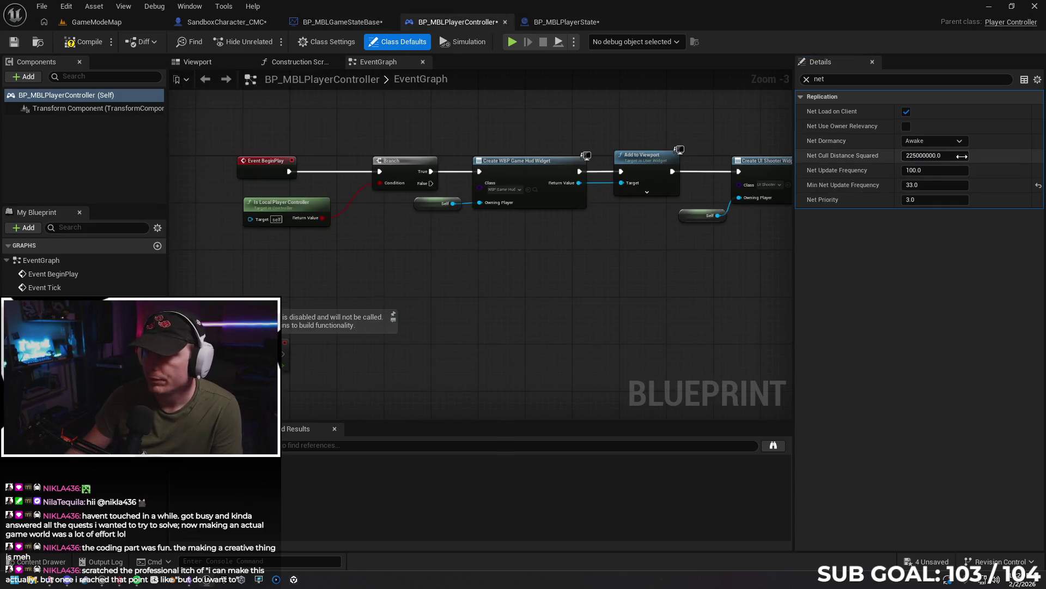
click(915, 170)
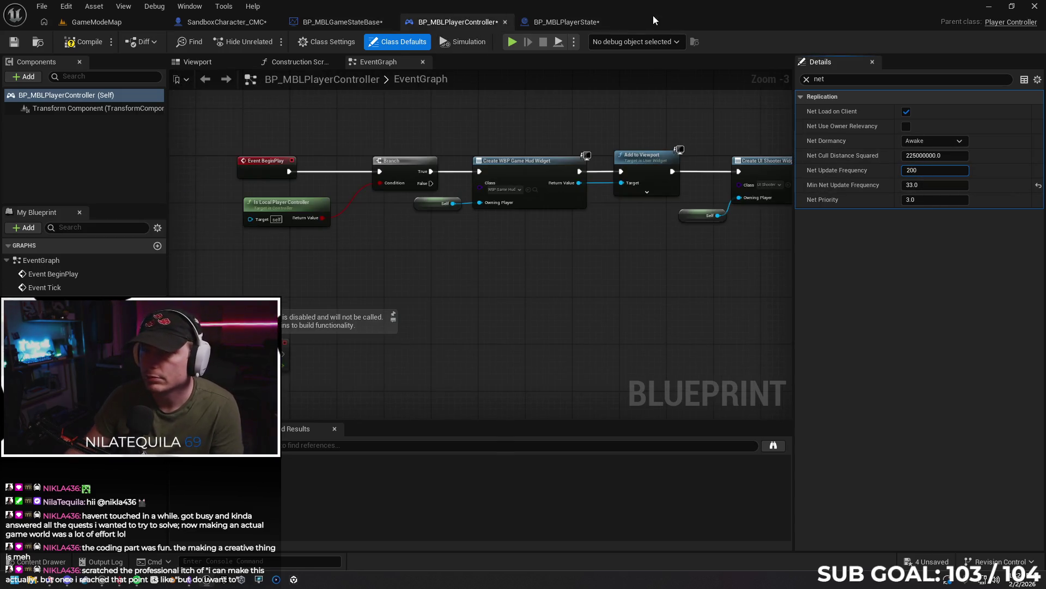
click(567, 22)
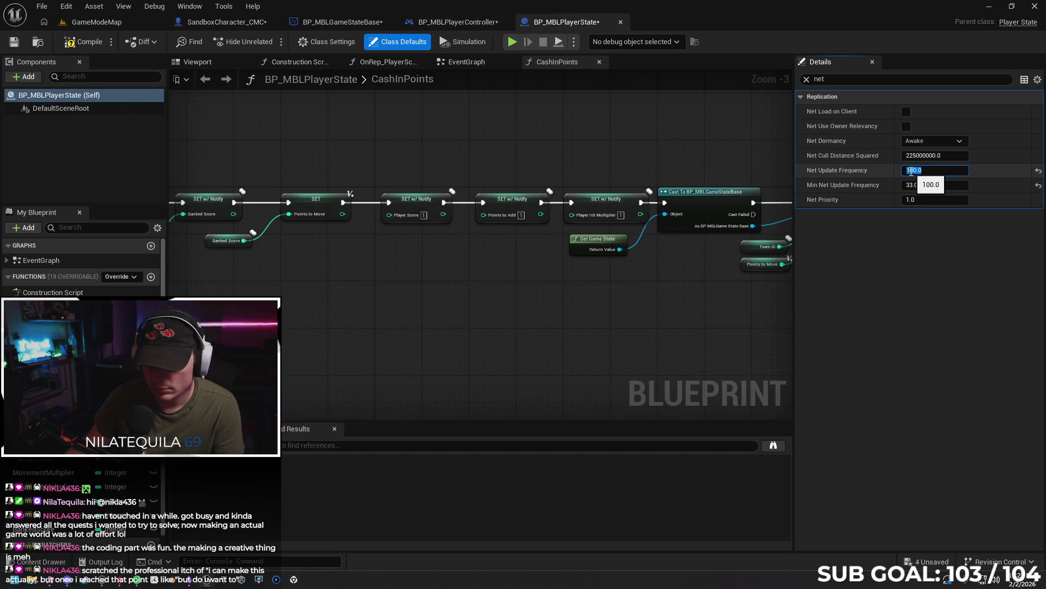
text(00)
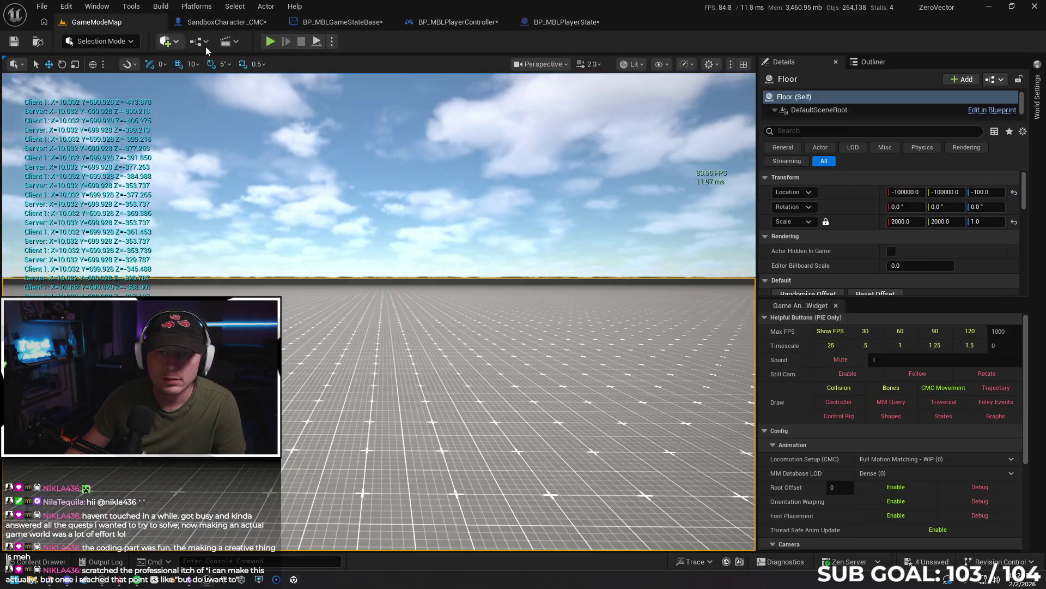
click(95, 22)
- Run a quick Alt+P play test sprinting forward at the new update rates, then stop it
drag(340, 391, 344, 391)
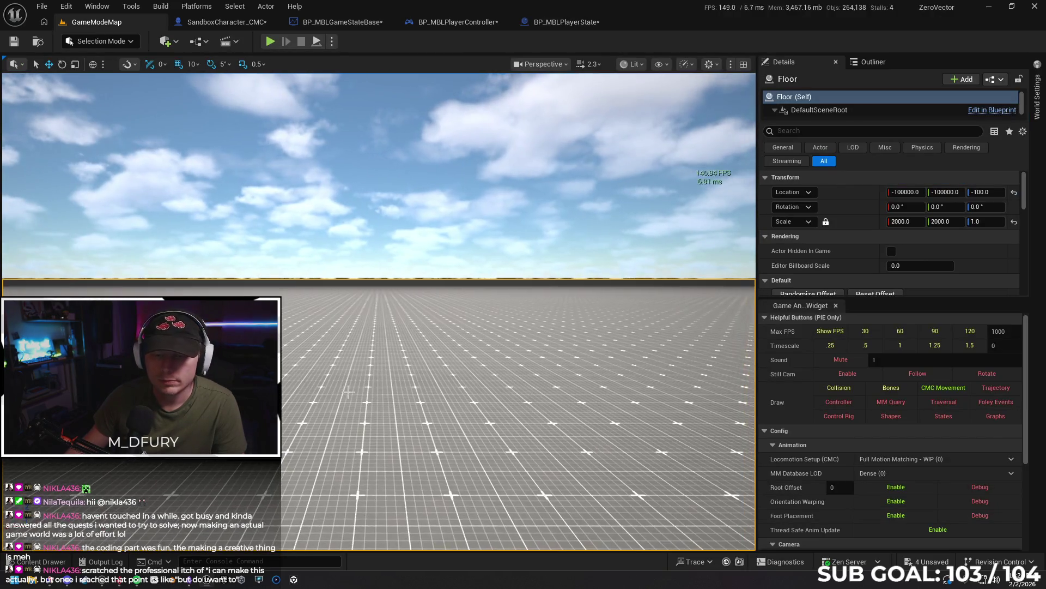
right_click(356, 392)
key(Escape)
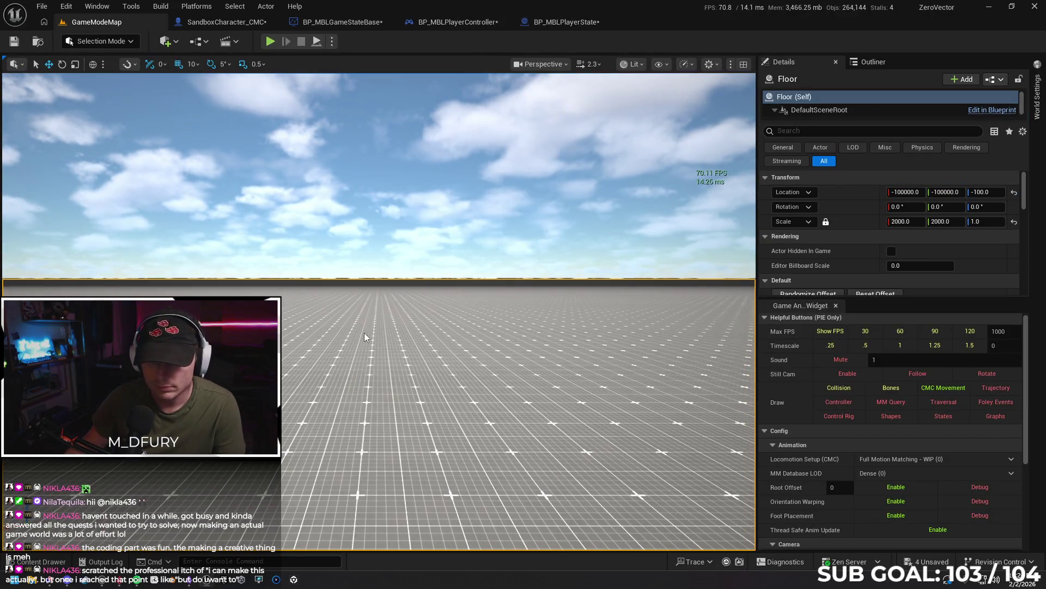
key(alt+p)
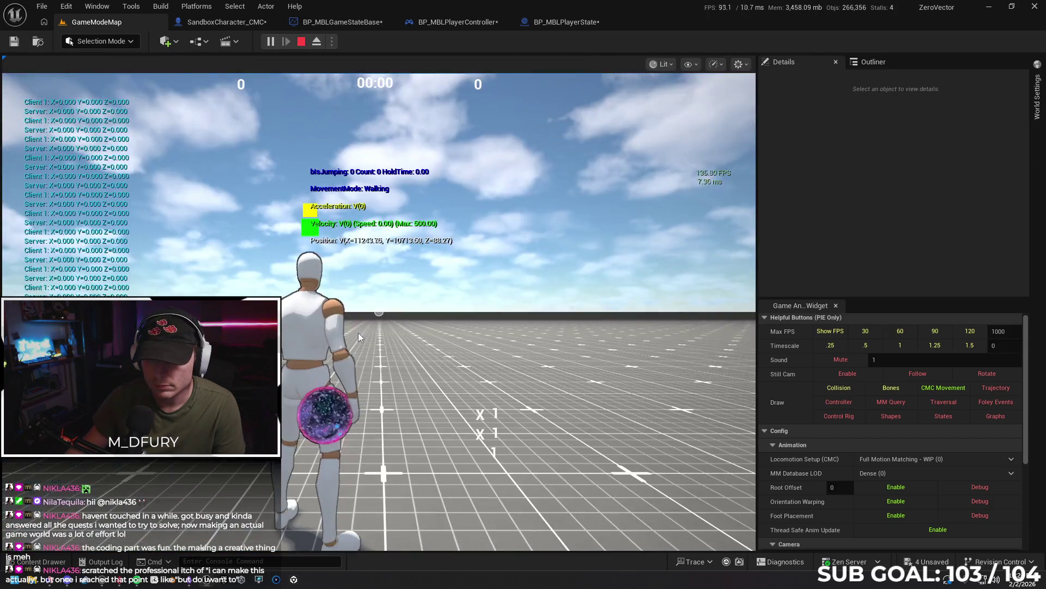
click(358, 332)
key(w)
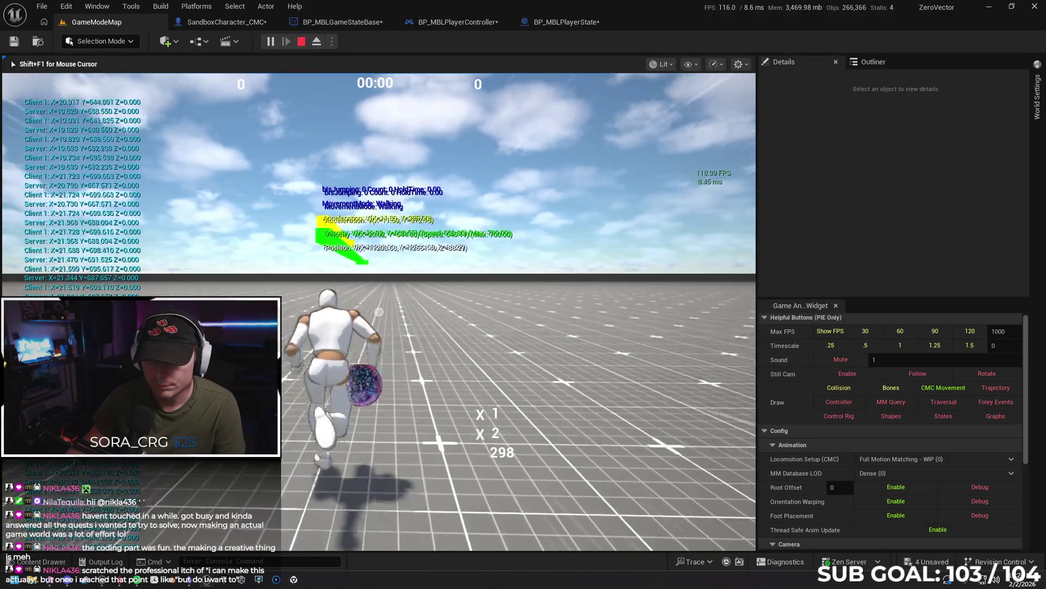
key(Escape)
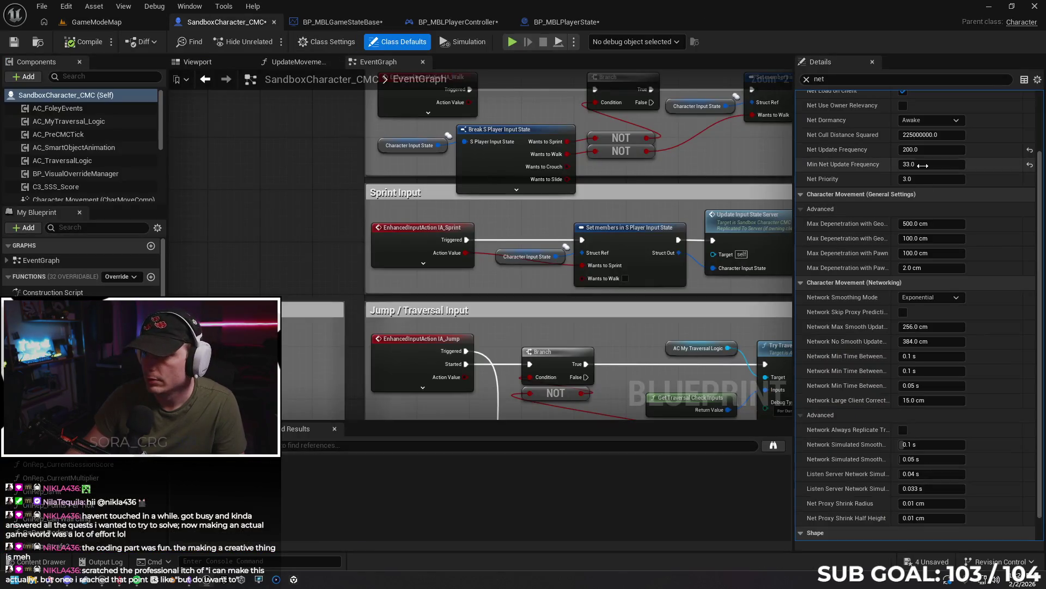
- Set Net Update Frequency back to 100 in the character, game state, controller and player state Blueprints
click(915, 150)
text(100)
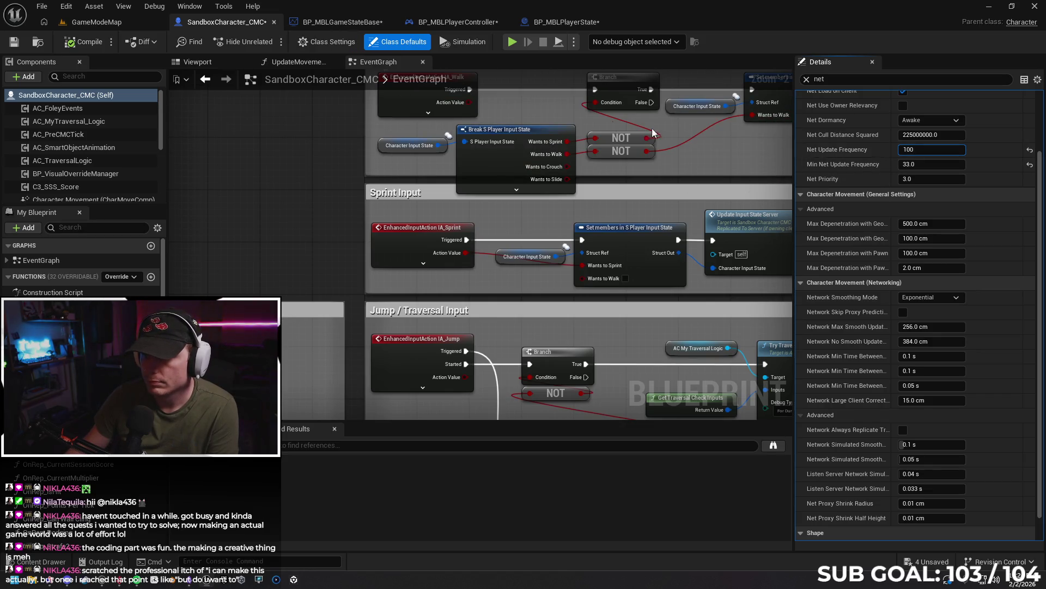
click(343, 22)
click(913, 170)
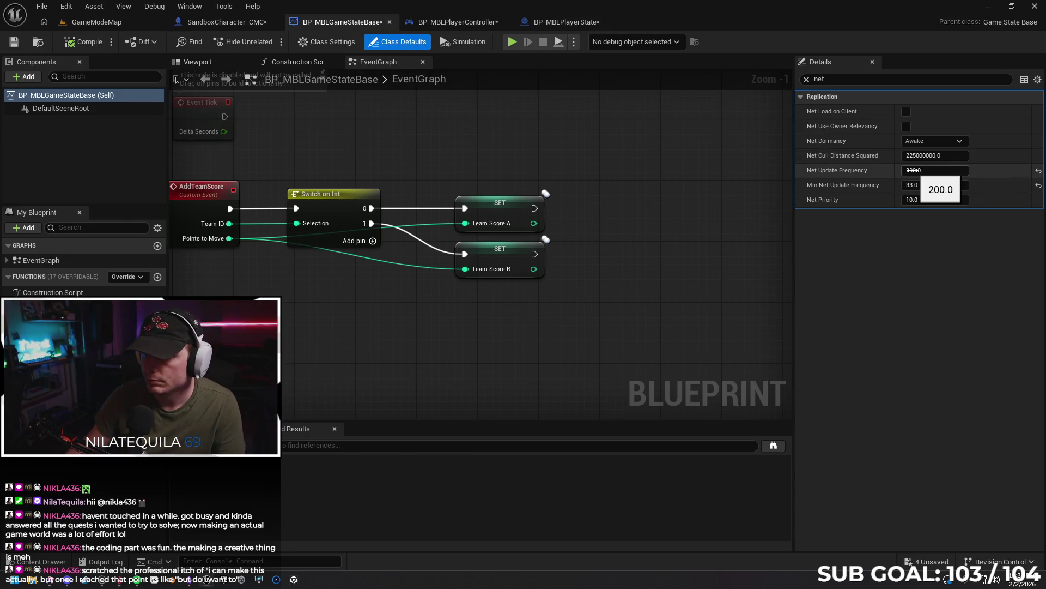
text(100)
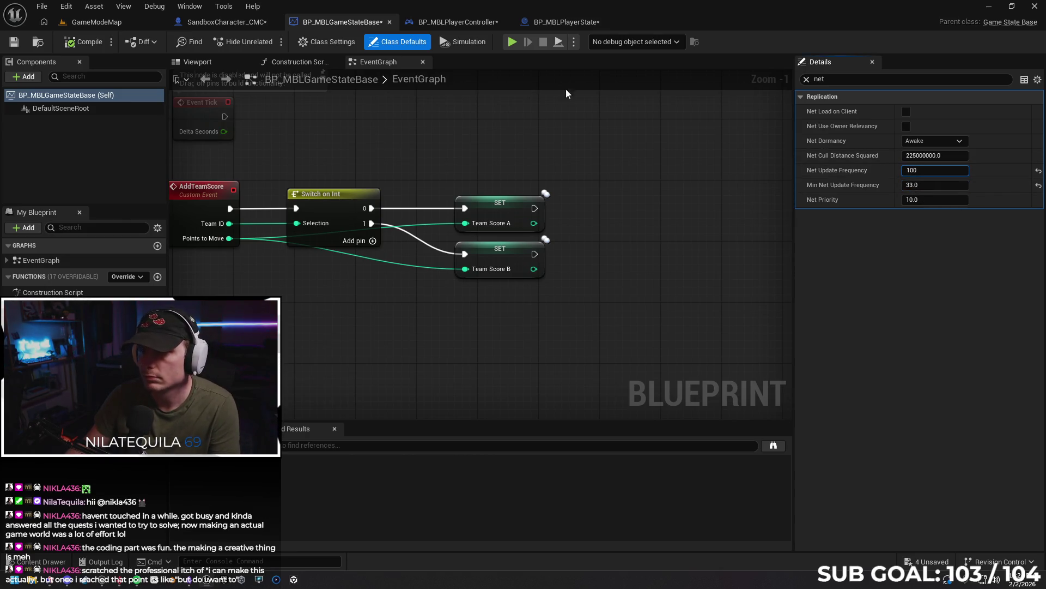
click(443, 23)
text(100)
click(557, 25)
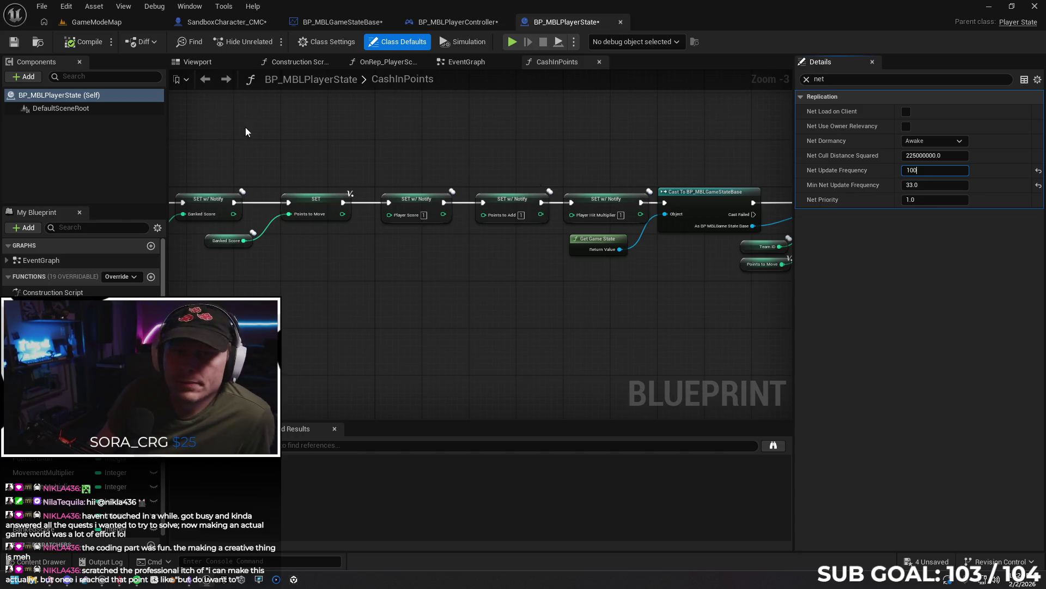
- Save all four Blueprints and return to the GameModeMap level
click(14, 42)
click(431, 22)
click(15, 42)
click(305, 22)
click(18, 45)
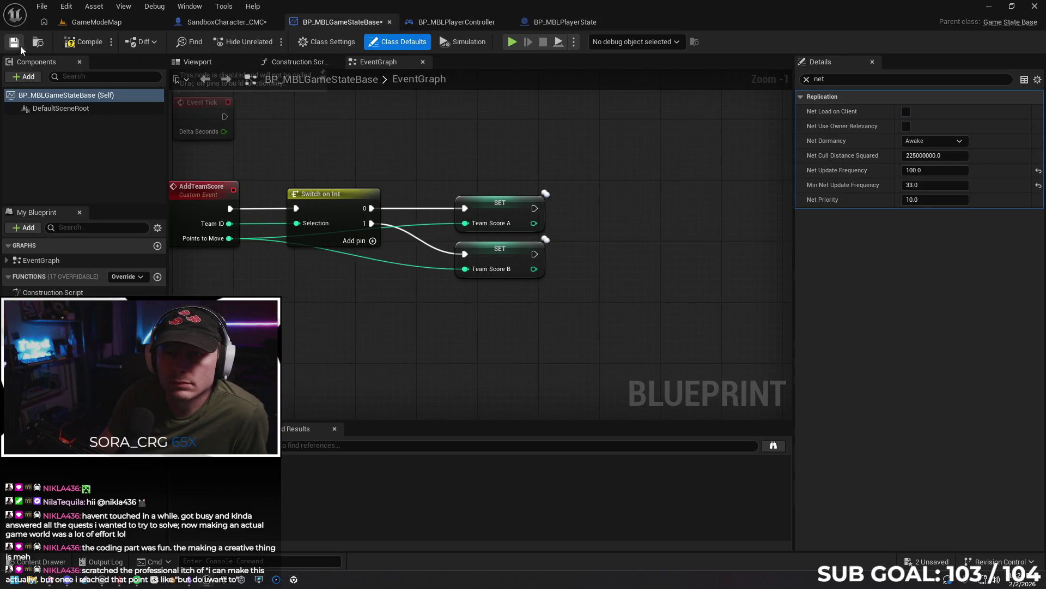
click(227, 22)
click(16, 46)
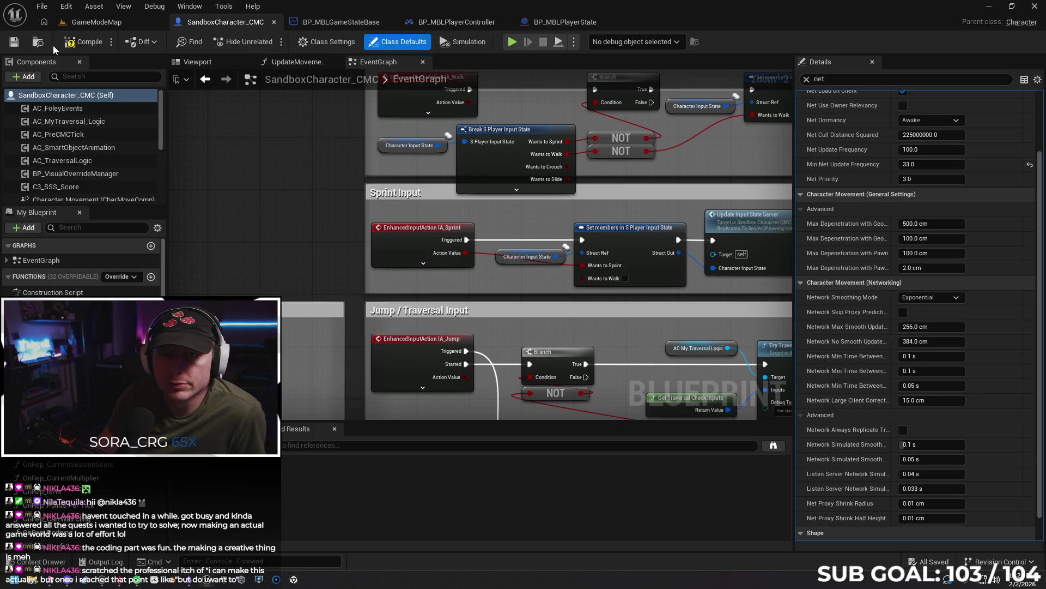
click(103, 24)
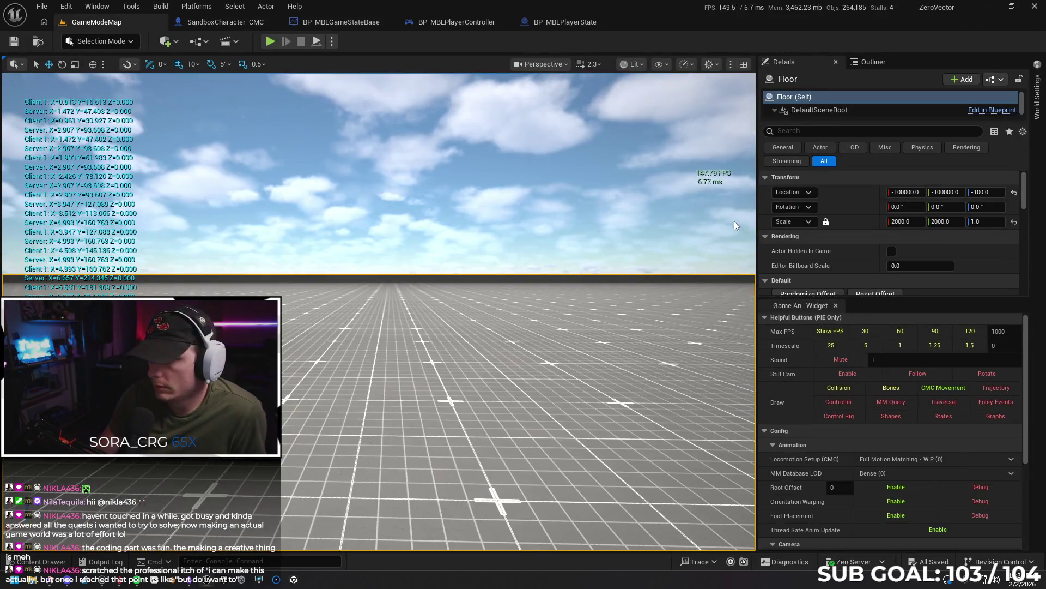
- Change the game's maximum frame-rate cap and dismiss the viewport context menu
click(867, 331)
right_click(371, 443)
key(Escape)
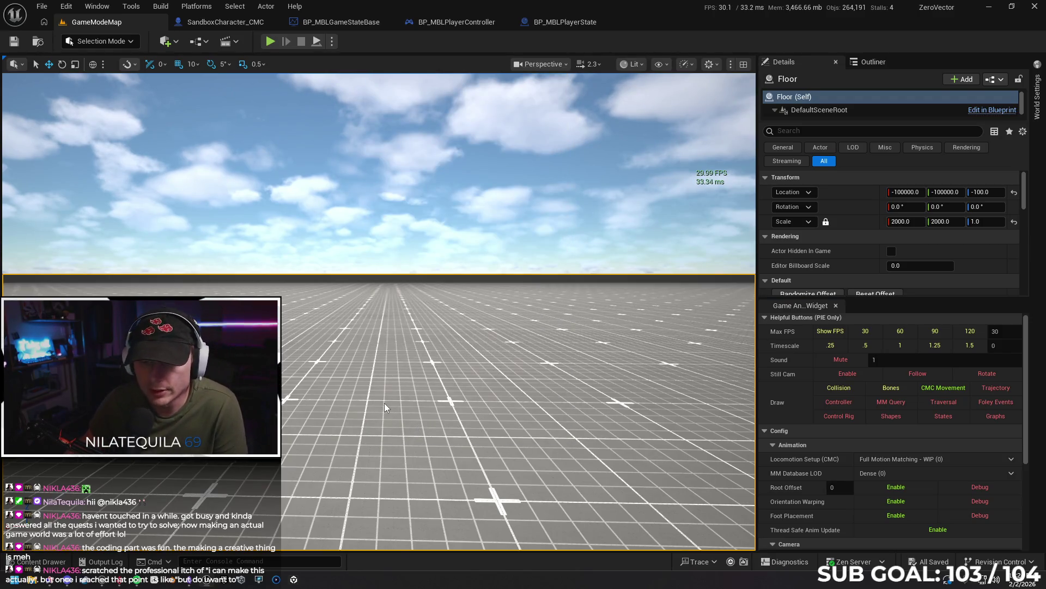
- Run a quick Play-in-Editor test, sprinting the character forward, then stop it
key(alt+p)
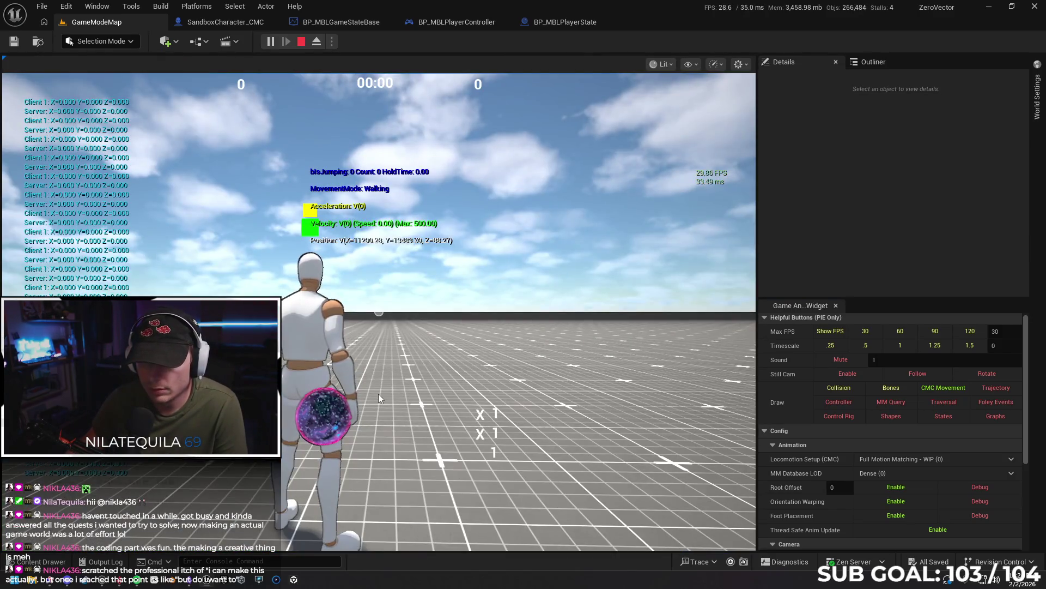
click(378, 394)
key(w)
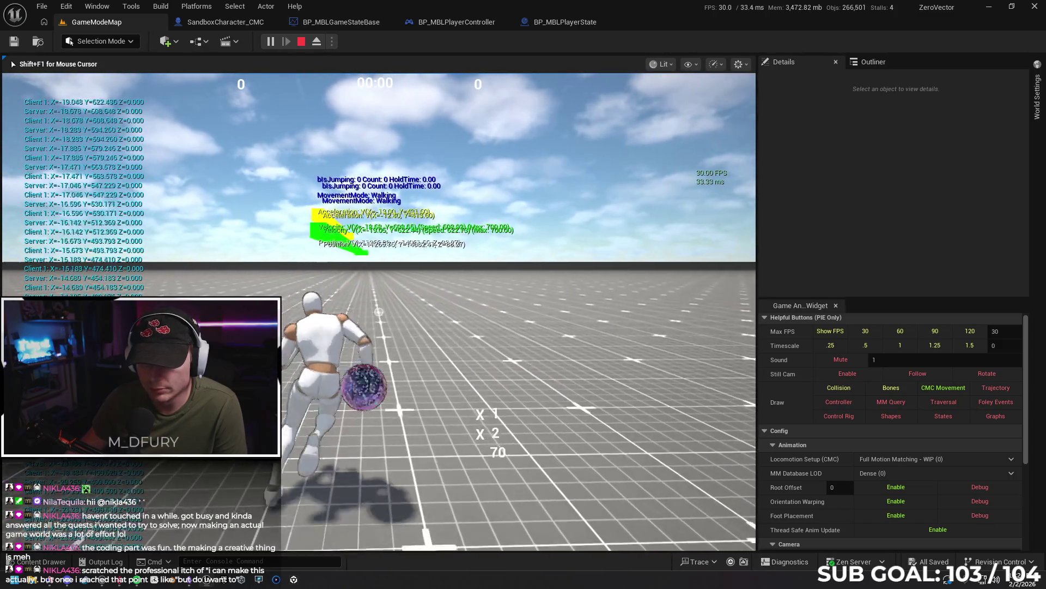
key(Escape)
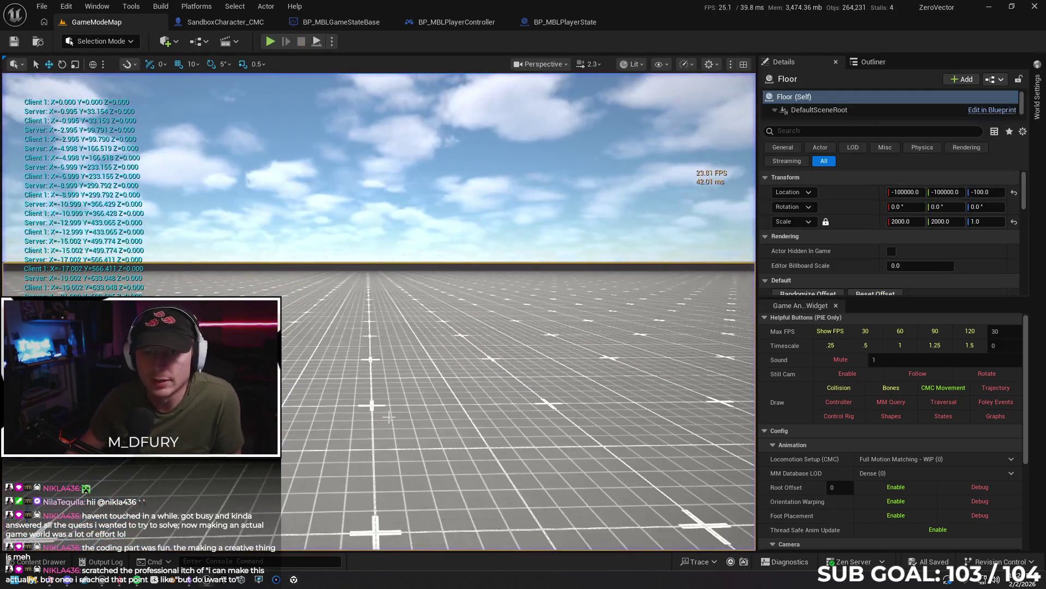
- Check the SandboxCharacter_CMC Blueprint, return to GameModeMap, and start a new play session from the viewport
click(217, 23)
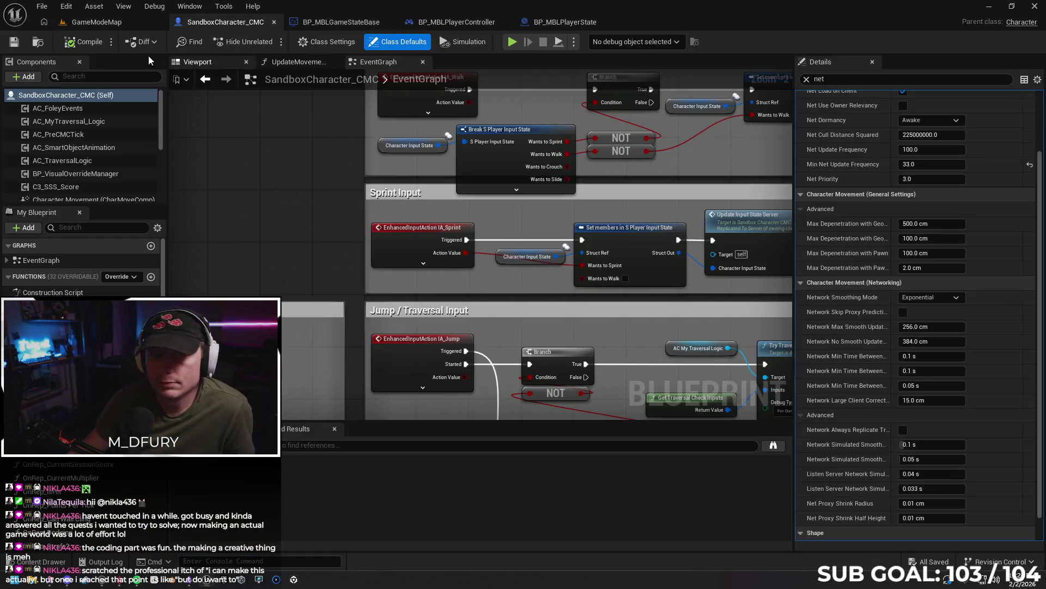
click(111, 25)
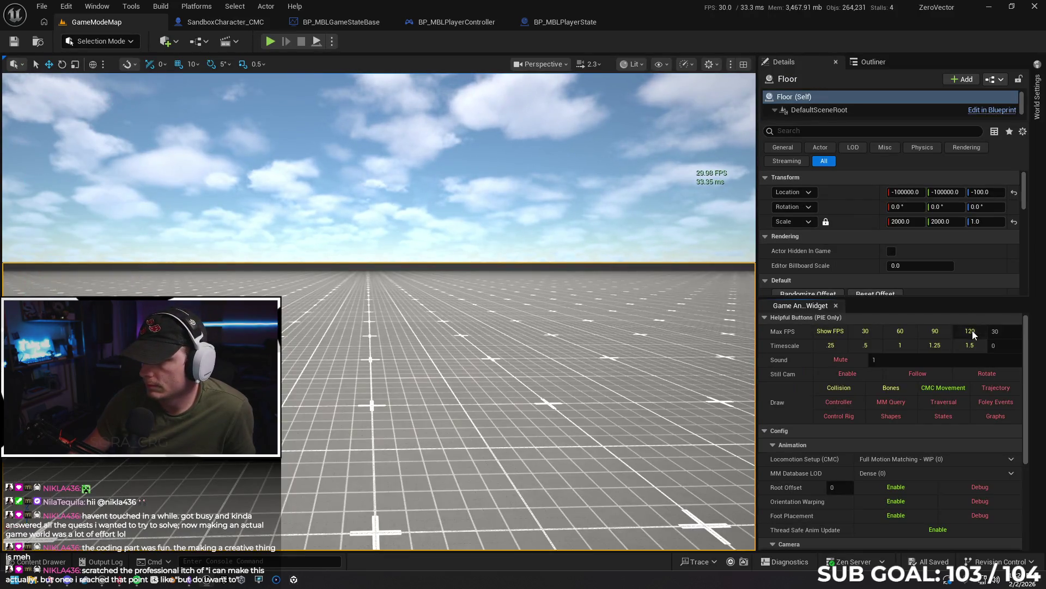
right_click(392, 431)
click(418, 419)
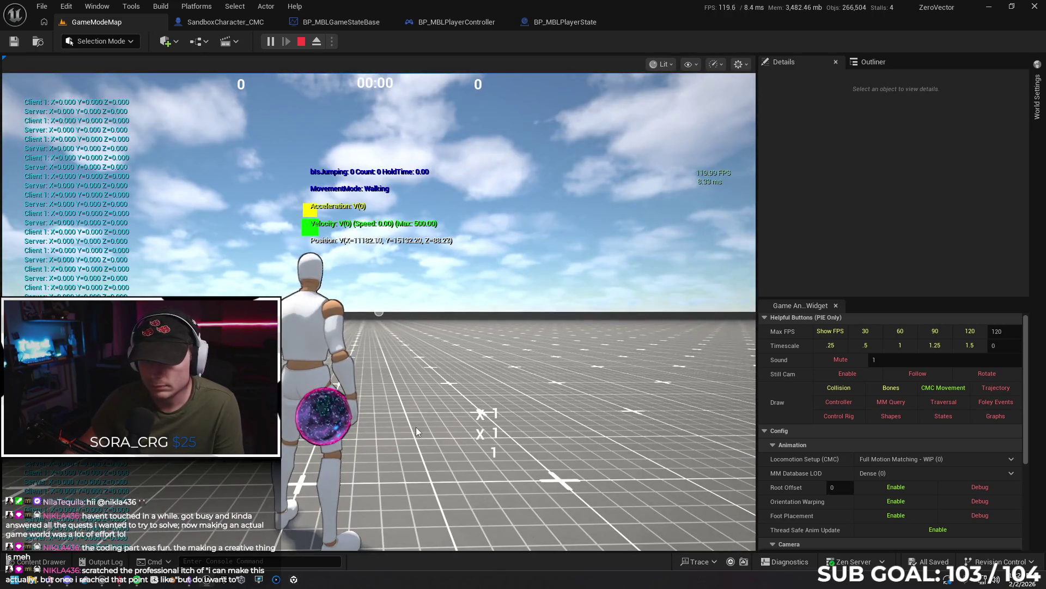
- Sprint forward with W and Shift, jumping and double-jumping repeatedly, then end the play session
click(416, 427)
key(w)
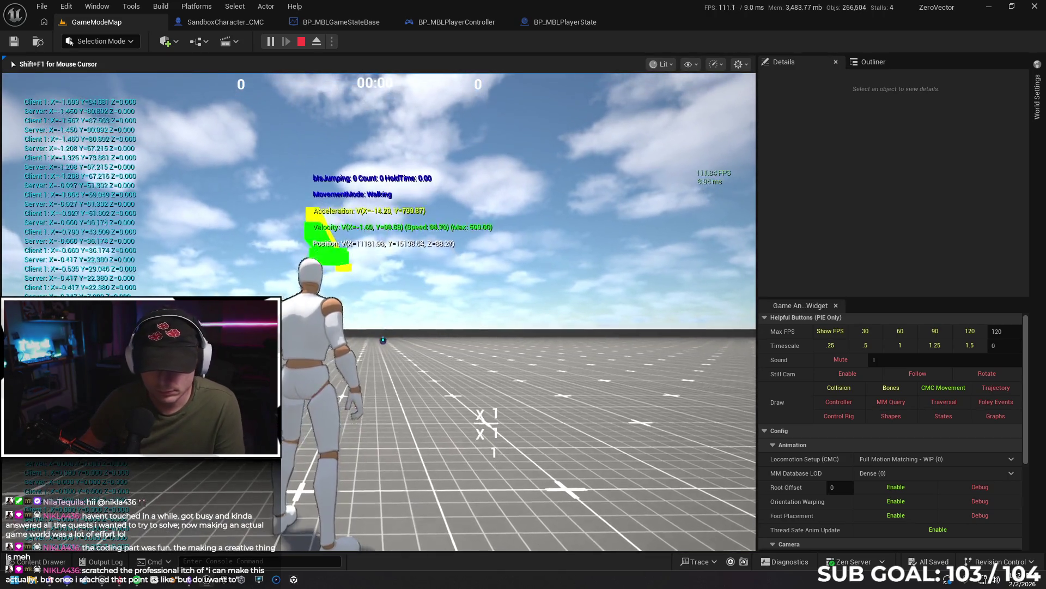
key(shift)
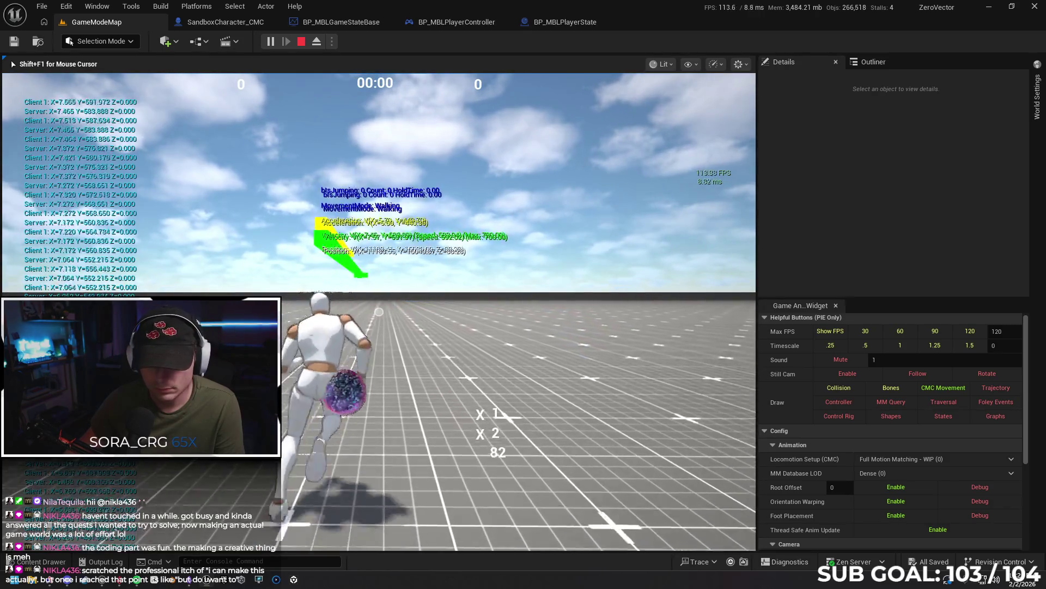
key(space)
key(space)
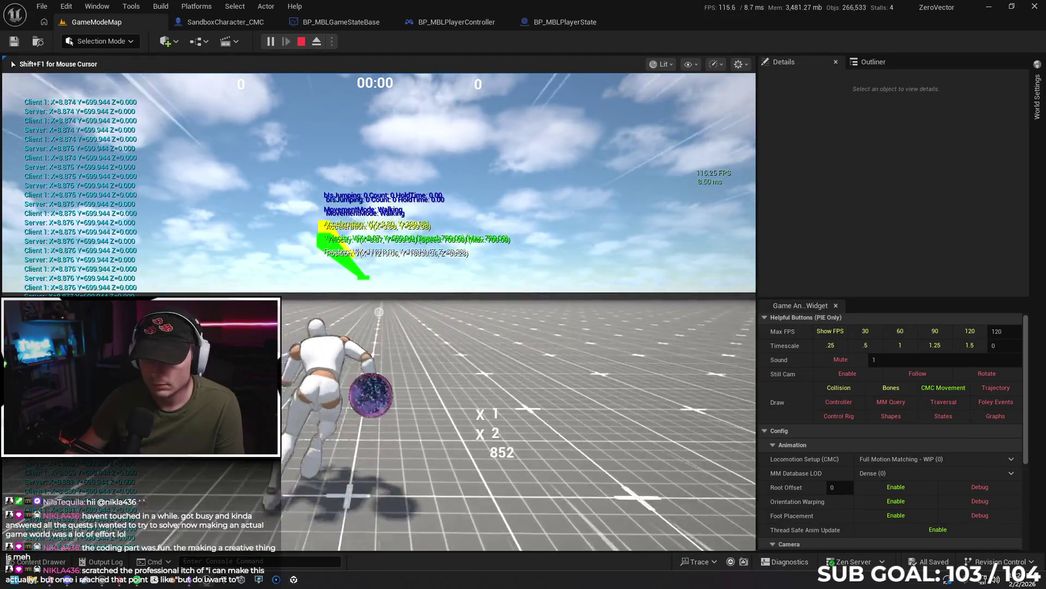
key(space)
key(space)
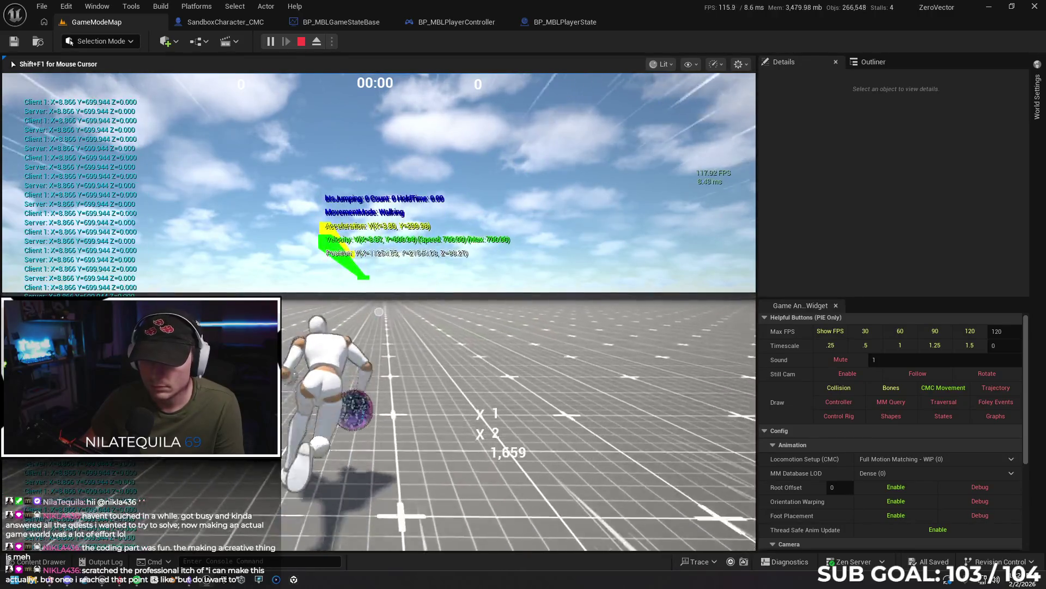
key(space)
key(space)
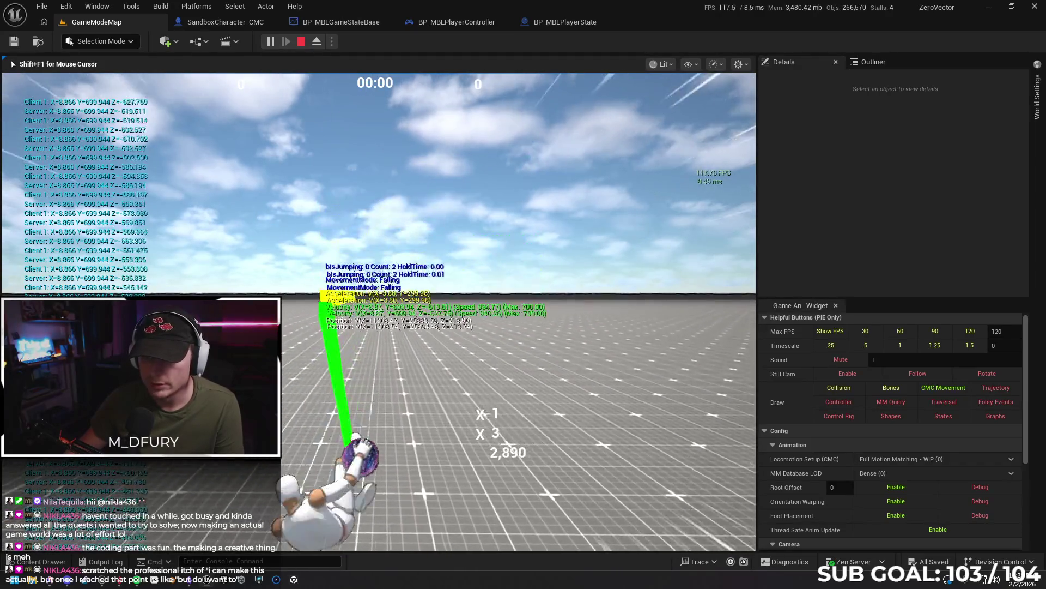
key(space)
key(space)
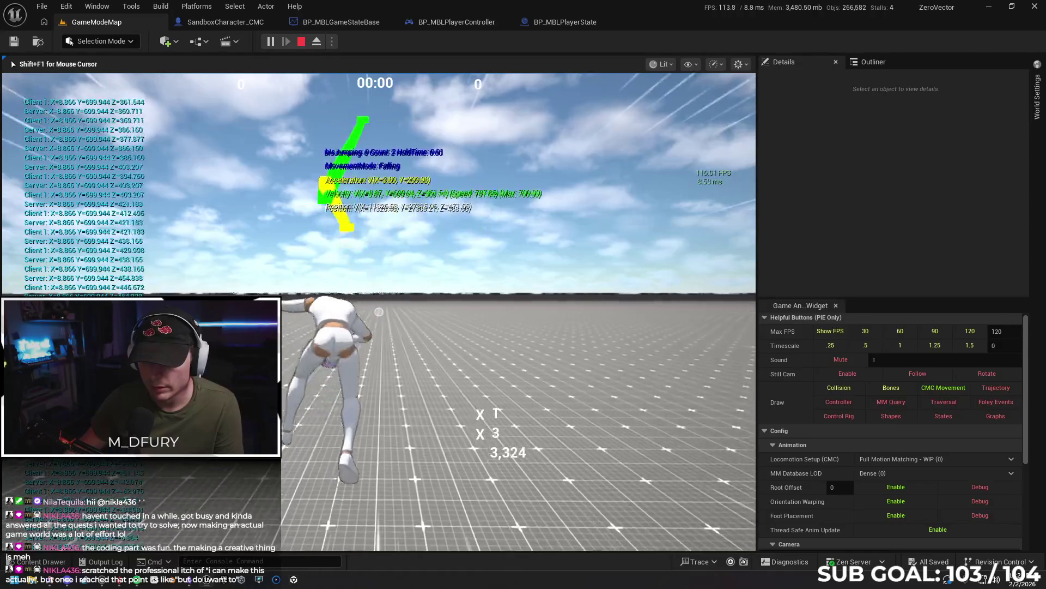
key(space)
key(space)
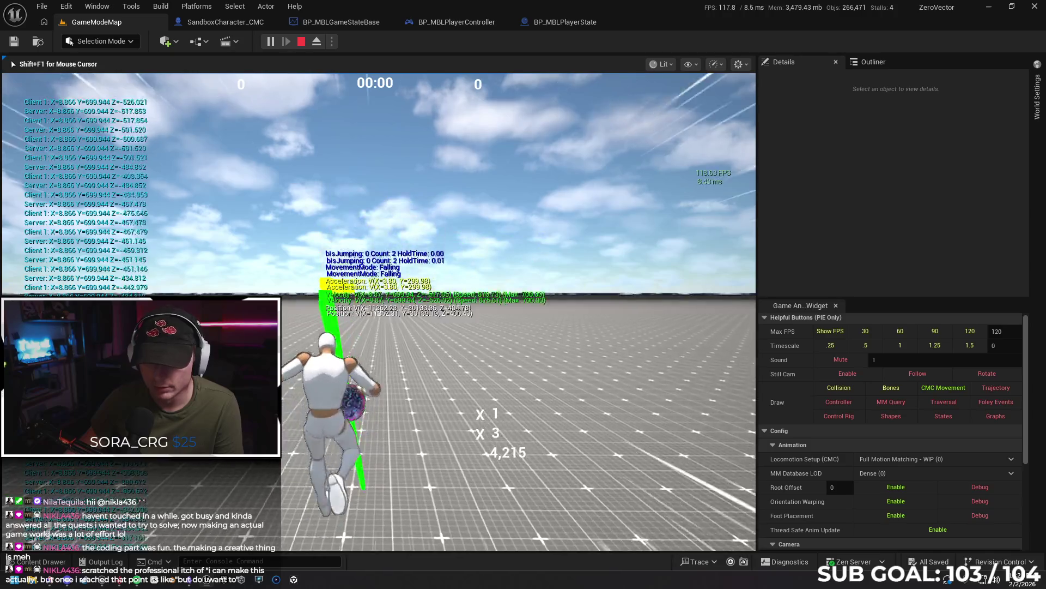
key(space)
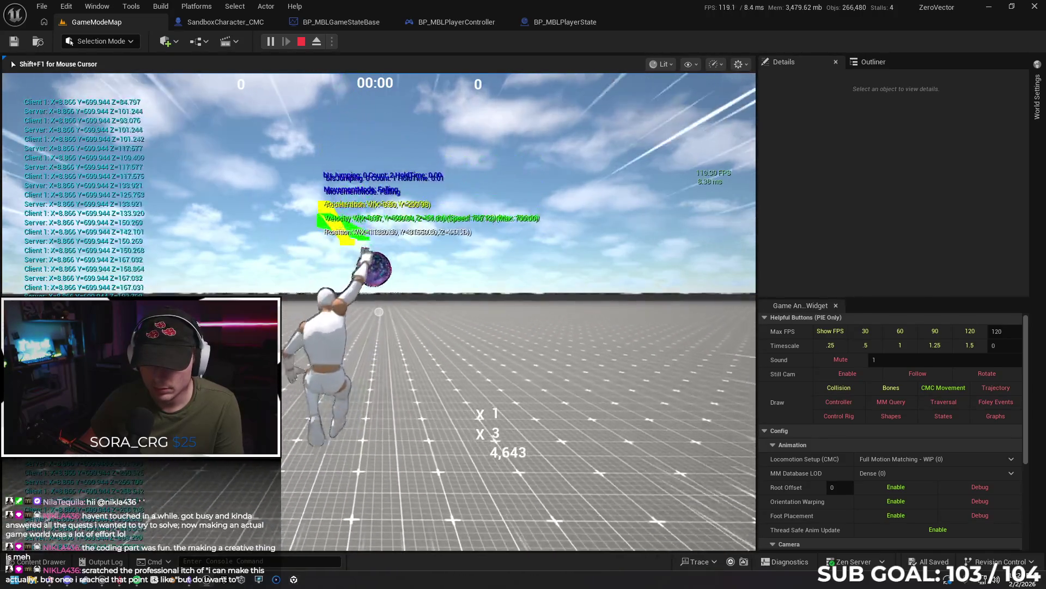
key(space)
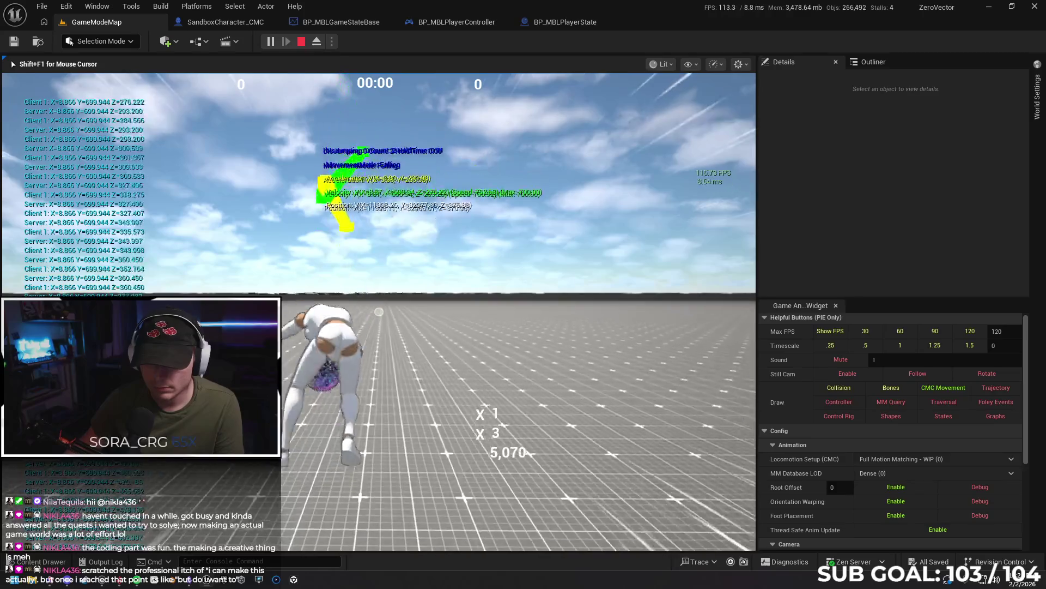
key(space)
key(space)
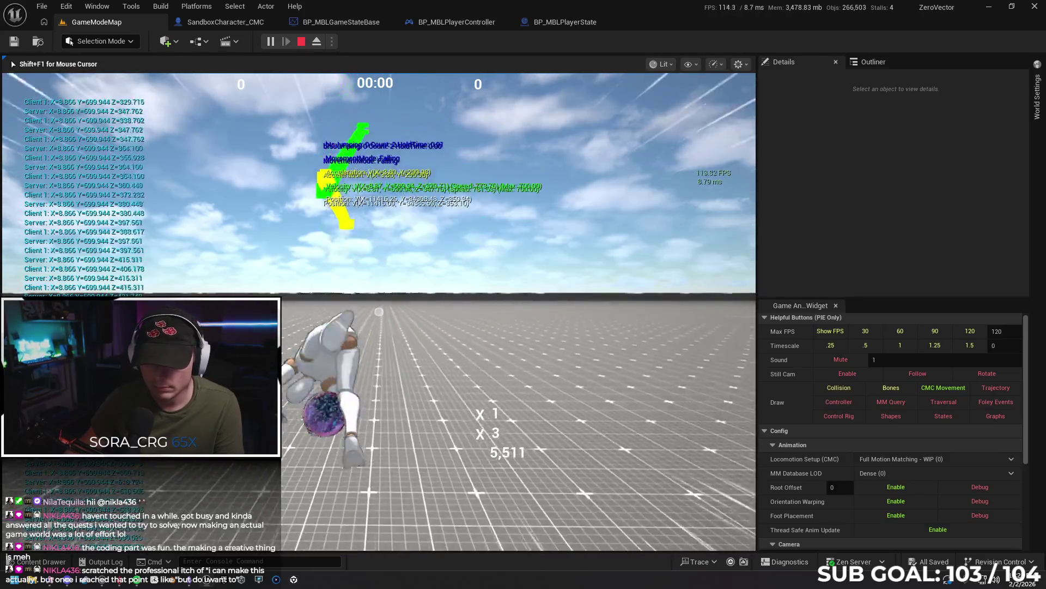
key(space)
key(space)
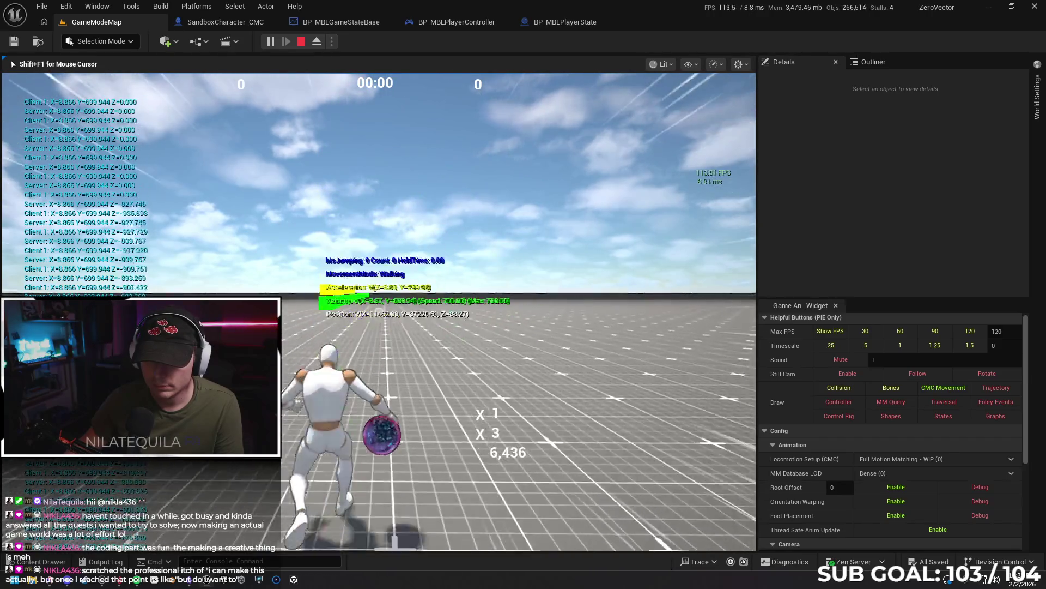
key(space)
key(space)
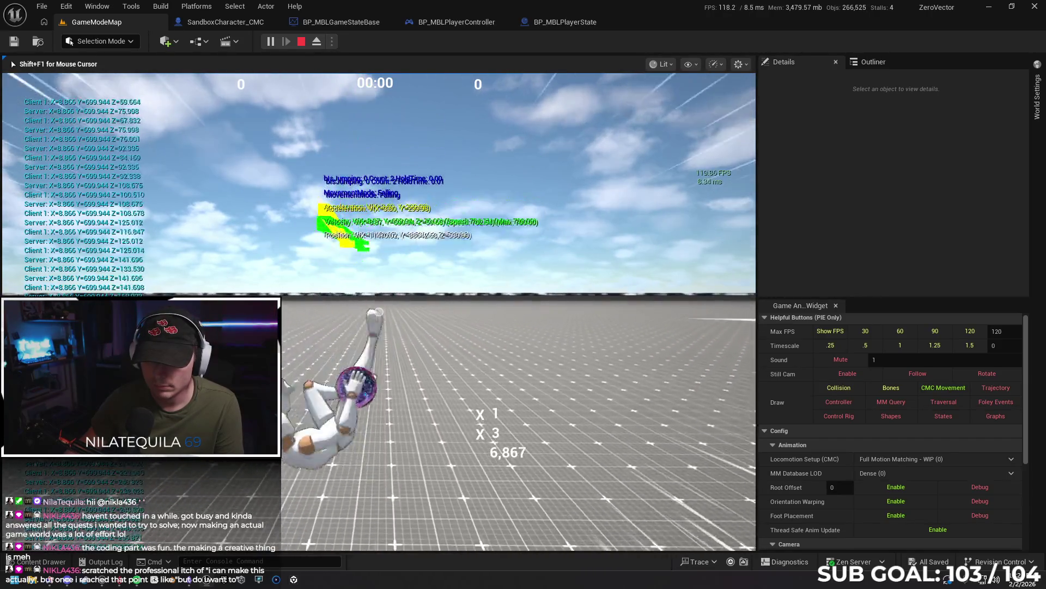
key(space)
key(space)
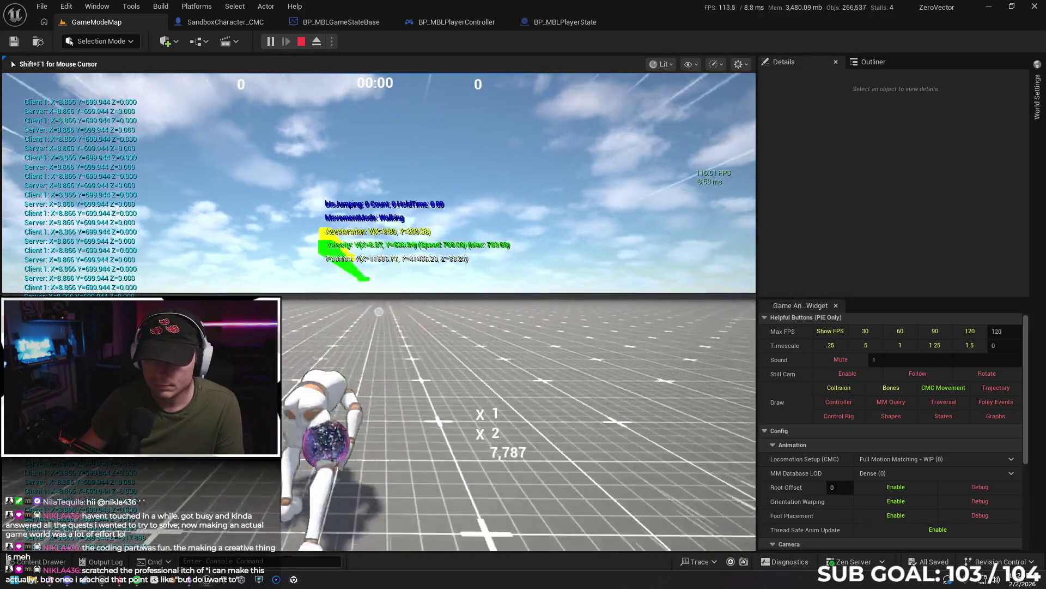
key(space)
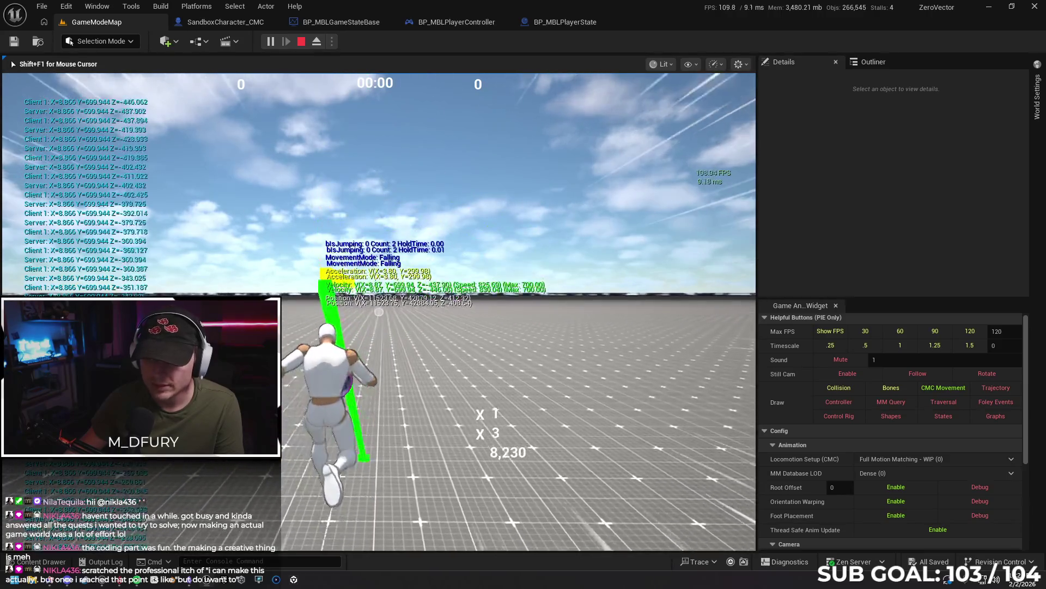
key(space)
key(space)
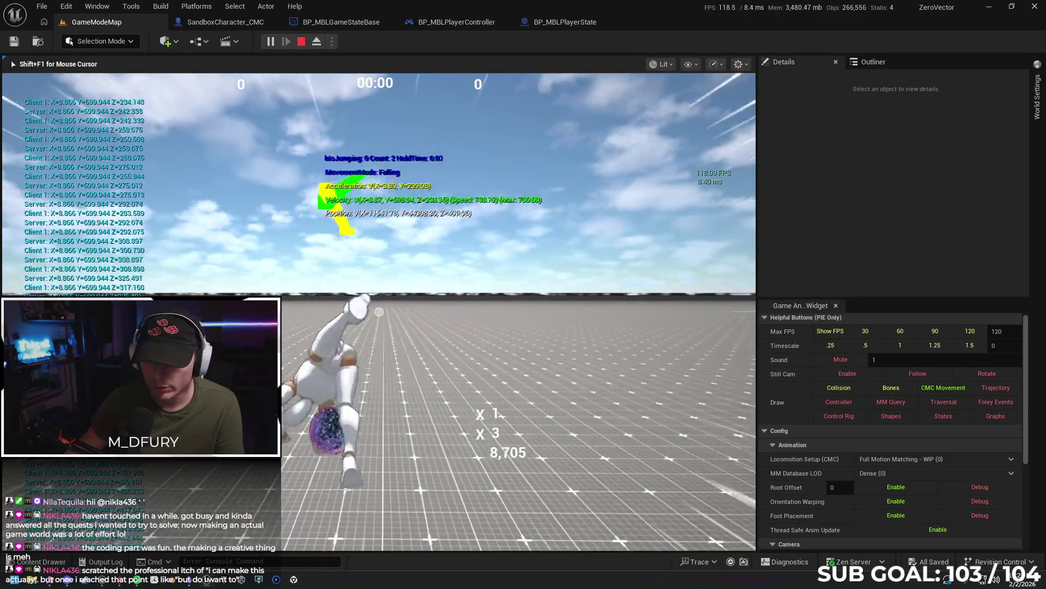
key(space)
key(space)
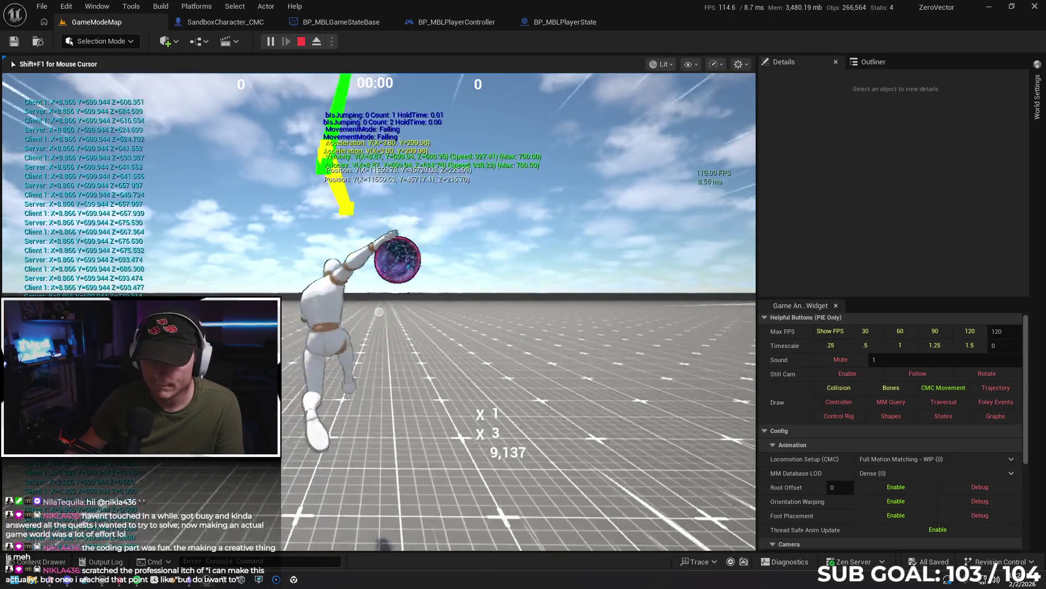
key(space)
key(space)
key(space)
key(space)
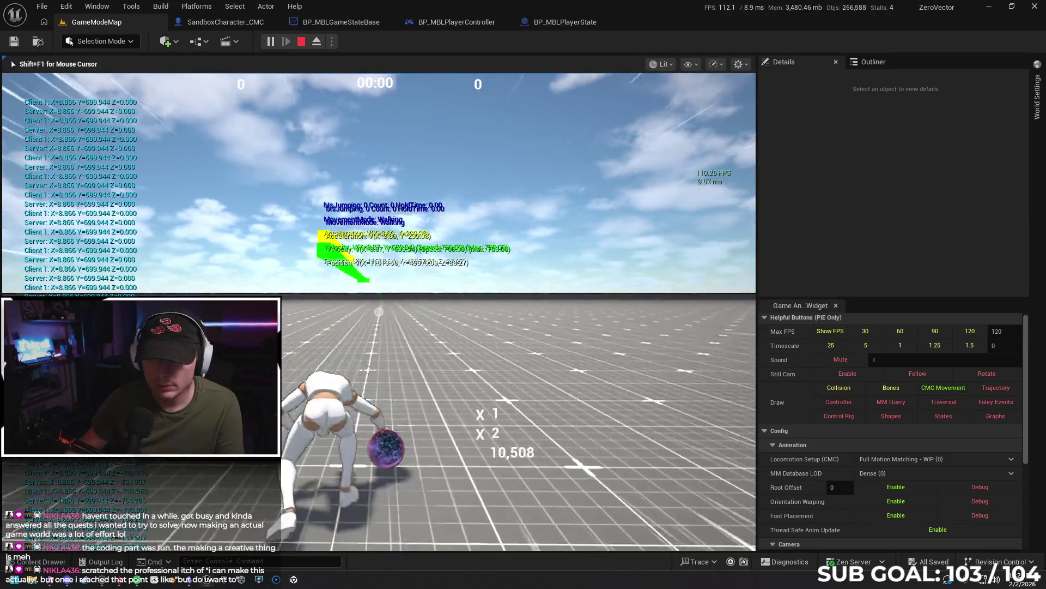
key(space)
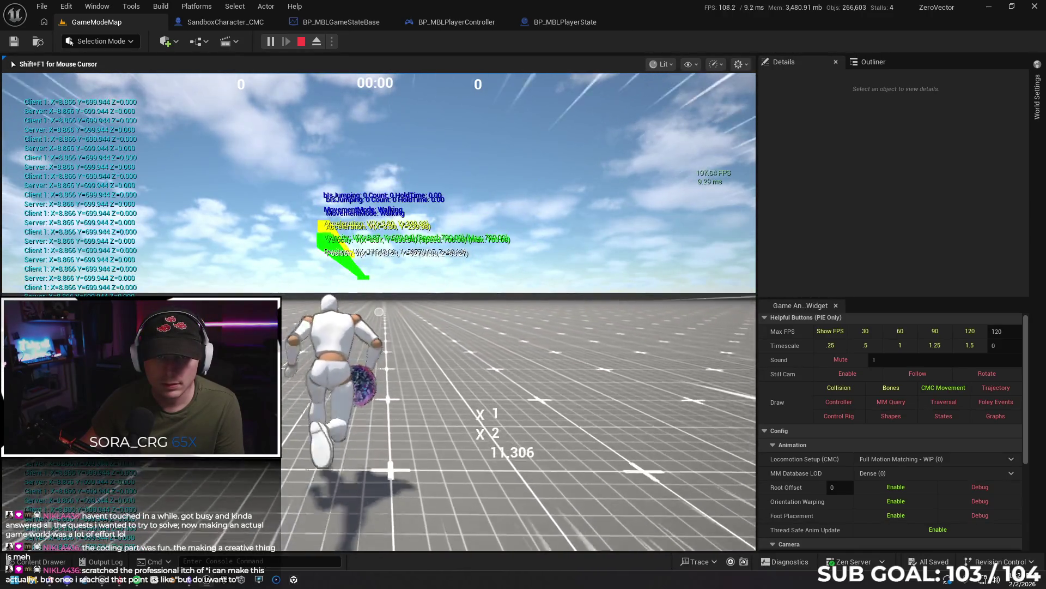
key(space)
key(space)
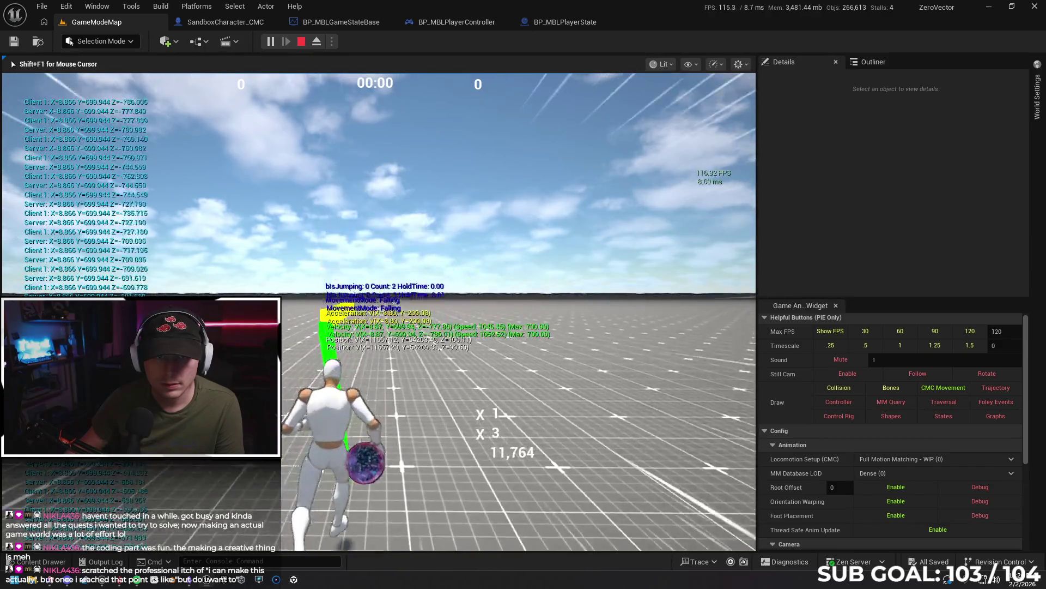
key(space)
key(space)
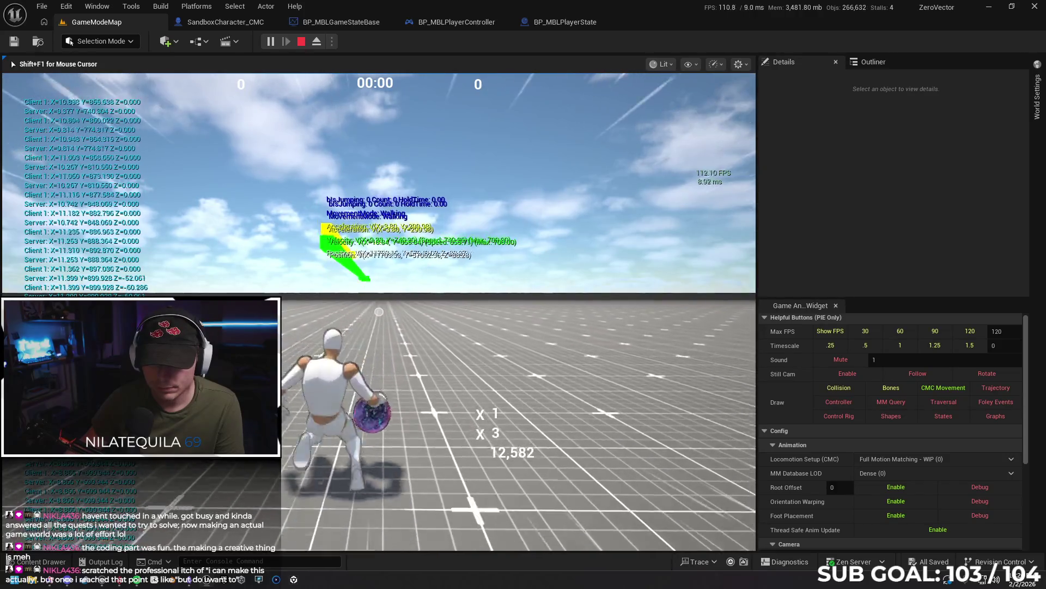
key(space)
key(space)
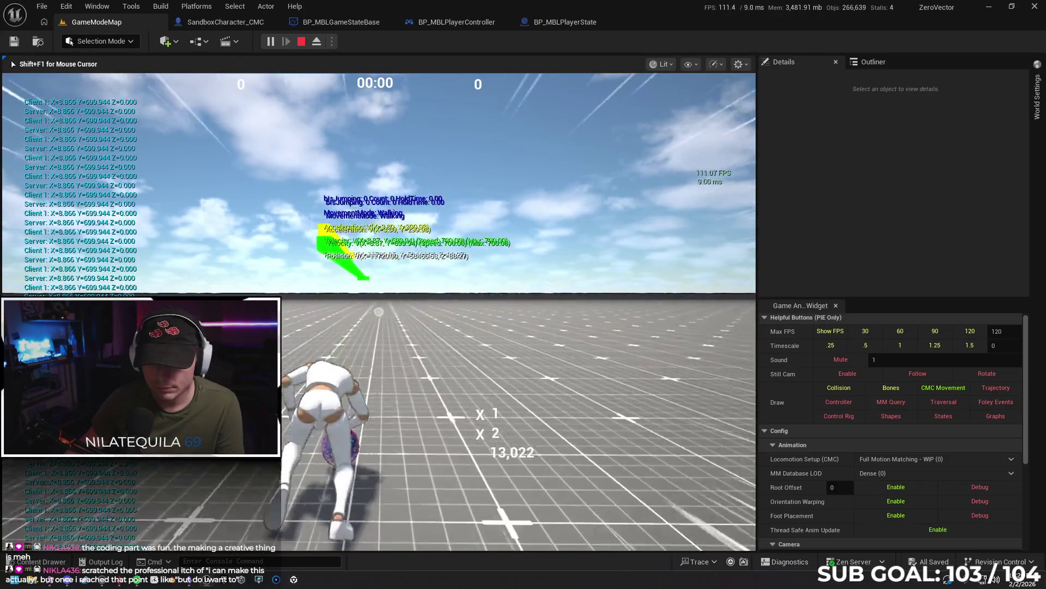
key(space)
key(space)
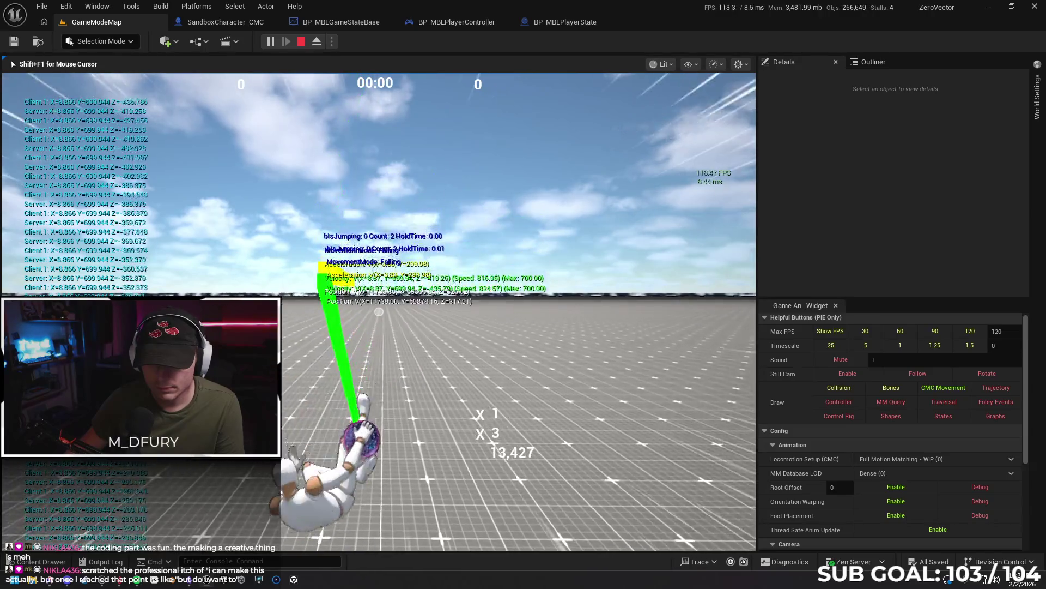
key(space)
key(space)
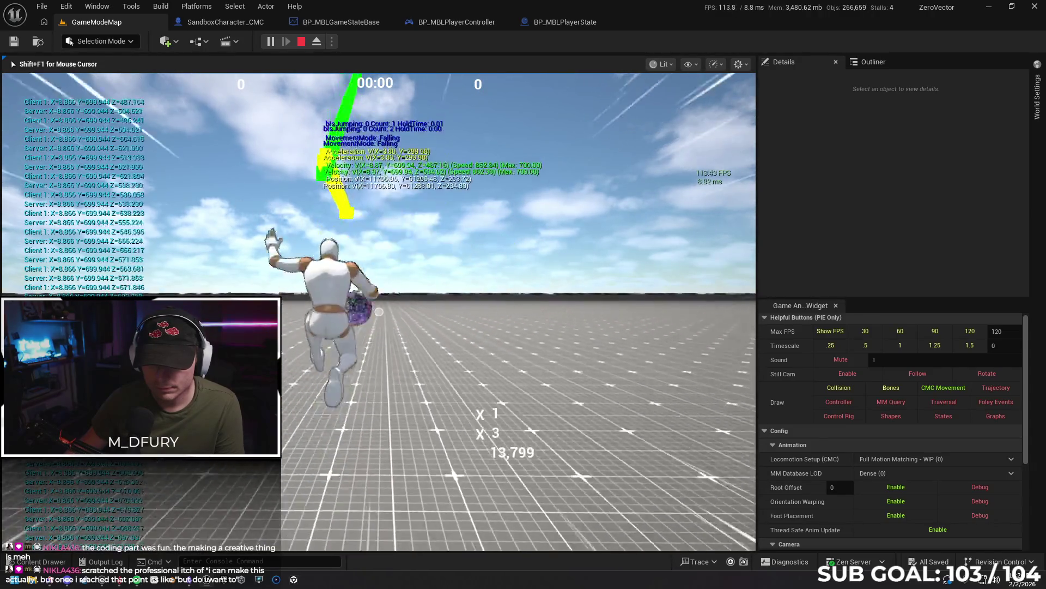
key(Escape)
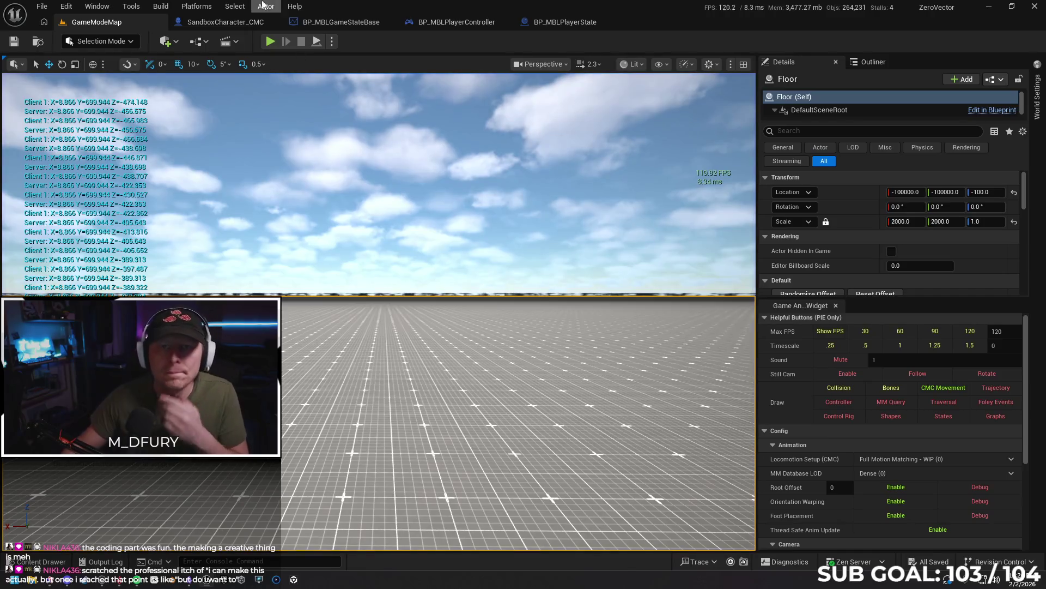
- Show SandboxCharacter_CMC's class defaults with the 'net' replication settings, then select the Details filter text
click(225, 21)
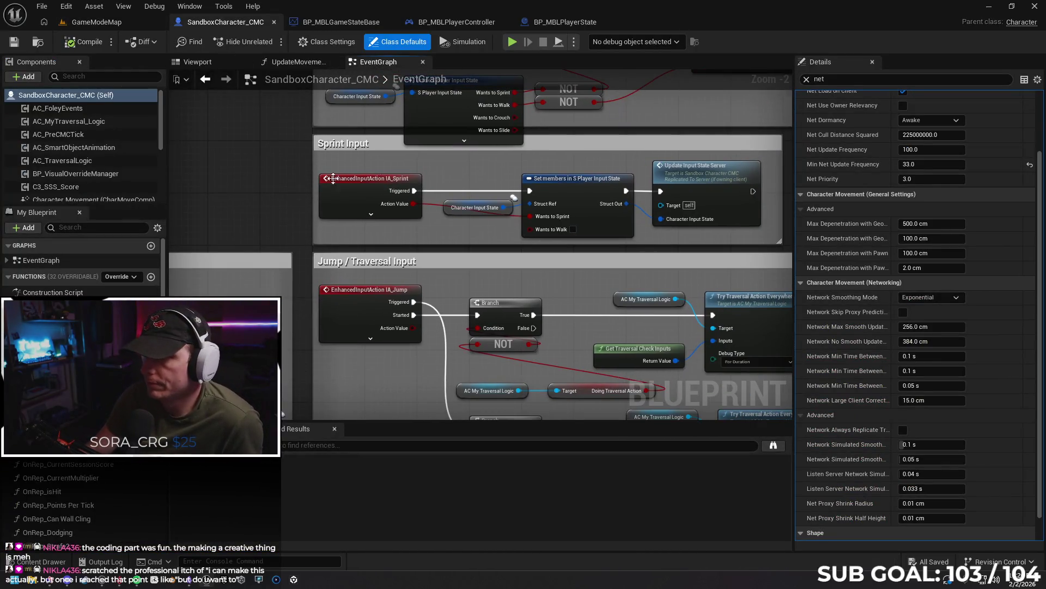
scroll(1041, 154, up, 3)
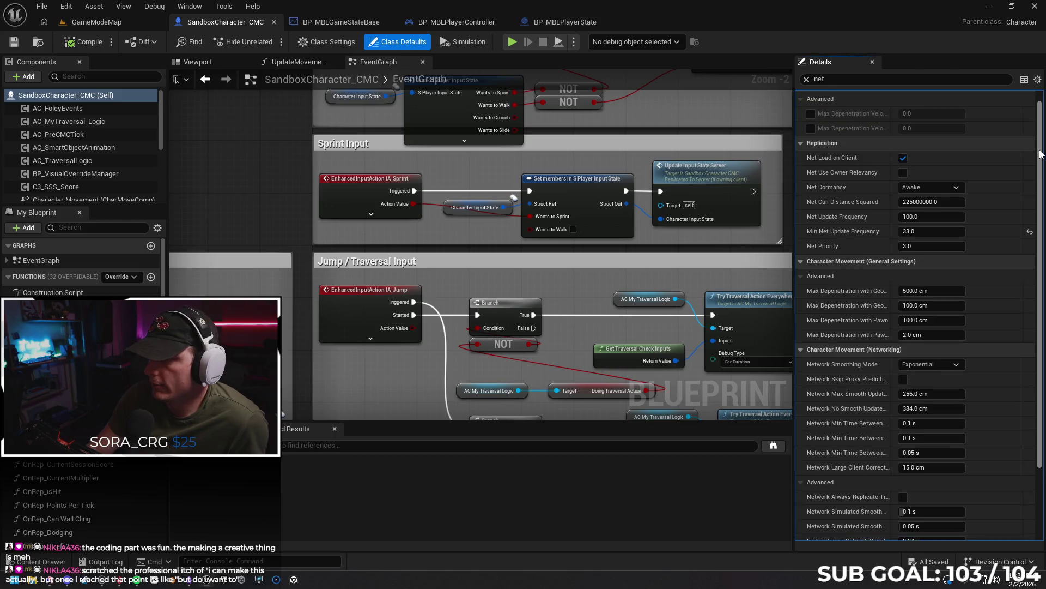
drag(1041, 154, 1041, 148)
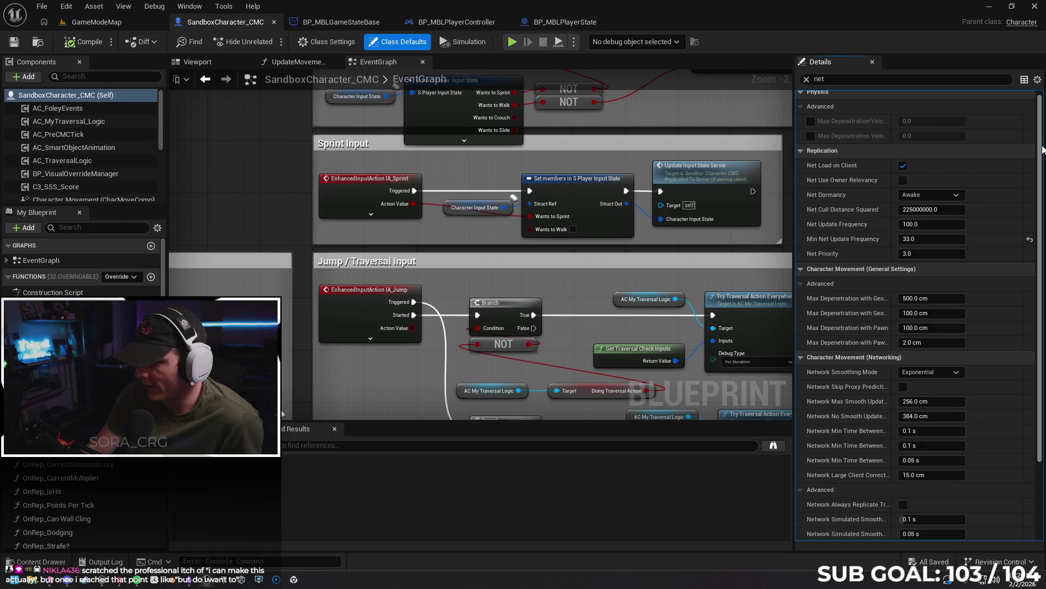
click(872, 79)
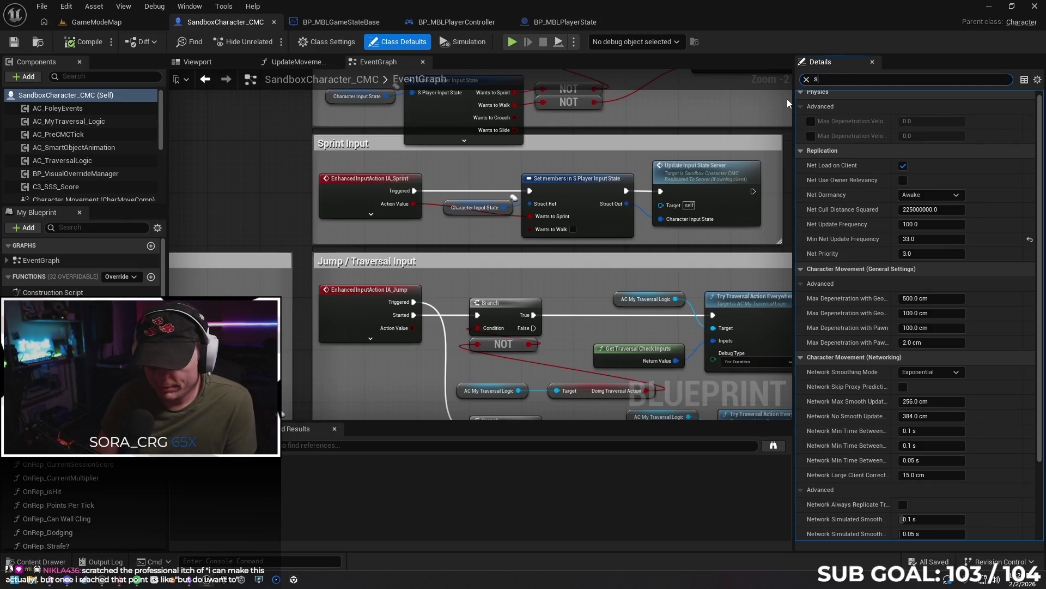
- Filter Details by 'speed', set Max Walk, Fly, Swim and Walk Speed Crouched to 800, then compile
text(speed)
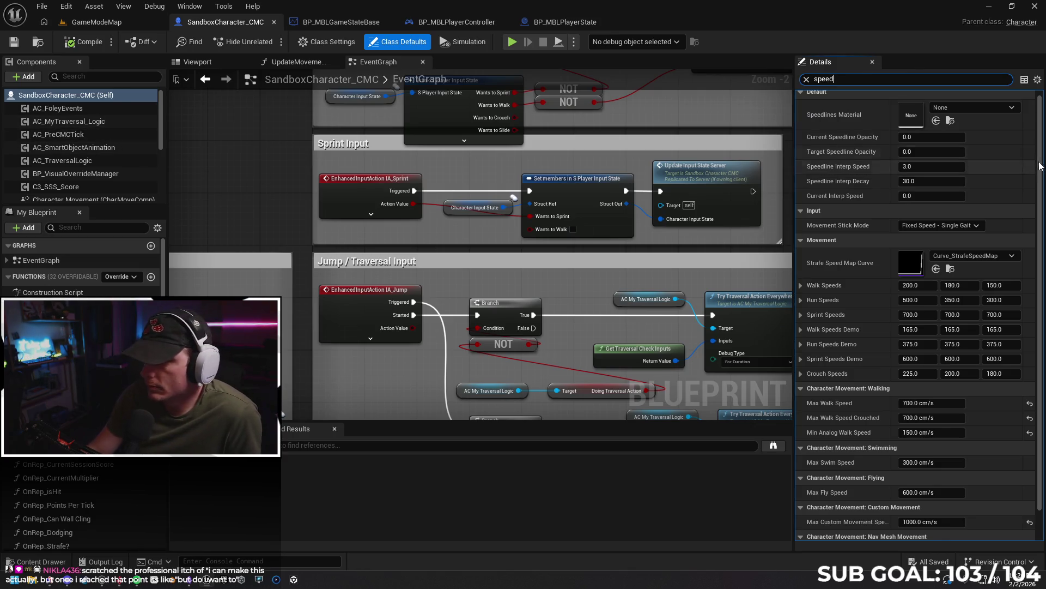
scroll(1042, 190, down, 1)
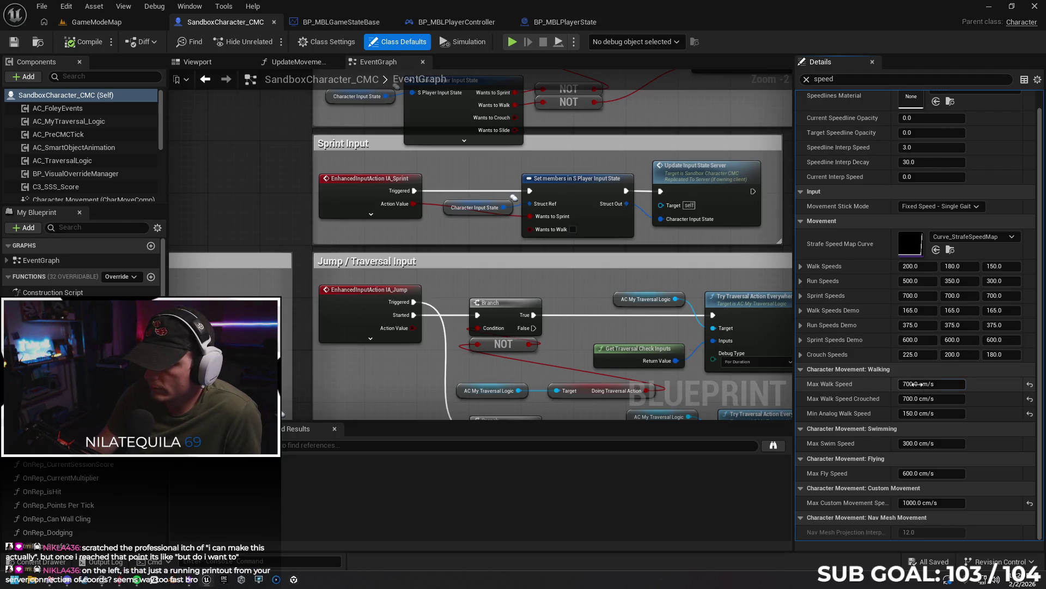
text(80)
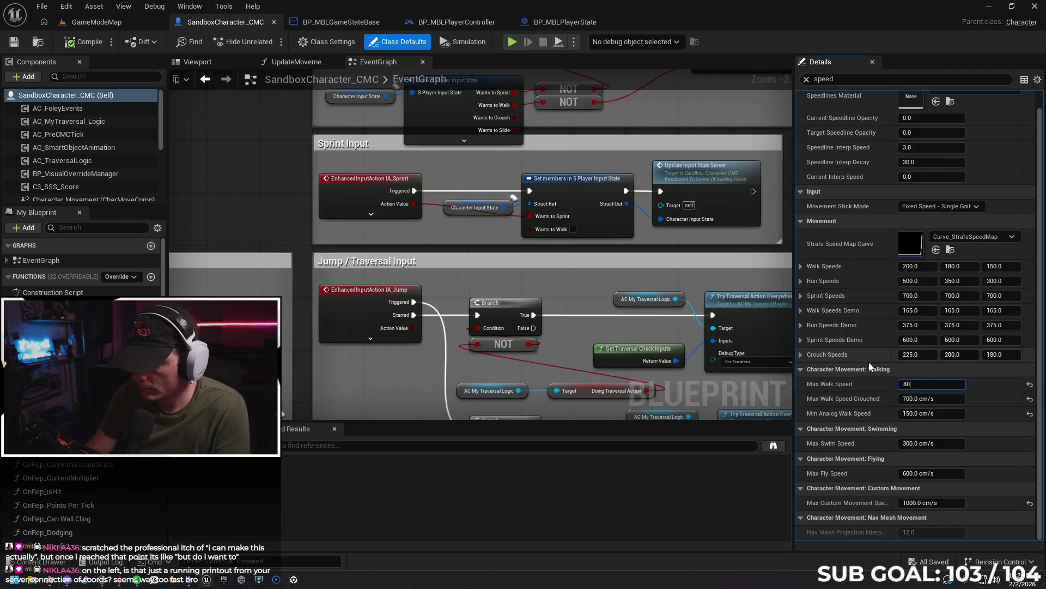
text(0800)
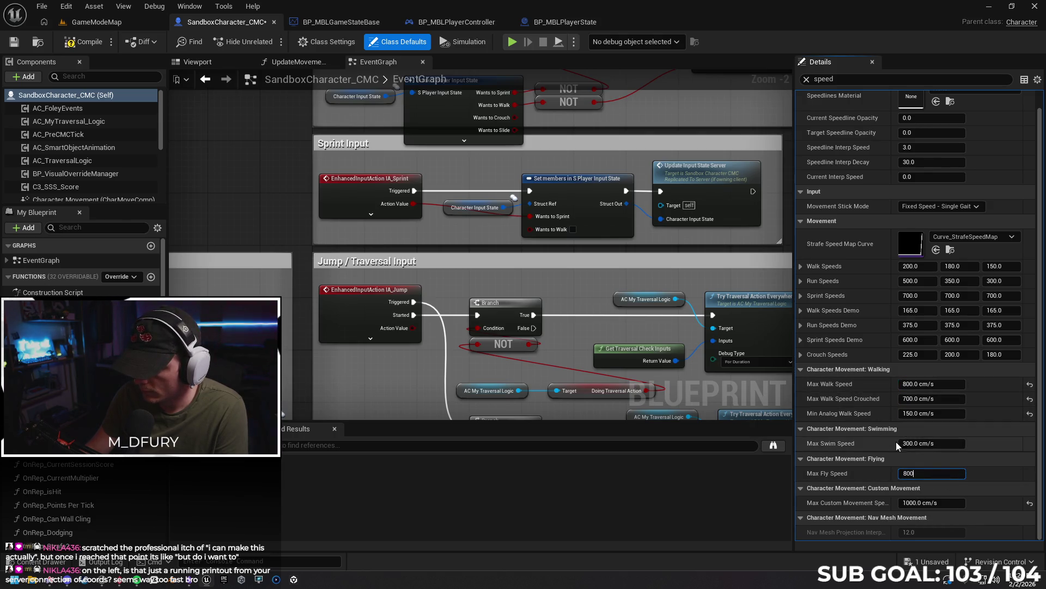
click(911, 443)
text(800)
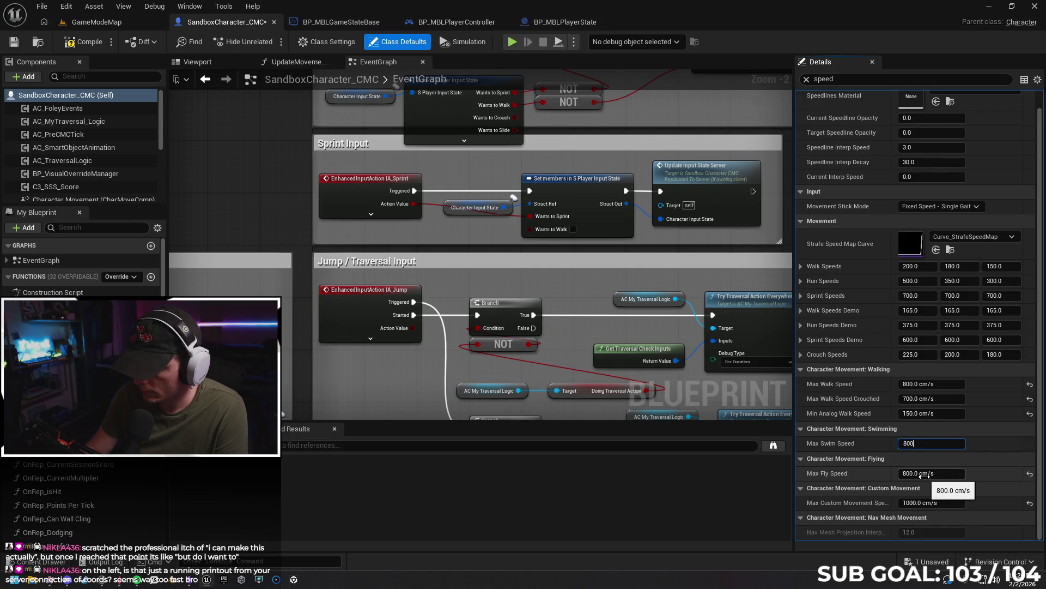
click(916, 398)
text(800)
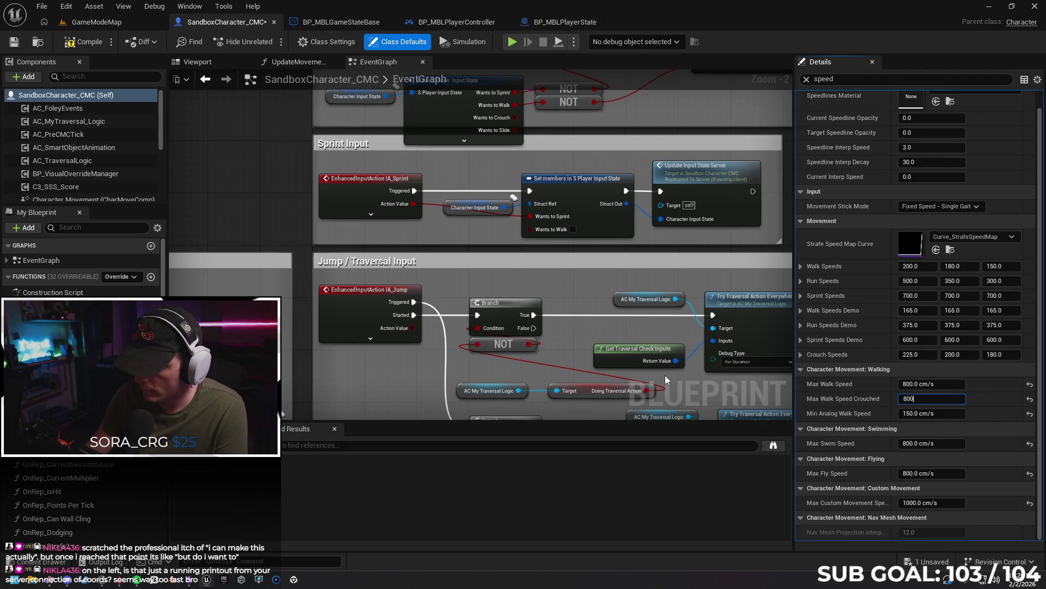
click(83, 42)
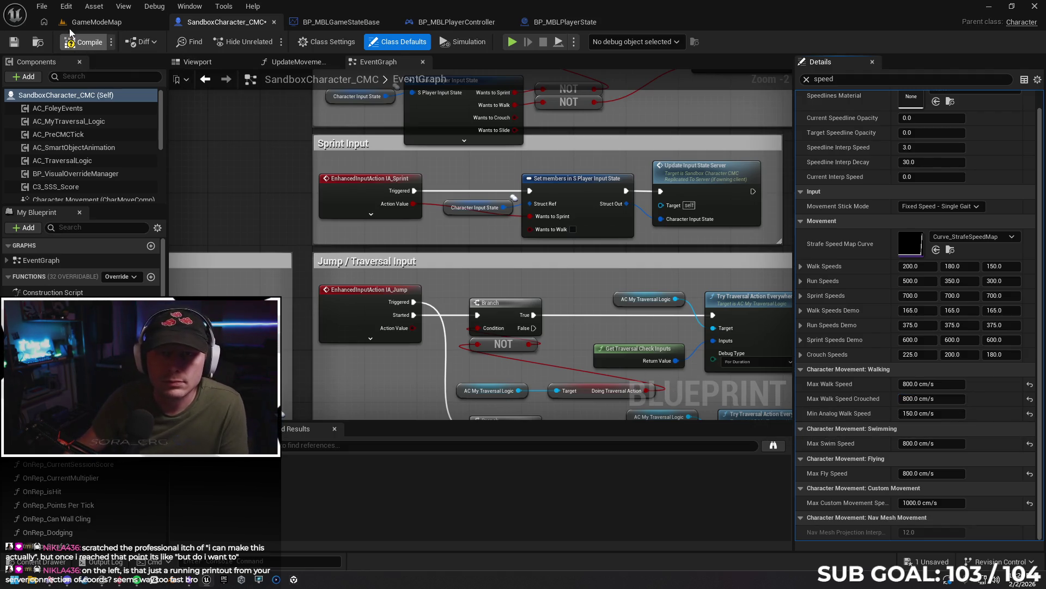
- Close the BP_MBLGameStateBase, BP_MBLPlayerController and BP_MBLPlayerState tabs, return to GameModeMap, and start playing
click(325, 21)
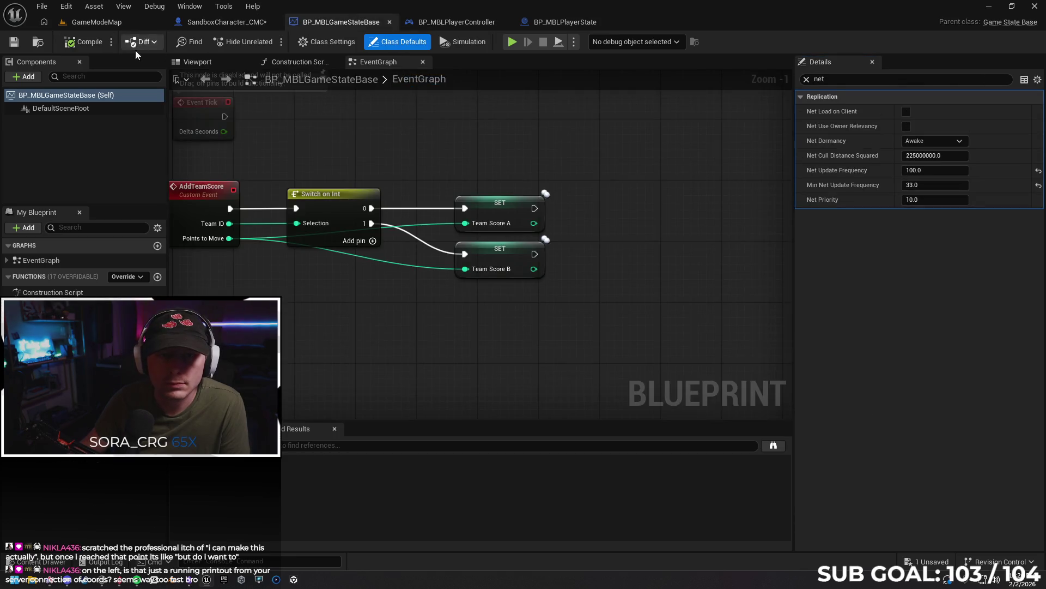
click(435, 23)
click(543, 23)
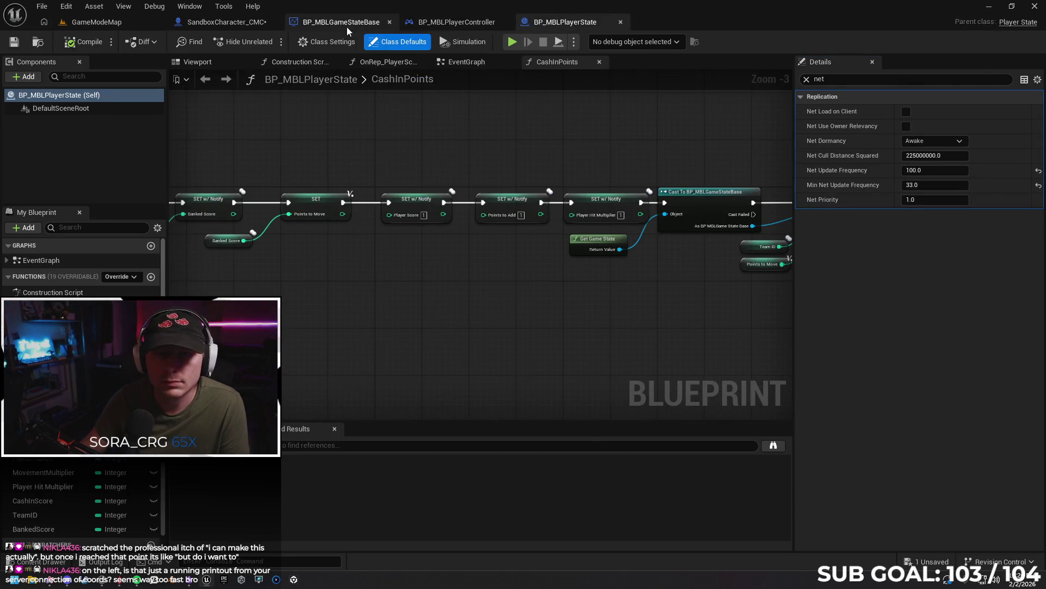
click(390, 22)
click(390, 21)
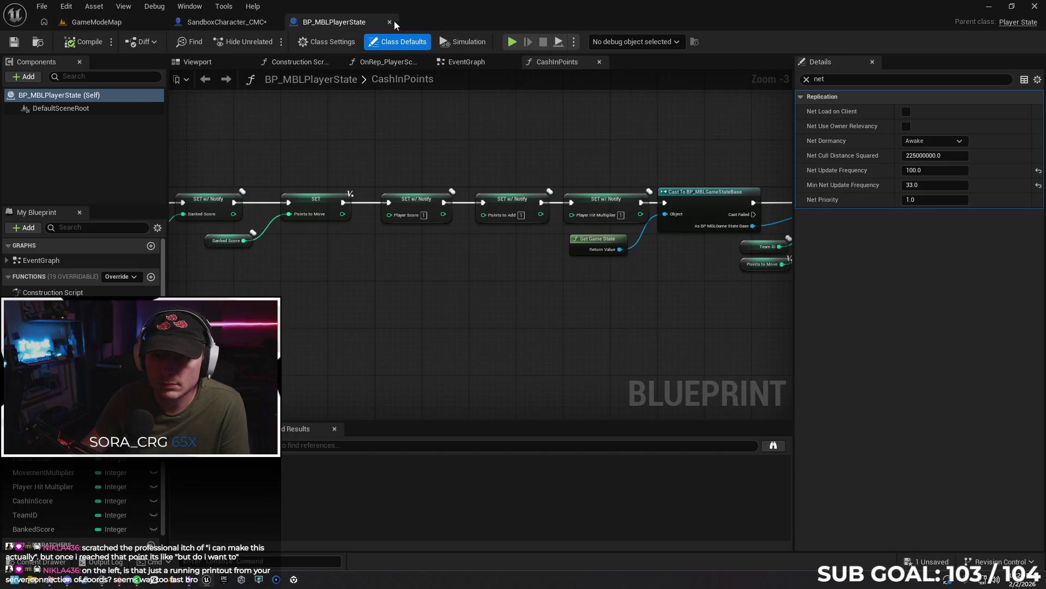
click(390, 22)
click(95, 22)
right_click(403, 420)
click(441, 412)
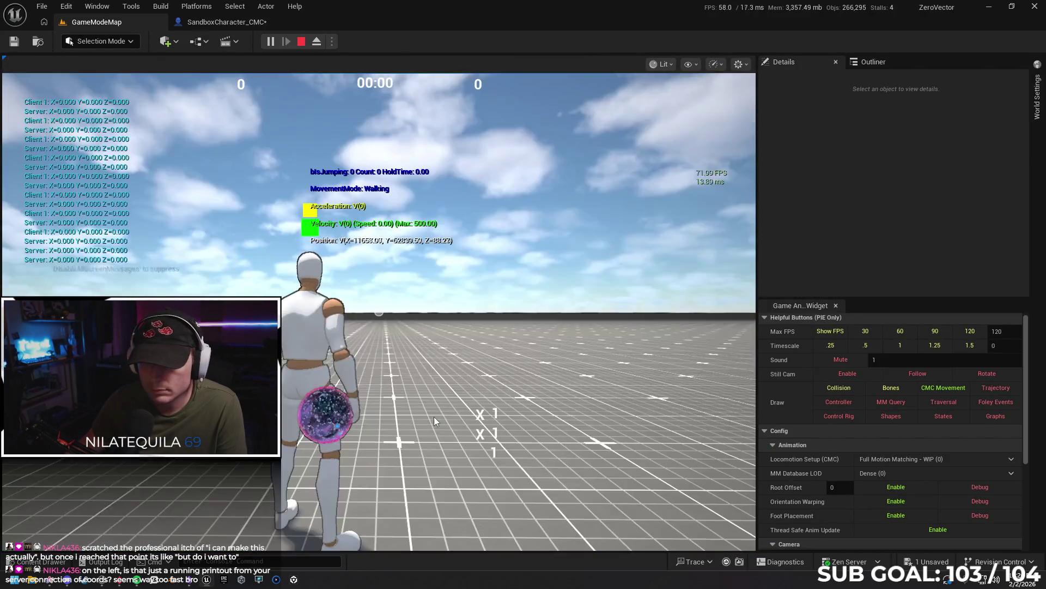
- Run and sprint the character forward in the play session
click(434, 416)
key(w)
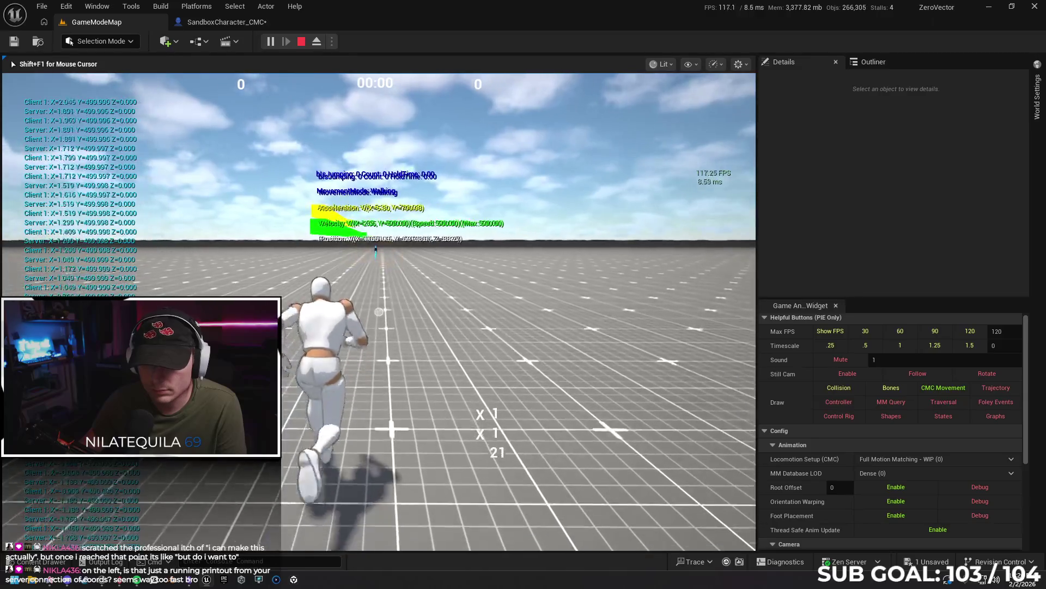
key(shift)
key(shift)
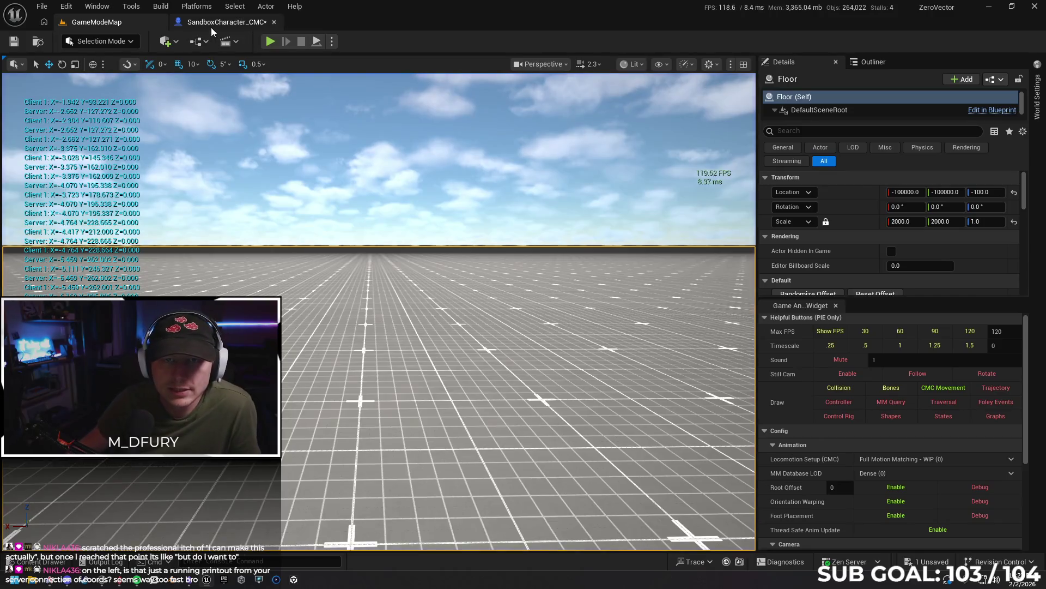
- Return to the SandboxCharacter_CMC event graph, review the Sprint and Jump input sections, and select the member search
click(211, 24)
scroll(81, 261, down, 8)
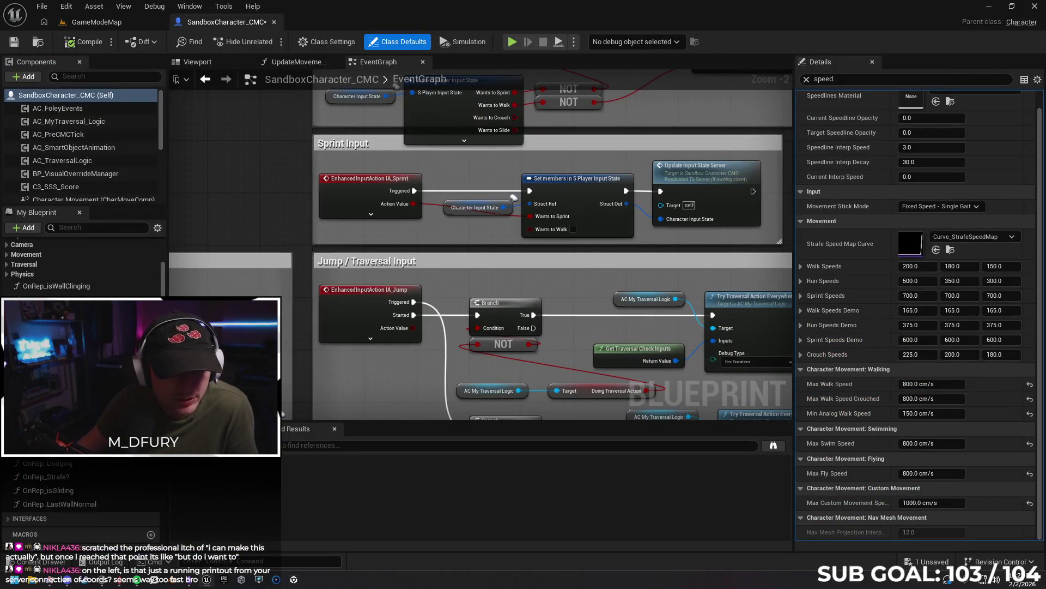
scroll(82, 262, down, 10)
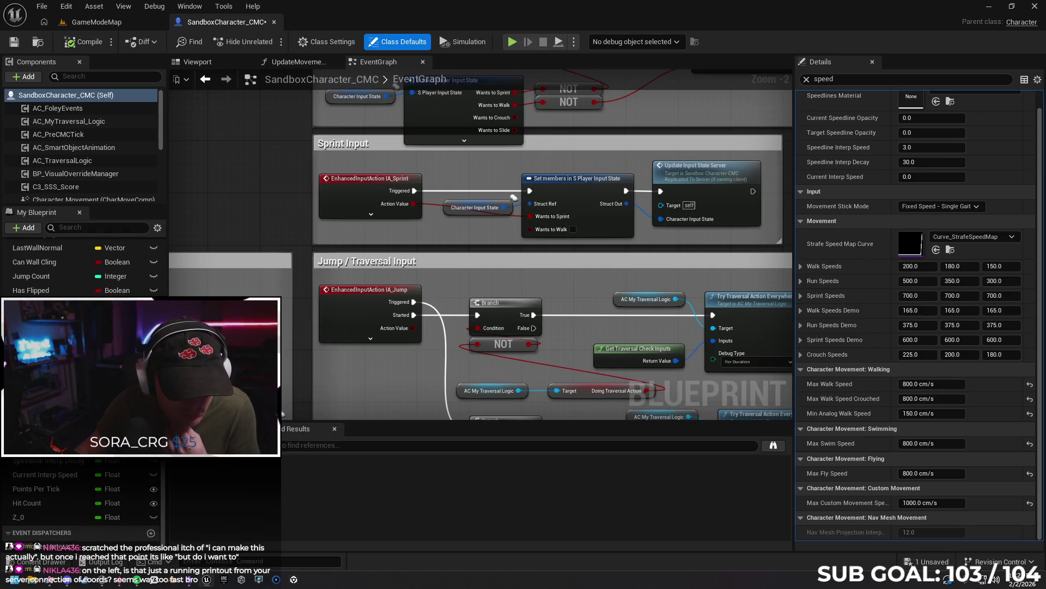
scroll(81, 261, up, 5)
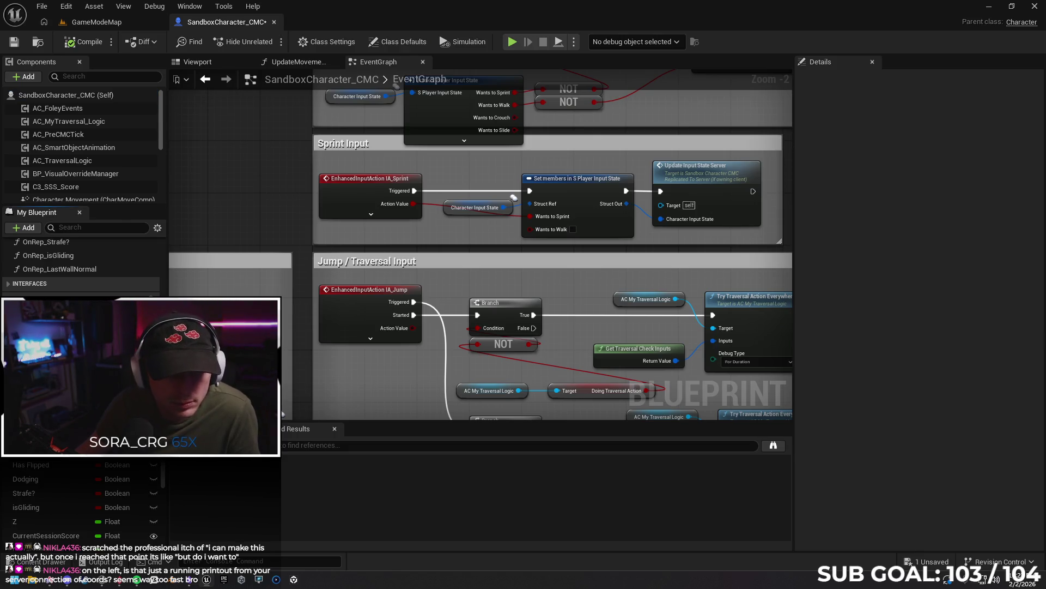
scroll(82, 262, up, 10)
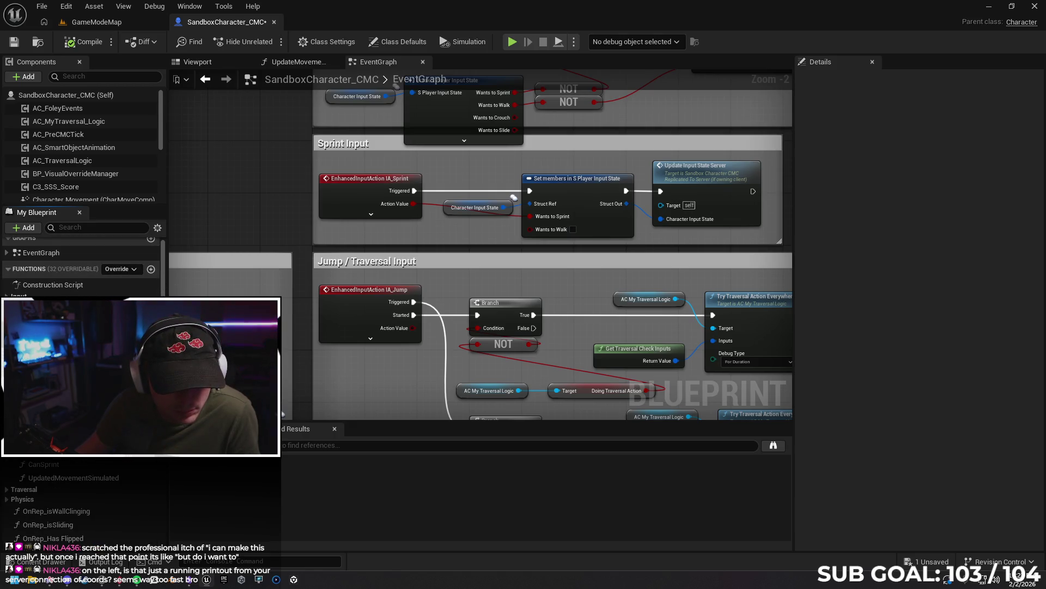
scroll(57, 464, up, 1)
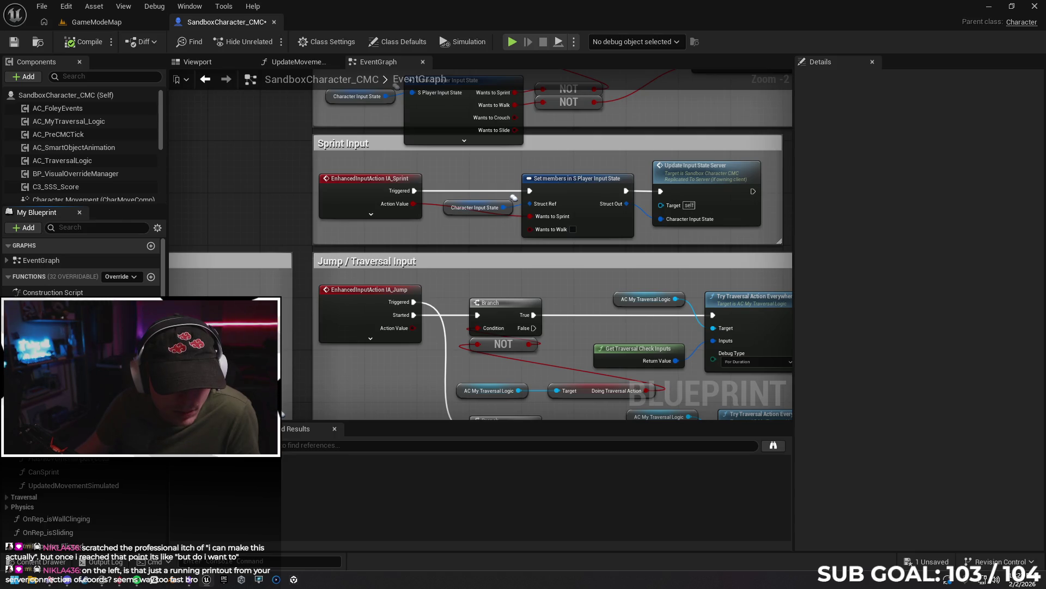
scroll(60, 485, down, 3)
click(68, 228)
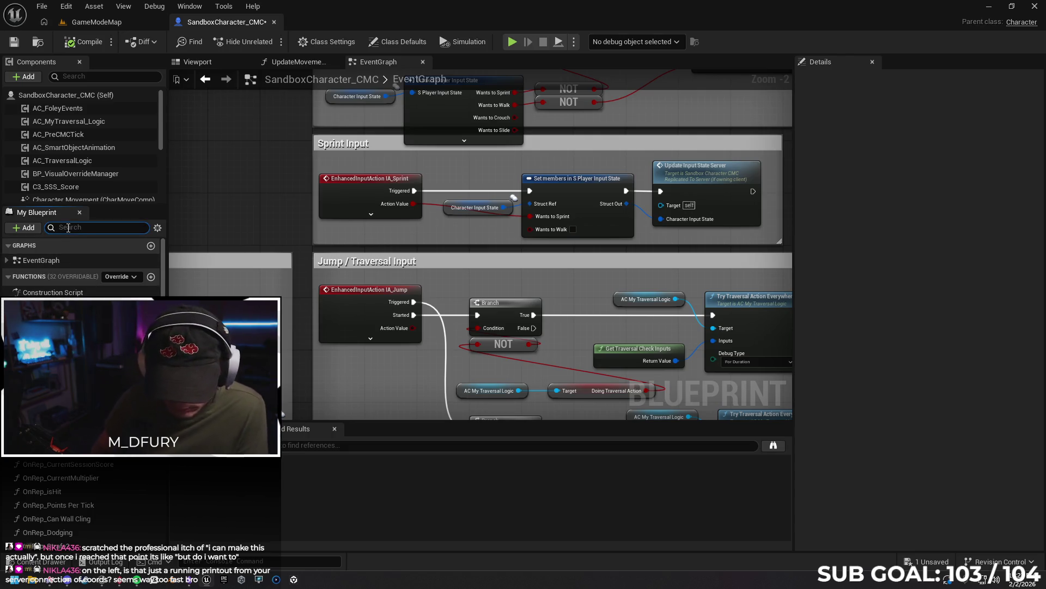
- Search members for 'sprint', jump to IA_Sprint, and inspect the CanSprint function graph
text(sprint)
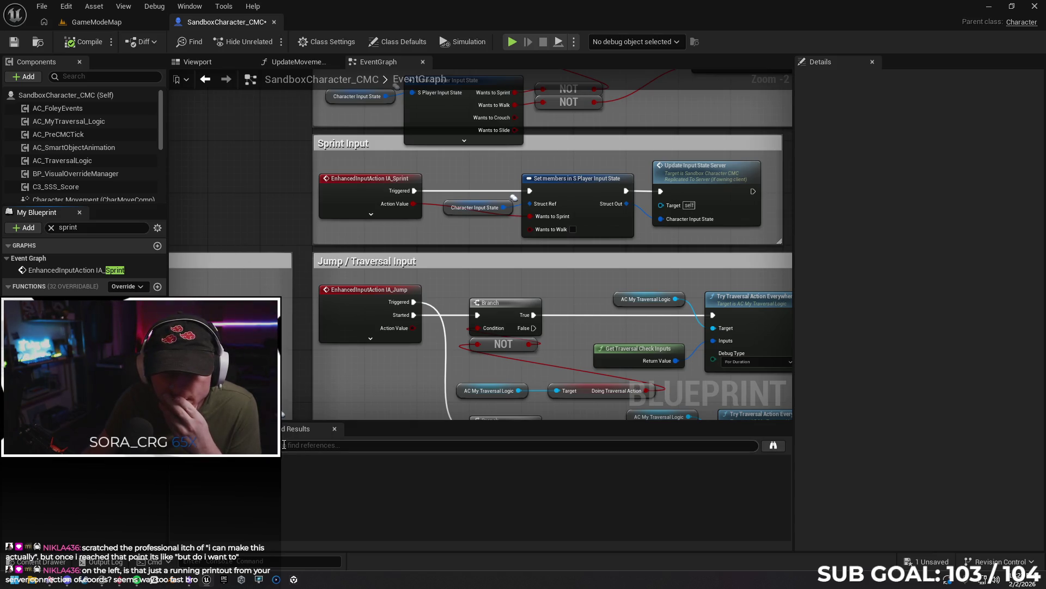
double_click(71, 270)
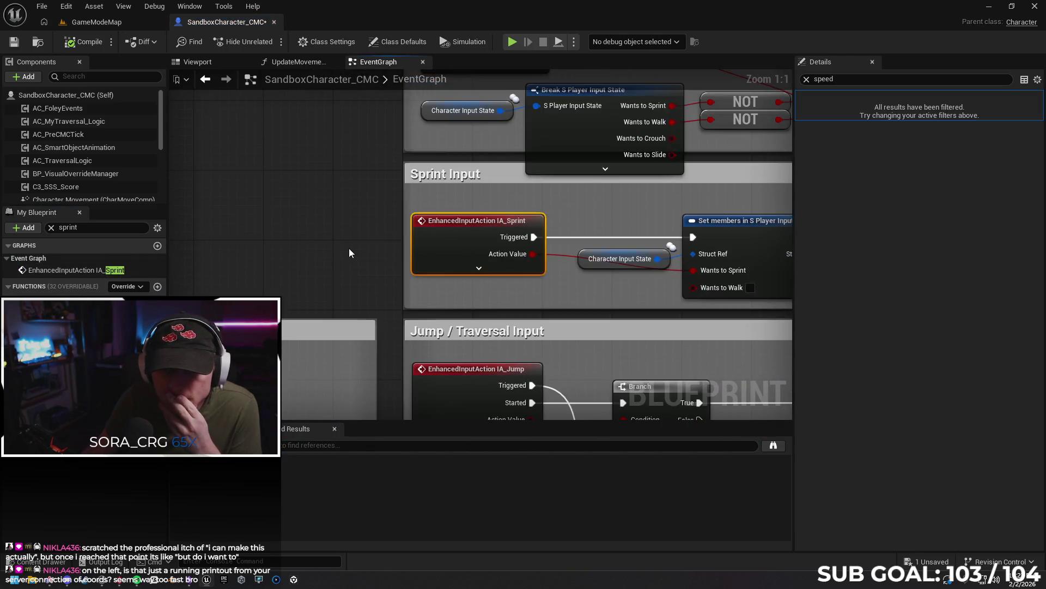
double_click(49, 298)
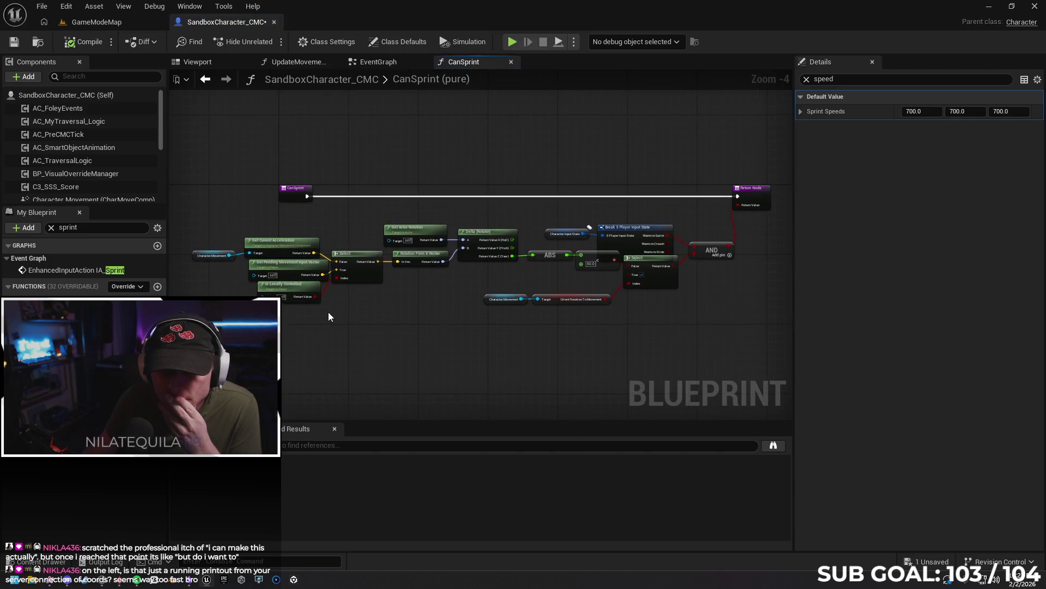
scroll(342, 317, up, 2)
scroll(523, 329, up, 1)
drag(399, 327, 194, 330)
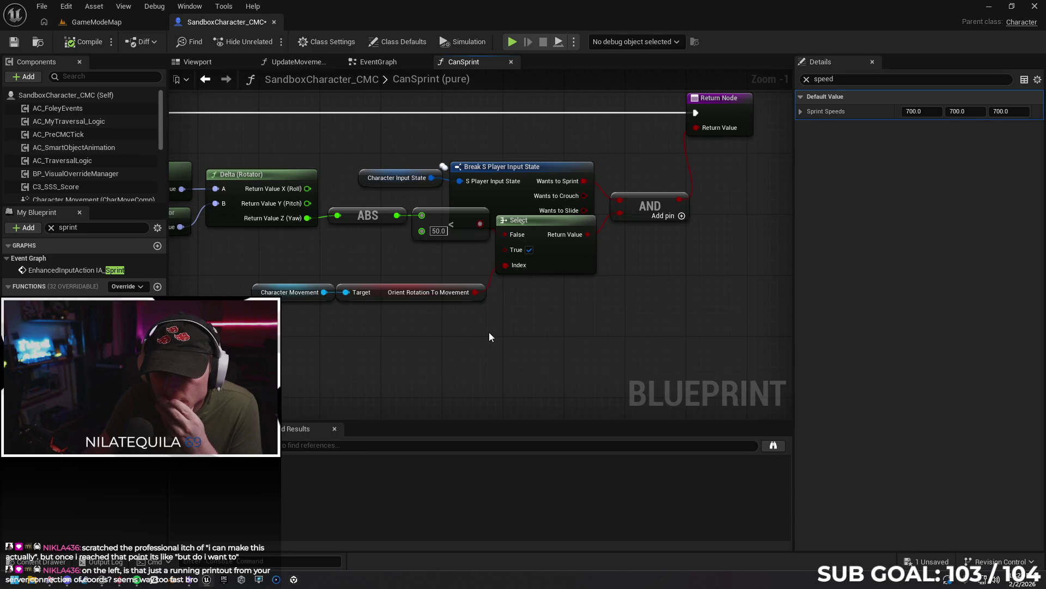
mouse_move(451, 350)
mouse_down()
mouse_move(337, 367)
mouse_move(673, 315)
mouse_up()
drag(218, 343, 462, 344)
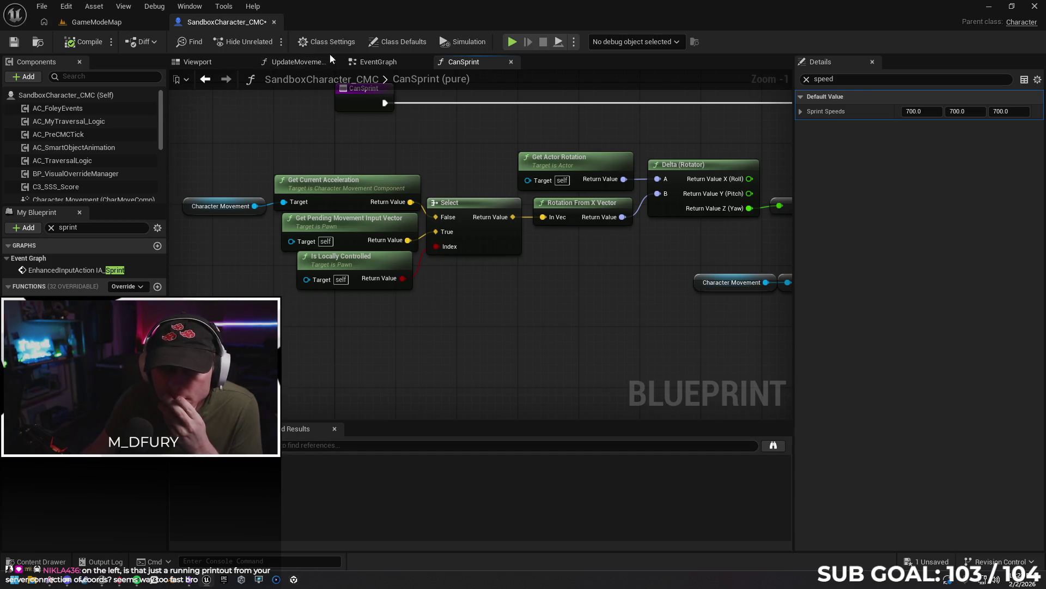
- Search the Blueprint for Sprint references and open the GetDesiredGait graph at the found comment
click(511, 62)
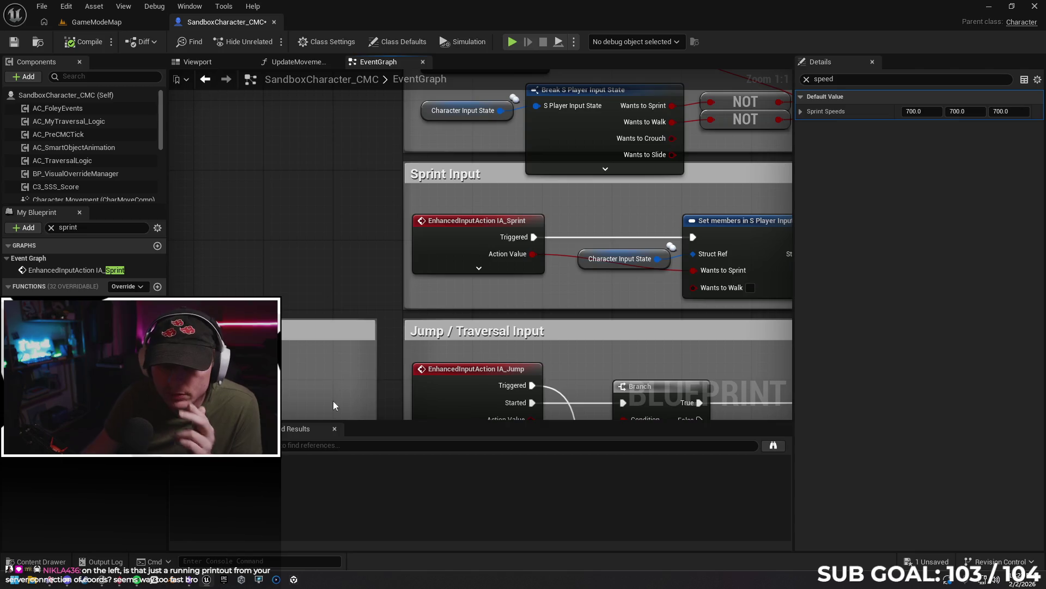
click(324, 446)
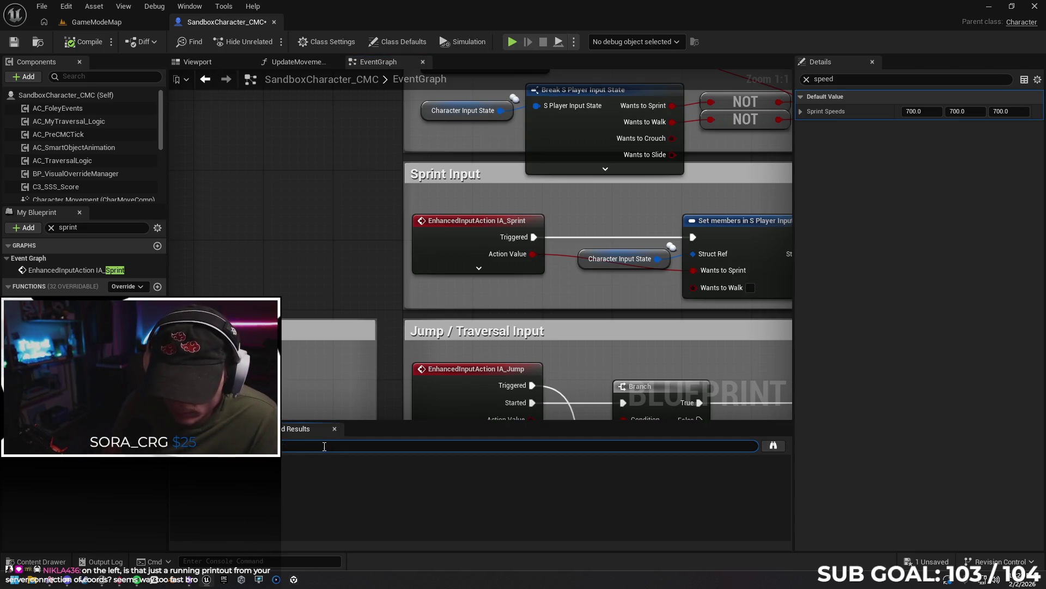
key(Return)
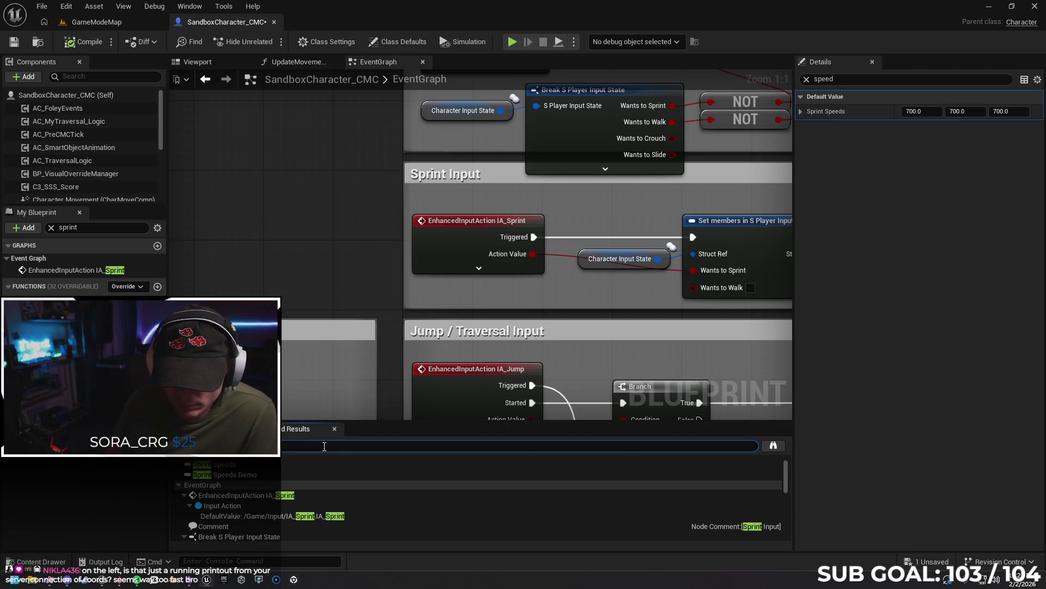
click(292, 463)
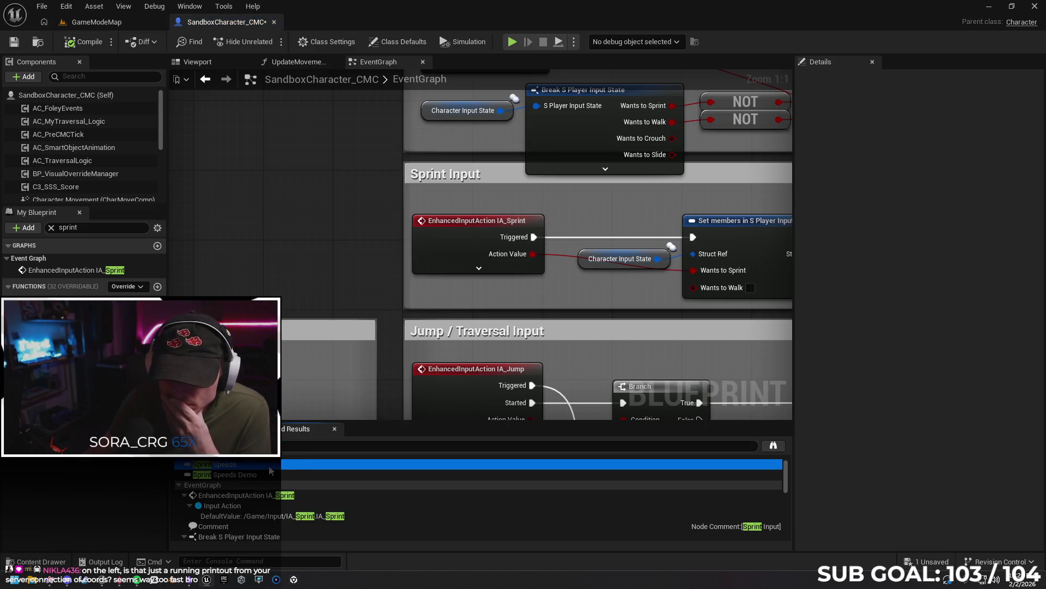
scroll(242, 506, down, 1)
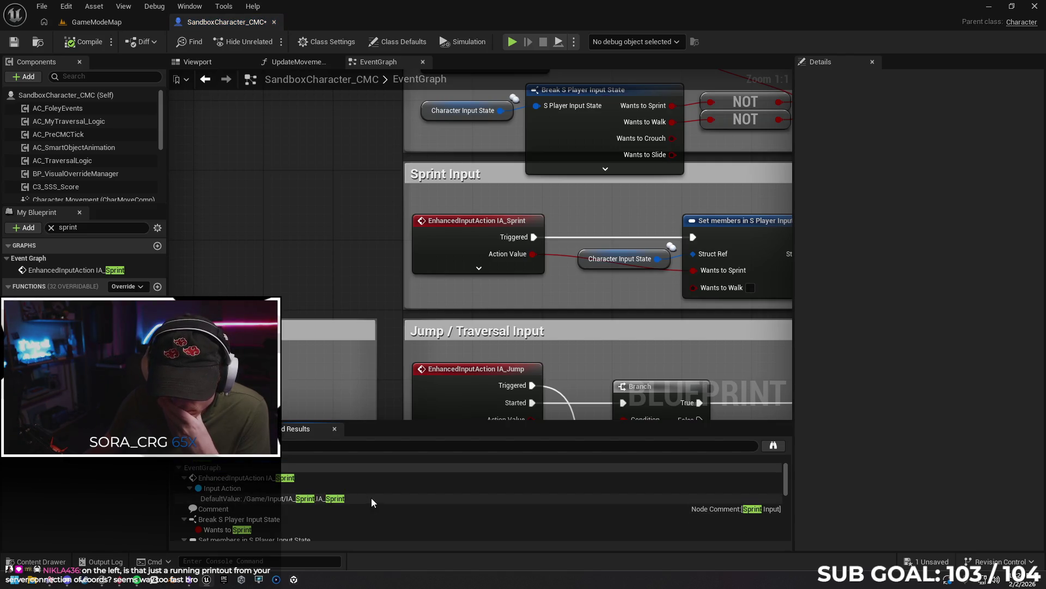
click(318, 487)
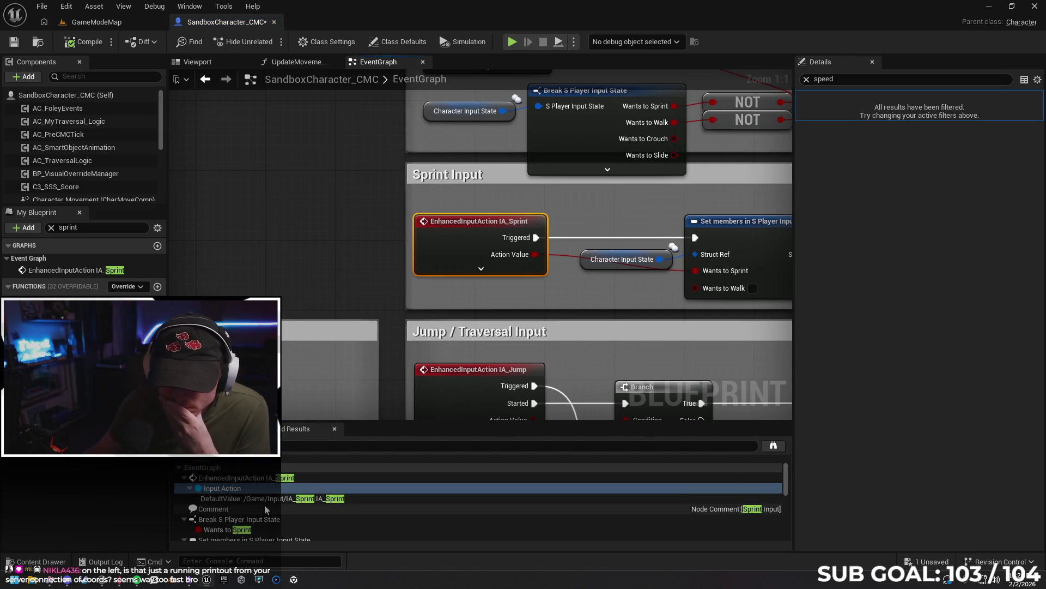
scroll(272, 505, down, 3)
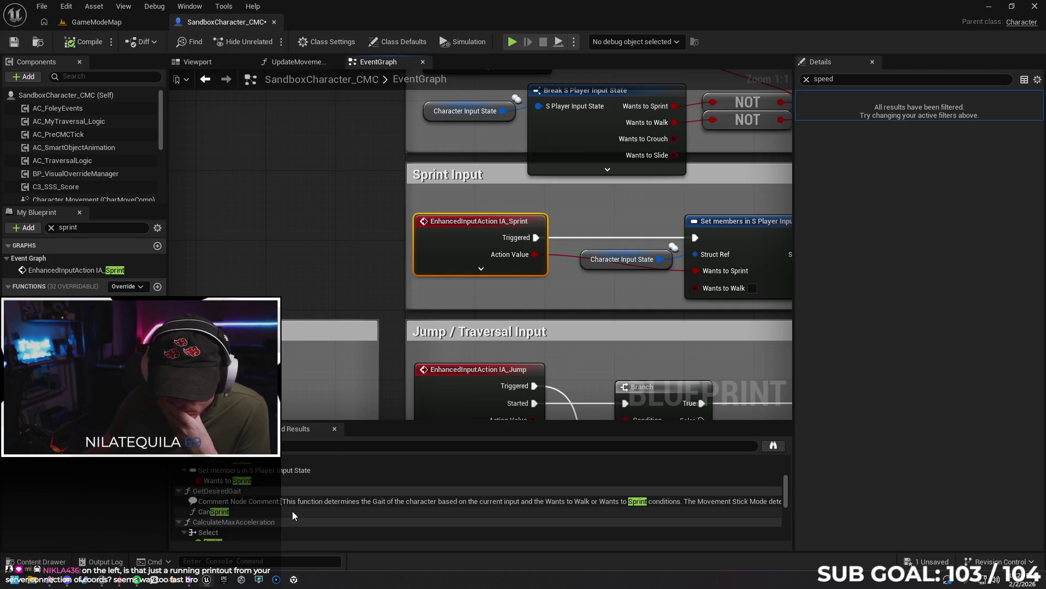
click(260, 504)
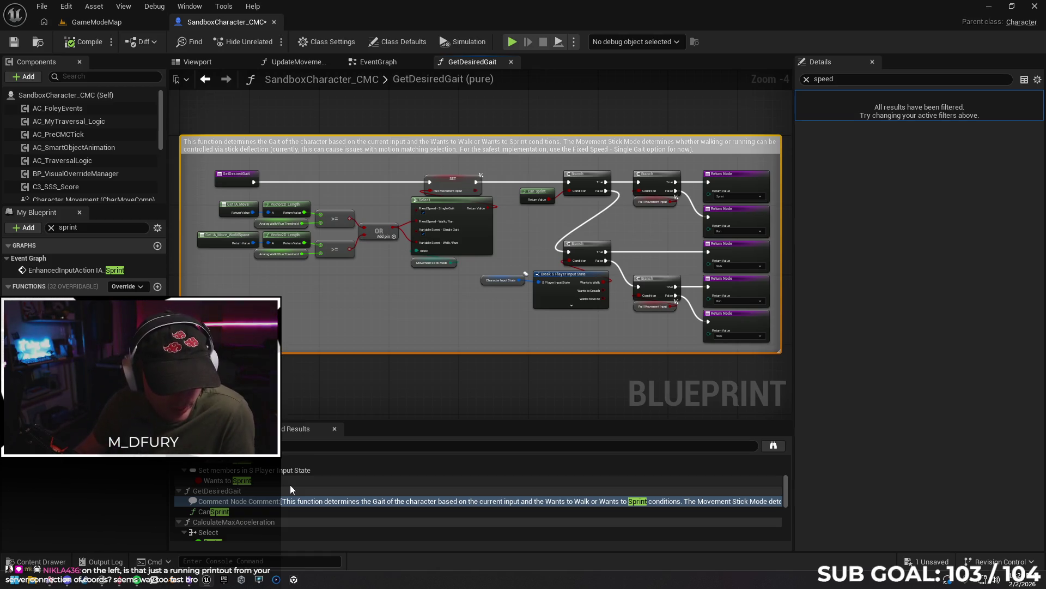
- Play the GameModeMap level from the chosen viewport spot
click(122, 23)
right_click(322, 452)
click(361, 440)
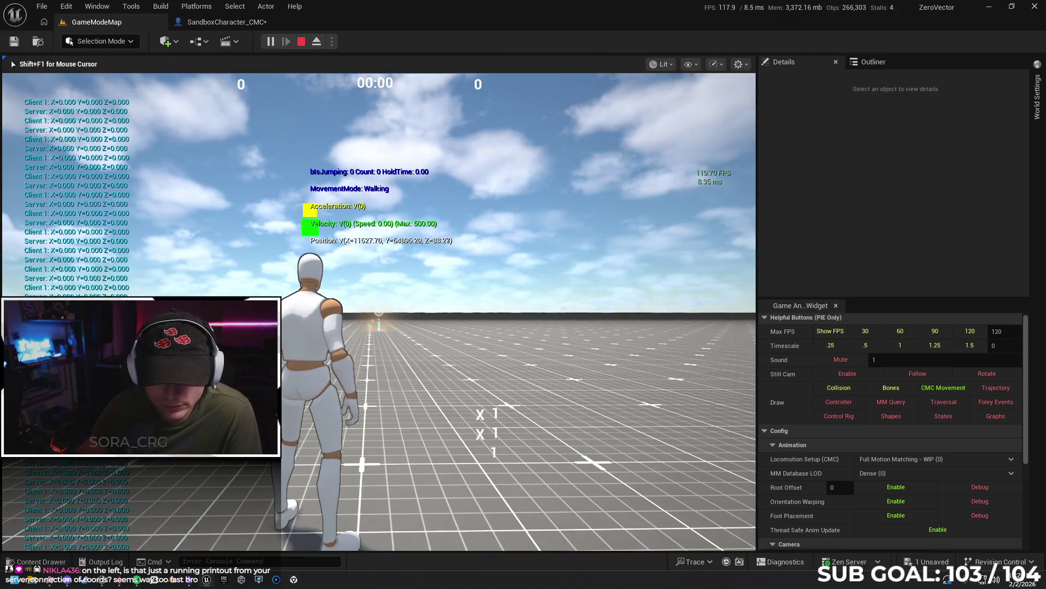
- Run forward with W, sprint, jump six times, then stop the play session
key(w)
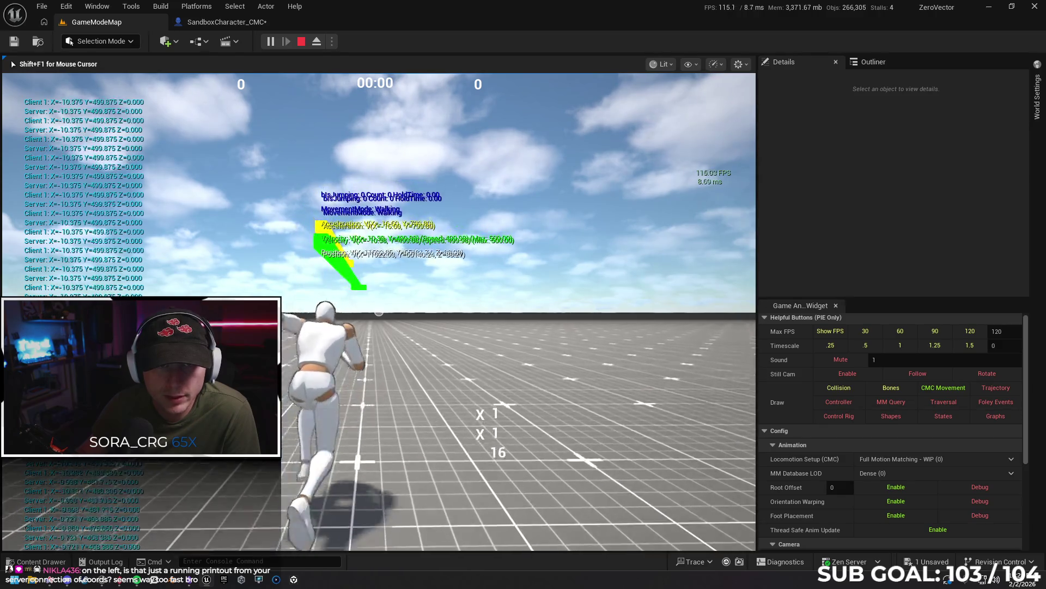
key(e)
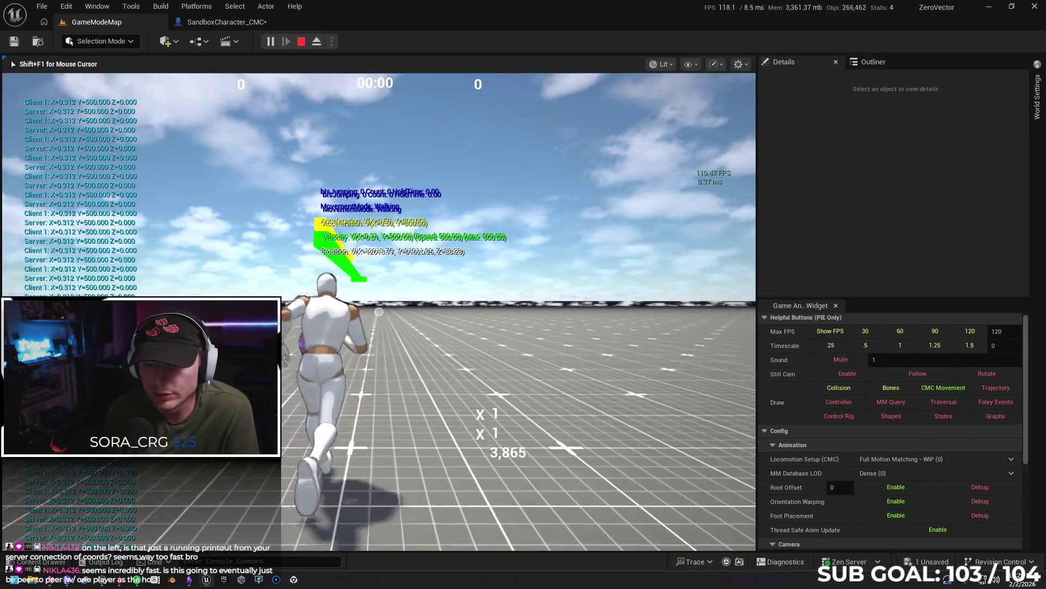
key(space)
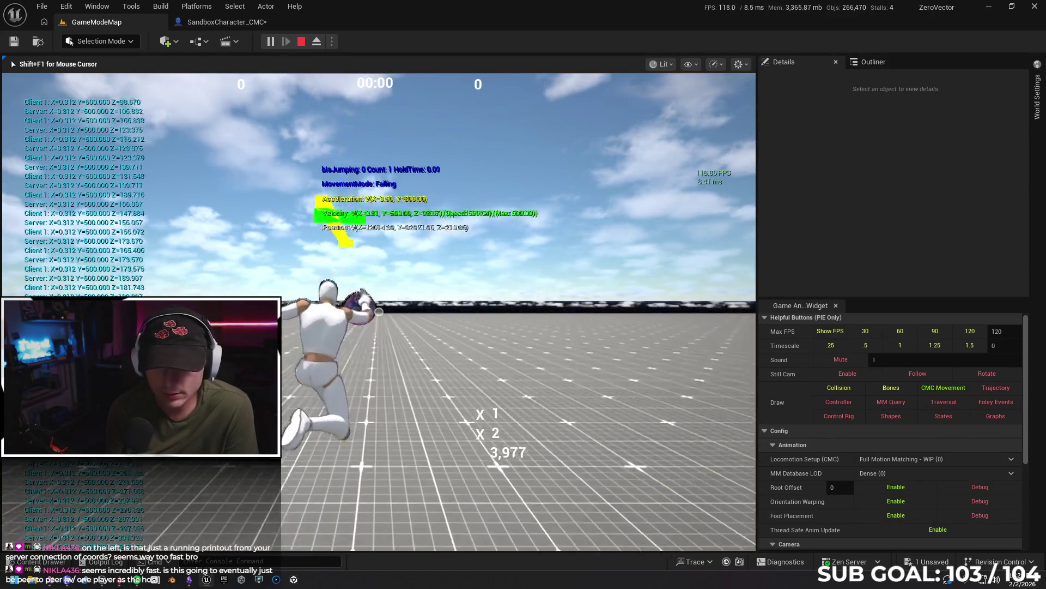
key(space)
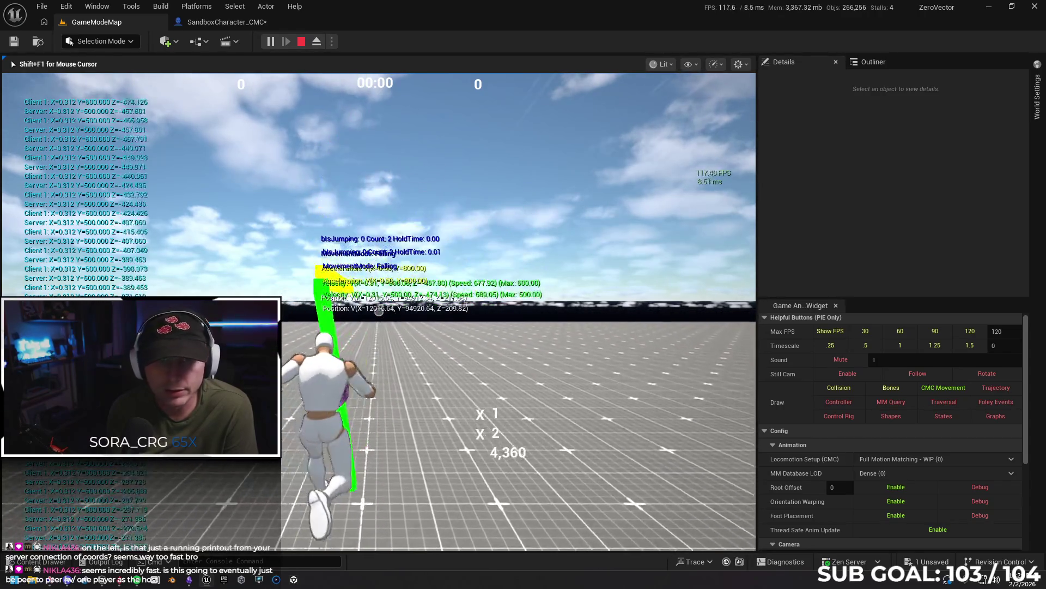
key(space)
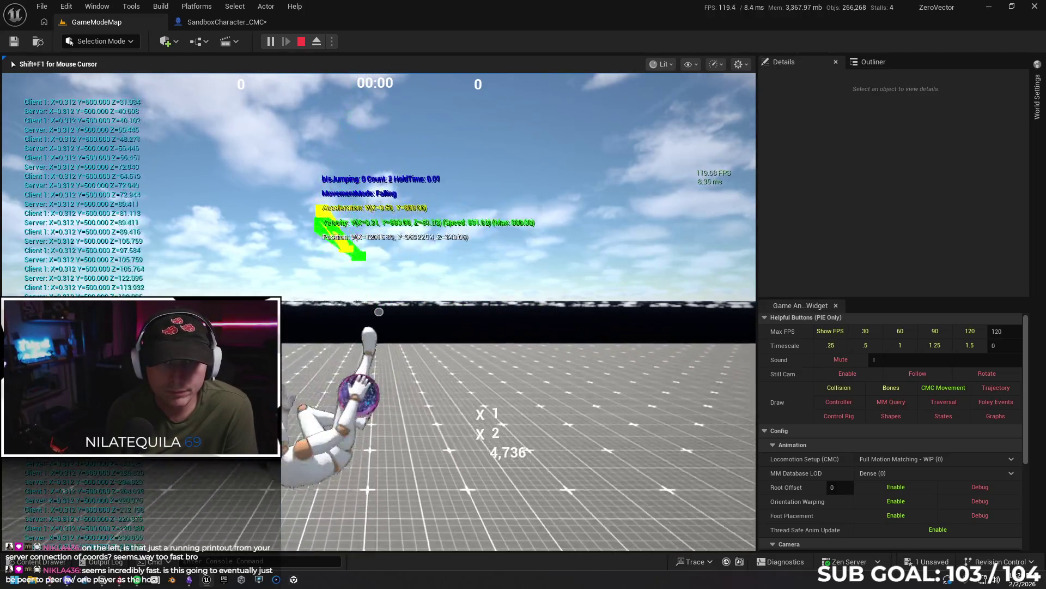
key(space)
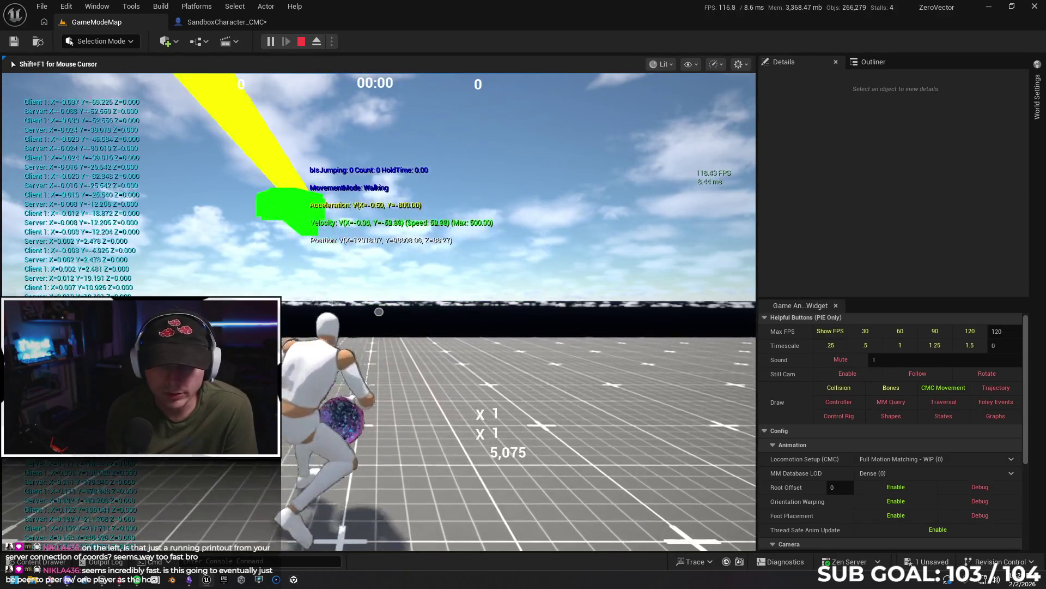
key(space)
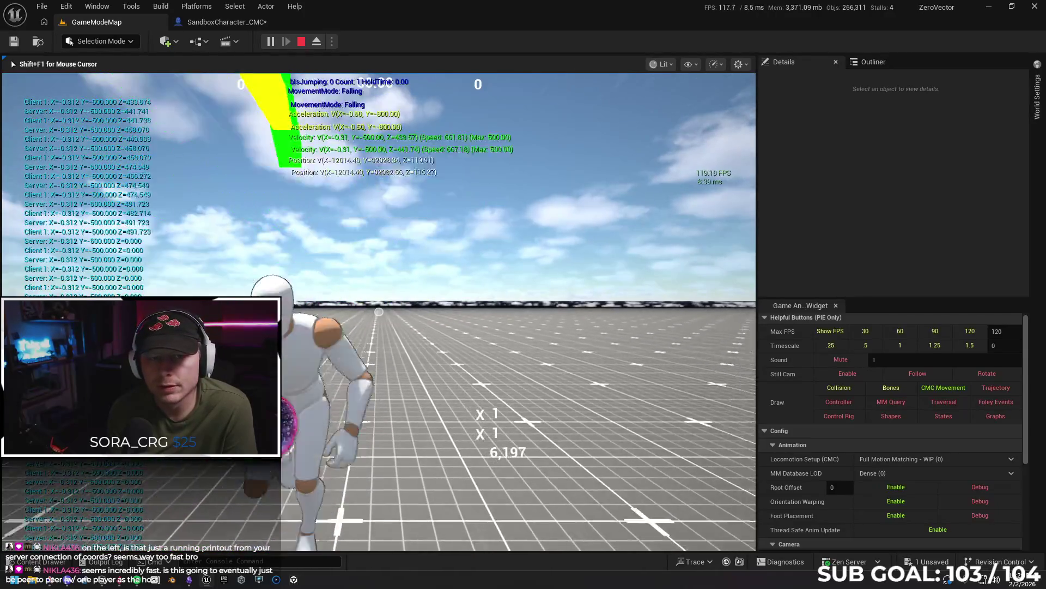
key(space)
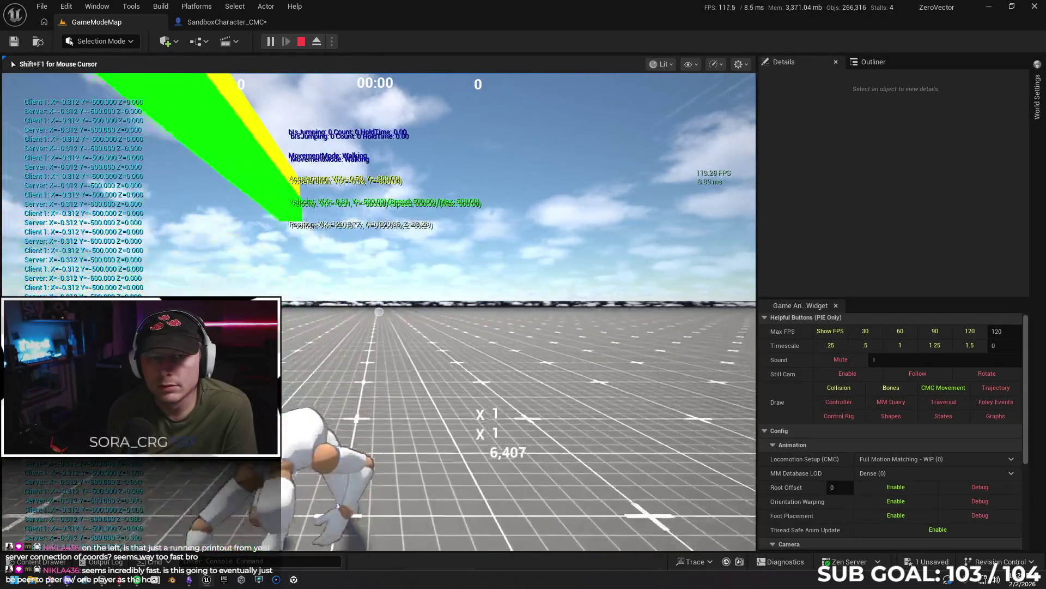
key(Escape)
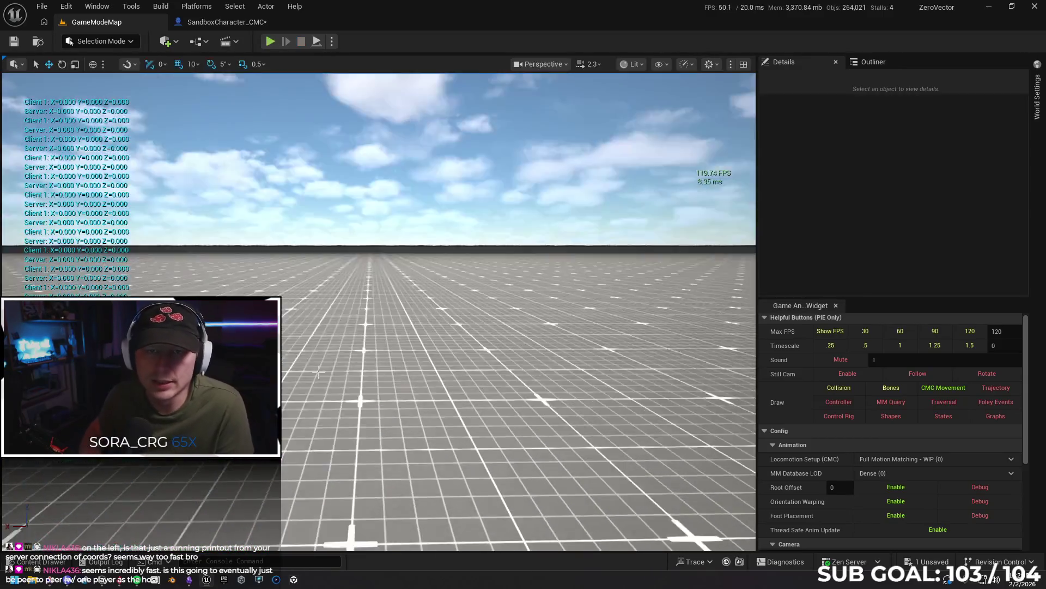
- Close the GetDesiredGait graph and bring the EventGraph's Event Tick section into view
click(219, 27)
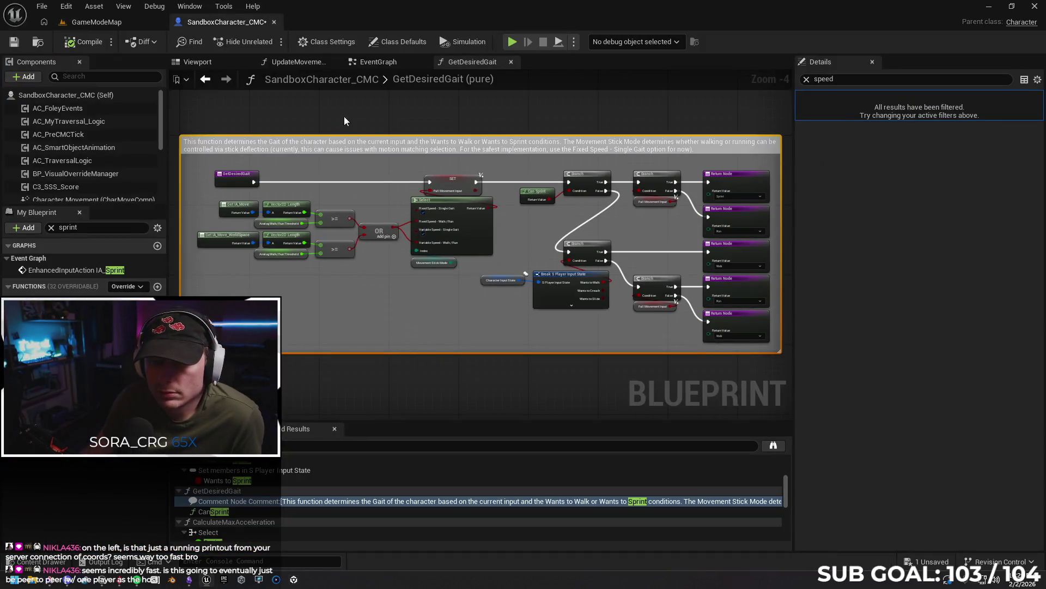
scroll(392, 194, down, 2)
scroll(371, 272, up, 2)
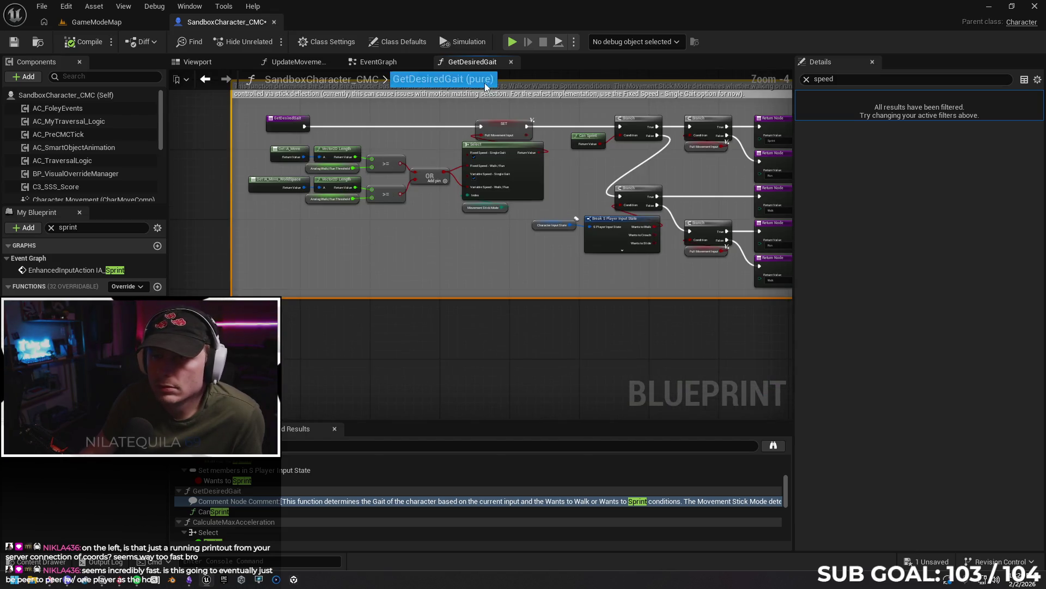
click(511, 62)
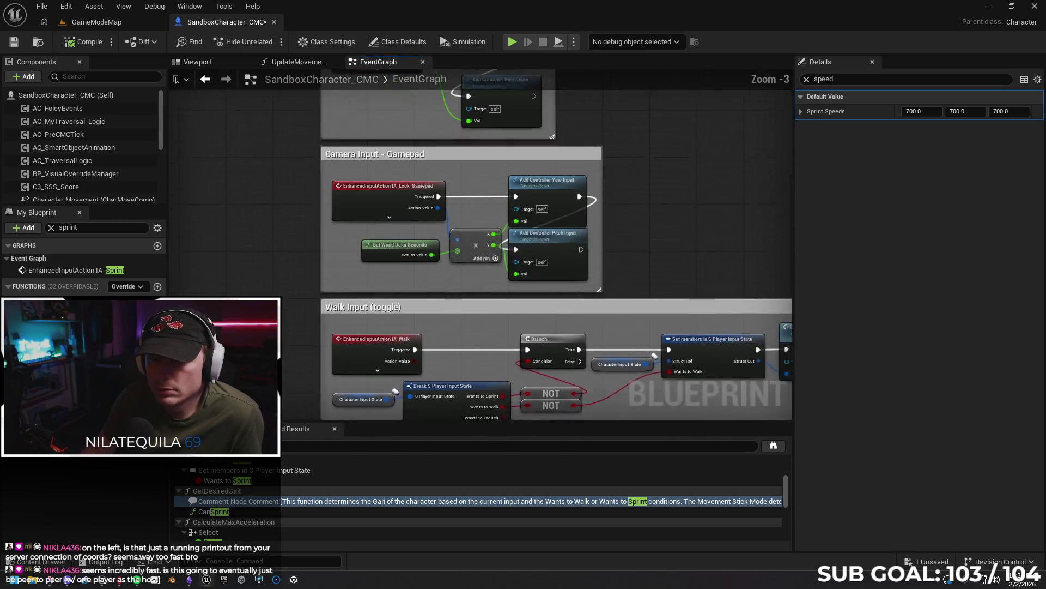
scroll(263, 240, down, 2)
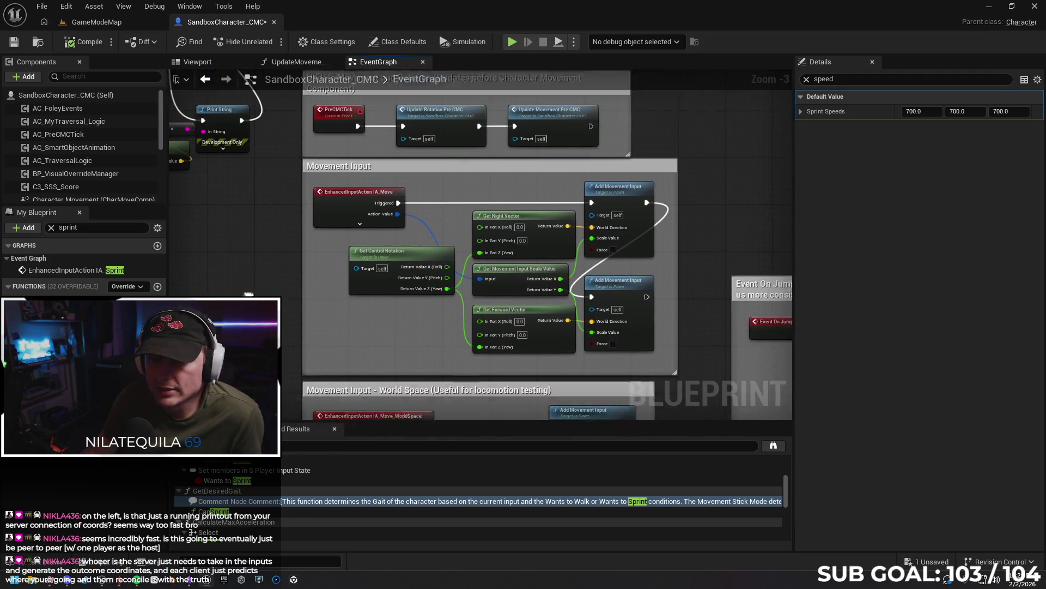
drag(262, 241, 265, 357)
scroll(285, 269, up, 3)
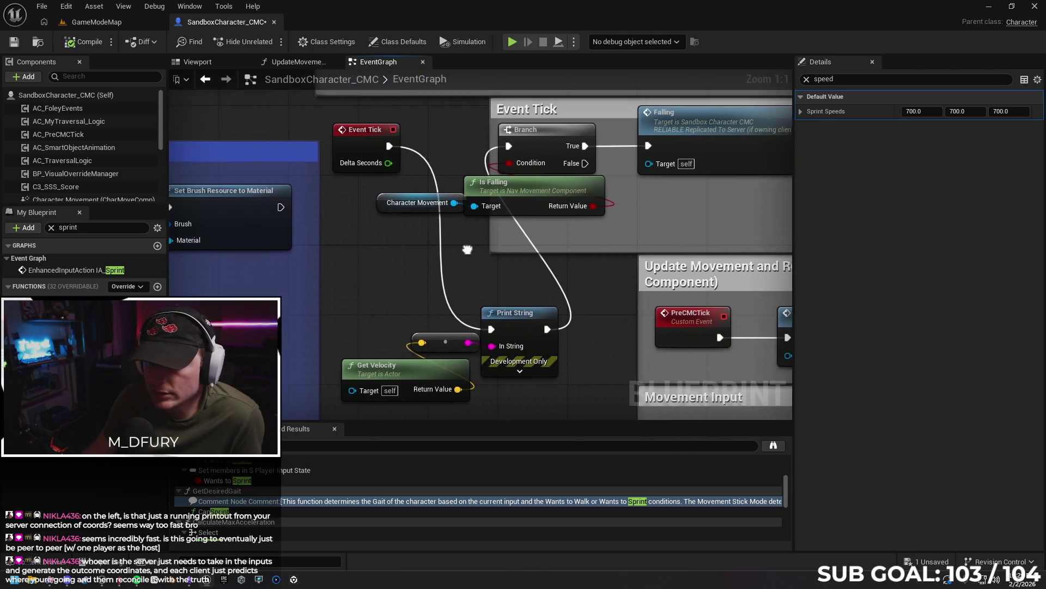
- Inspect the Event Tick node and its Delta Seconds pin options, then clear the selection
click(340, 138)
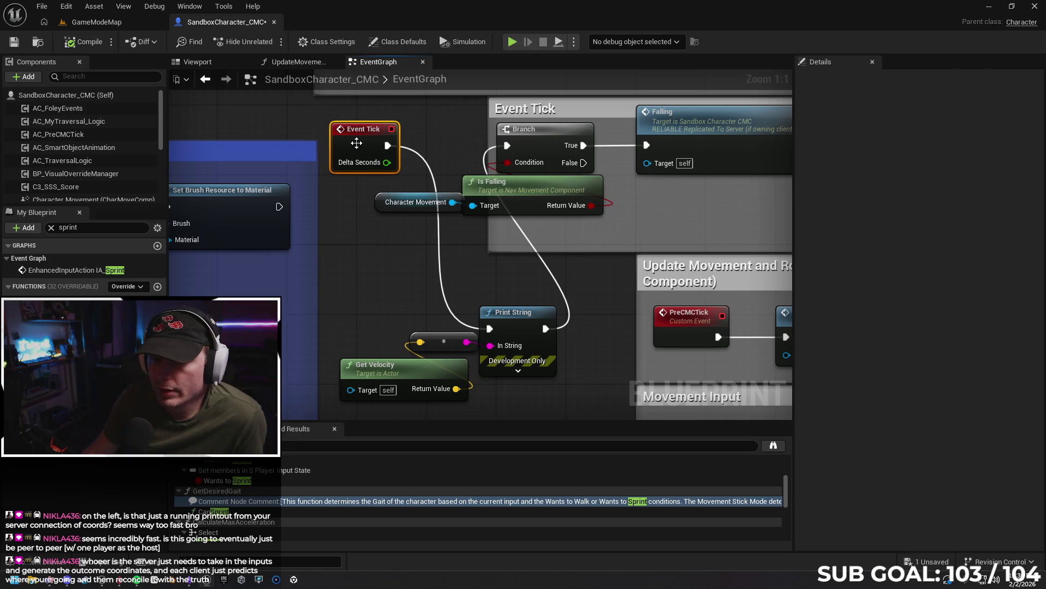
key(ctrl+f)
click(360, 164)
right_click(360, 163)
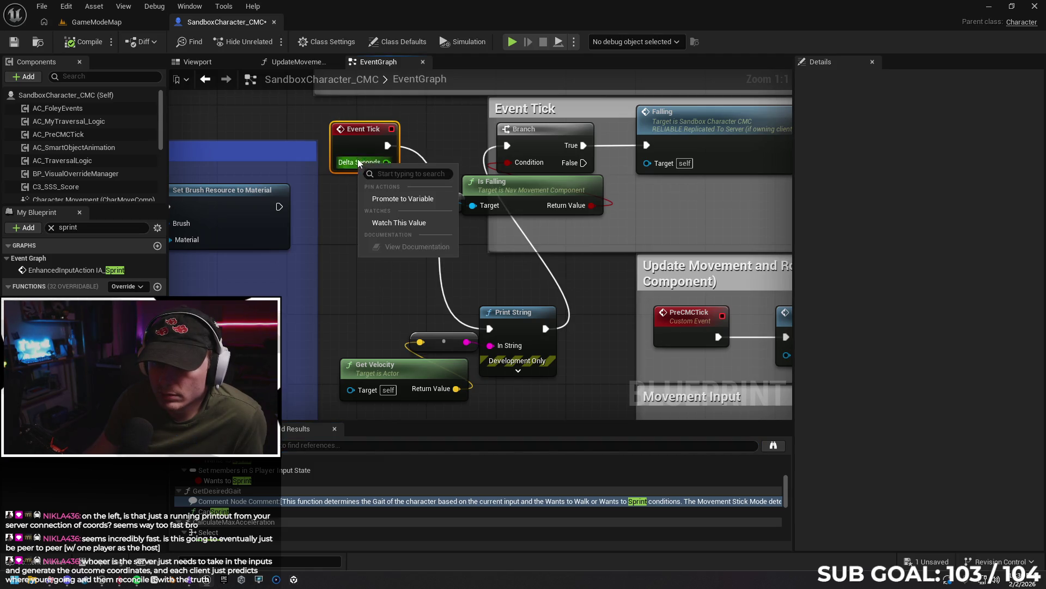
click(360, 164)
right_click(386, 165)
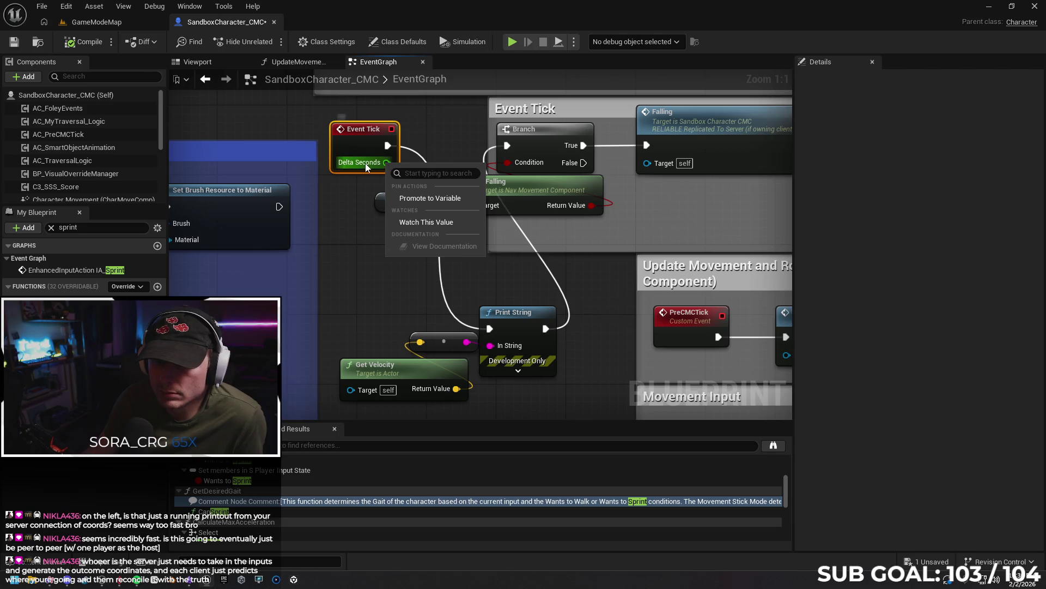
click(365, 162)
click(388, 285)
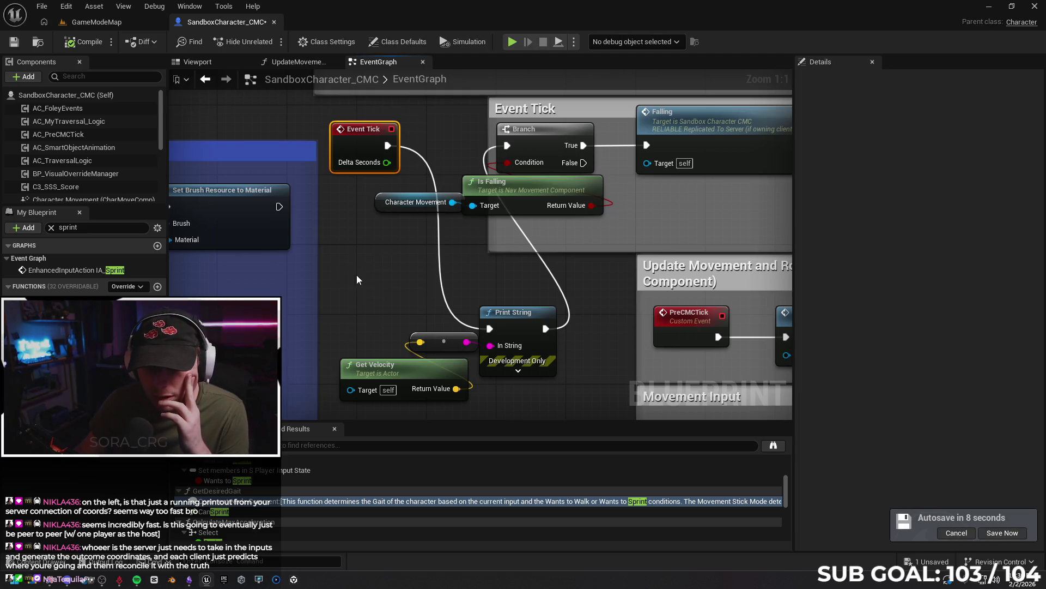
- Marquee-select the Get Velocity and Print String velocity debug nodes
drag(339, 277, 507, 397)
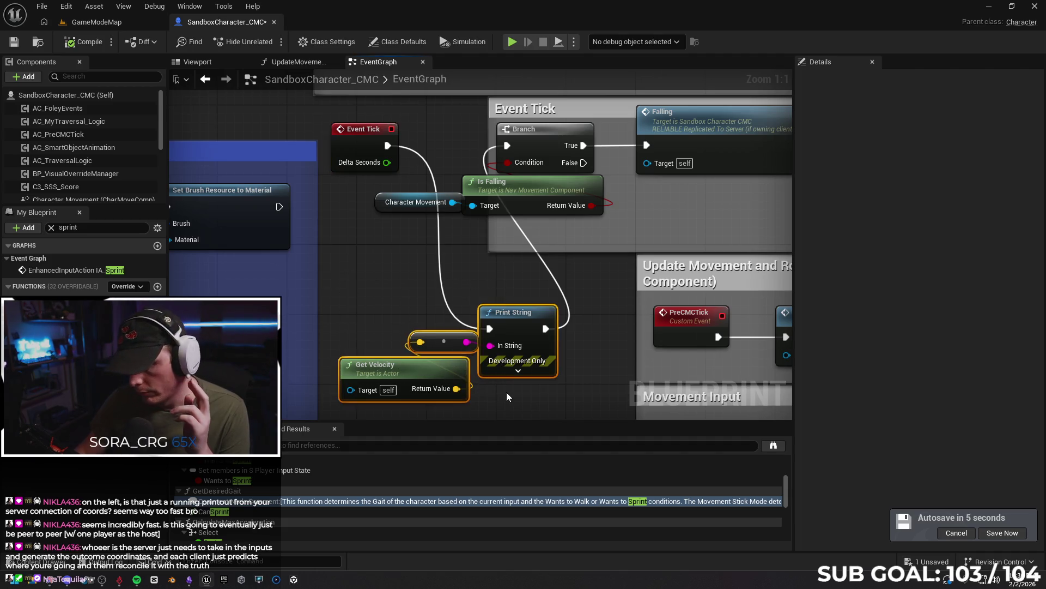
click(381, 273)
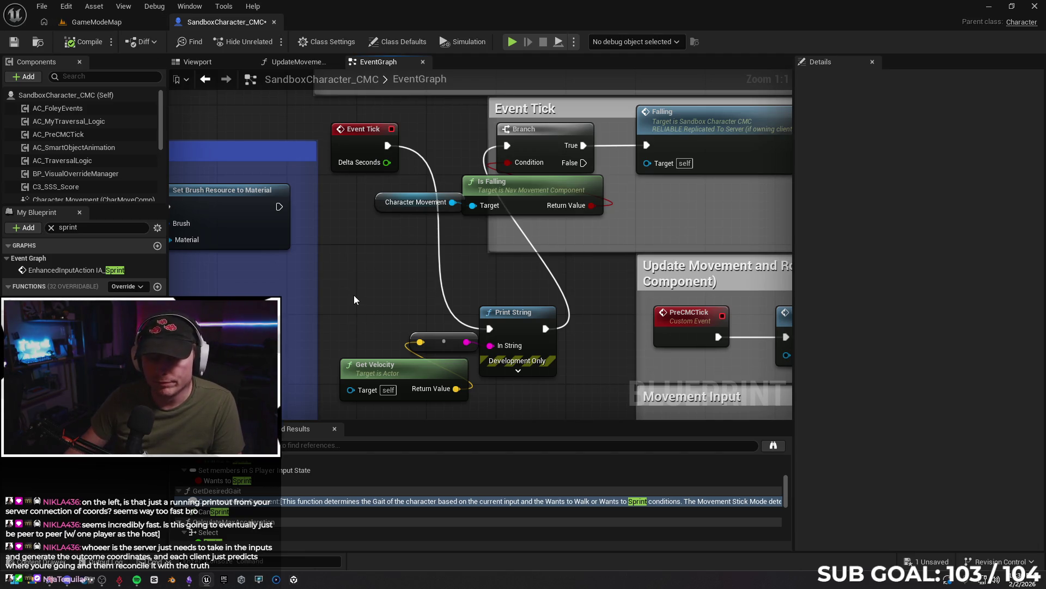
drag(352, 293, 494, 372)
- Delete the velocity debug nodes and wire Event Tick directly to the Branch node
key(Delete)
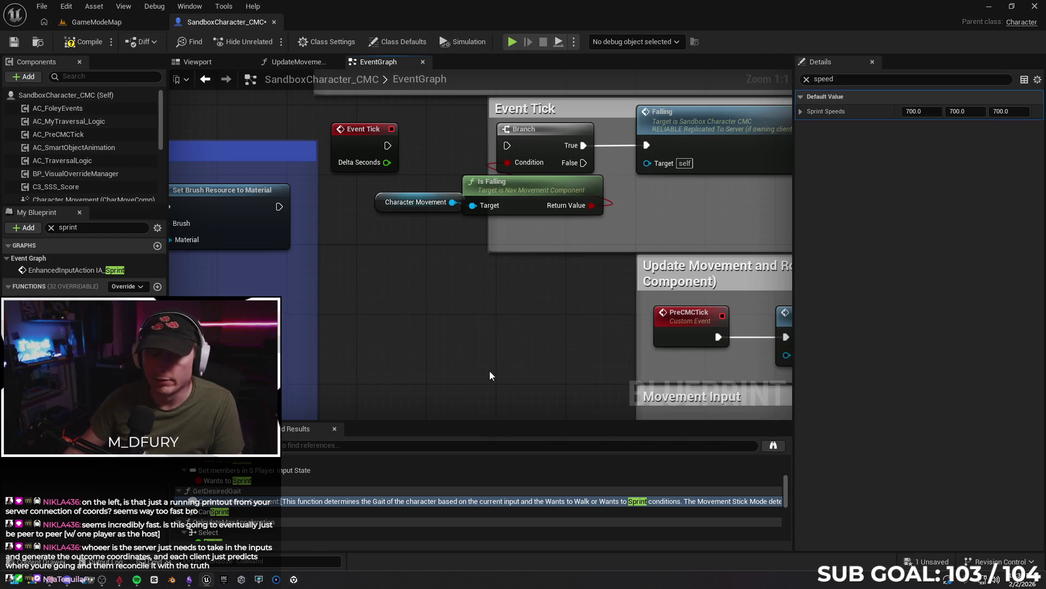
drag(387, 145, 507, 146)
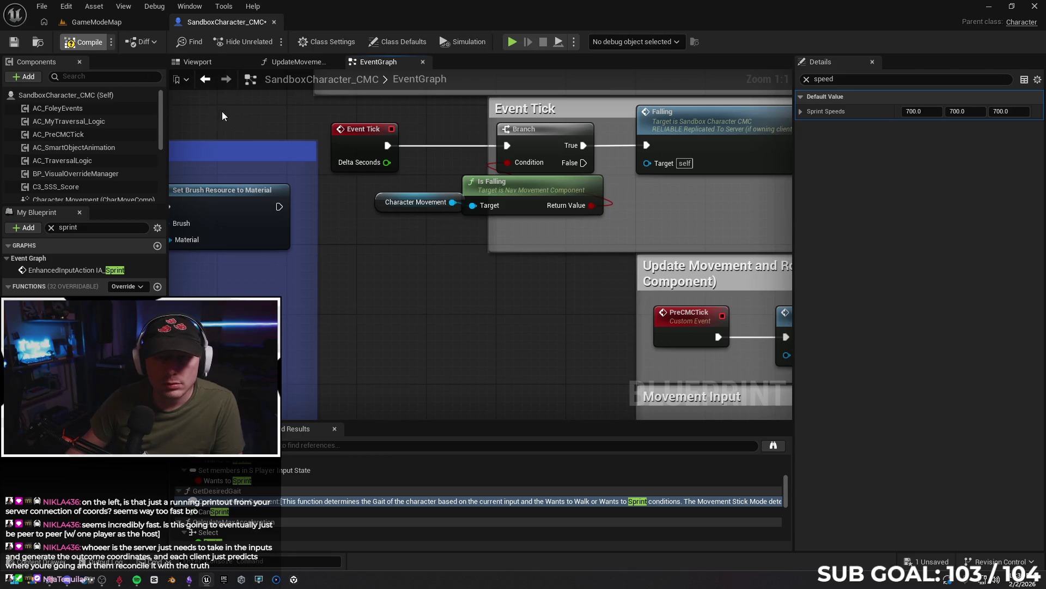
scroll(482, 279, down, 3)
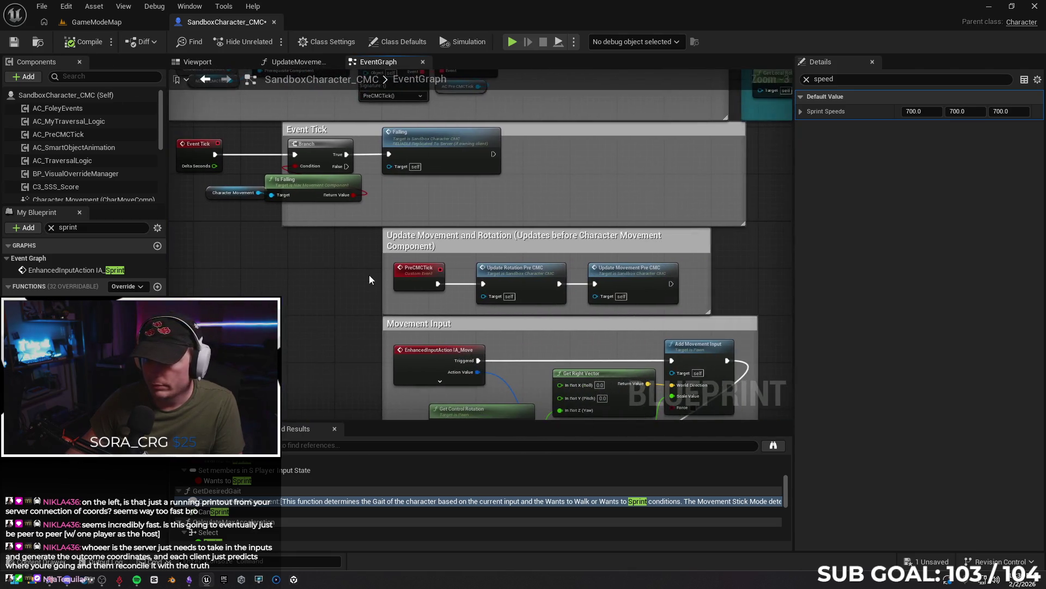
drag(763, 277, 610, 301)
- Raise the SprintSpeeds default values to 800 on X, Y and Z, then return to GameModeMap
click(806, 80)
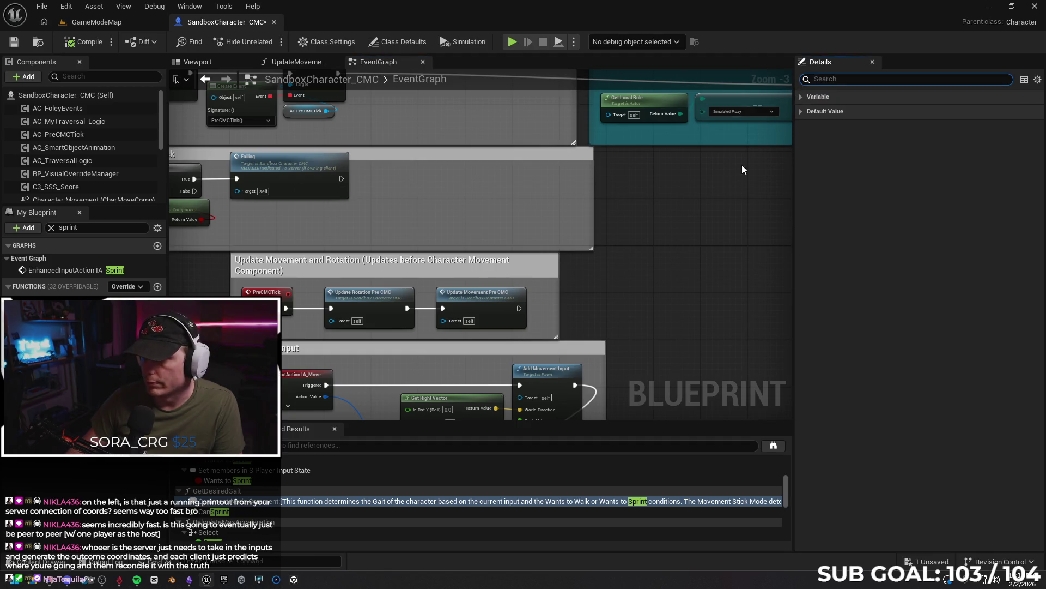
drag(635, 218, 790, 198)
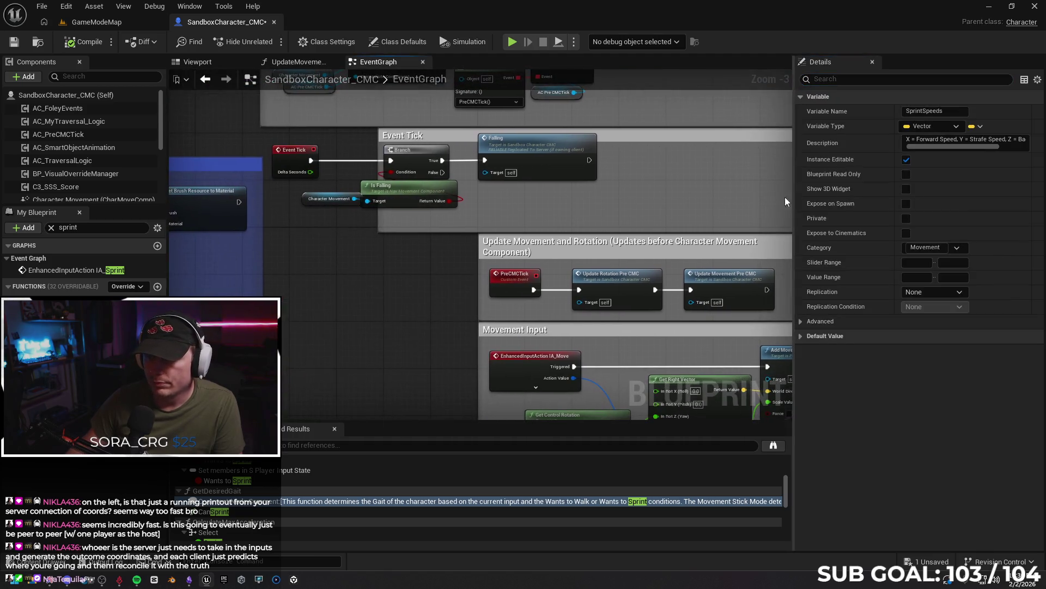
click(813, 322)
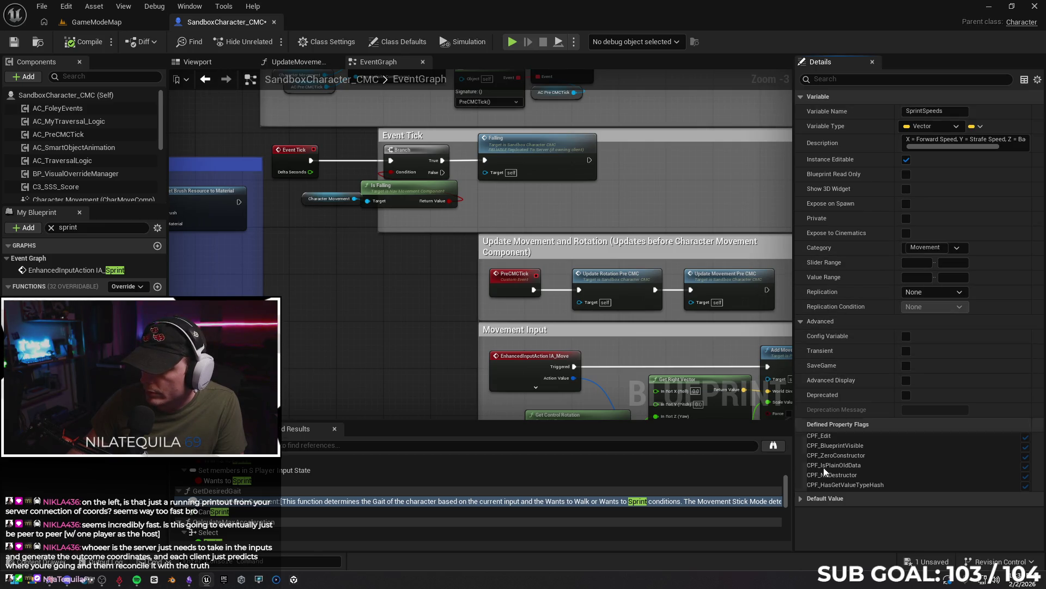
click(816, 499)
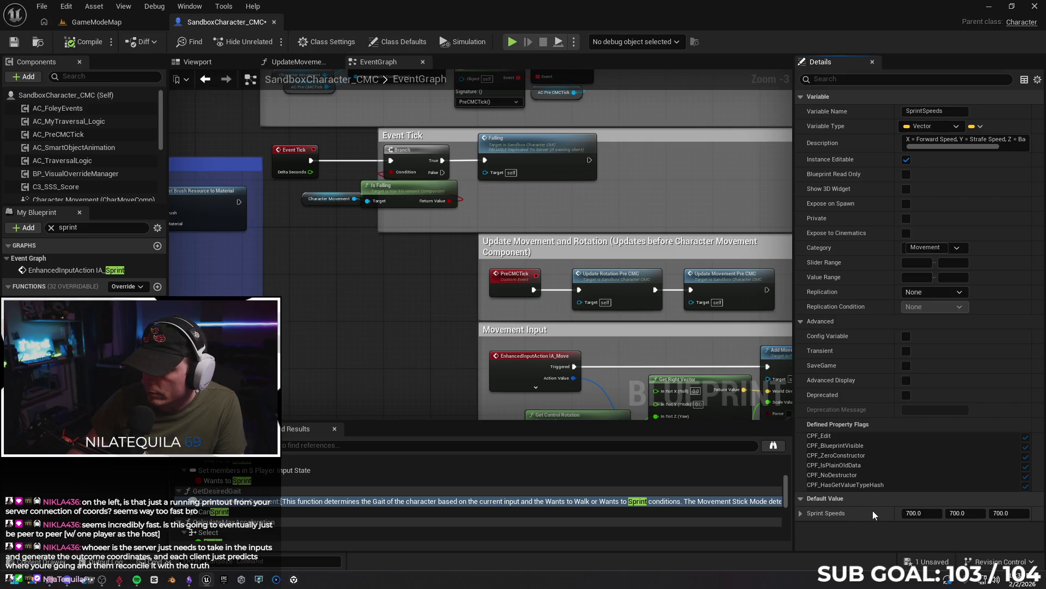
click(799, 514)
click(906, 487)
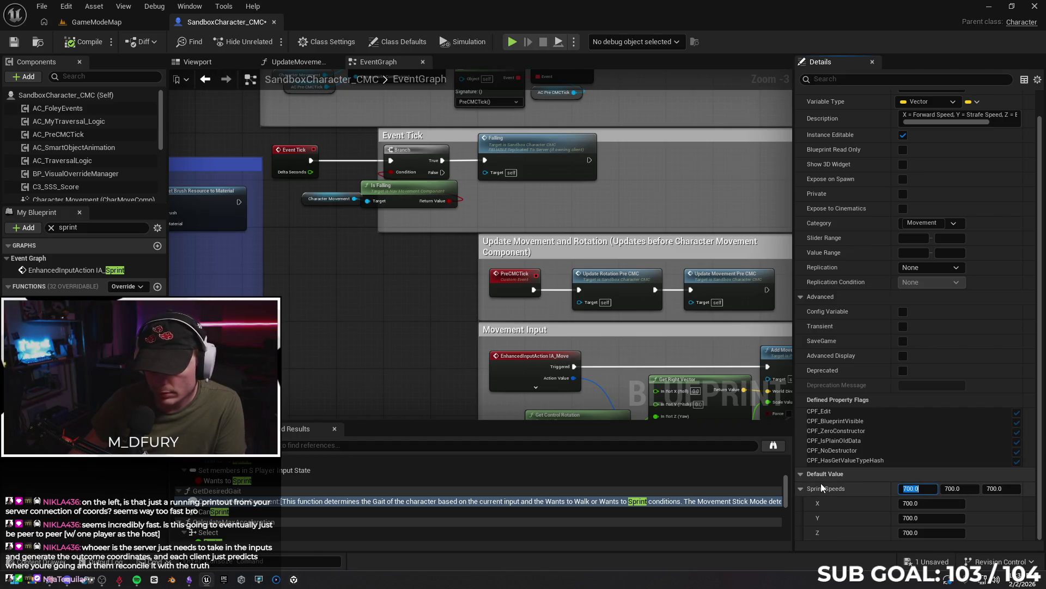
text(800)
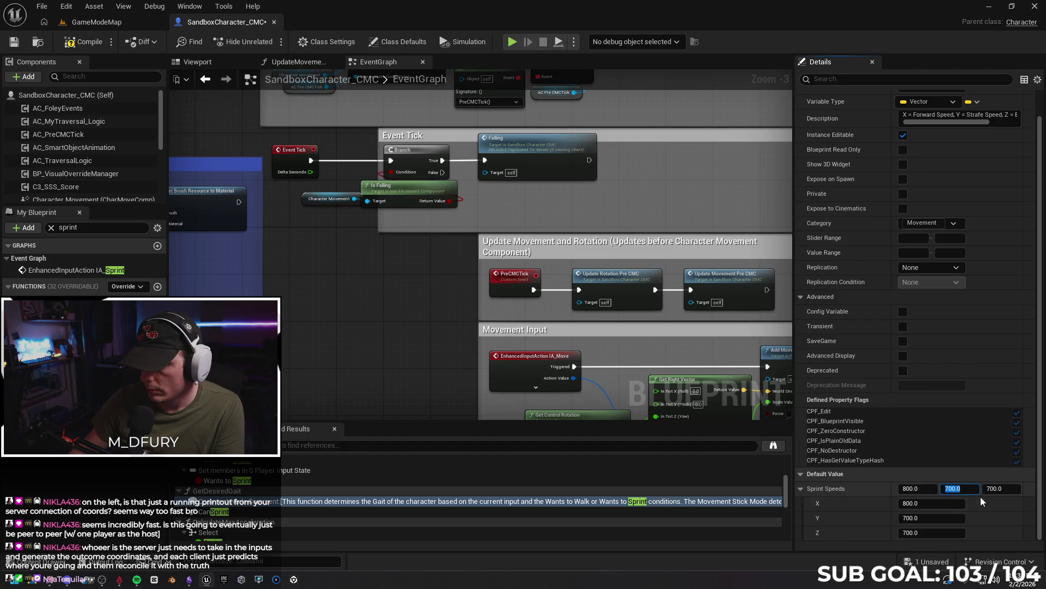
text(800)
key(Tab)
text(8)
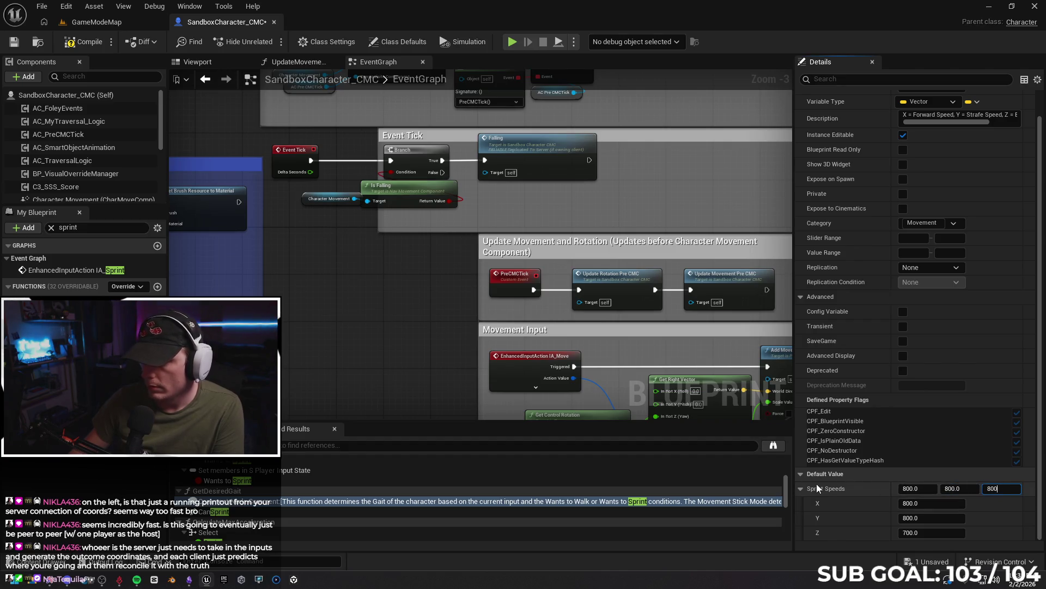
click(96, 22)
right_click(349, 431)
click(384, 421)
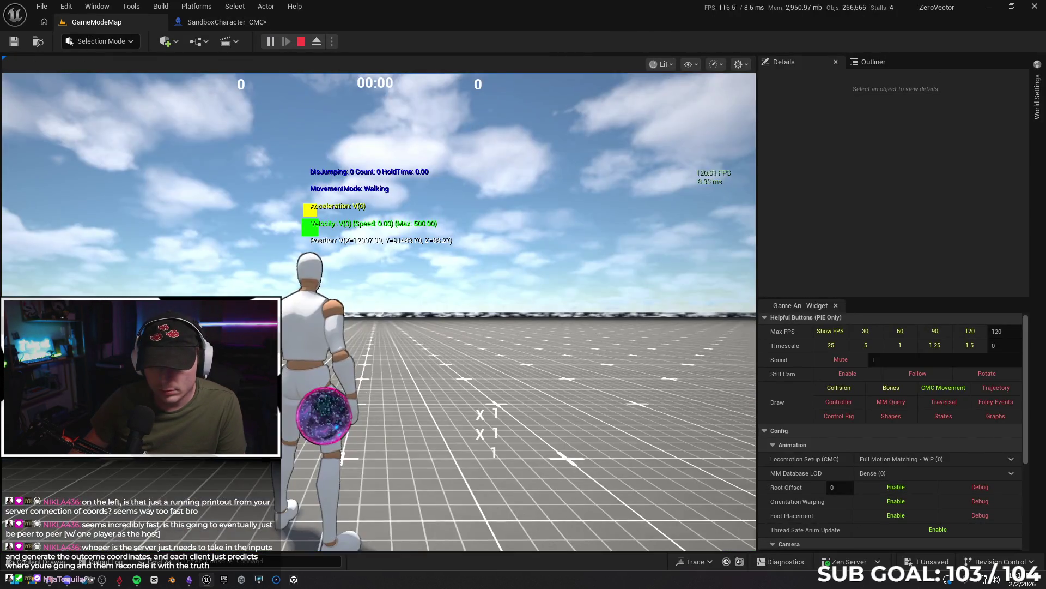
key(w)
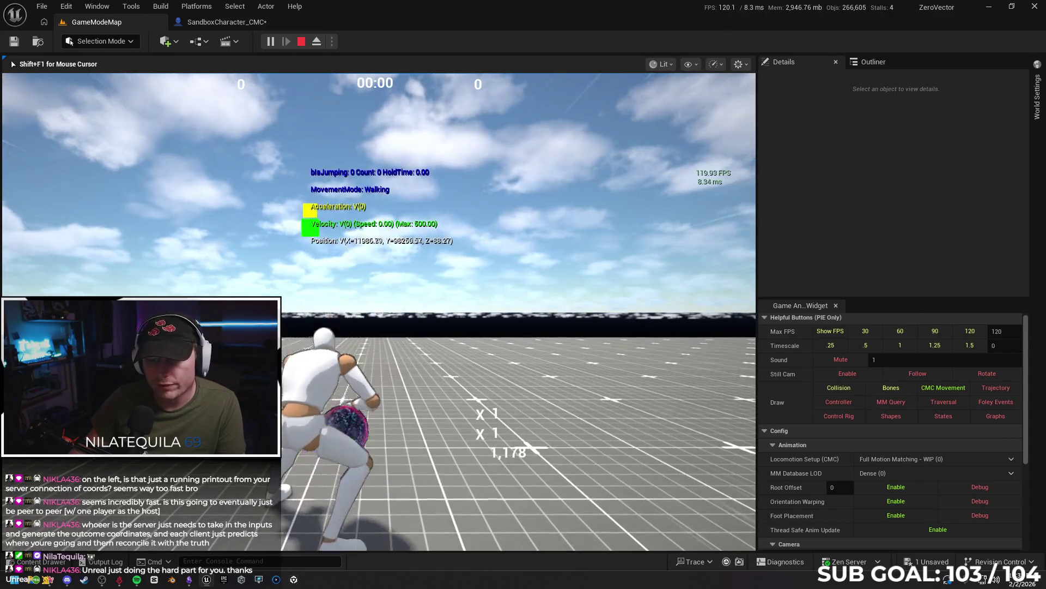
key(s)
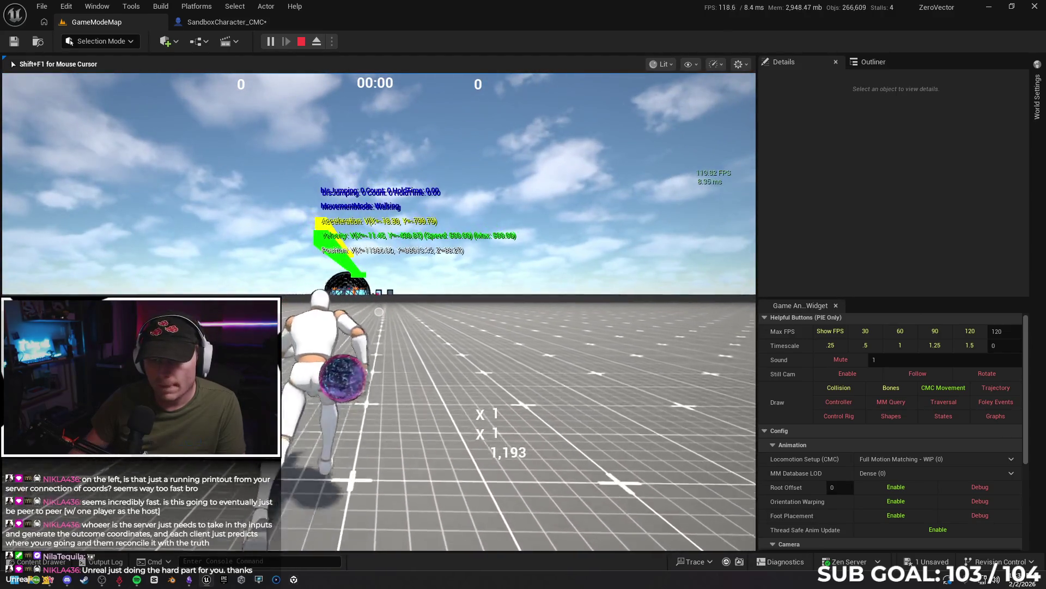
key(shift)
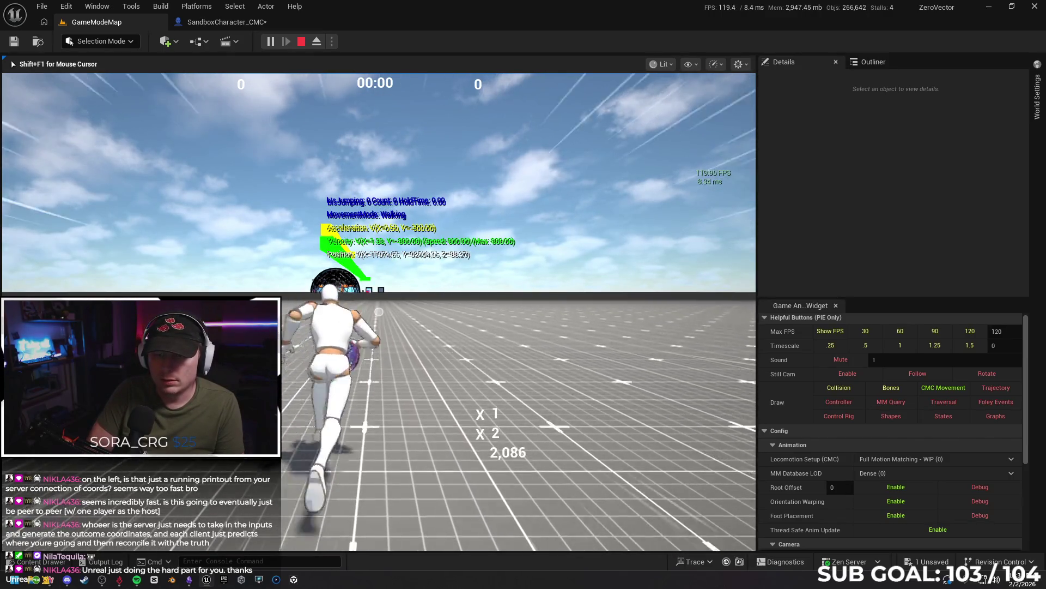
key(space)
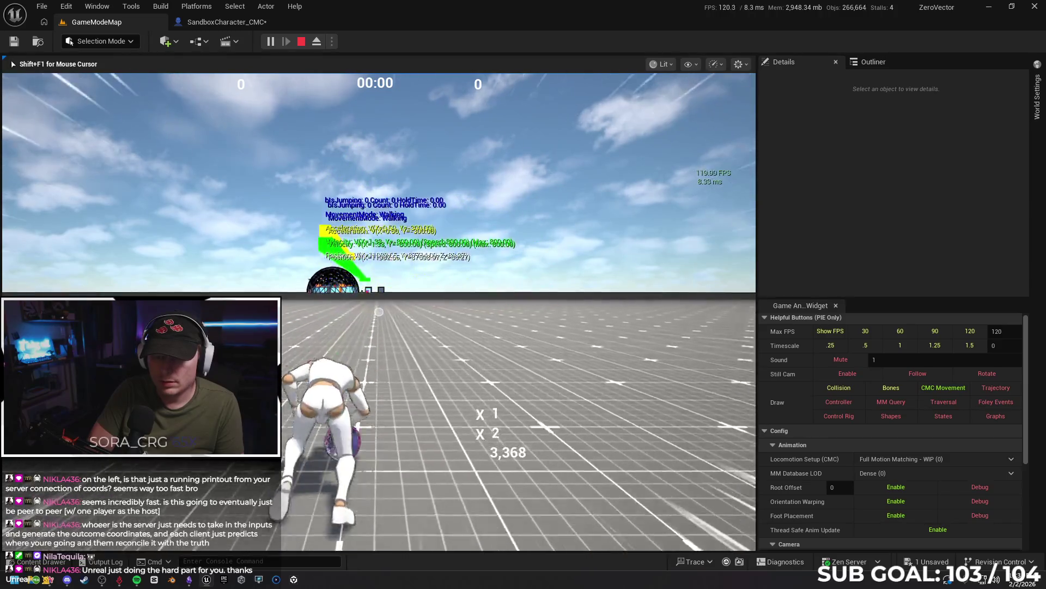
key(space)
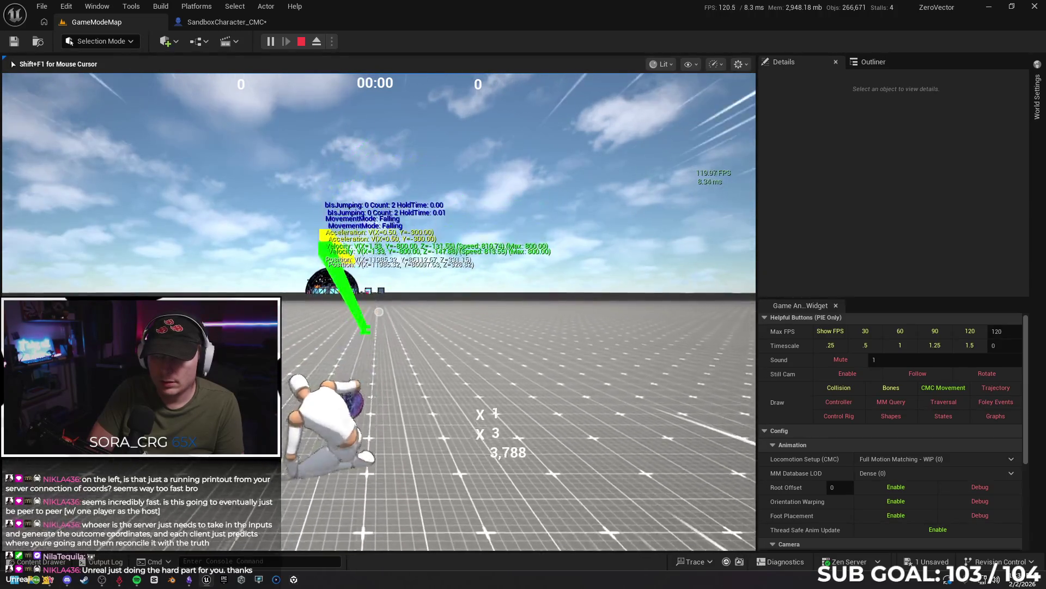
key(space)
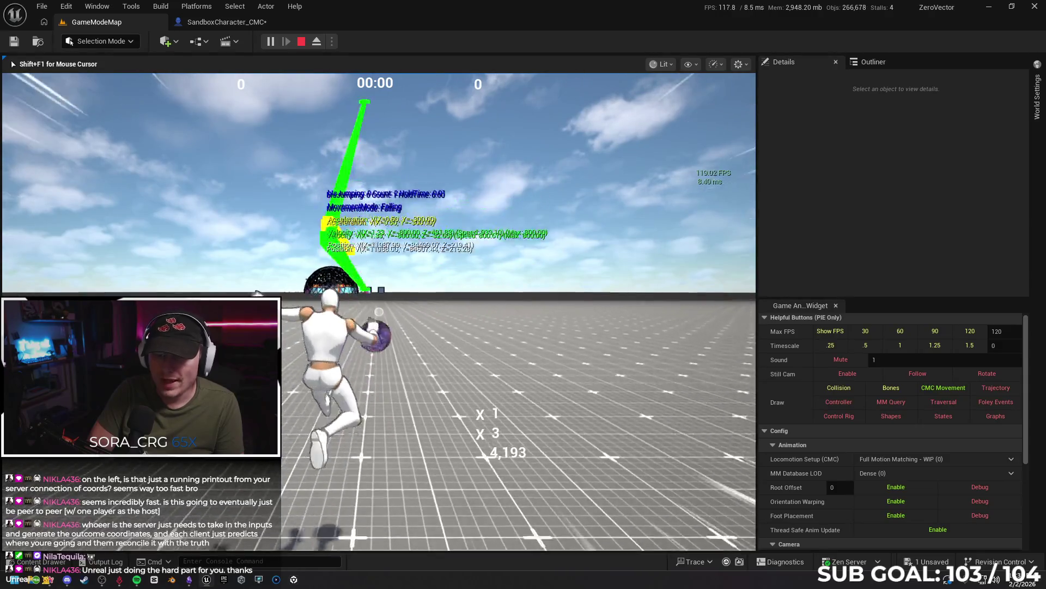
key(space)
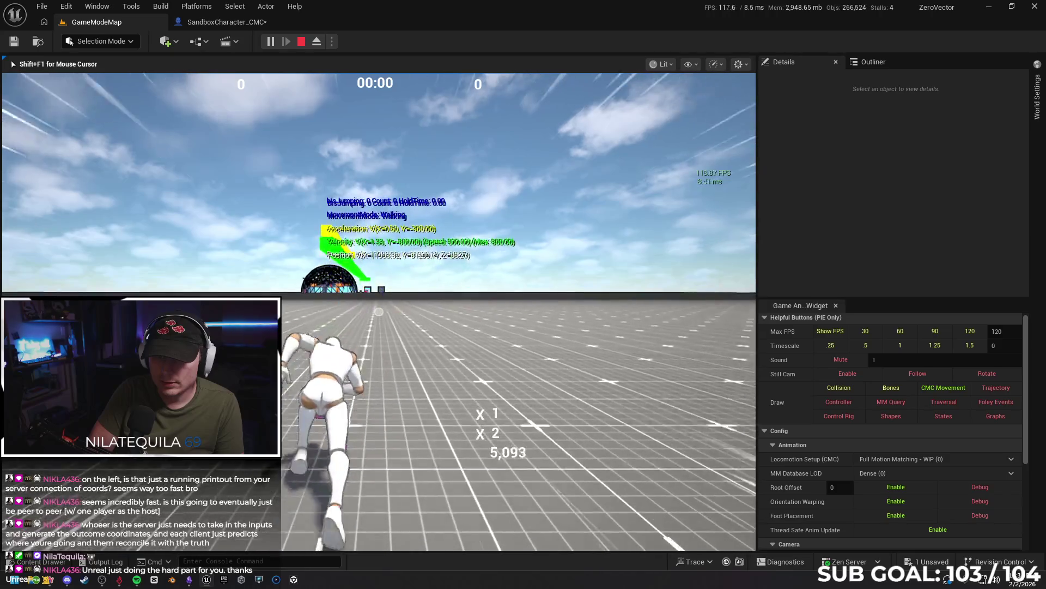
key(space)
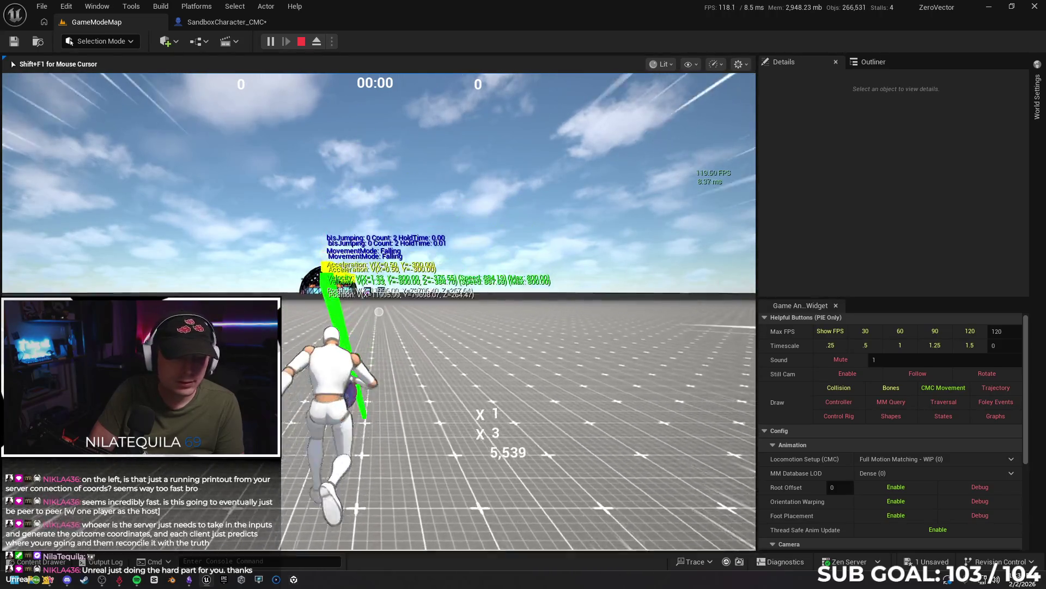
key(space)
key(space)
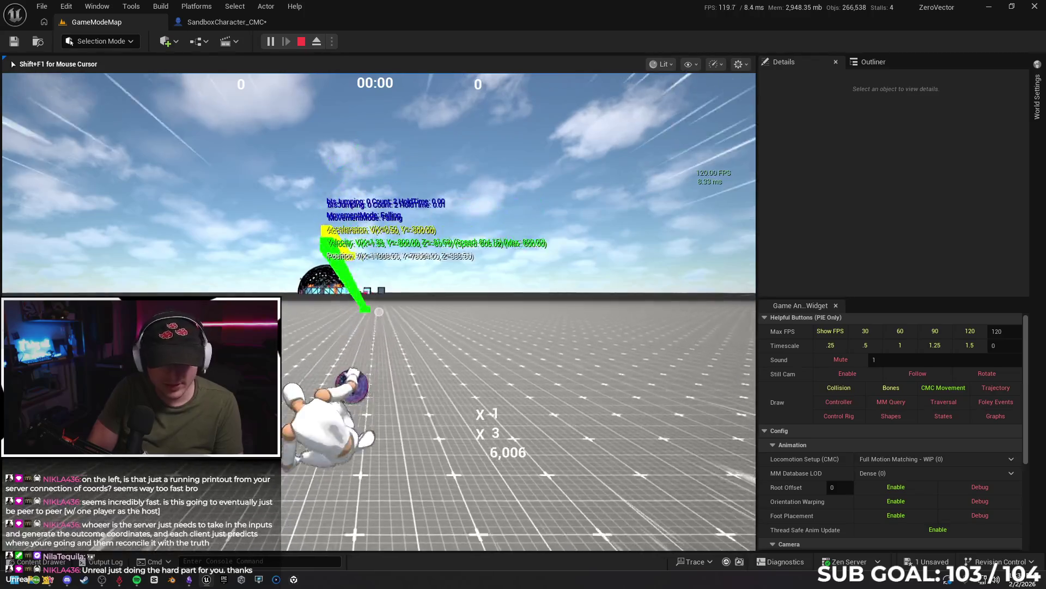
key(space)
key(space)
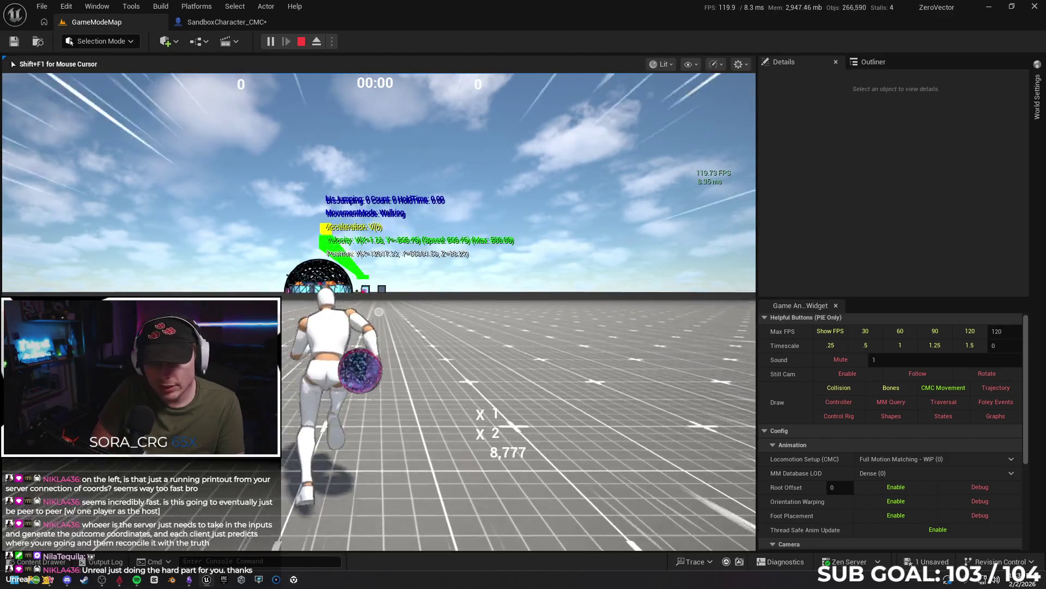
key(Escape)
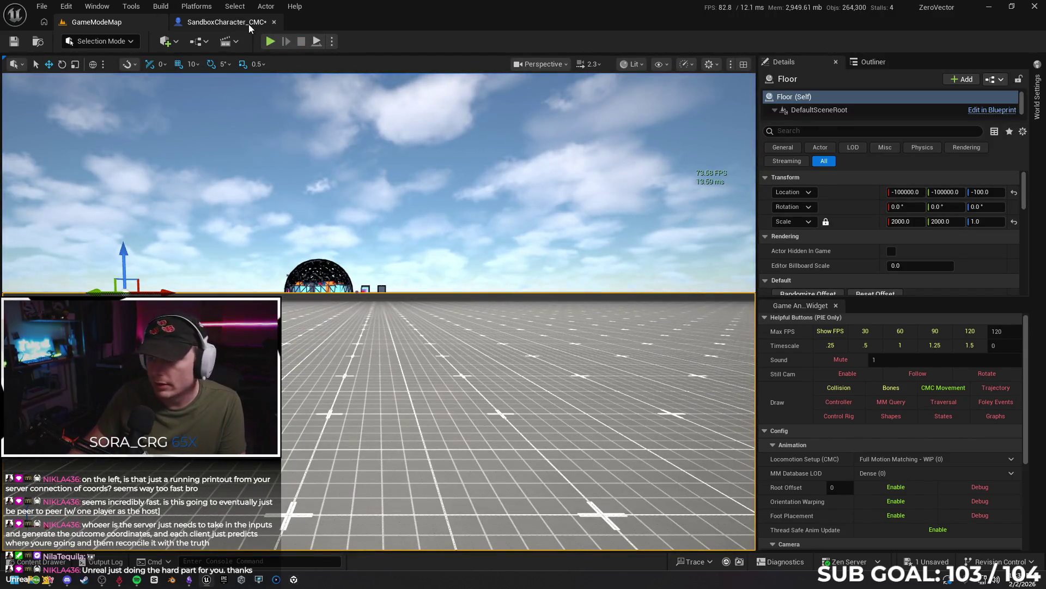
- Reset SandboxCharacter_CMC Sprint Speeds X, Y and Z to 700, compile, and return to GameModeMap
click(247, 21)
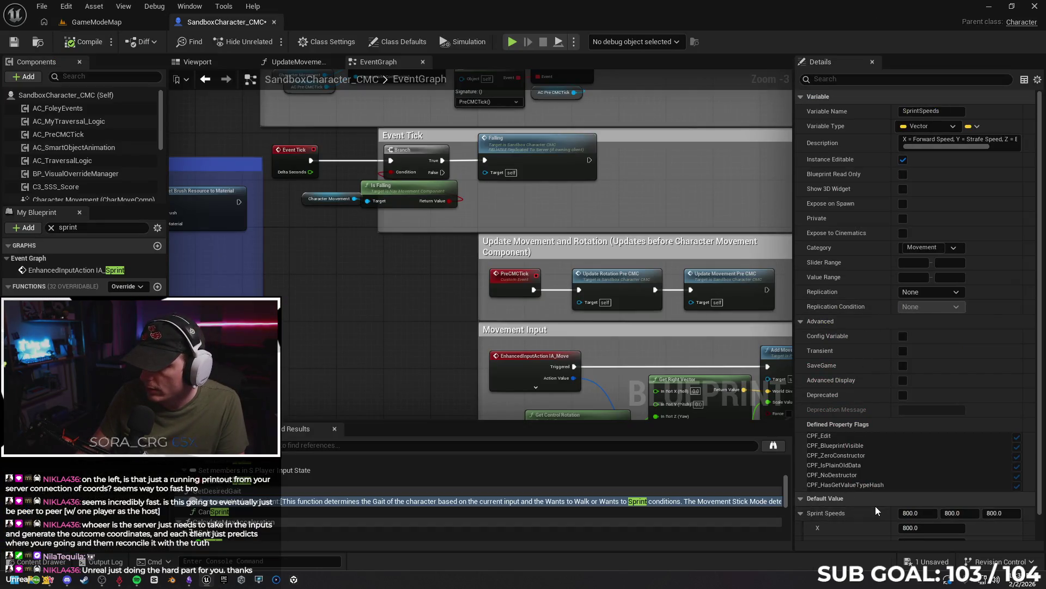
scroll(875, 510, down, 1)
click(921, 492)
text(700)
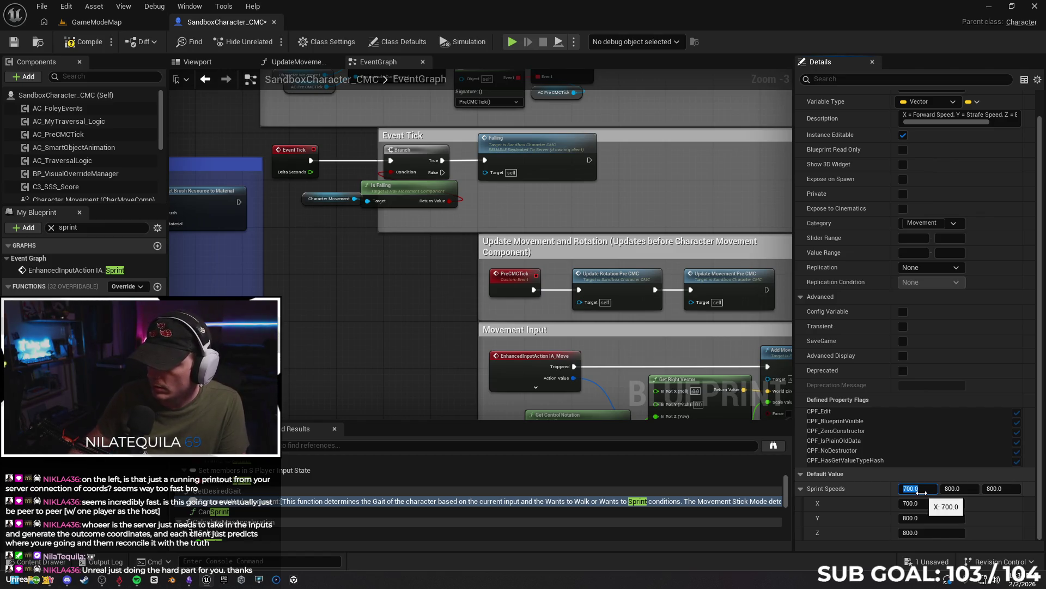
key(Tab)
text(7)
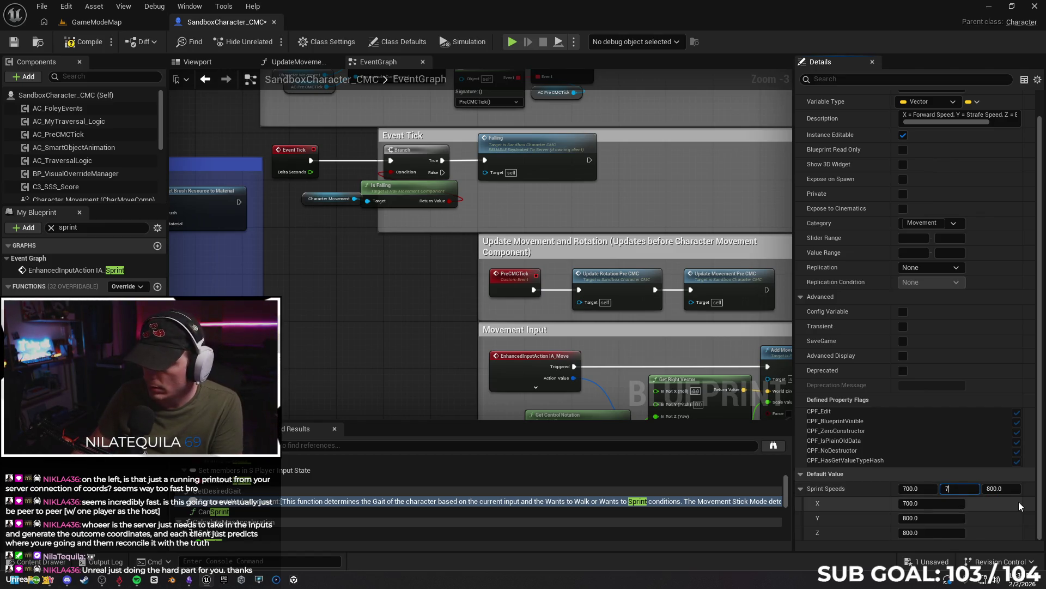
text(00)
click(1001, 489)
text(70)
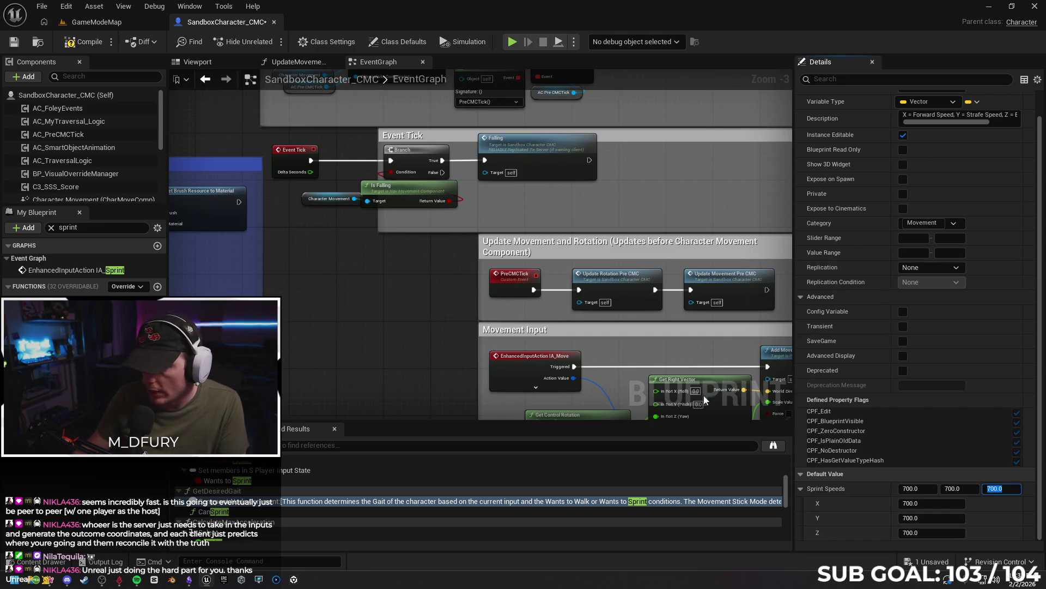
click(77, 47)
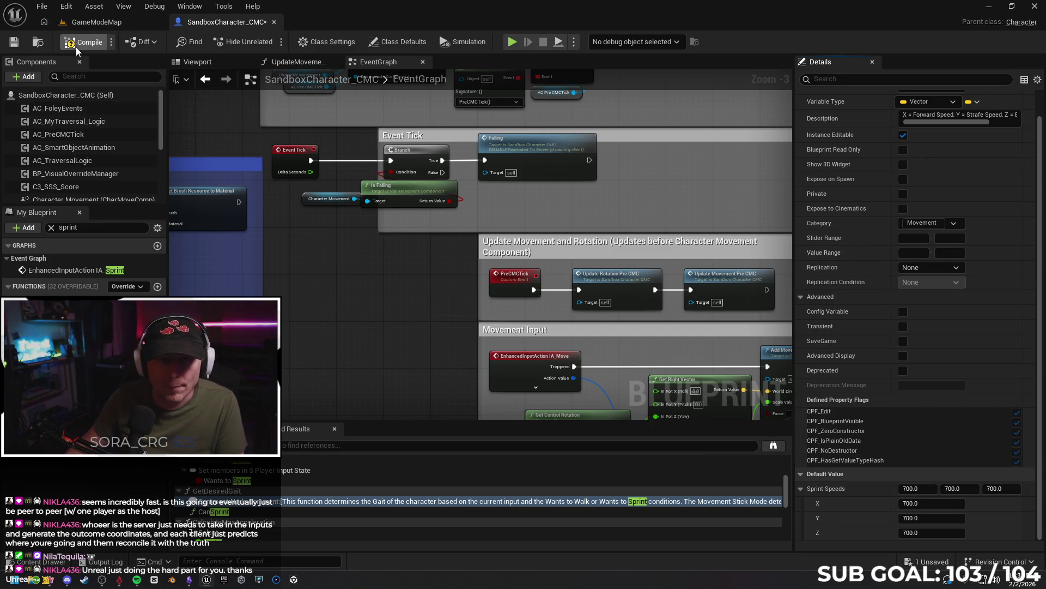
click(115, 24)
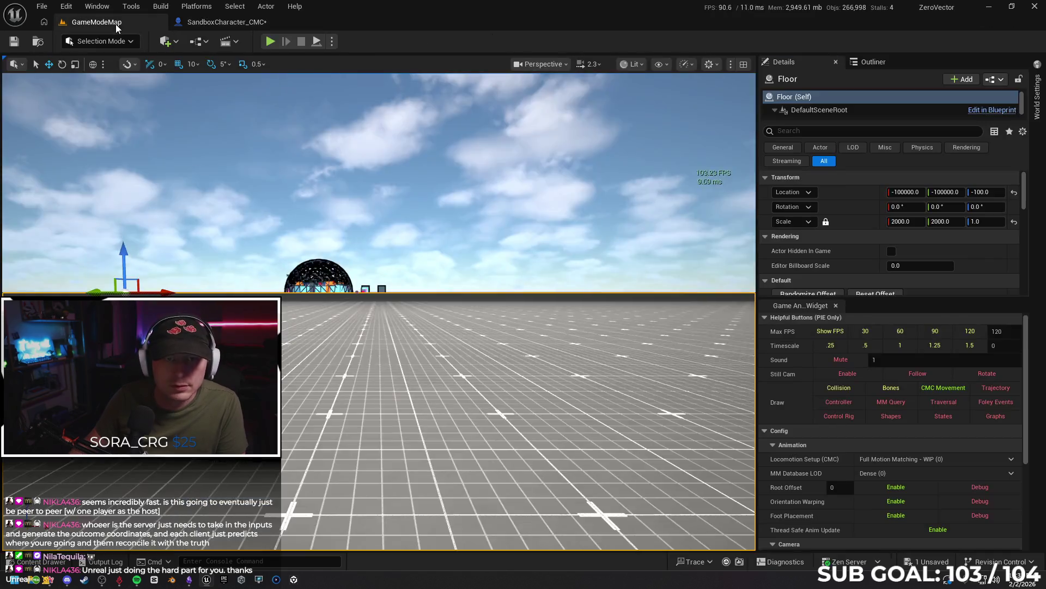
right_click(358, 411)
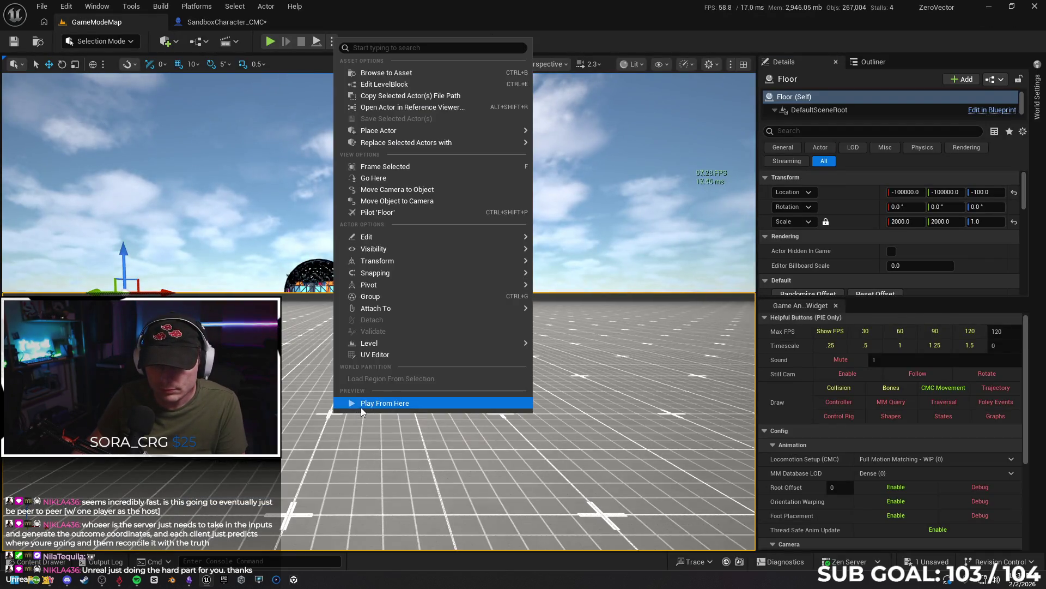
click(360, 407)
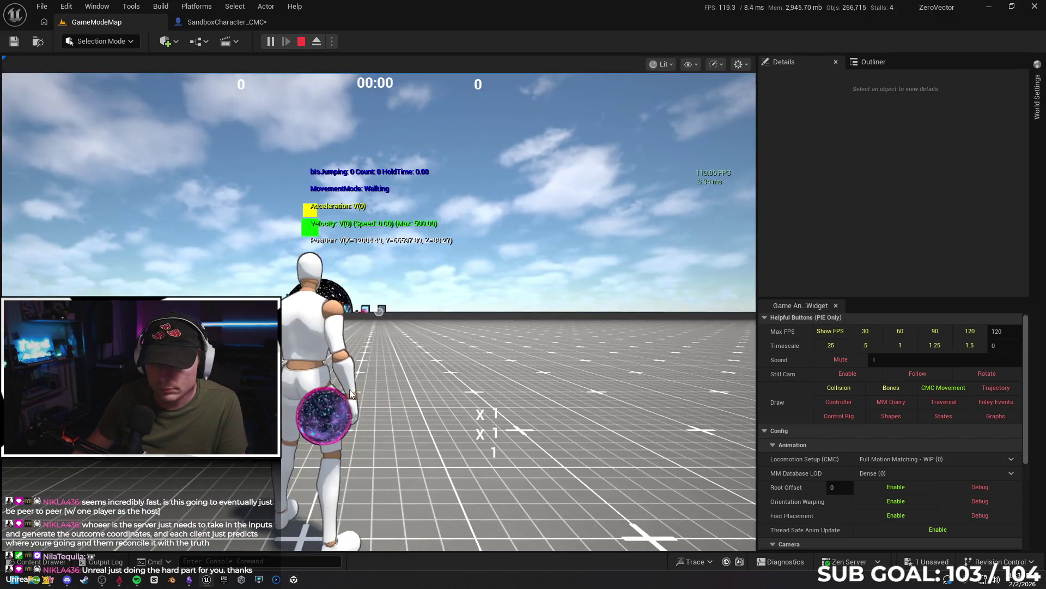
key(w)
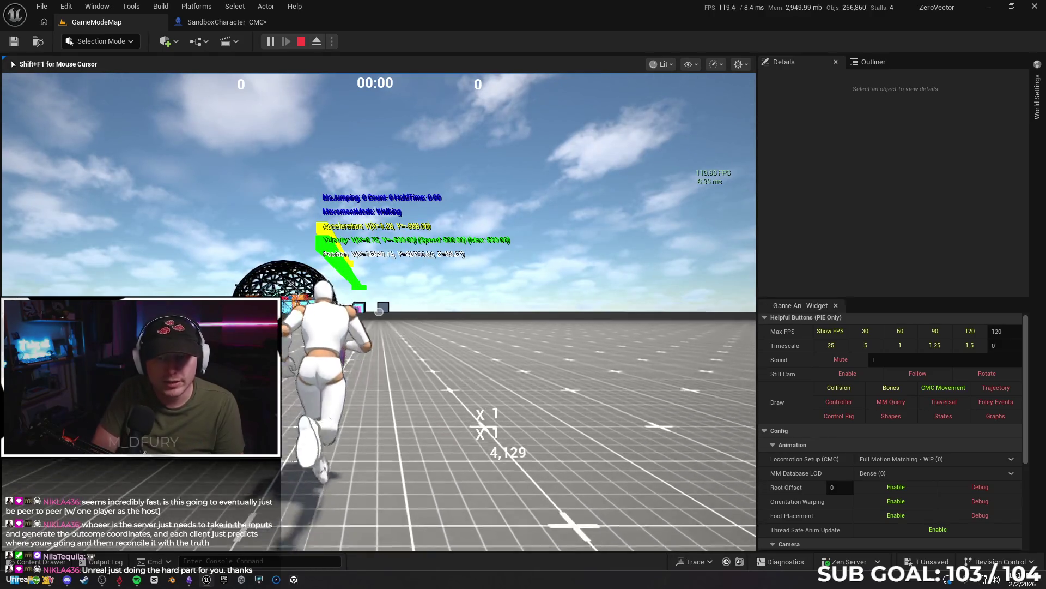
key(Escape)
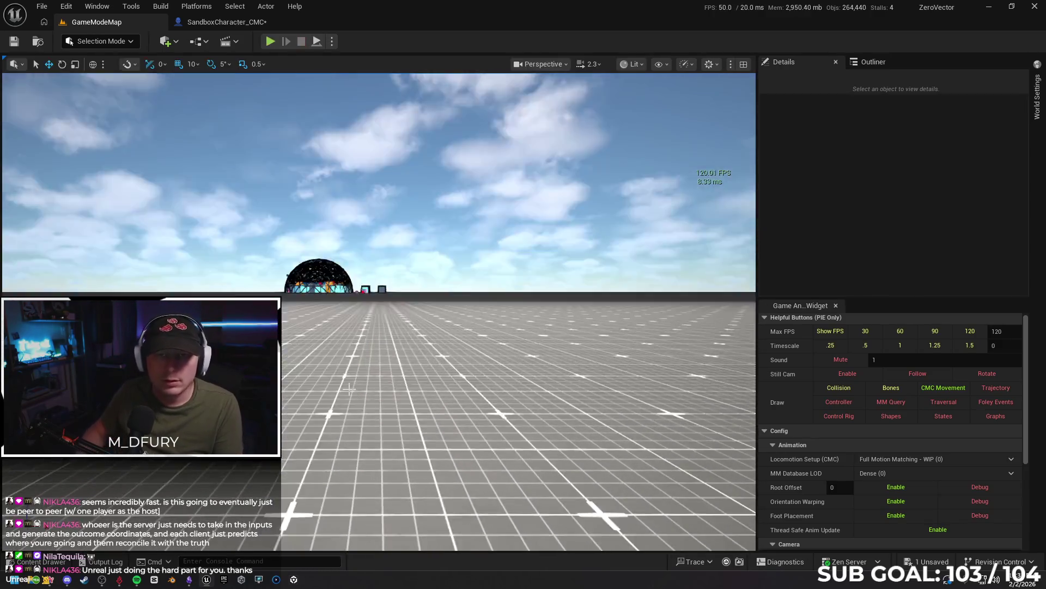